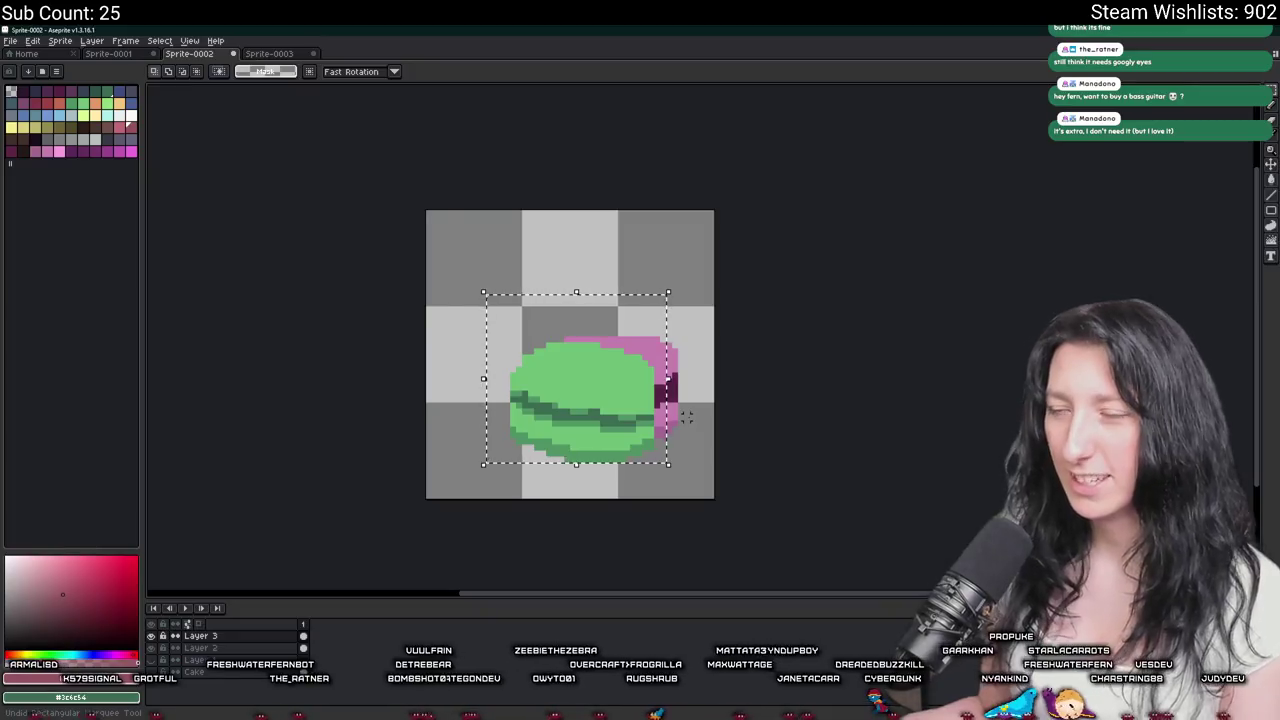
Raise the green macaron's layer, move it onto the pink one, and move the pink macaron up.
{"action": "scroll", "coordinate": [686, 417], "scroll_direction": "down", "scroll_amount": 5}
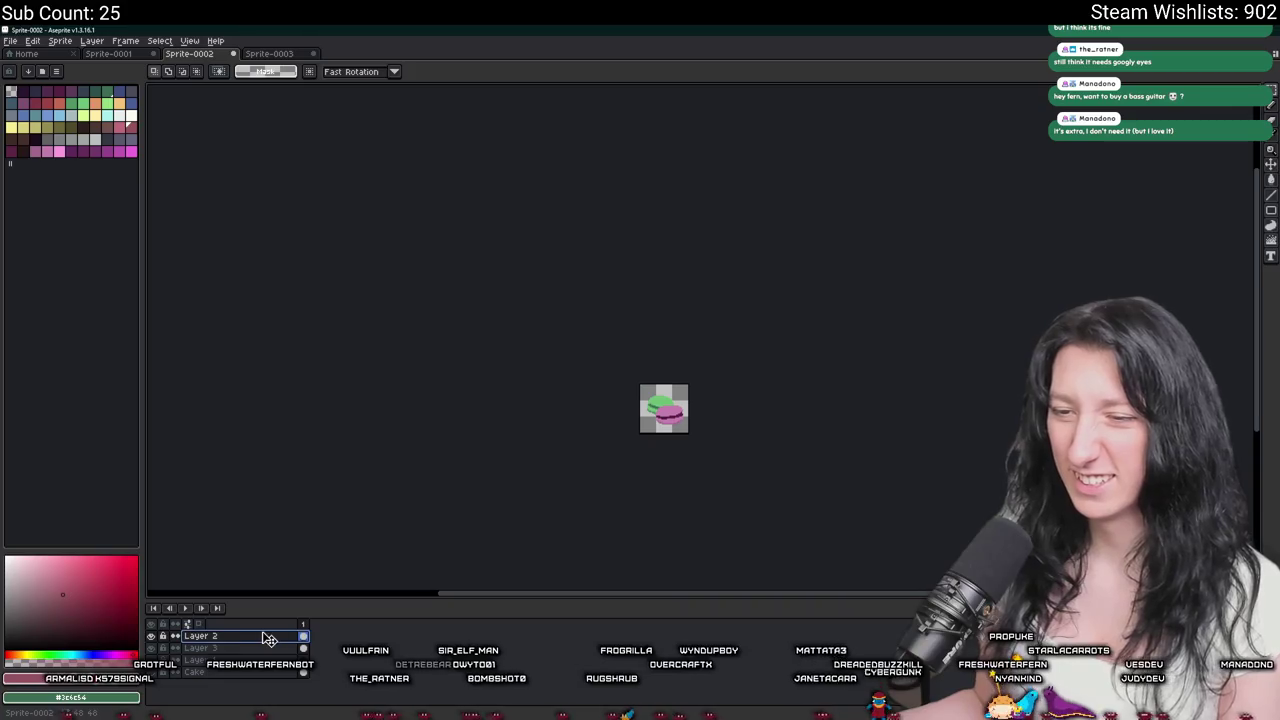
{"action": "scroll", "coordinate": [684, 413], "scroll_direction": "up", "scroll_amount": 5}
{"action": "key", "text": "ctrl+y"}
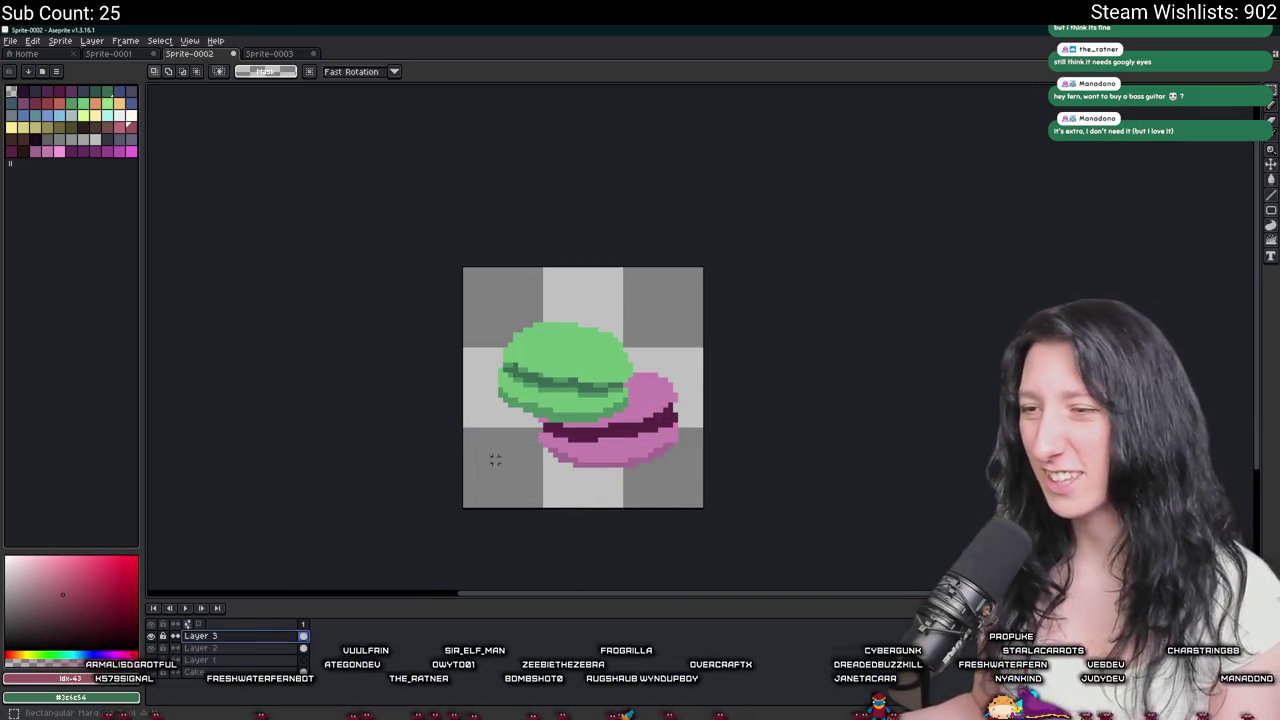
{"action": "left_click_drag", "start_coordinate": [508, 327], "coordinate": [603, 413]}
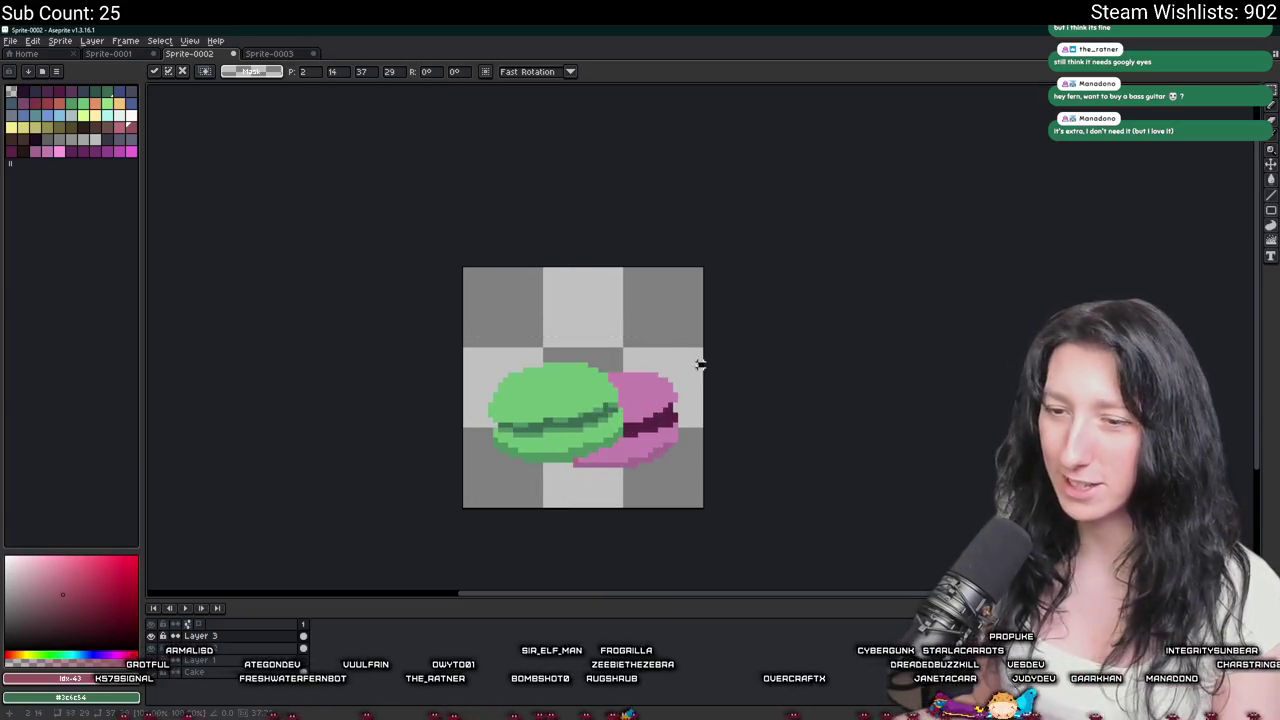
{"action": "key", "text": "Return"}
{"action": "mouse_move", "coordinate": [668, 437]}
{"action": "left_mouse_down"}
{"action": "mouse_move", "coordinate": [665, 364]}
{"action": "mouse_move", "coordinate": [620, 362]}
{"action": "left_mouse_up"}
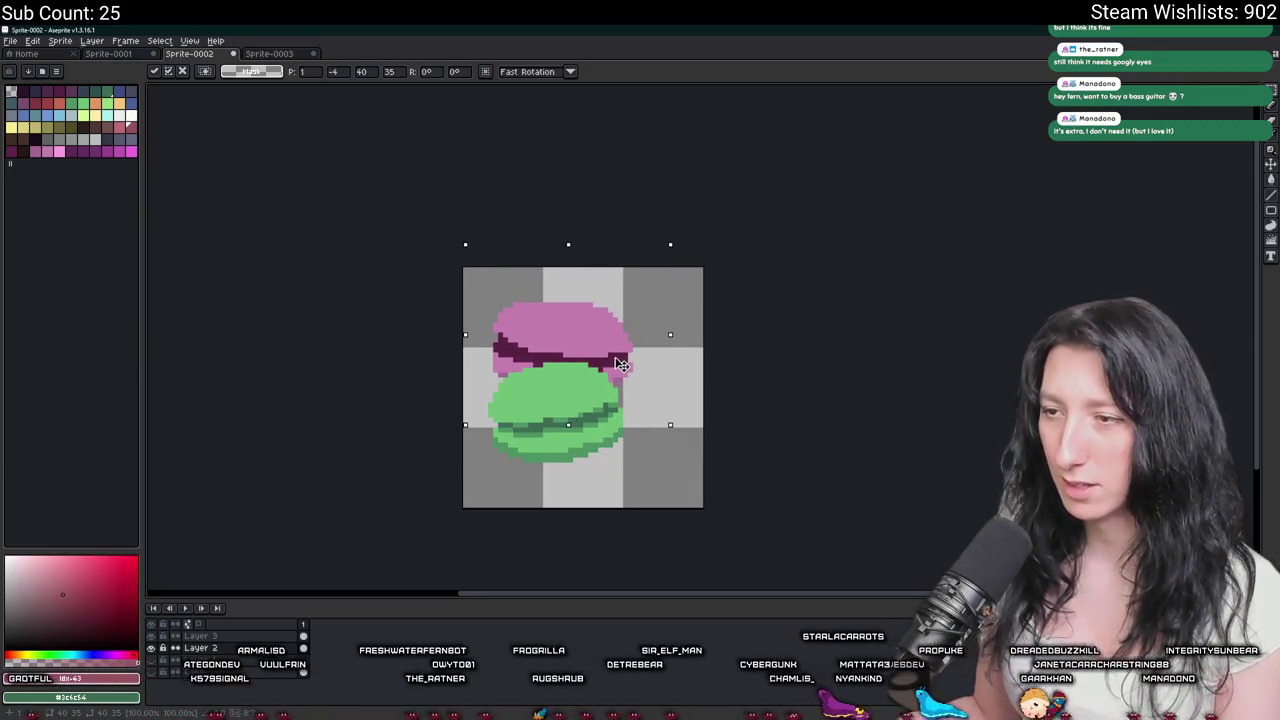
{"action": "key", "text": "Return"}
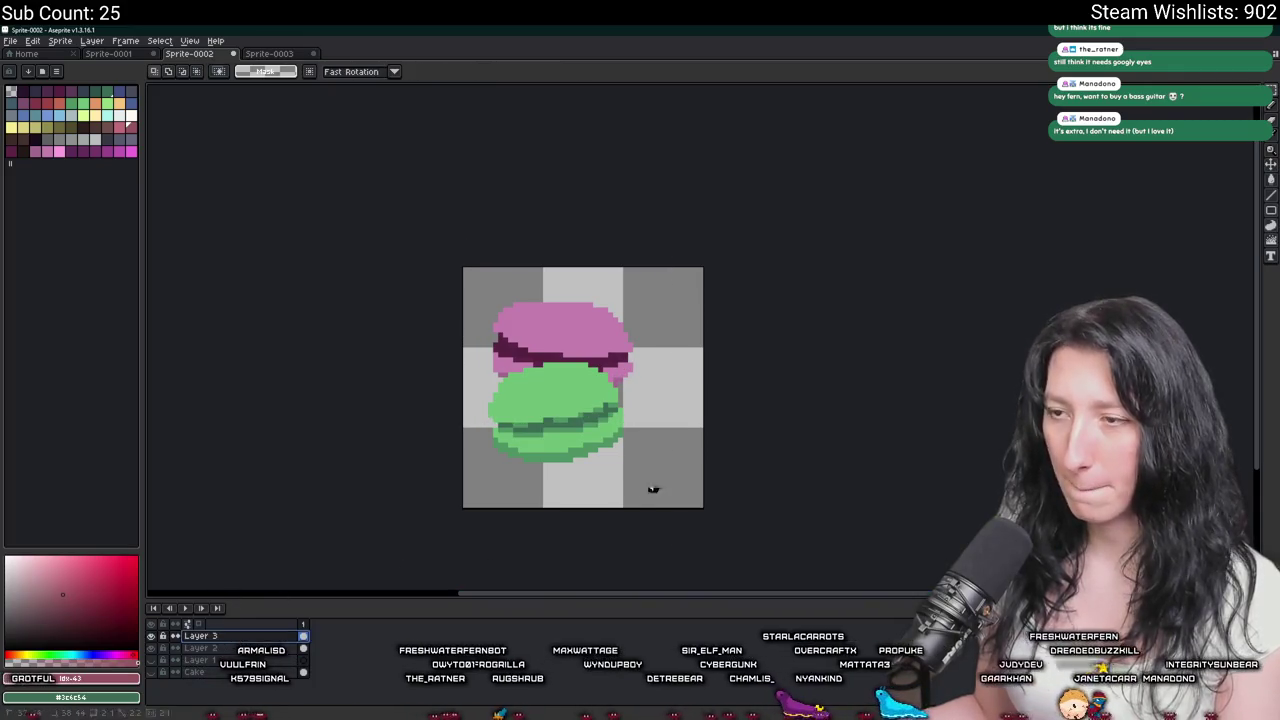
Nudge the green macaron down-right into its final lower-right overlapping position.
{"action": "left_click_drag", "start_coordinate": [508, 423], "coordinate": [623, 443]}
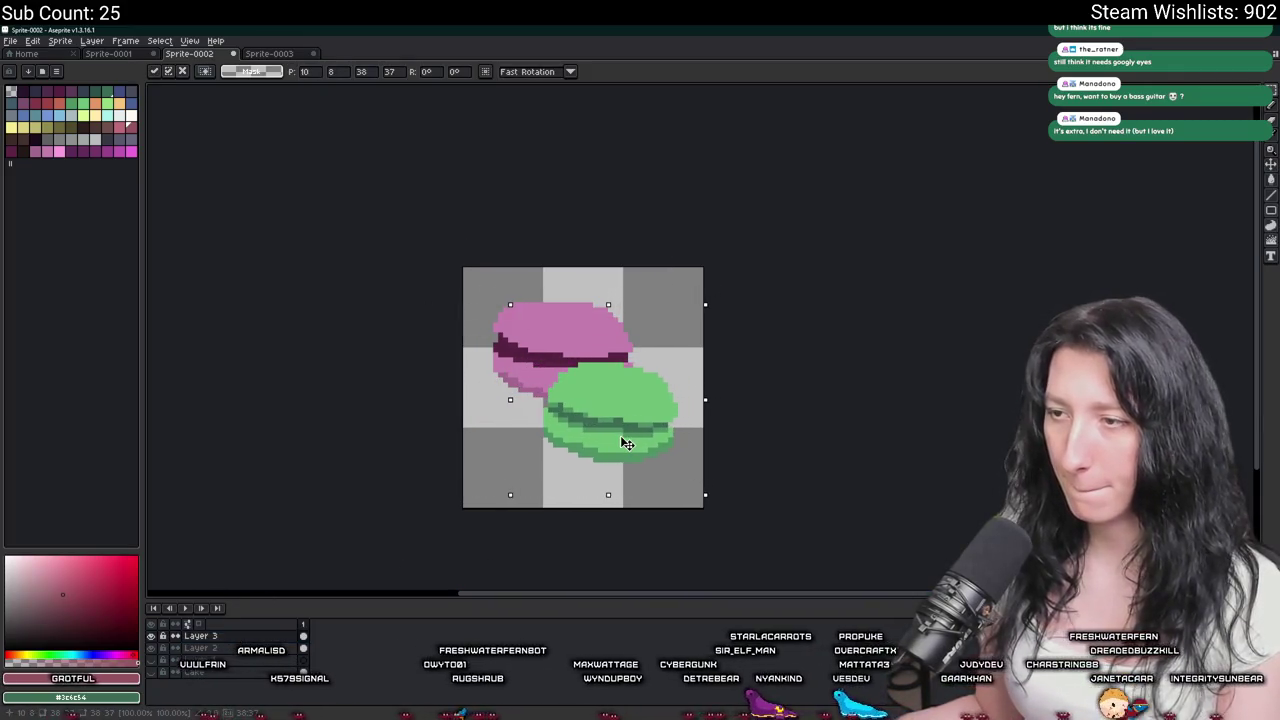
{"action": "scroll", "coordinate": [765, 344], "scroll_direction": "down", "scroll_amount": 3}
{"action": "scroll", "coordinate": [748, 363], "scroll_direction": "up", "scroll_amount": 3}
{"action": "left_click_drag", "start_coordinate": [581, 296], "coordinate": [595, 310]}
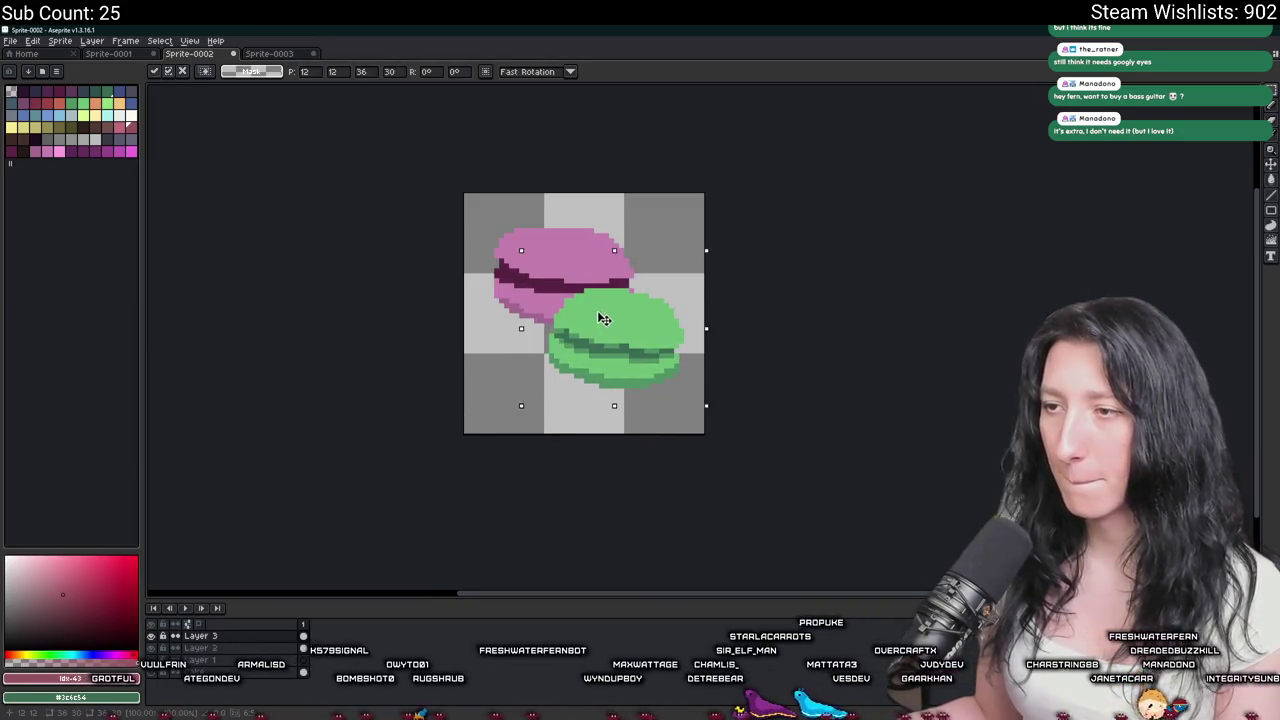
{"action": "key", "text": "Return"}
{"action": "scroll", "coordinate": [771, 254], "scroll_direction": "down", "scroll_amount": 1}
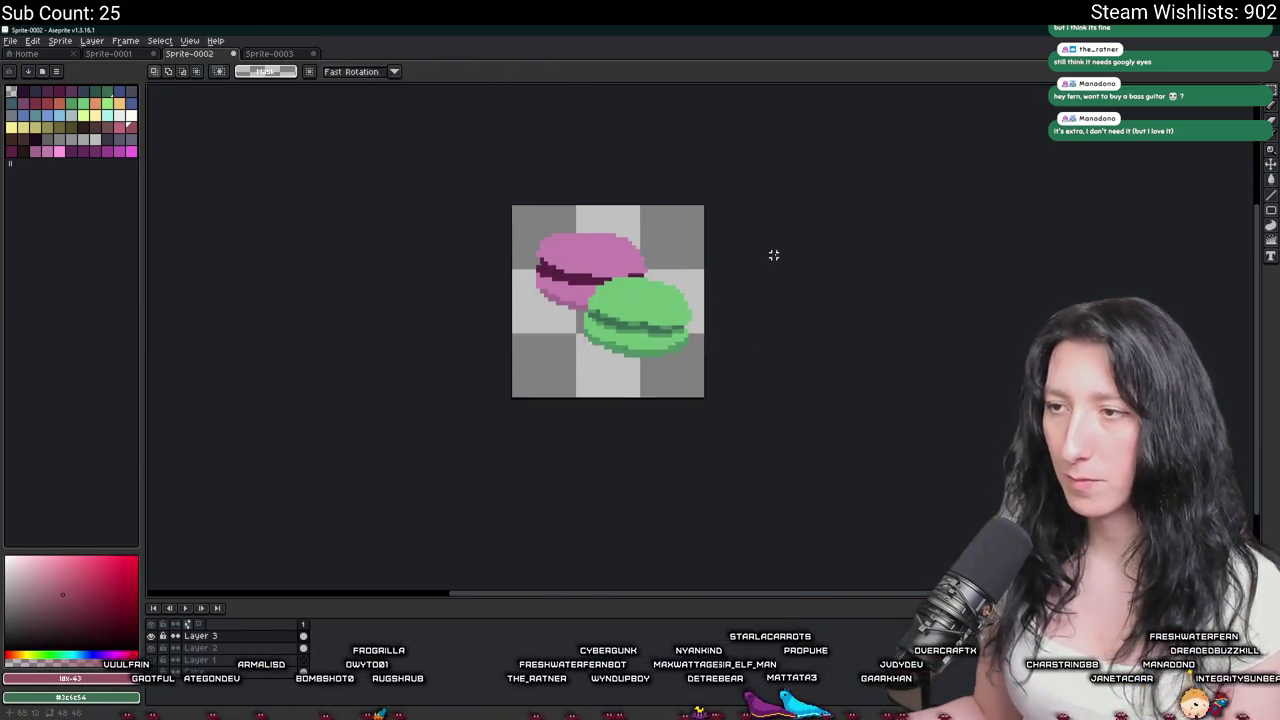
{"action": "scroll", "coordinate": [775, 254], "scroll_direction": "down", "scroll_amount": 3}
{"action": "scroll", "coordinate": [691, 309], "scroll_direction": "up", "scroll_amount": 1}
{"action": "scroll", "coordinate": [610, 360], "scroll_direction": "up", "scroll_amount": 2}
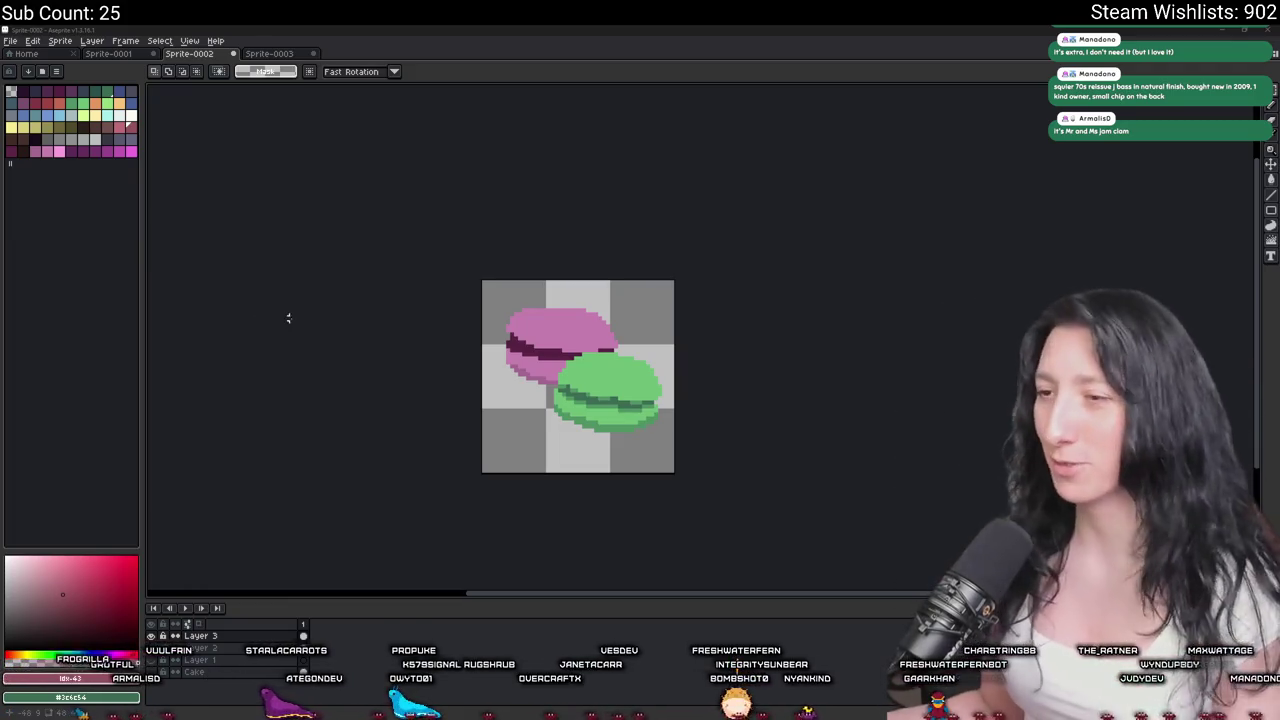
Hide the pink macaron's Layer 2 and select the green macaron's Layer 3.
{"action": "left_click", "coordinate": [151, 636]}
{"action": "left_click", "coordinate": [151, 636]}
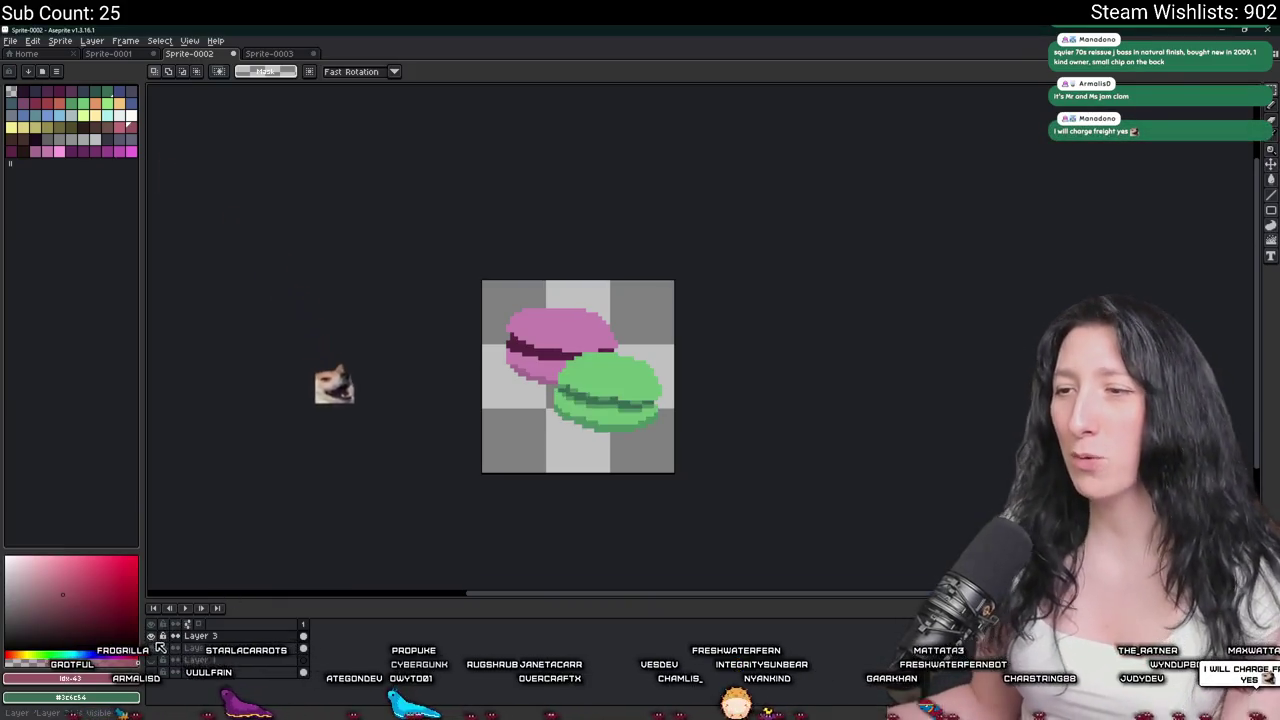
{"action": "left_click", "coordinate": [151, 648]}
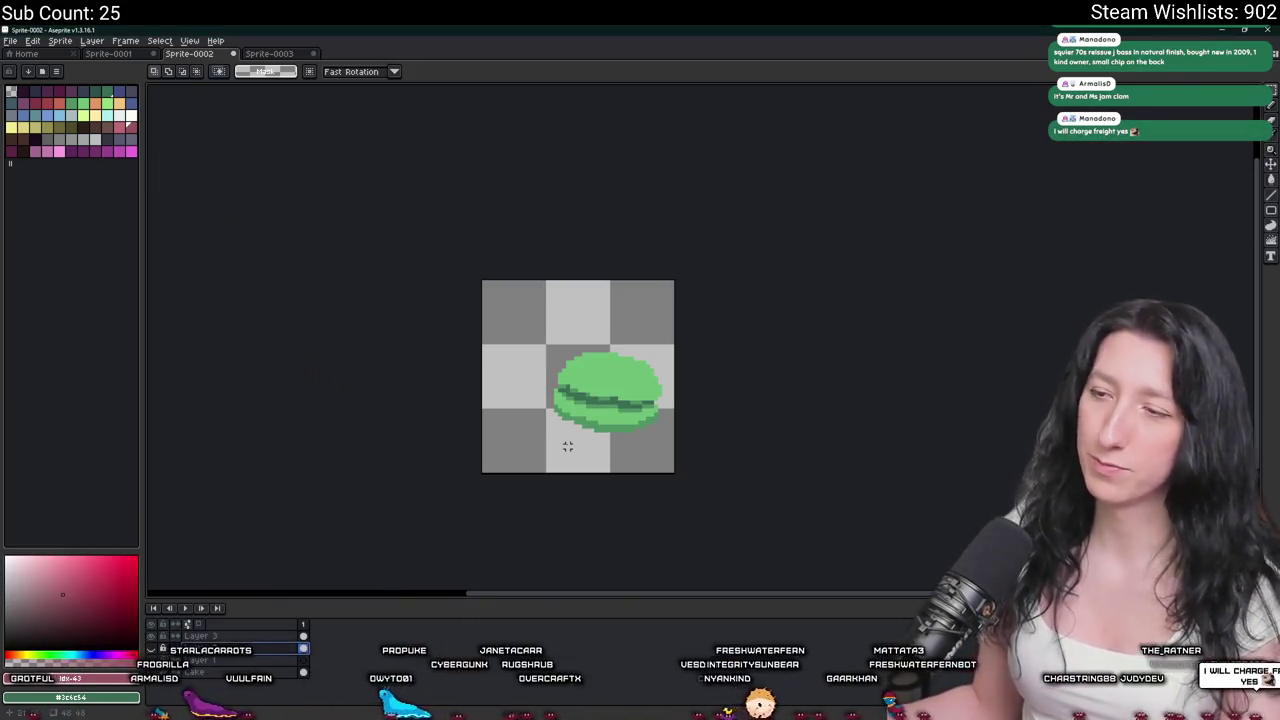
{"action": "left_click", "coordinate": [197, 638]}
Shift the green macaron slightly up and one pixel right, then drop the selection.
{"action": "mouse_move", "coordinate": [506, 324]}
{"action": "left_mouse_down"}
{"action": "mouse_move", "coordinate": [666, 456]}
{"action": "mouse_move", "coordinate": [618, 427]}
{"action": "left_mouse_up"}
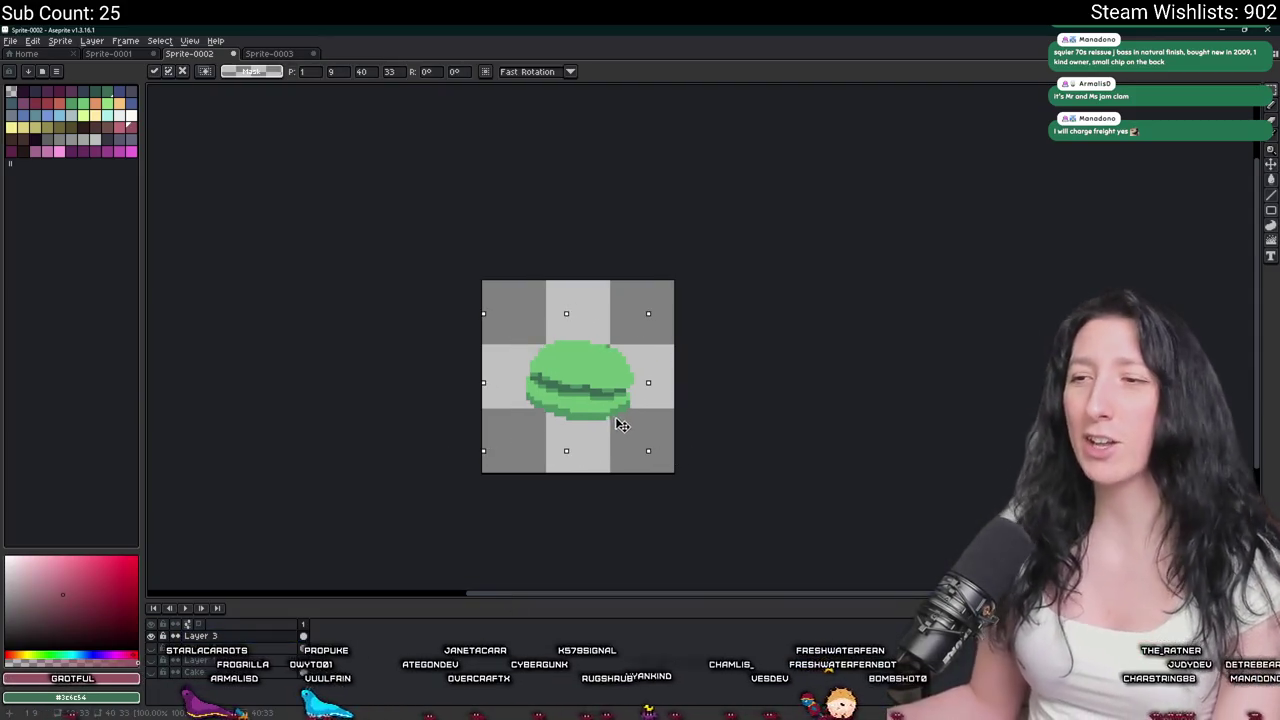
{"action": "key", "text": "Up"}
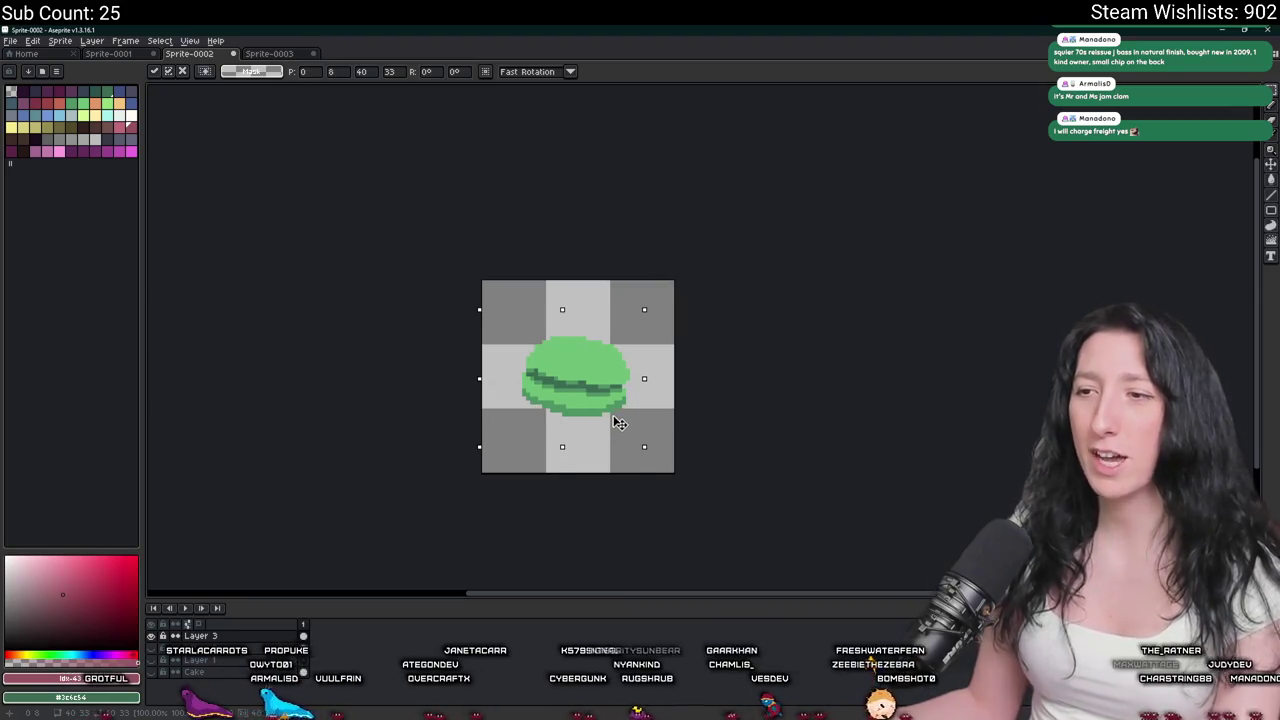
{"action": "key", "text": "Return"}
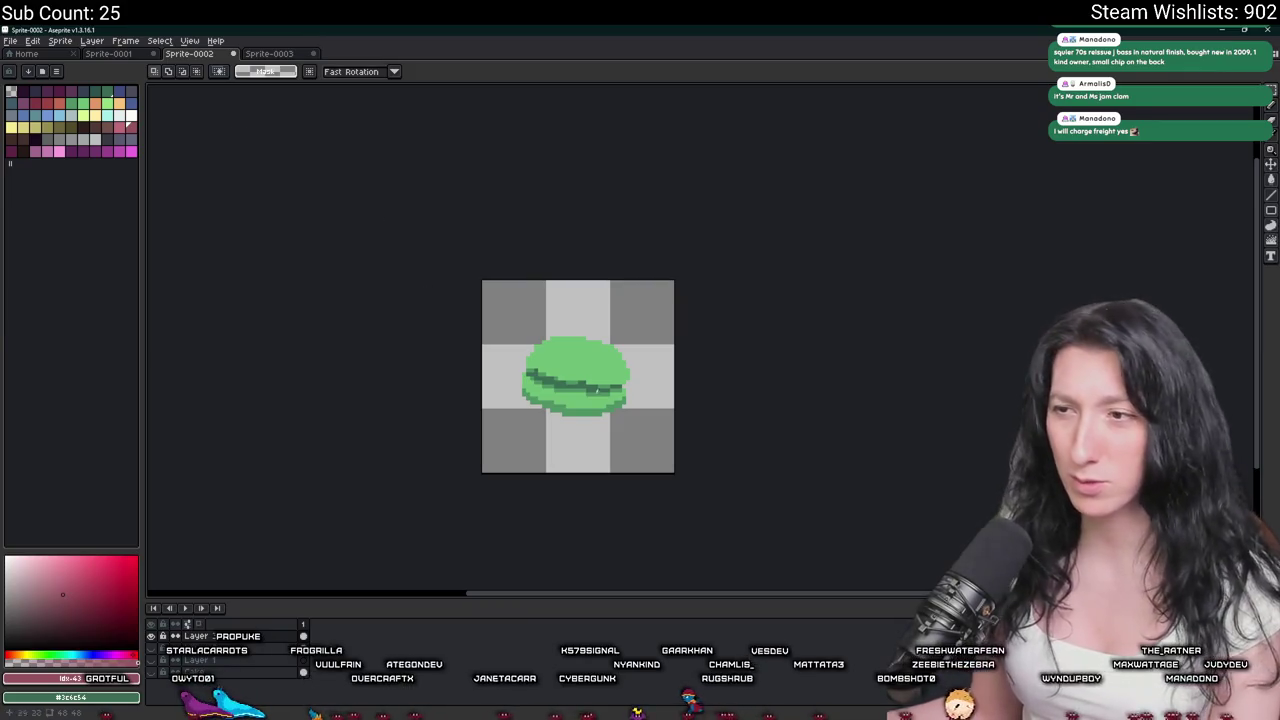
{"action": "scroll", "coordinate": [630, 425], "scroll_direction": "up", "scroll_amount": 1}
{"action": "scroll", "coordinate": [630, 425], "scroll_direction": "up", "scroll_amount": 1}
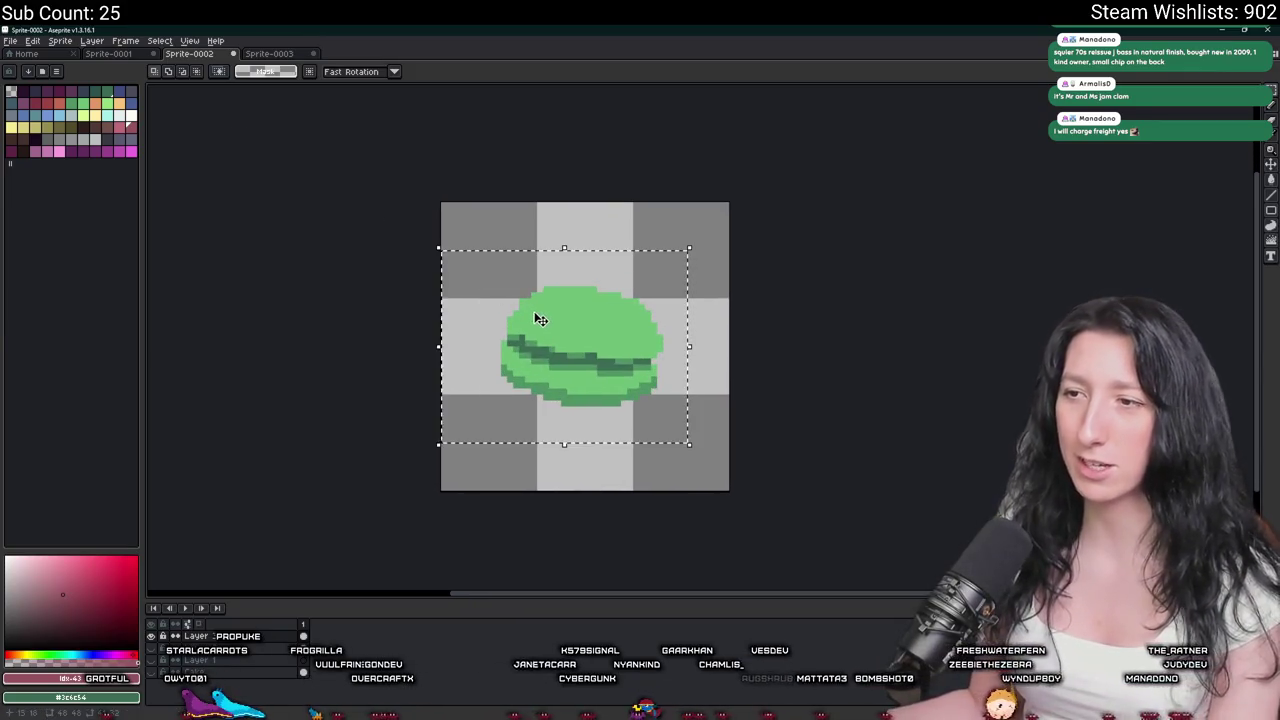
{"action": "left_click_drag", "start_coordinate": [537, 319], "coordinate": [543, 319]}
{"action": "key", "text": "ctrl+d"}
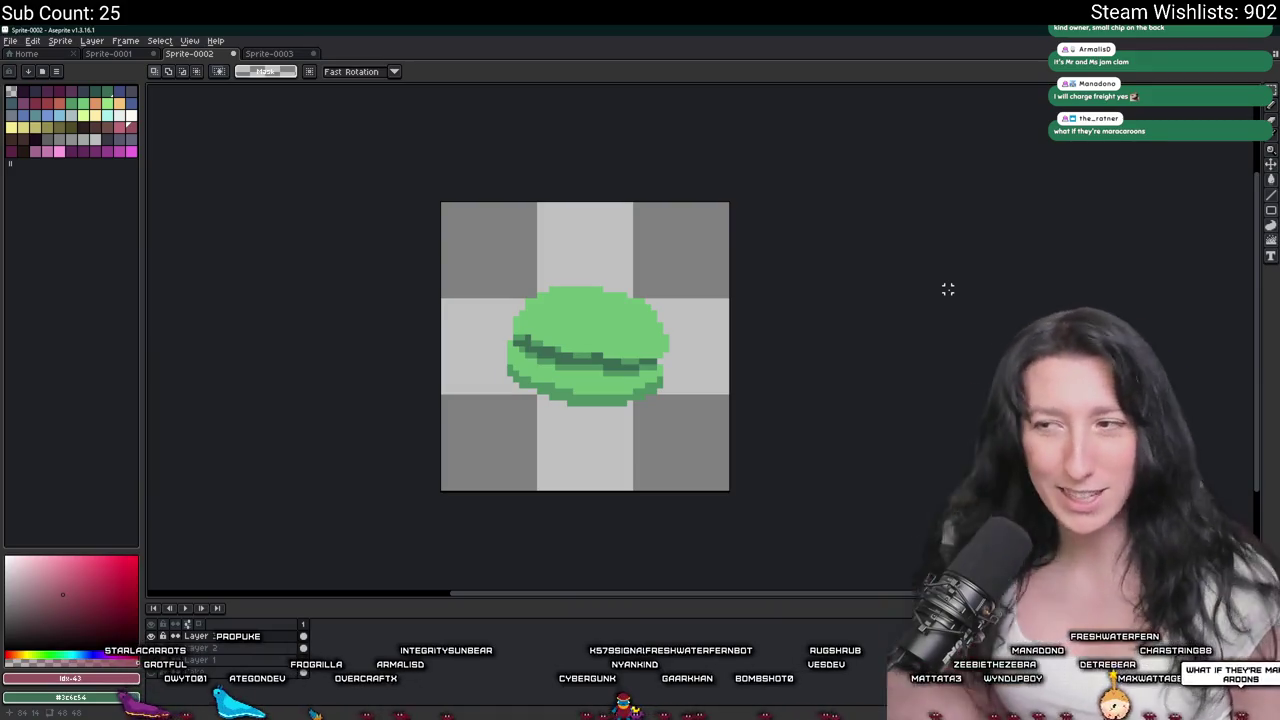
Briefly show the pink macaron to compare positions, then hide it again.
{"action": "scroll", "coordinate": [900, 310], "scroll_direction": "down", "scroll_amount": 1}
{"action": "scroll", "coordinate": [800, 360], "scroll_direction": "down", "scroll_amount": 5}
{"action": "scroll", "coordinate": [746, 387], "scroll_direction": "up", "scroll_amount": 3}
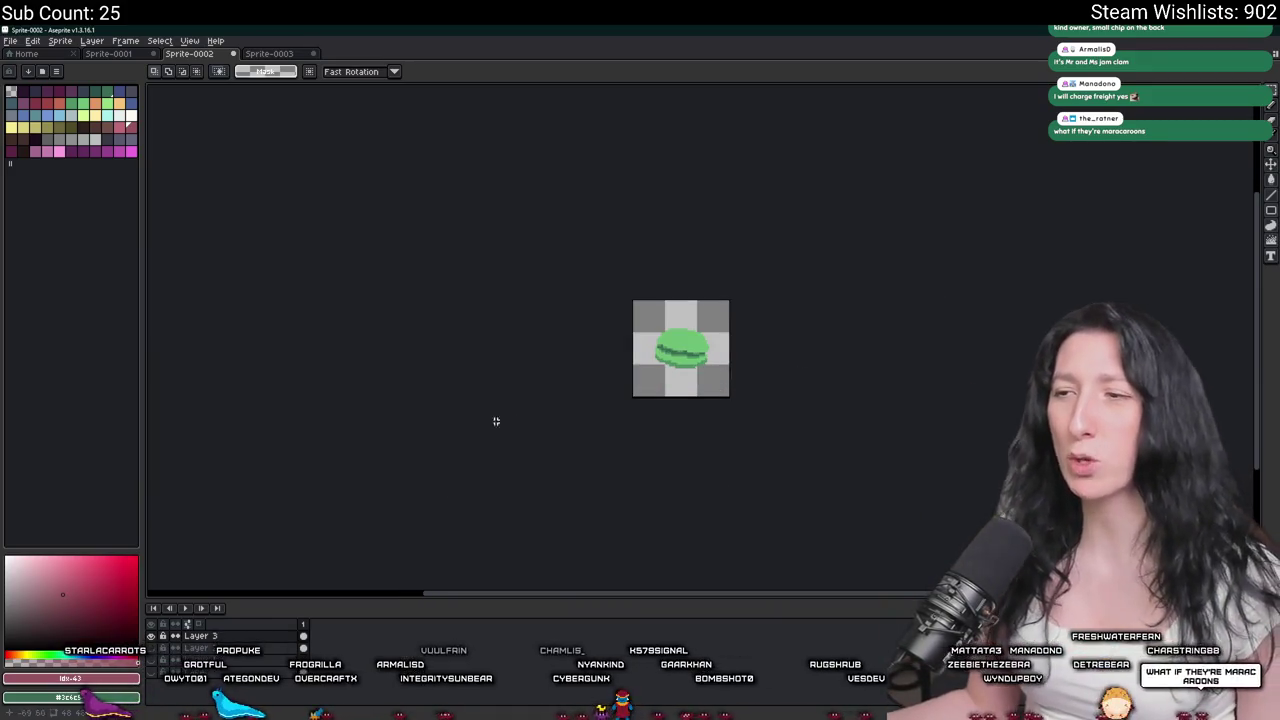
{"action": "scroll", "coordinate": [660, 300], "scroll_direction": "up", "scroll_amount": 1}
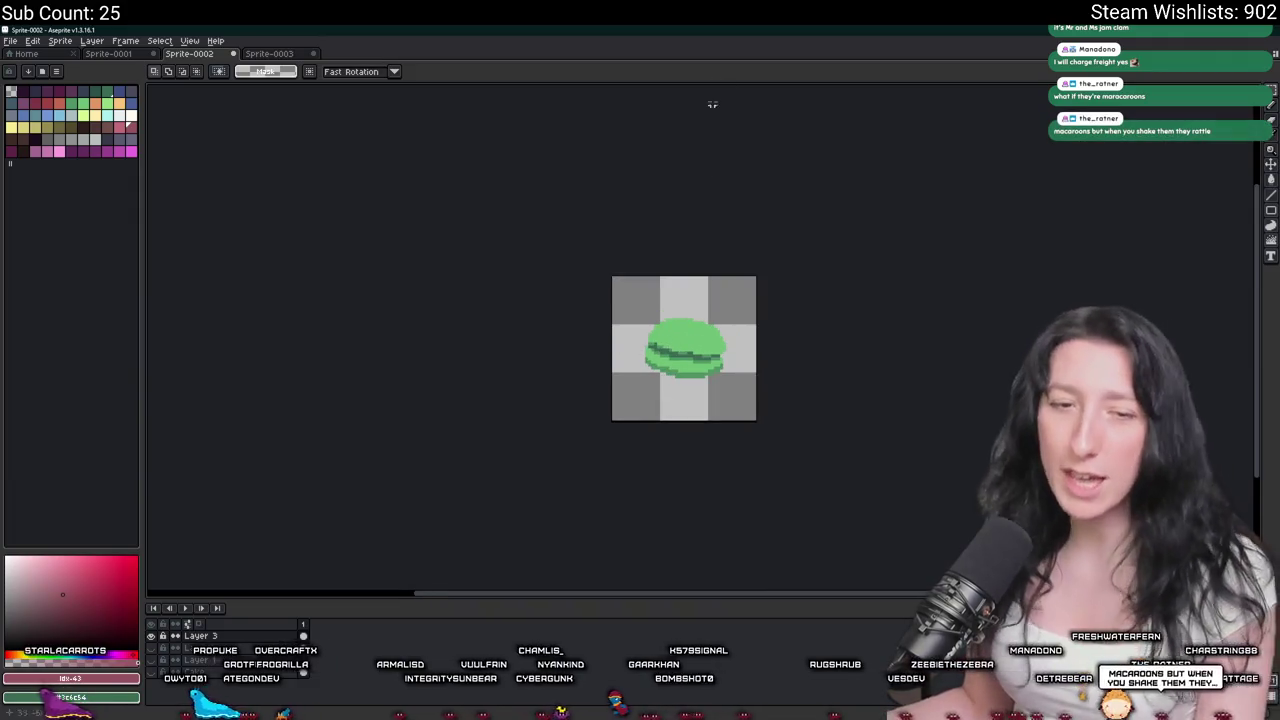
{"action": "left_click_drag", "start_coordinate": [700, 262], "coordinate": [674, 286]}
{"action": "left_click", "coordinate": [151, 650]}
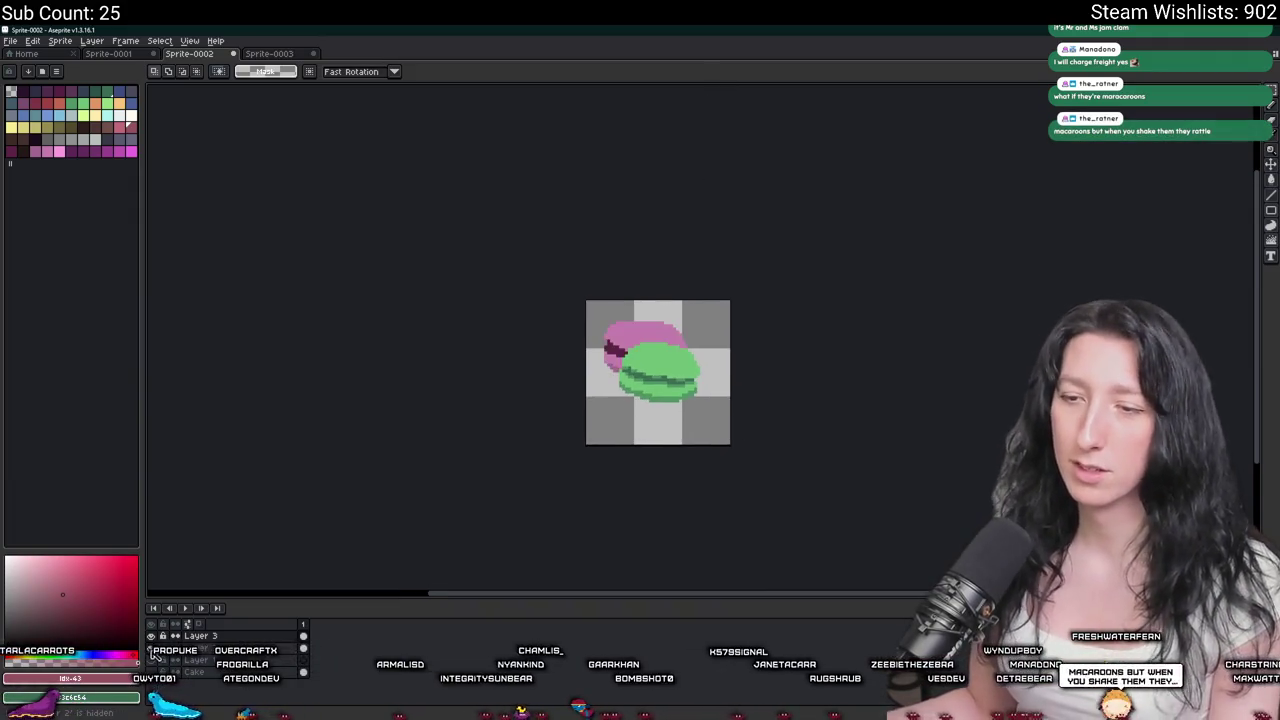
{"action": "left_click", "coordinate": [151, 650]}
{"action": "scroll", "coordinate": [643, 347], "scroll_direction": "up", "scroll_amount": 1}
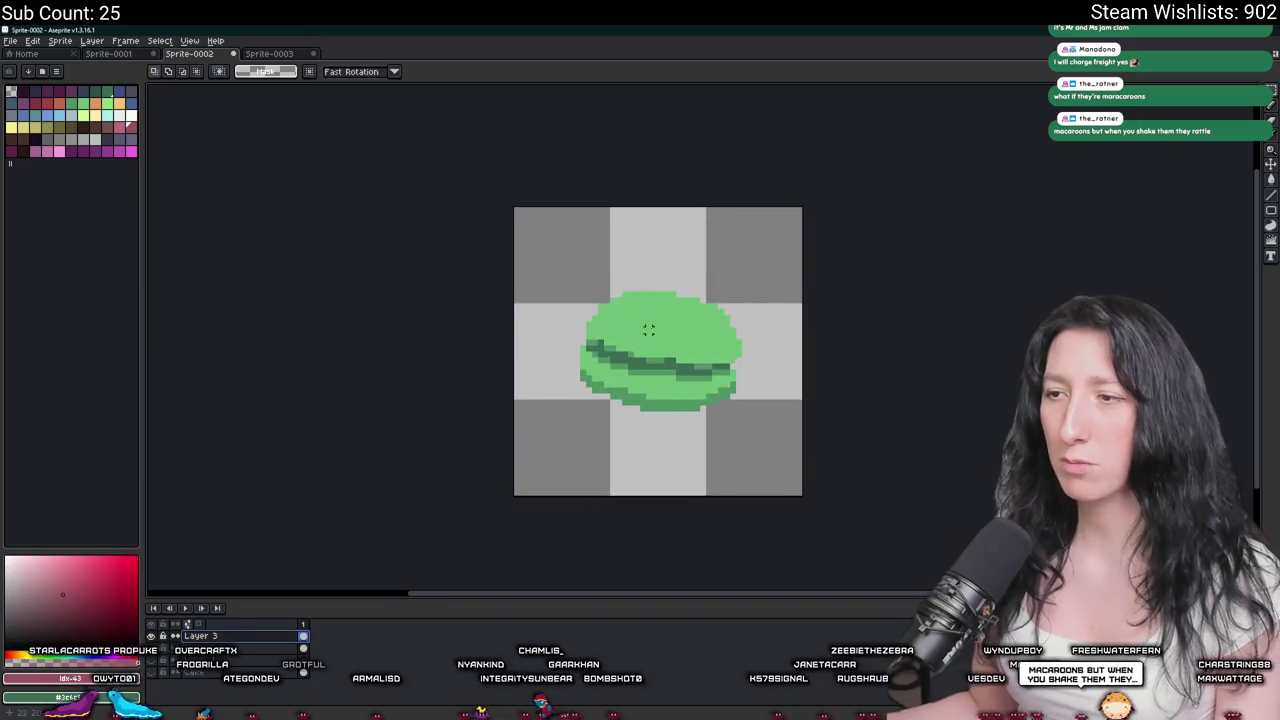
{"action": "scroll", "coordinate": [643, 347], "scroll_direction": "up", "scroll_amount": 1}
{"action": "scroll", "coordinate": [694, 343], "scroll_direction": "right", "scroll_amount": 1}
{"action": "scroll", "coordinate": [551, 260], "scroll_direction": "right", "scroll_amount": 1}
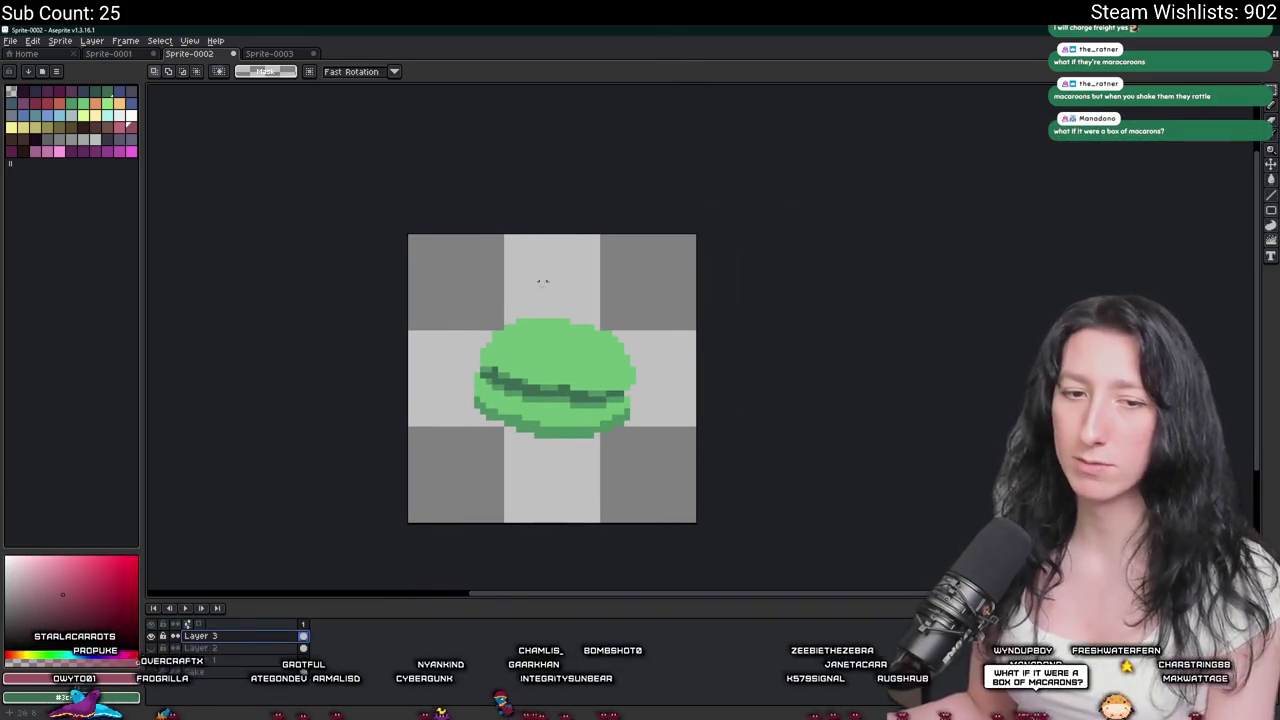
{"action": "key", "text": "ctrl+shift+e"}
Export the green macaron as MacaroonGreen.png.
{"action": "left_click_drag", "start_coordinate": [388, 242], "coordinate": [388, 244]}
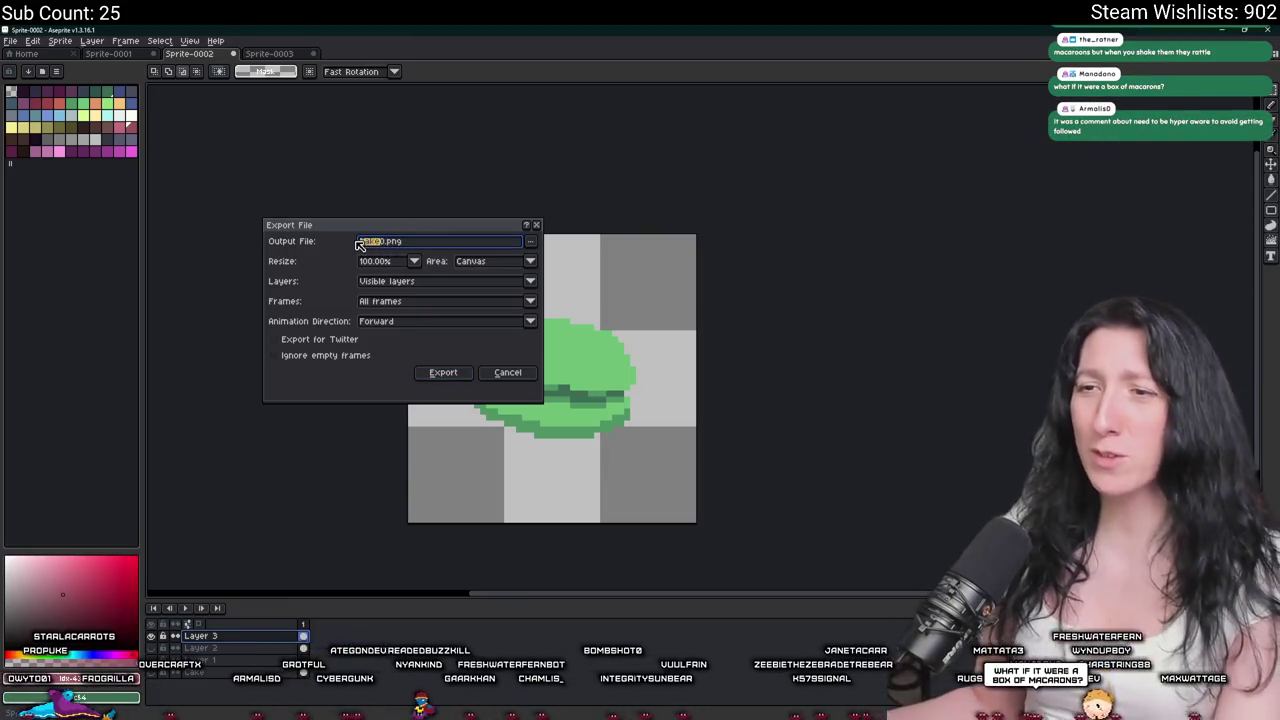
{"action": "key", "text": "BackSpace"}
{"action": "type", "text": "Macaroon"}
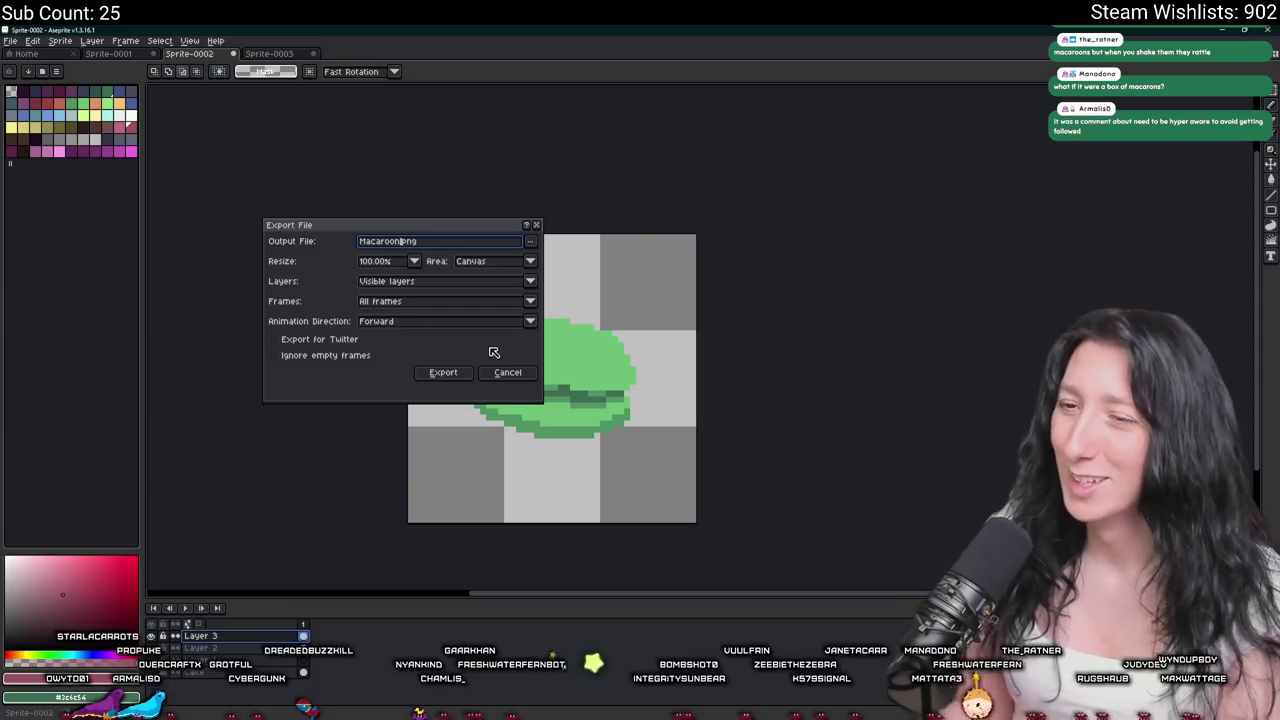
{"action": "type", "text": "Green"}
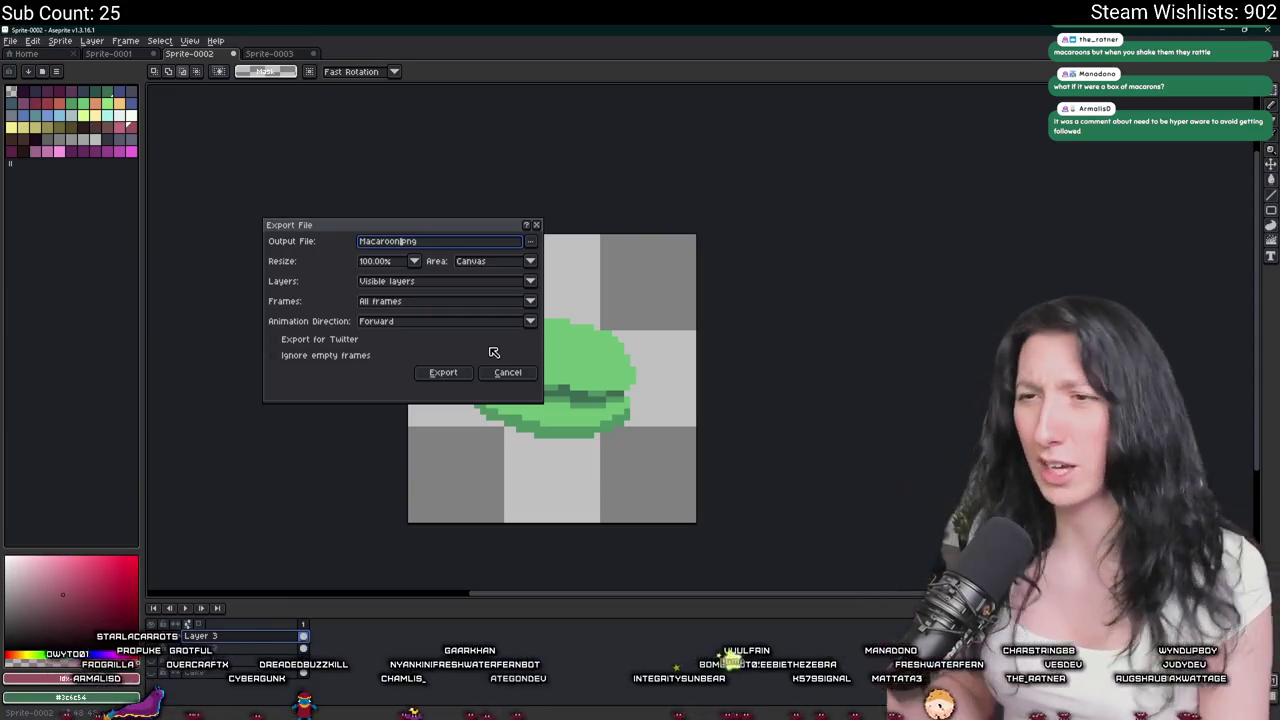
{"action": "key", "text": "BackSpace"}
{"action": "key", "text": "BackSpace"}
{"action": "key", "text": "BackSpace"}
{"action": "type", "text": "u"}
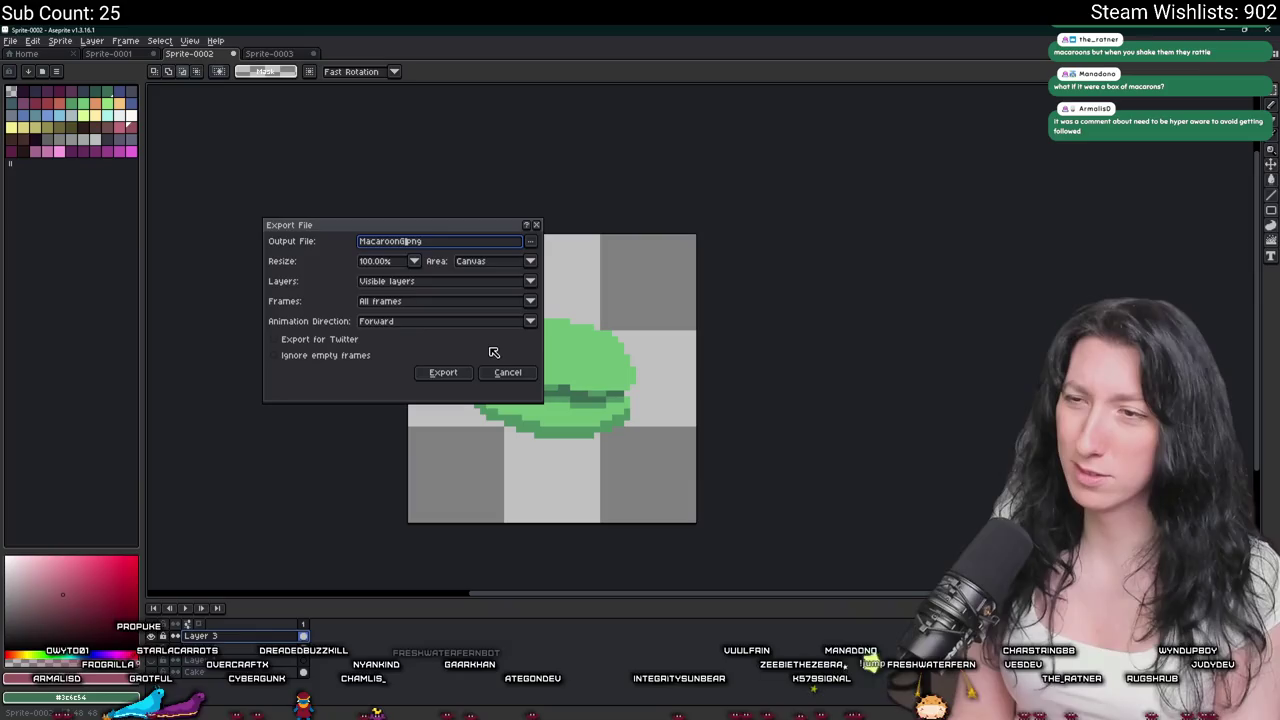
{"action": "type", "text": "een"}
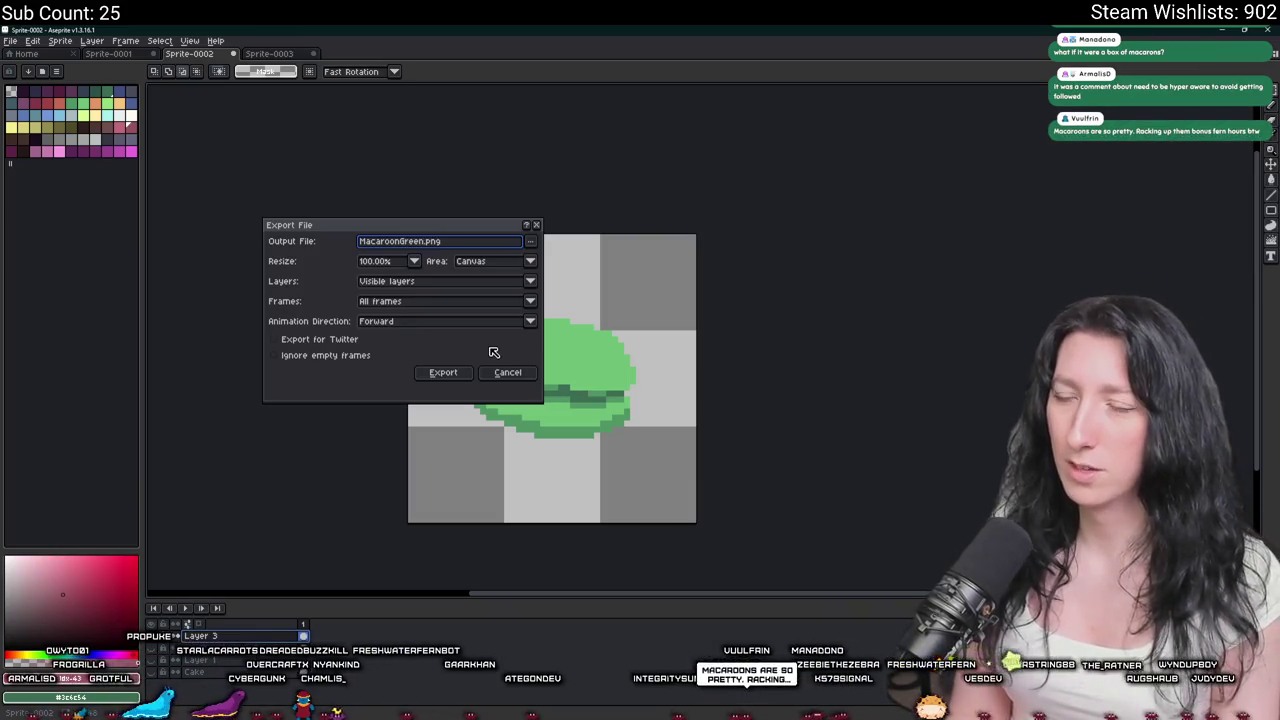
{"action": "type", "text": "_"}
{"action": "key", "text": "Return"}
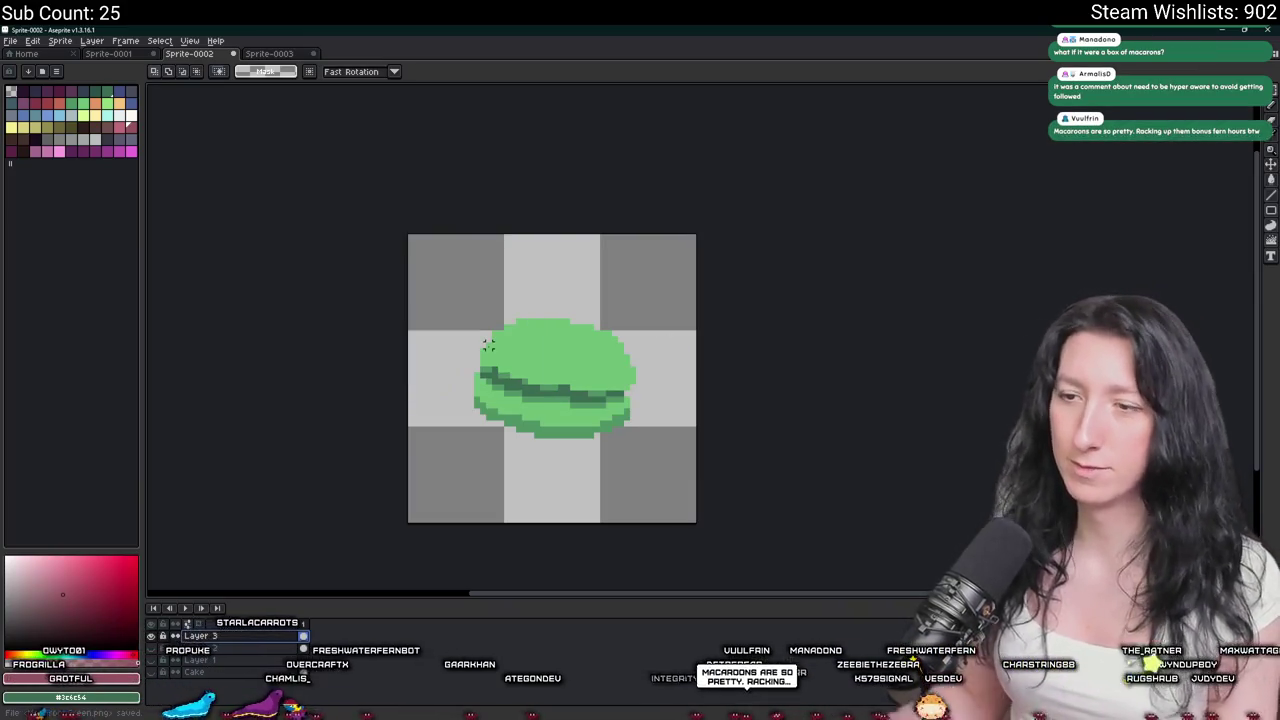
Trim the sprite to the macaron's bounds and scale it to half size.
{"action": "left_click", "coordinate": [60, 40]}
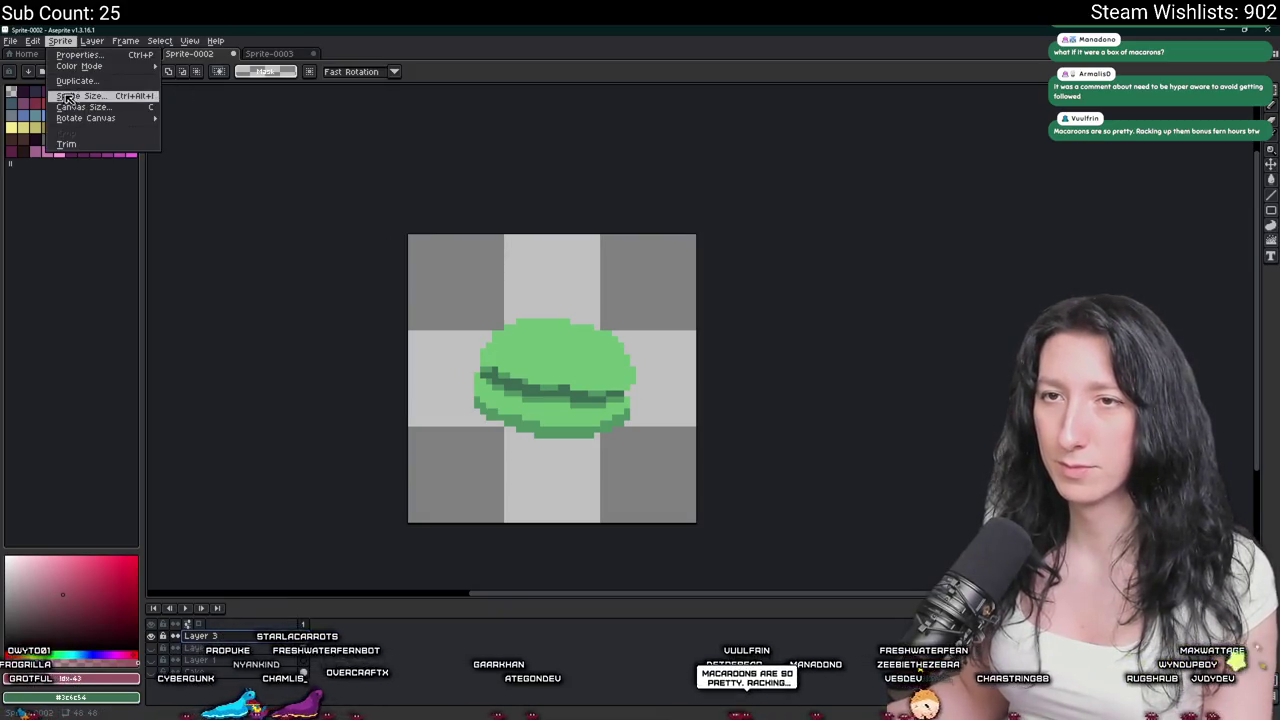
{"action": "left_click", "coordinate": [66, 144]}
{"action": "left_click", "coordinate": [60, 40]}
{"action": "left_click", "coordinate": [80, 96]}
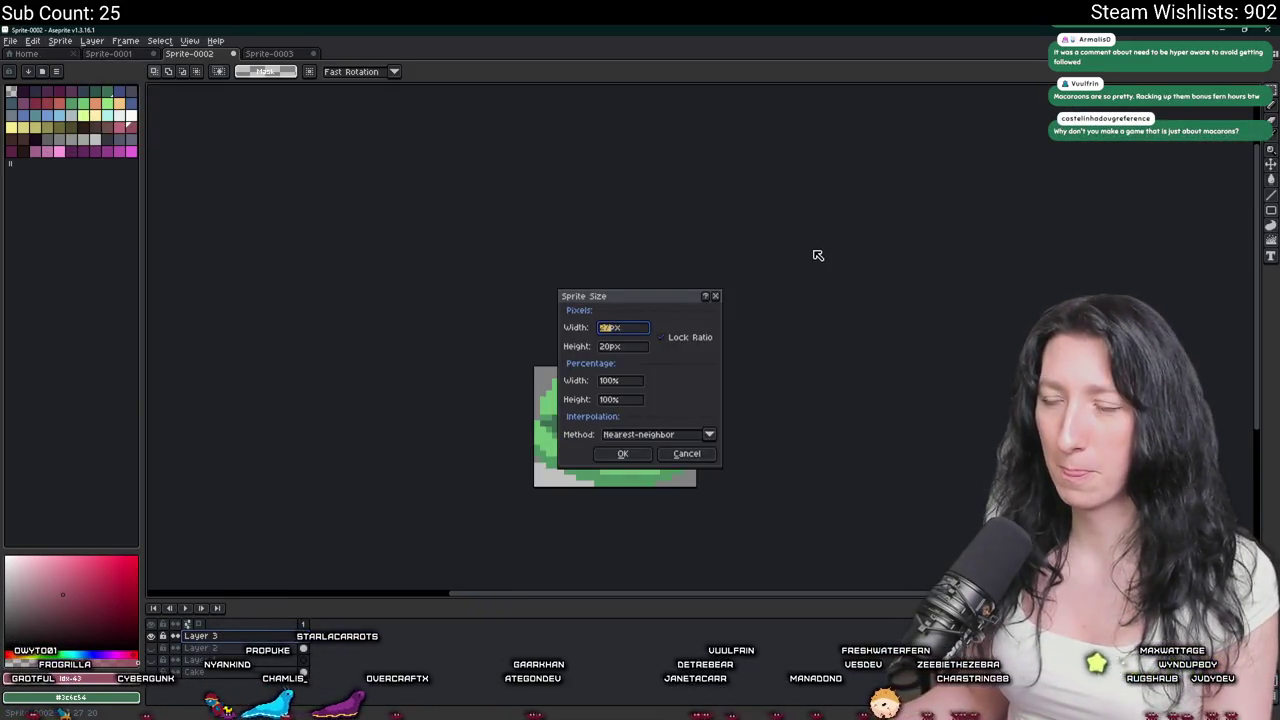
{"action": "key", "text": "Tab"}
{"action": "key", "text": "Tab"}
{"action": "key", "text": "Tab"}
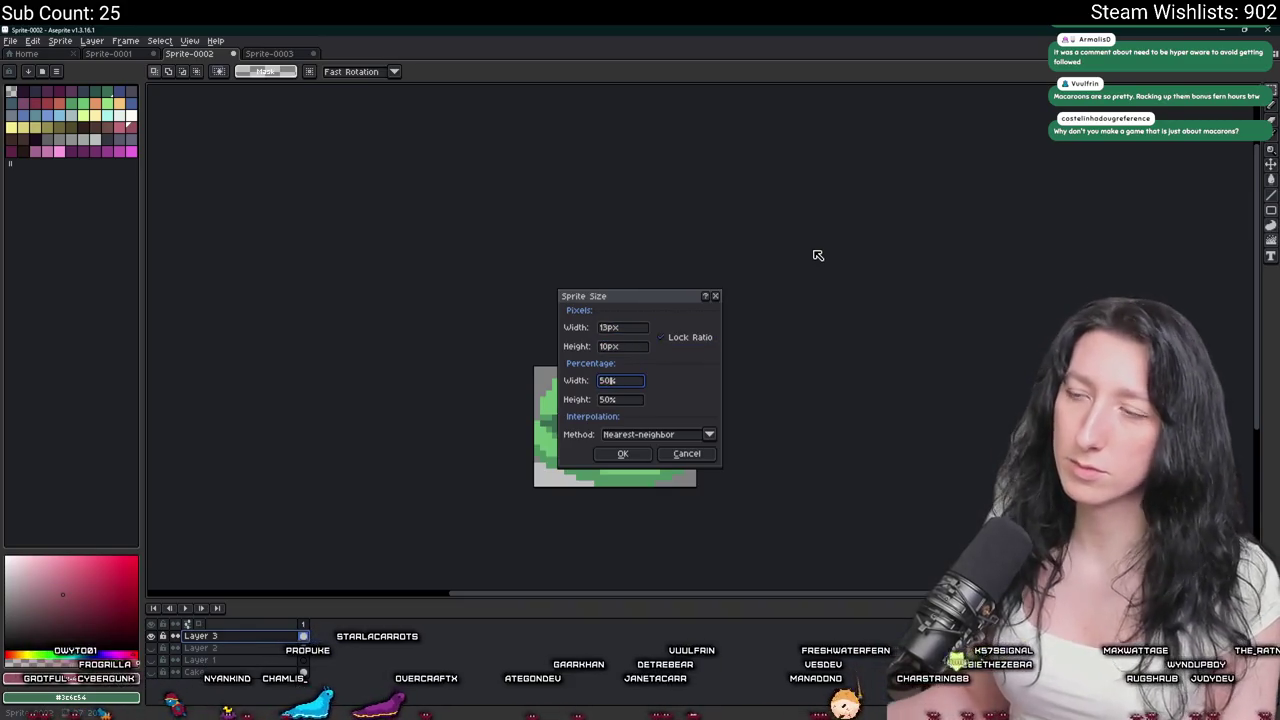
{"action": "left_click", "coordinate": [609, 449]}
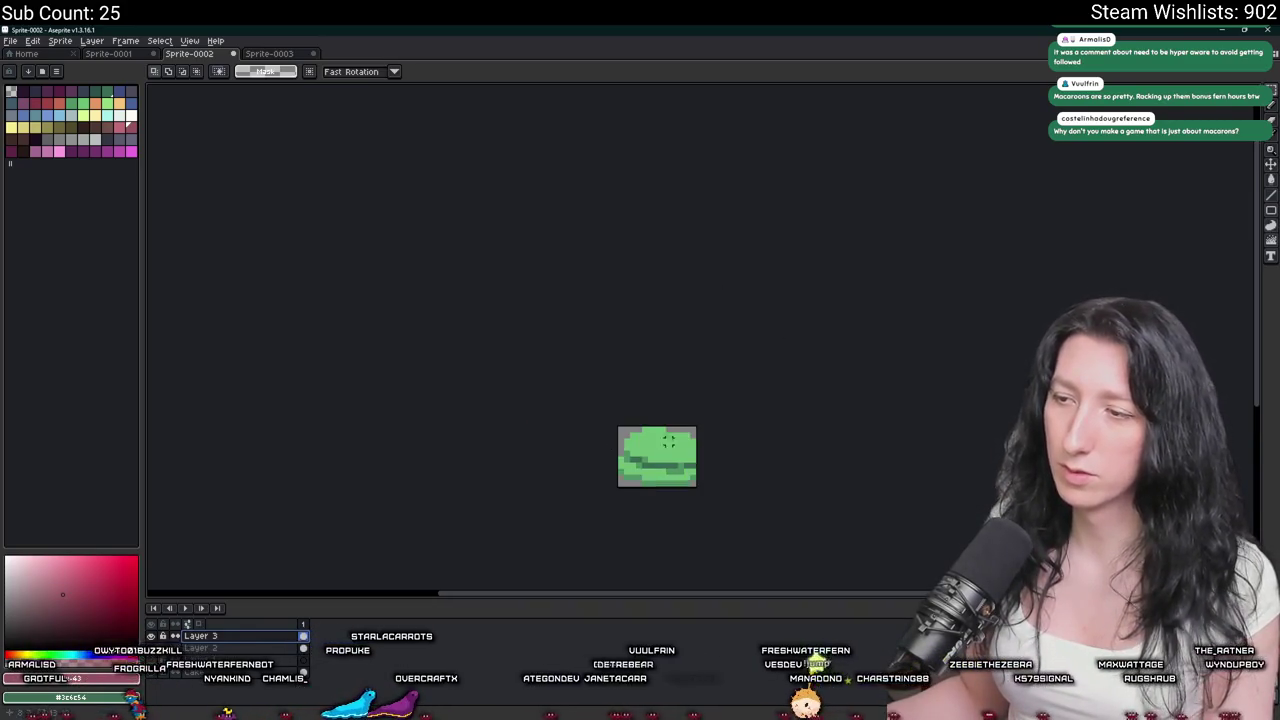
{"action": "scroll", "coordinate": [652, 440], "scroll_direction": "down", "scroll_amount": 2}
{"action": "scroll", "coordinate": [680, 440], "scroll_direction": "up", "scroll_amount": 1}
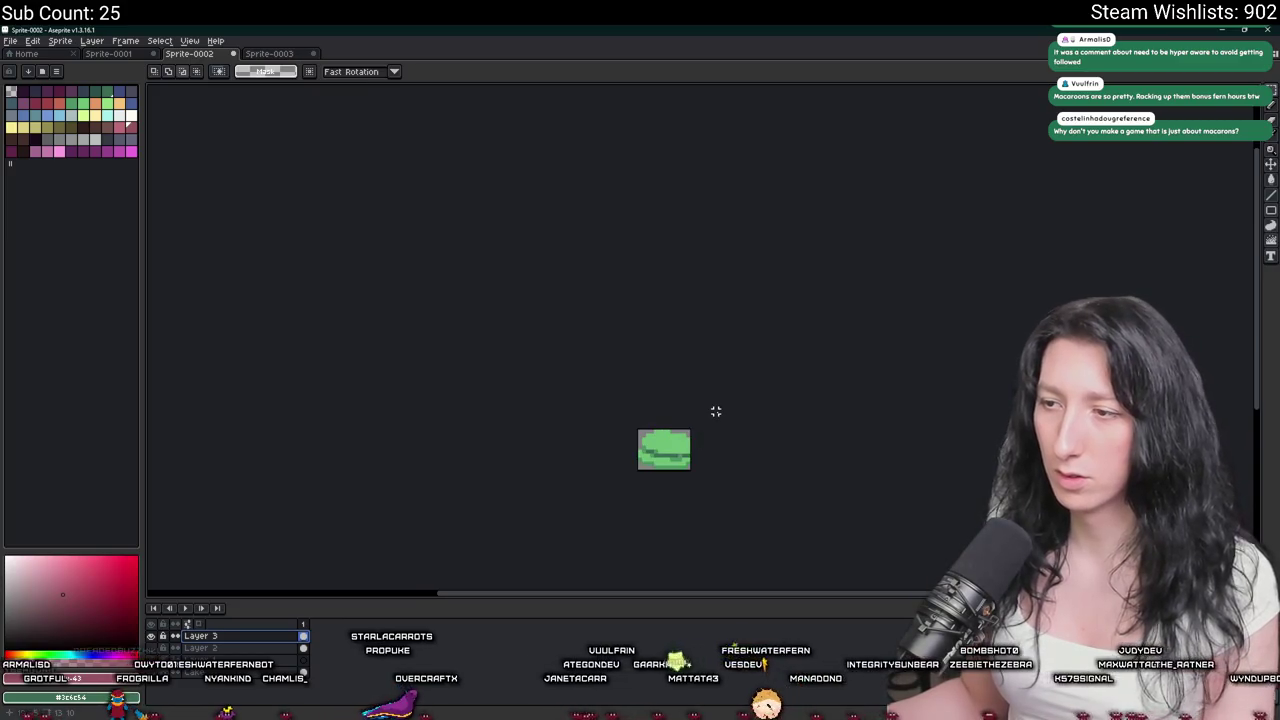
Export the half-size sprite as MacaroonGreen_World.png.
{"action": "key", "text": "ctrl+e"}
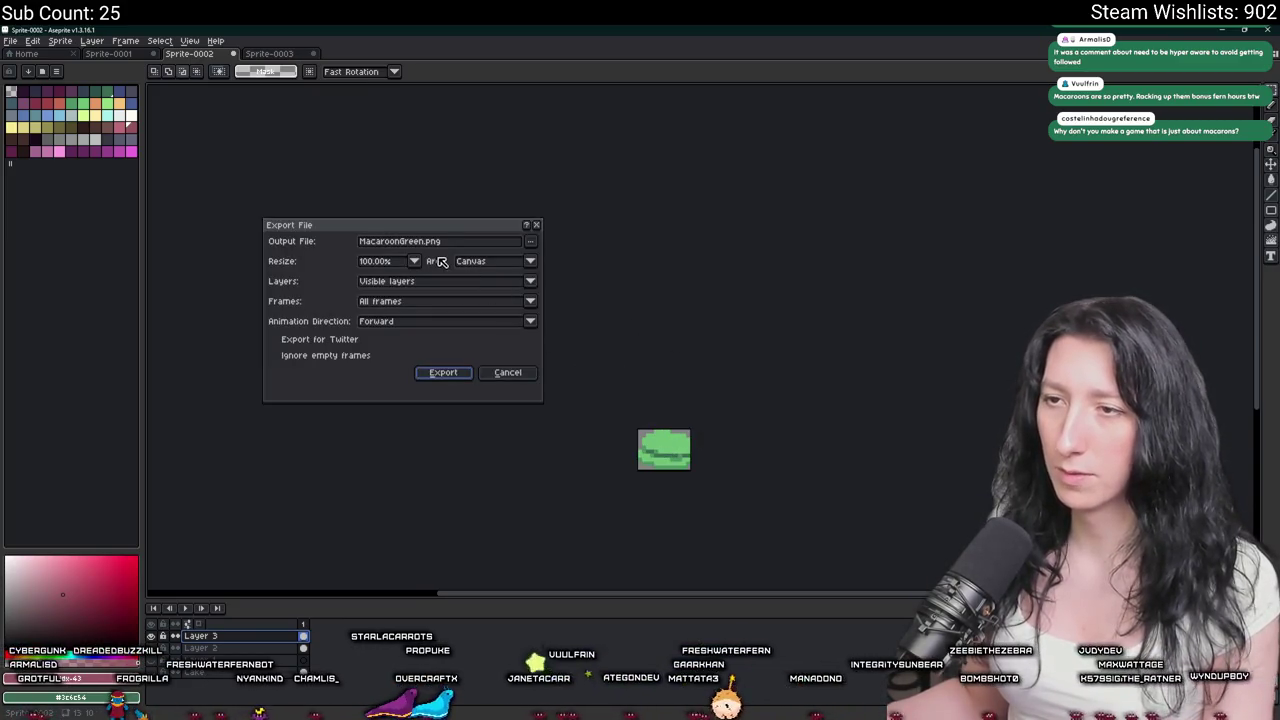
{"action": "left_click", "coordinate": [440, 242]}
{"action": "type", "text": "_World"}
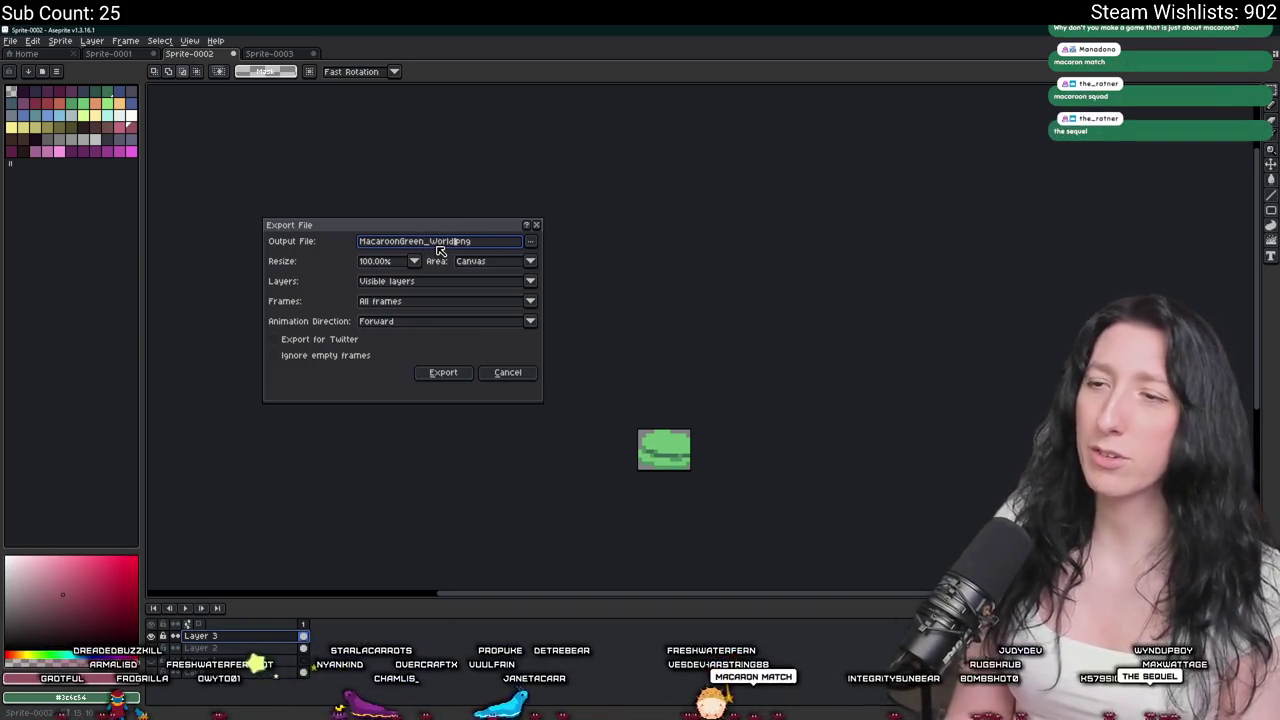
{"action": "key", "text": "Return"}
Undo the canvas trim and switch over to GameMaker.
{"action": "scroll", "coordinate": [430, 250], "scroll_direction": "up", "scroll_amount": 1}
{"action": "key", "text": "ctrl+z"}
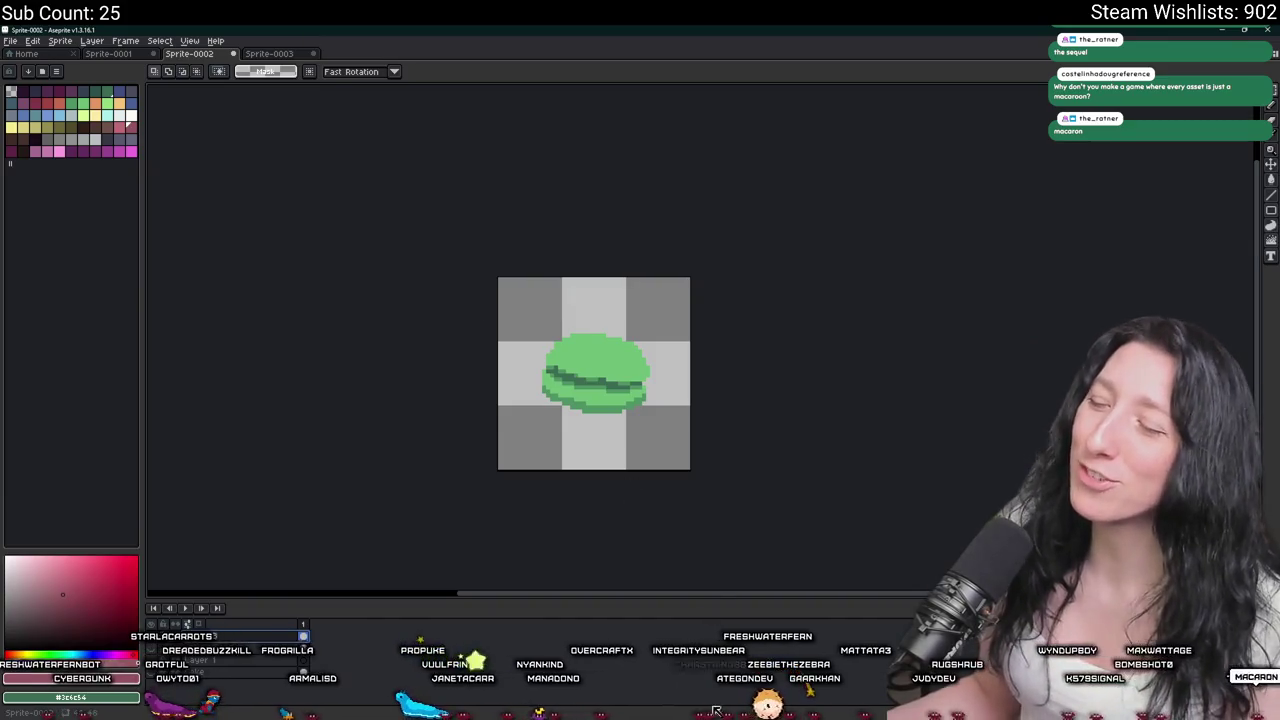
{"action": "key", "text": "alt+Tab"}
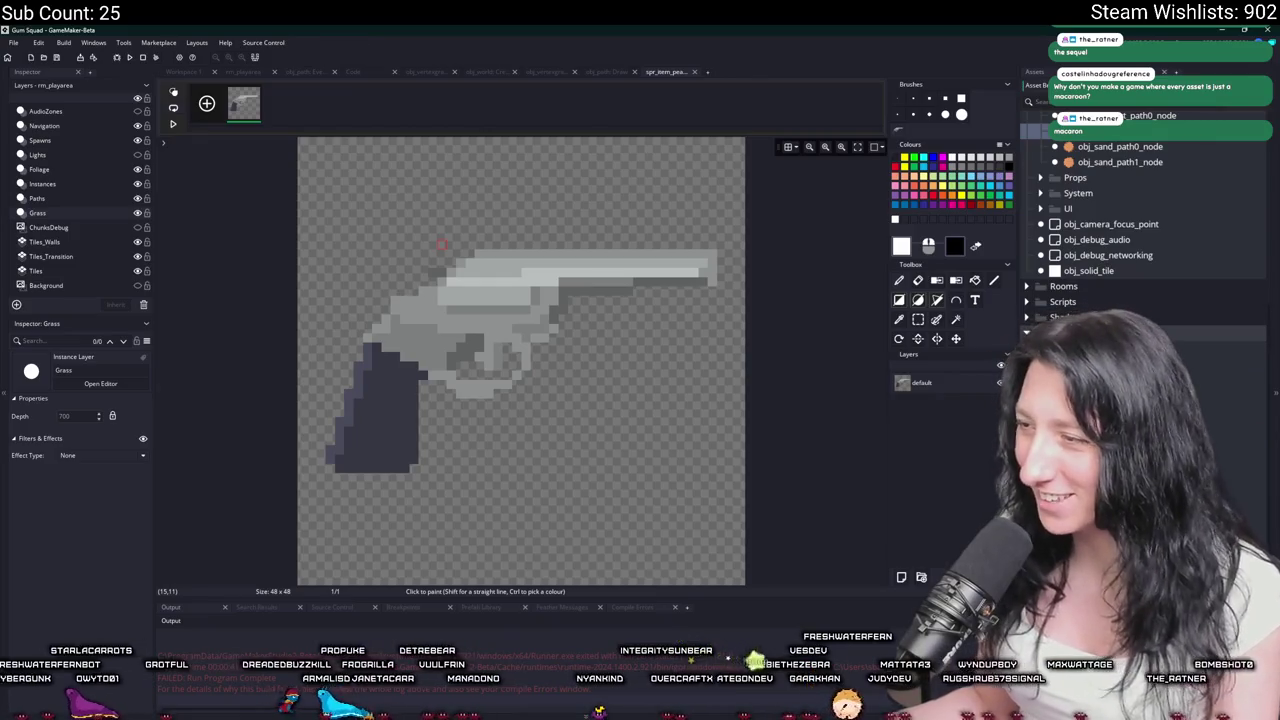
Duplicate spr_item_metalmask, rename the copy spr_item_macaron_green, and open its sprite editor.
{"action": "scroll", "coordinate": [1150, 200], "scroll_direction": "down", "scroll_amount": 5}
{"action": "right_click", "coordinate": [1100, 258]}
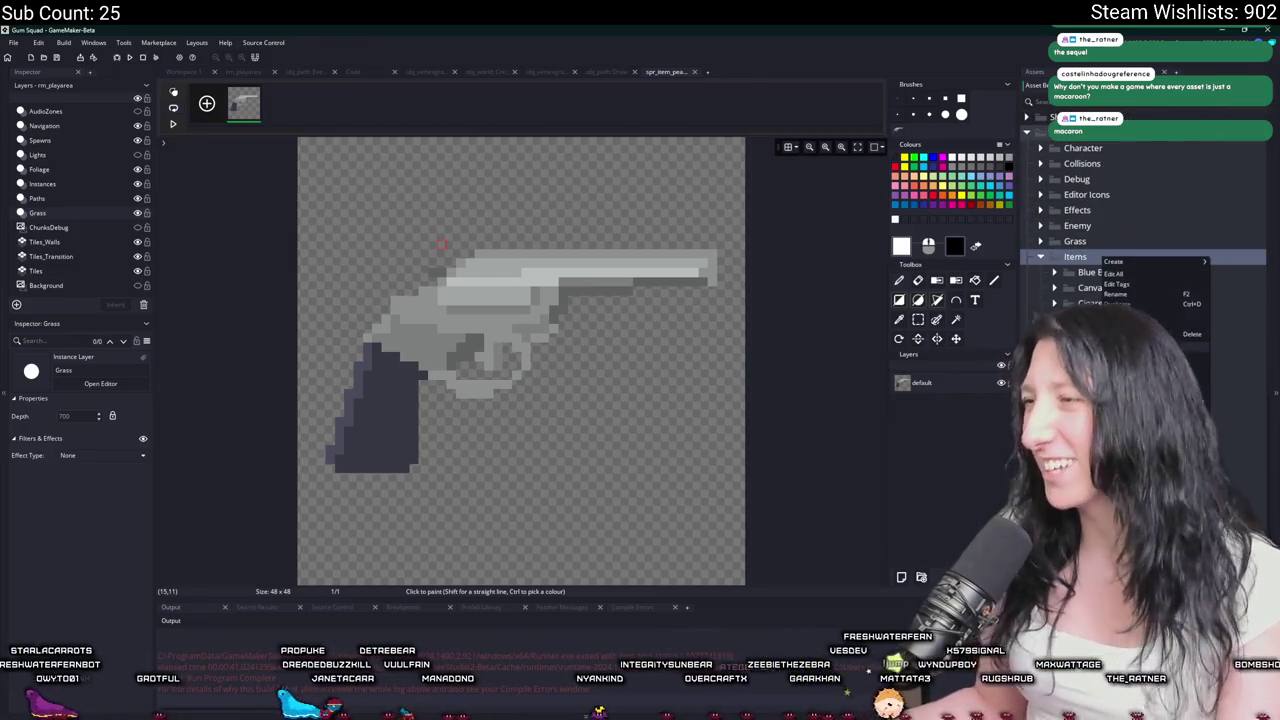
{"action": "left_click", "coordinate": [1150, 365]}
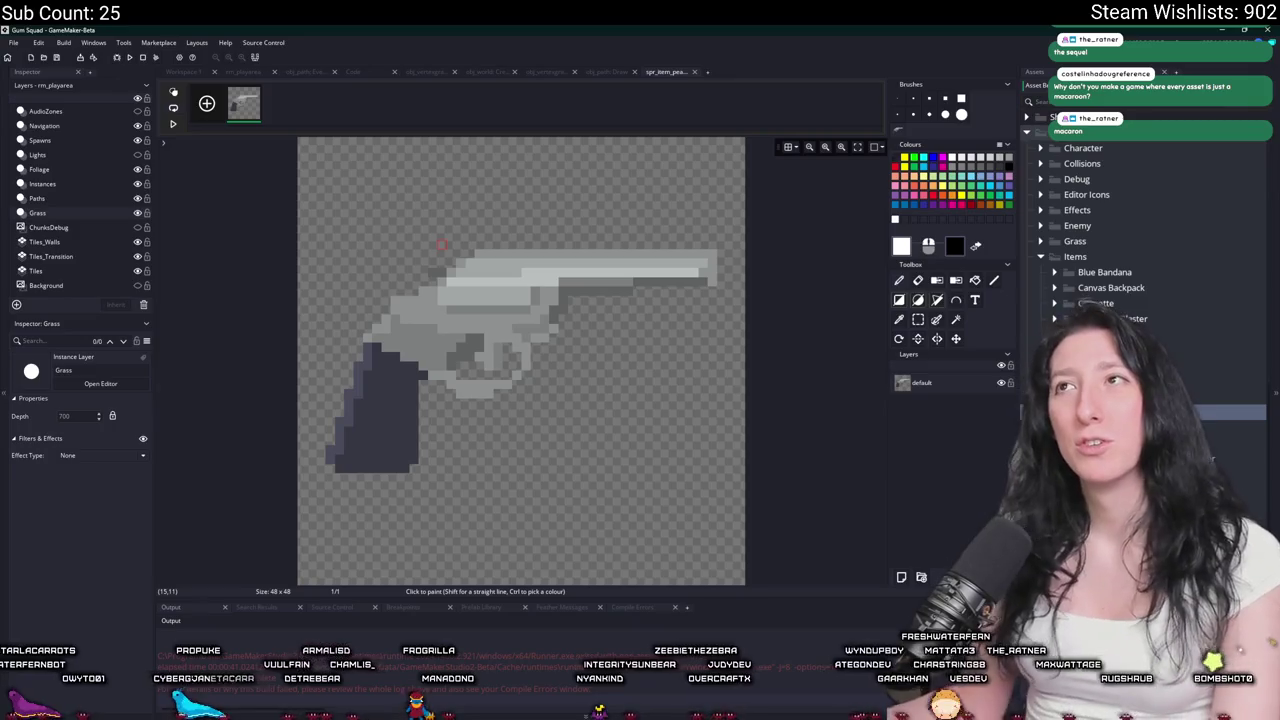
{"action": "left_click", "coordinate": [1150, 443]}
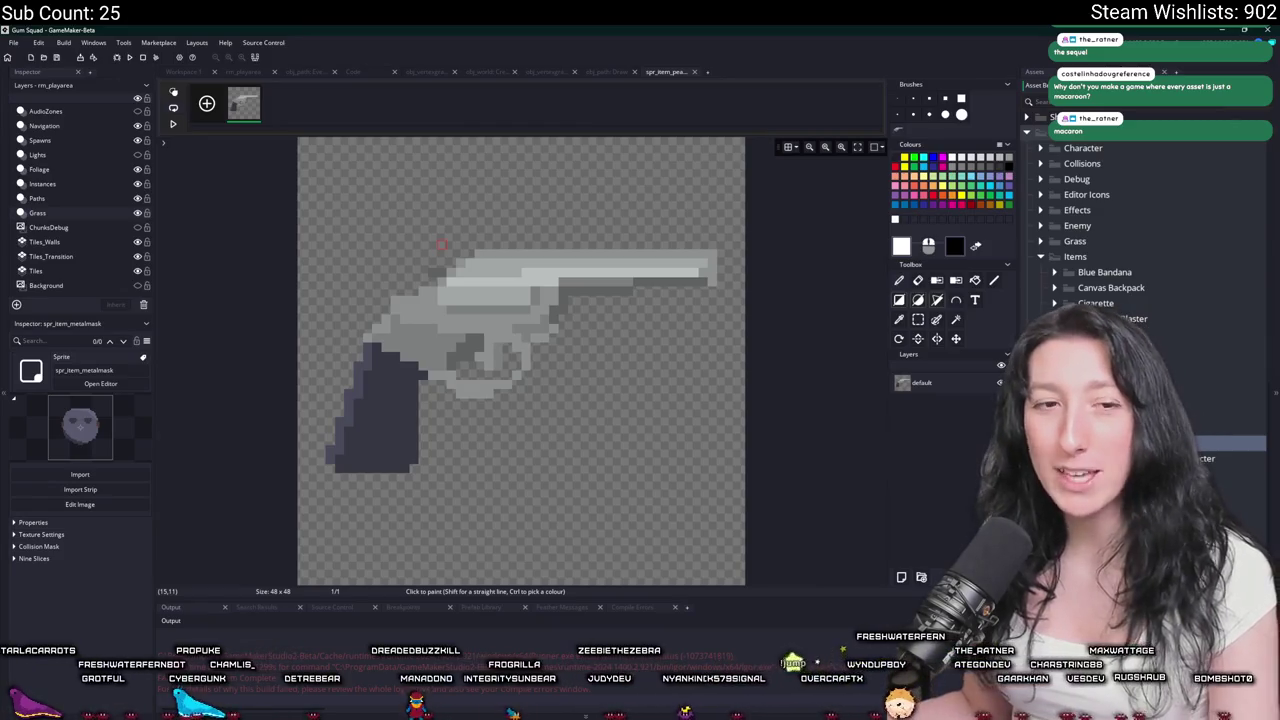
{"action": "key", "text": "ctrl+d"}
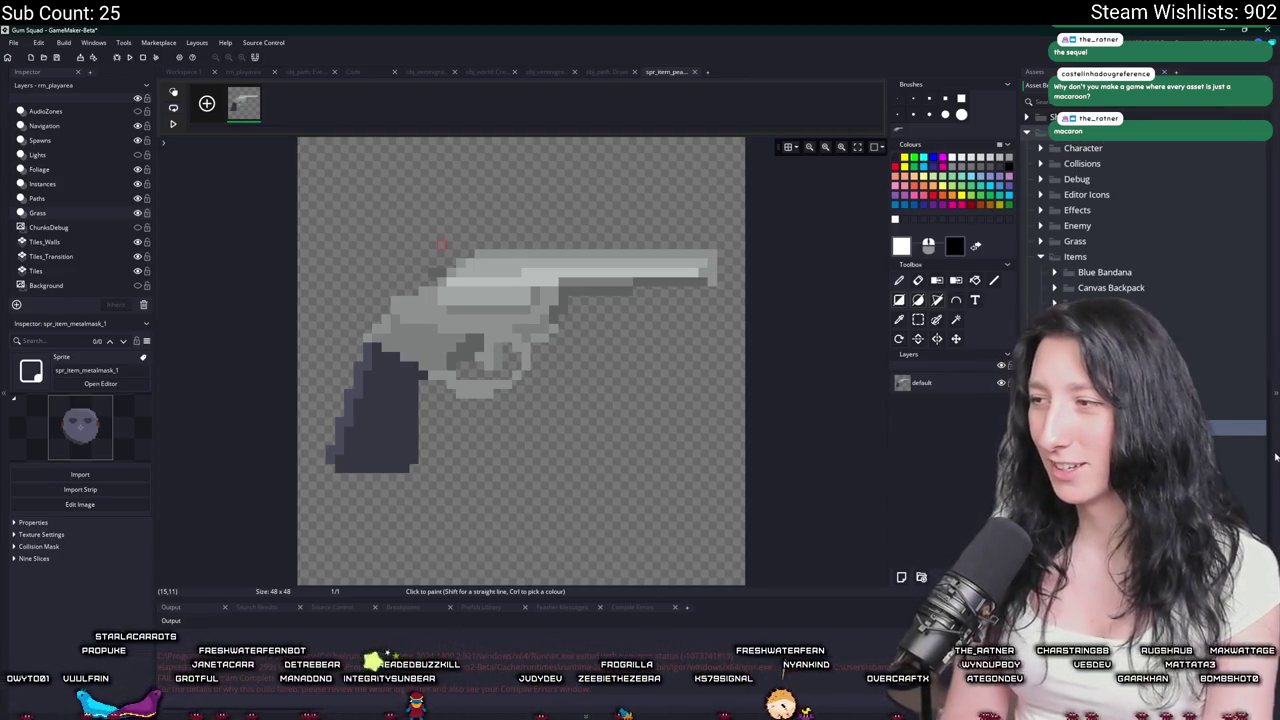
{"action": "key", "text": "Return"}
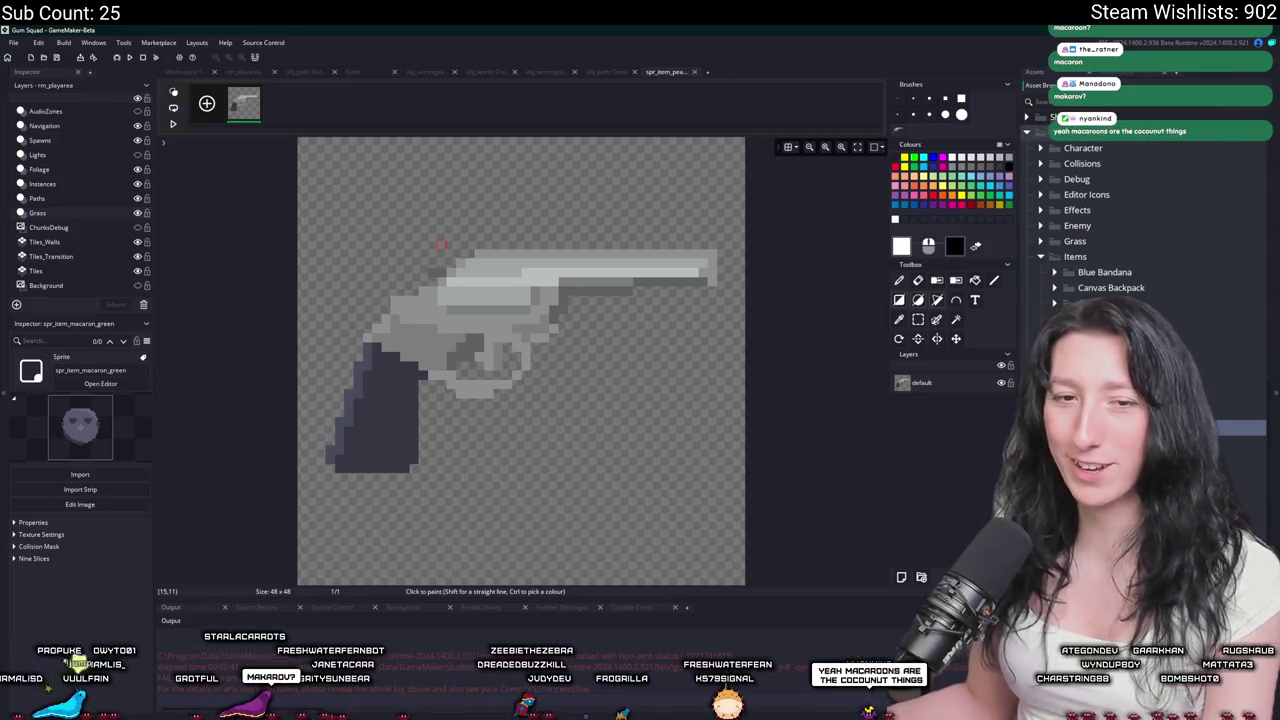
{"action": "key", "text": "ctrl+w"}
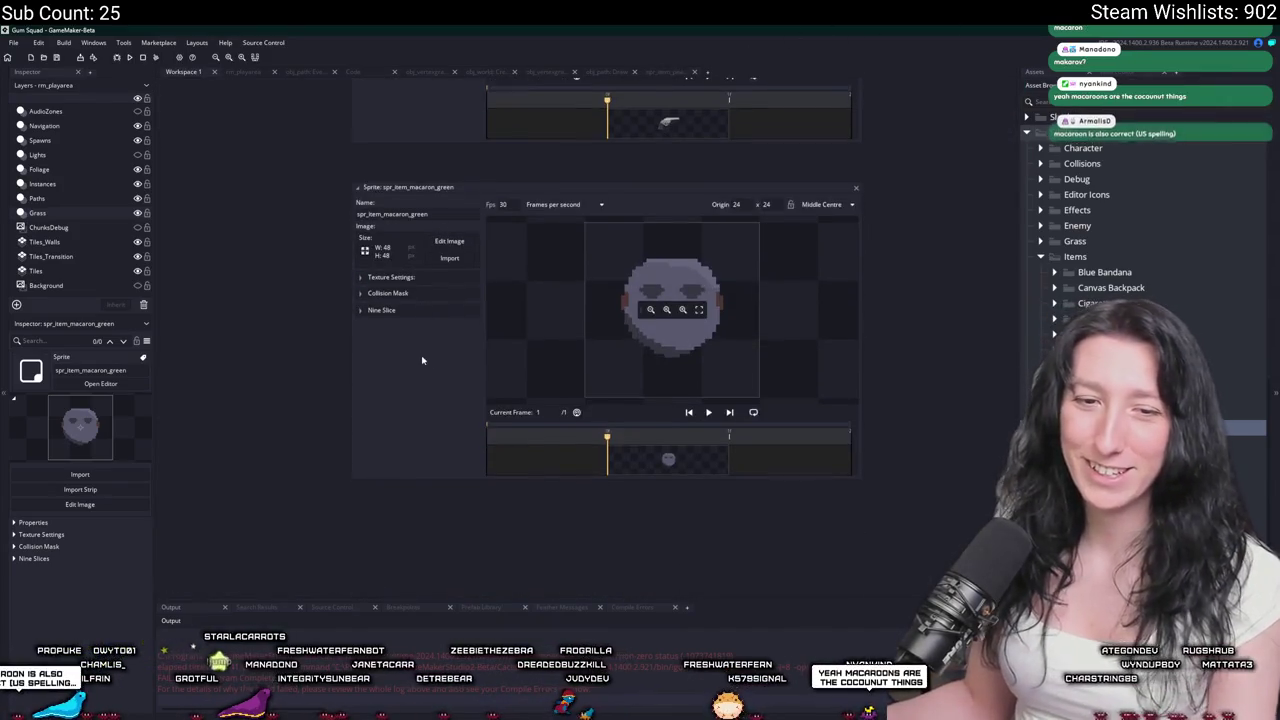
Import MacaroonGreen.png from the Art folder, replacing the sprite's metal-mask image.
{"action": "left_click", "coordinate": [445, 259]}
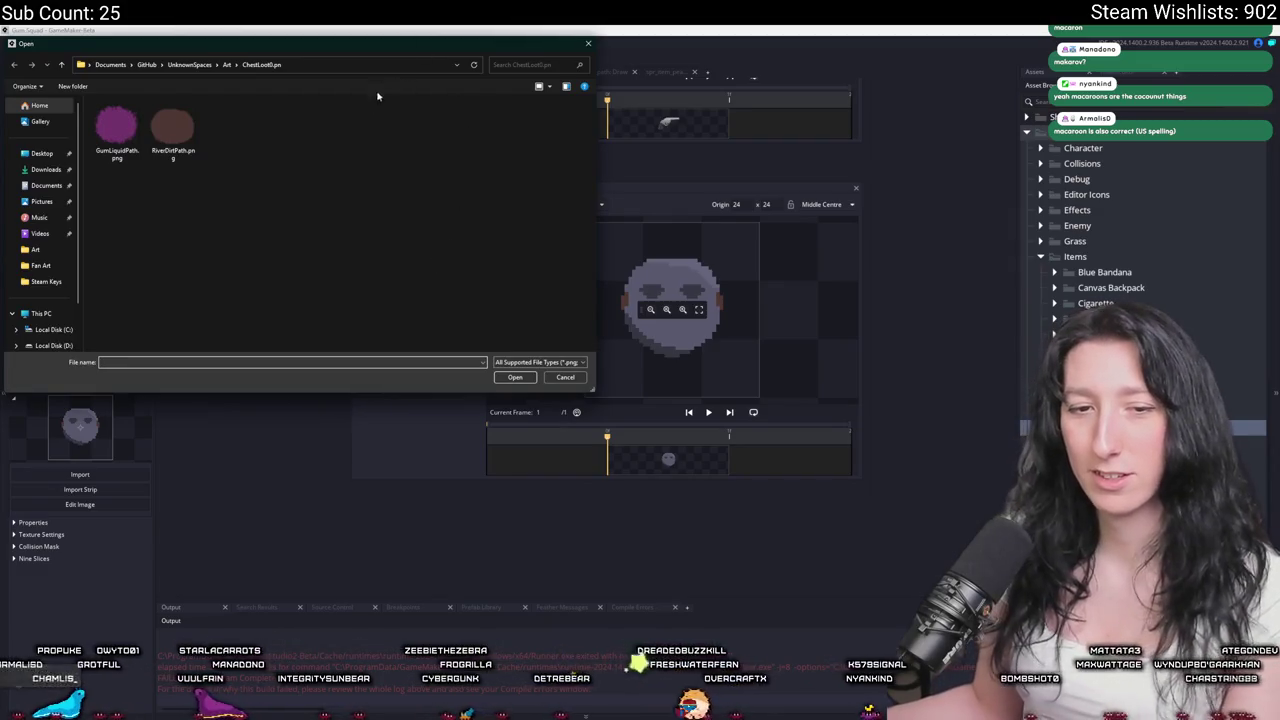
{"action": "left_click", "coordinate": [227, 65]}
{"action": "mouse_move", "coordinate": [172, 125]}
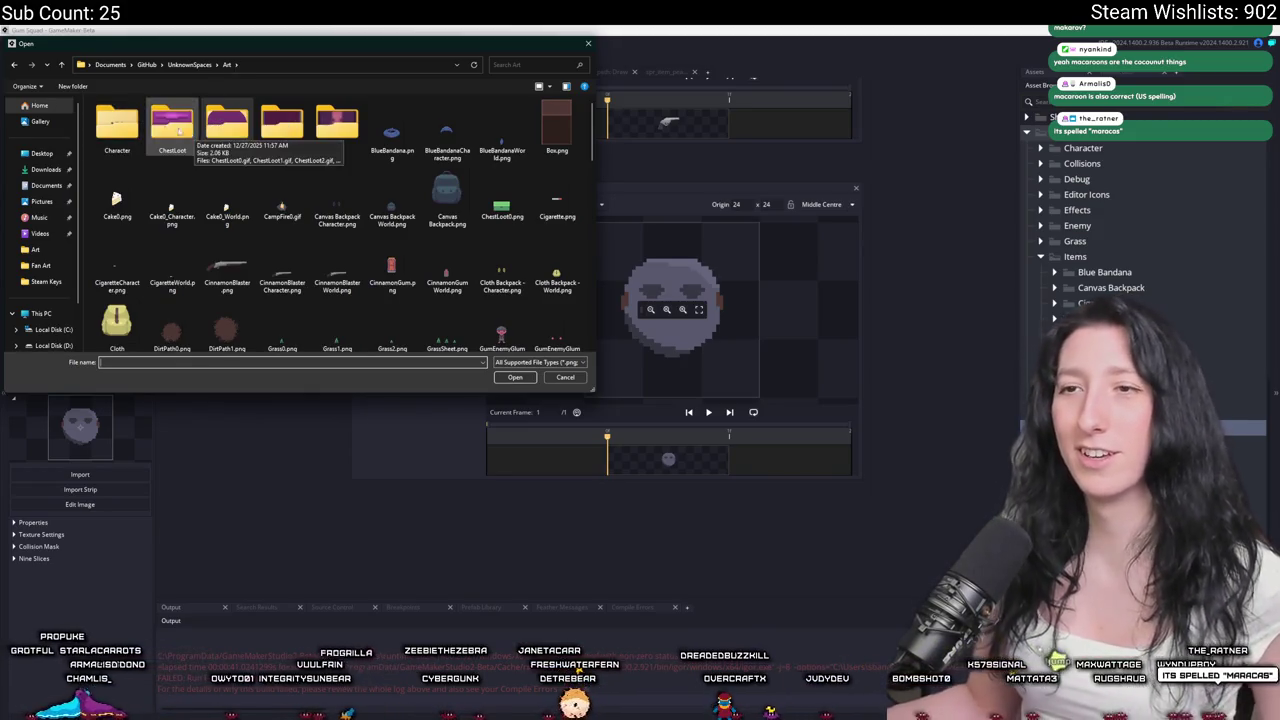
{"action": "left_click", "coordinate": [245, 185]}
{"action": "type", "text": "mac"}
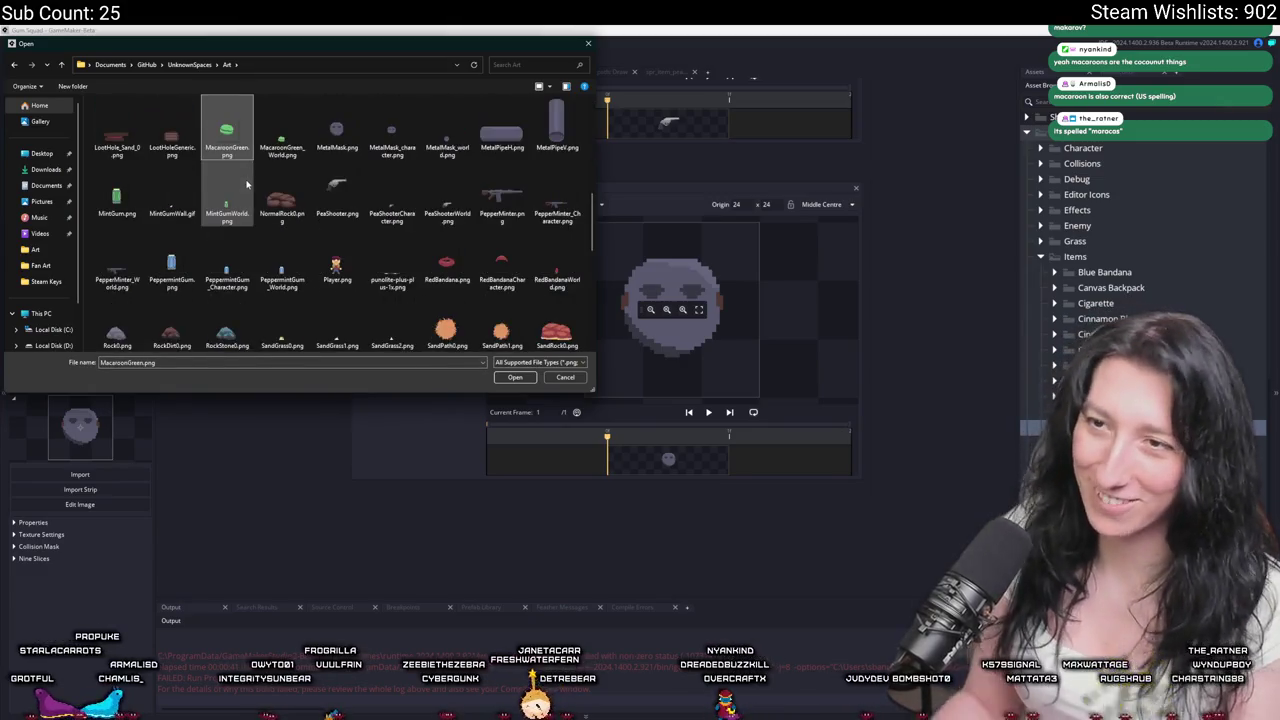
{"action": "double_click", "coordinate": [227, 135]}
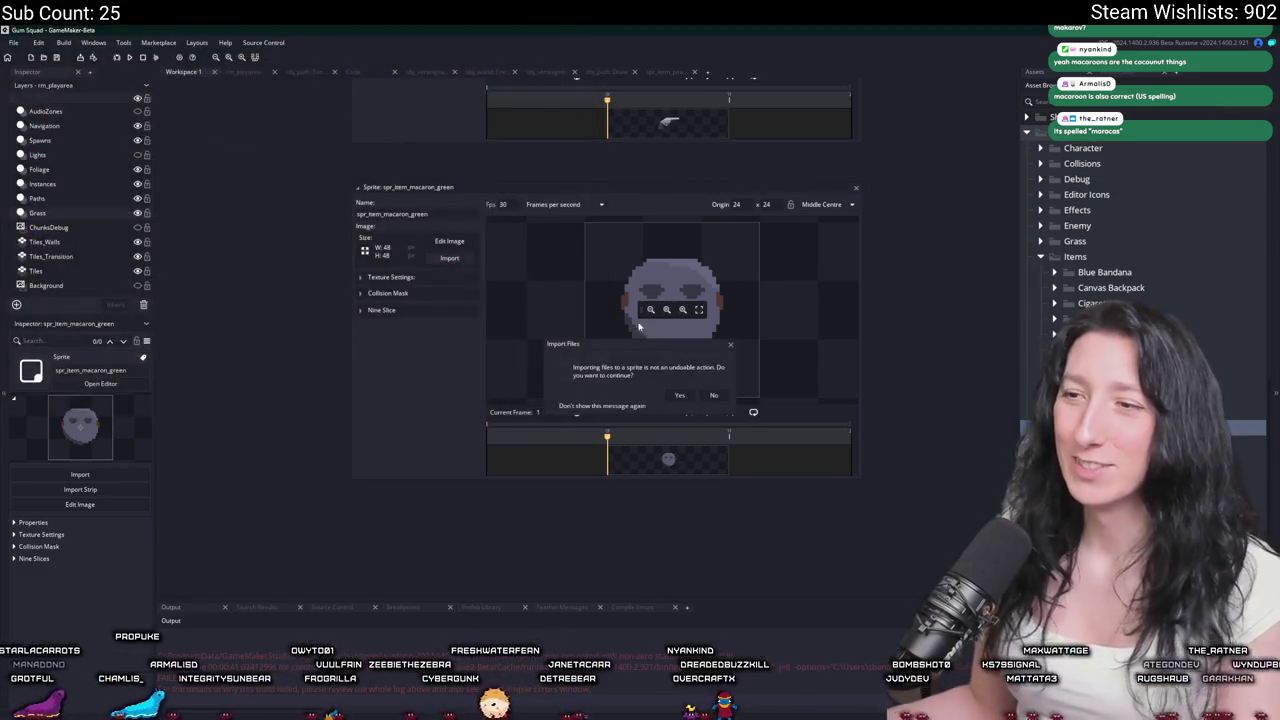
{"action": "left_click", "coordinate": [682, 397]}
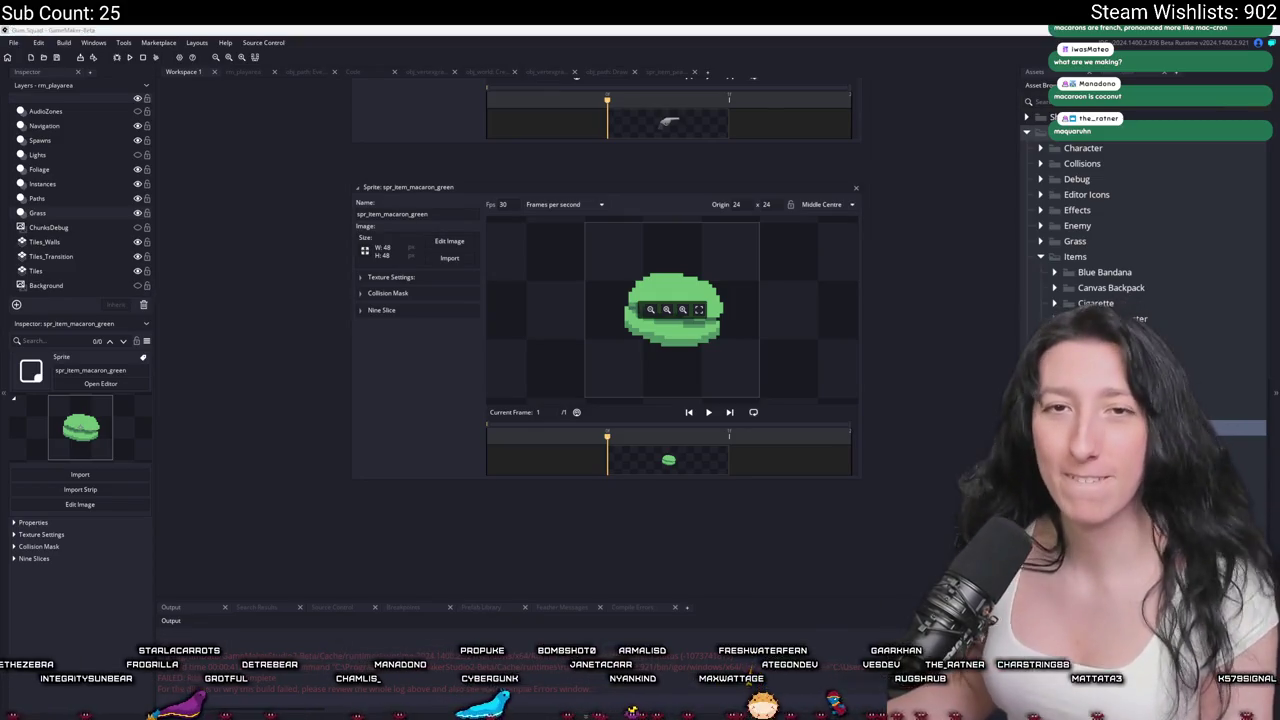
Search 'how do you pronounce macaron' and play the pronunciation audio.
{"action": "key", "text": "alt+Tab"}
{"action": "type", "text": "how do you perm"}
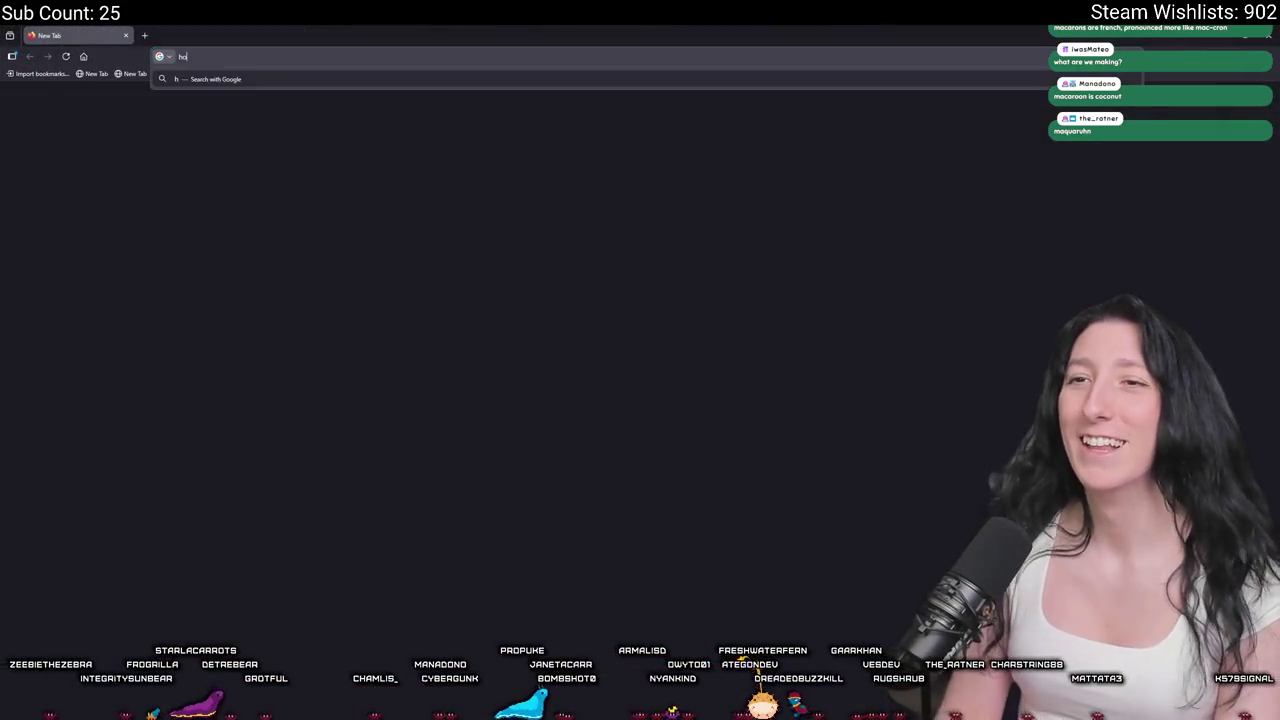
{"action": "key", "text": "BackSpace"}
{"action": "key", "text": "BackSpace"}
{"action": "key", "text": "BackSpace"}
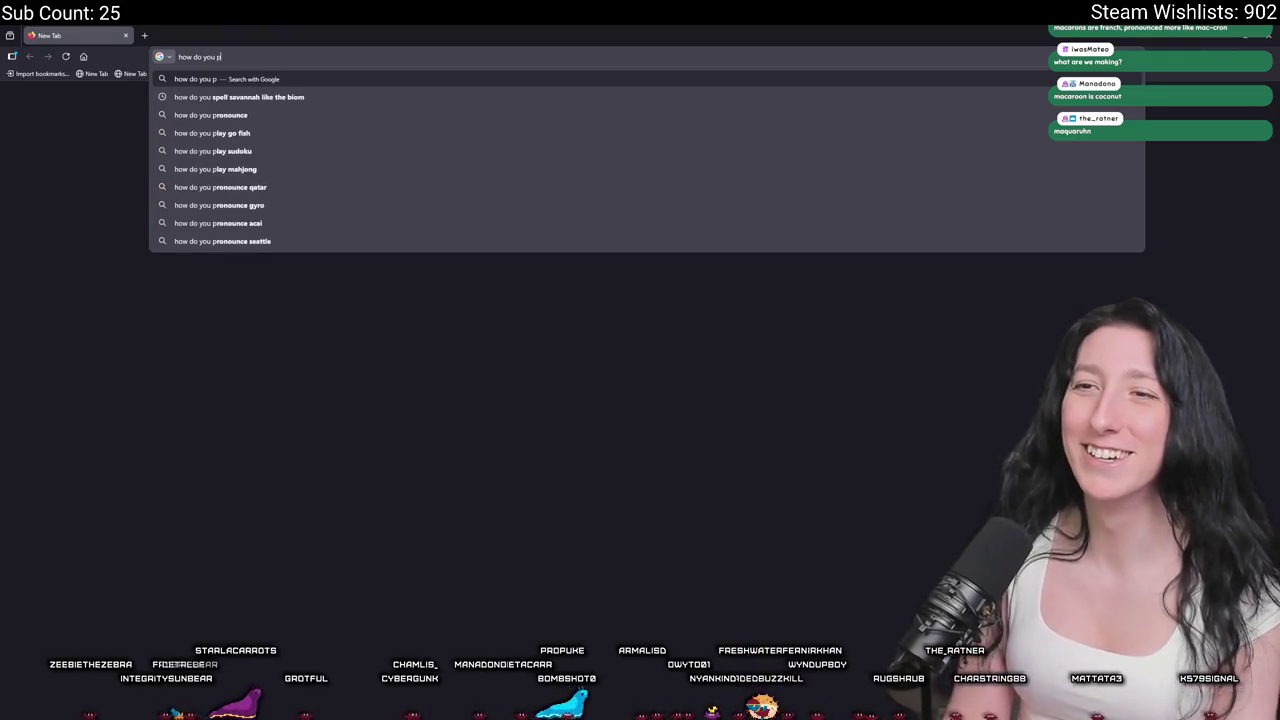
{"action": "type", "text": "ronounce mac"}
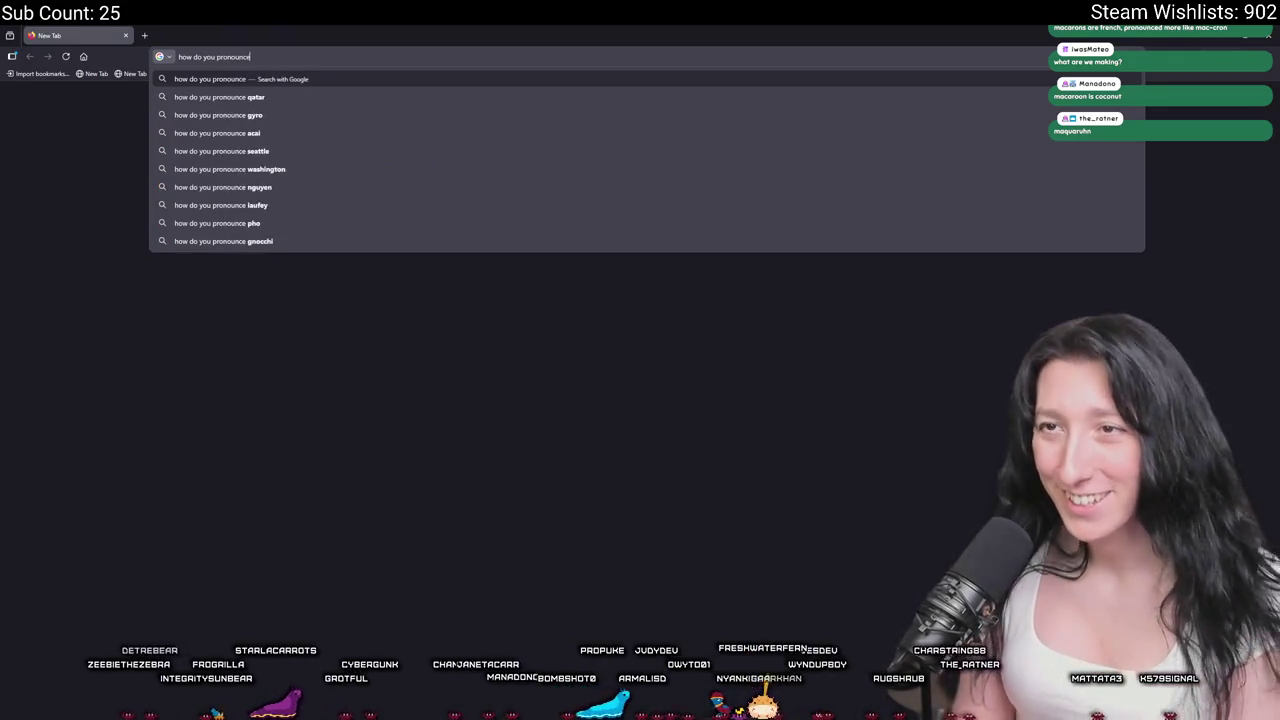
{"action": "type", "text": "aran"}
{"action": "key", "text": "BackSpace"}
{"action": "key", "text": "BackSpace"}
{"action": "type", "text": "on"}
{"action": "key", "text": "Return"}
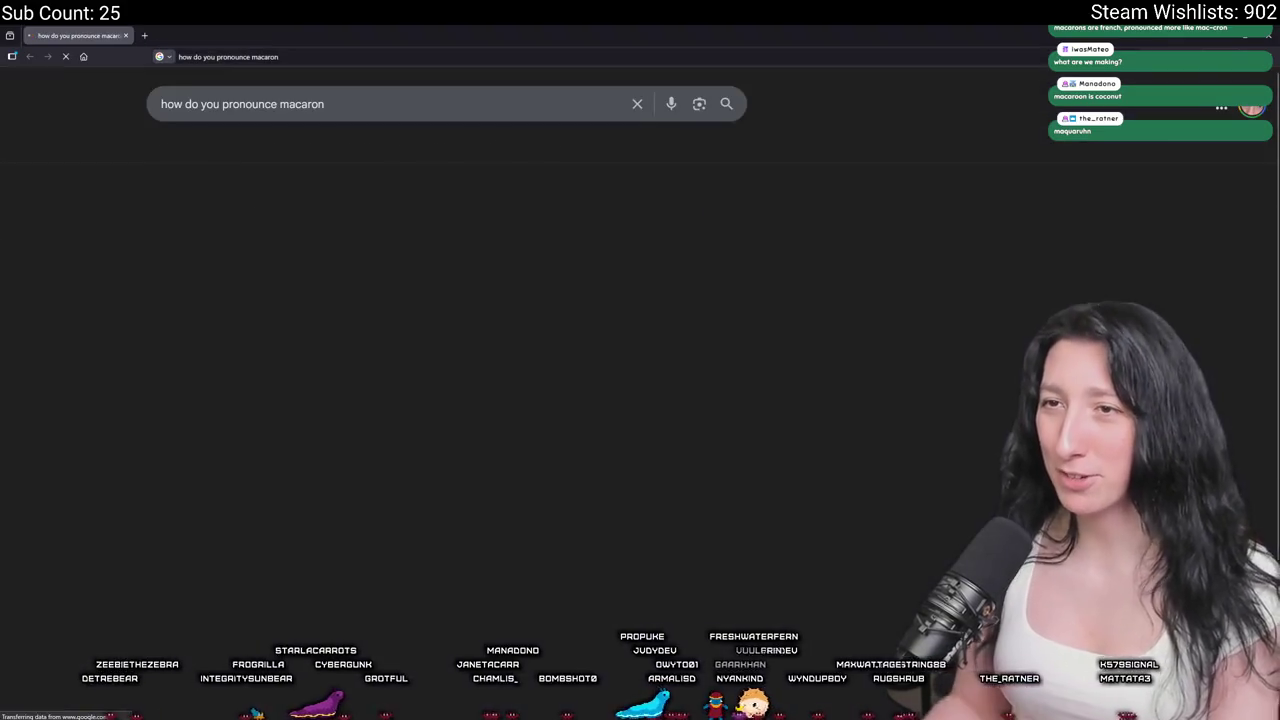
{"action": "left_click", "coordinate": [301, 350]}
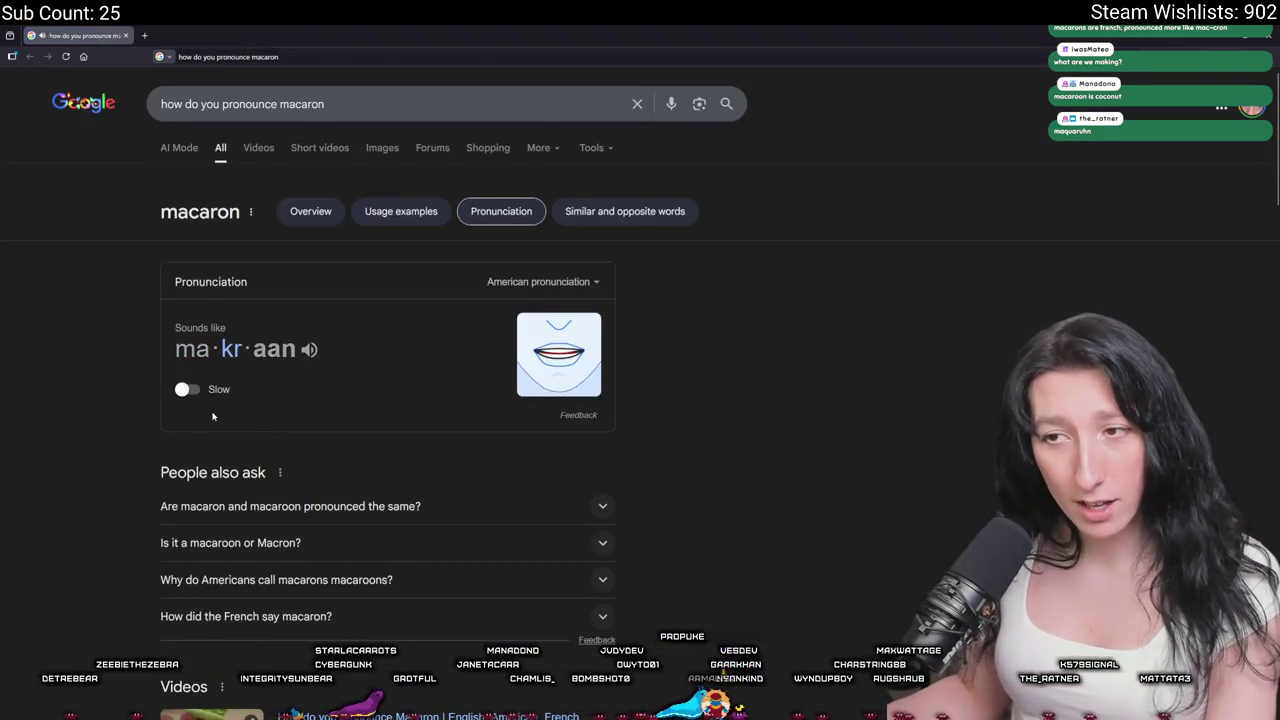
Change the query to 'macaroon' and play its pronunciation audio.
{"action": "left_click", "coordinate": [308, 104]}
{"action": "type", "text": "o"}
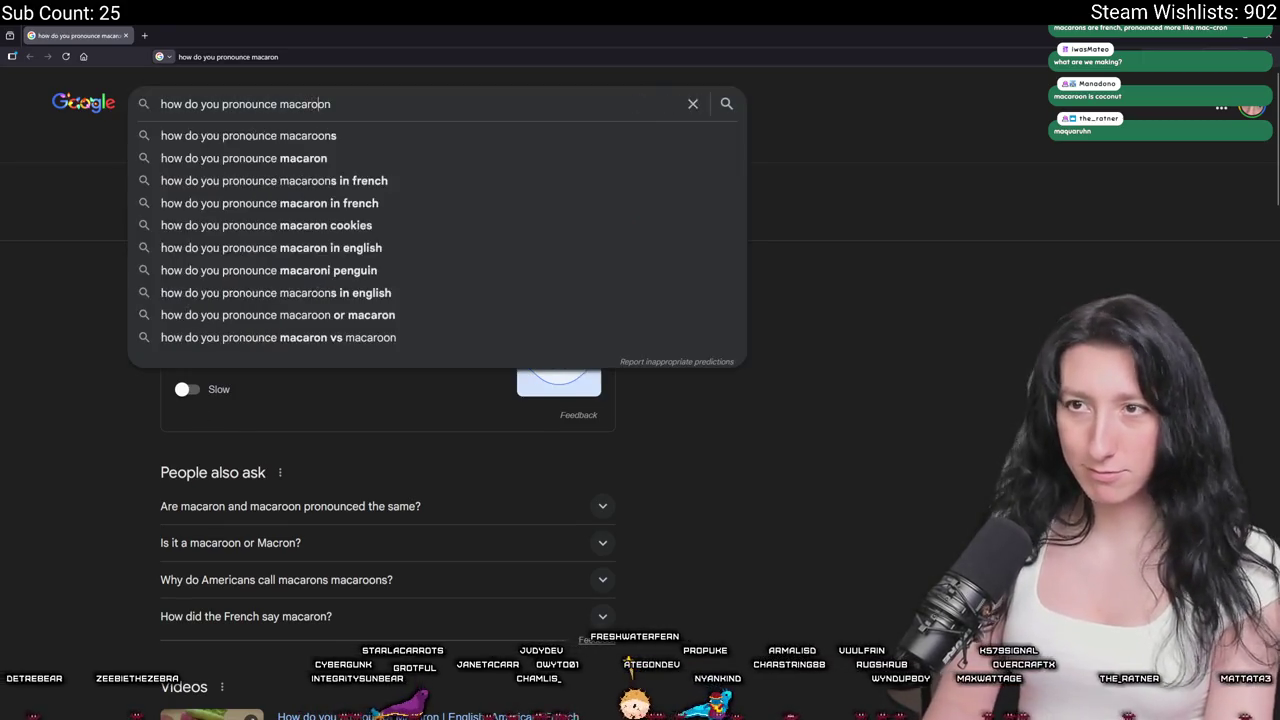
{"action": "key", "text": "Return"}
{"action": "left_click", "coordinate": [310, 377]}
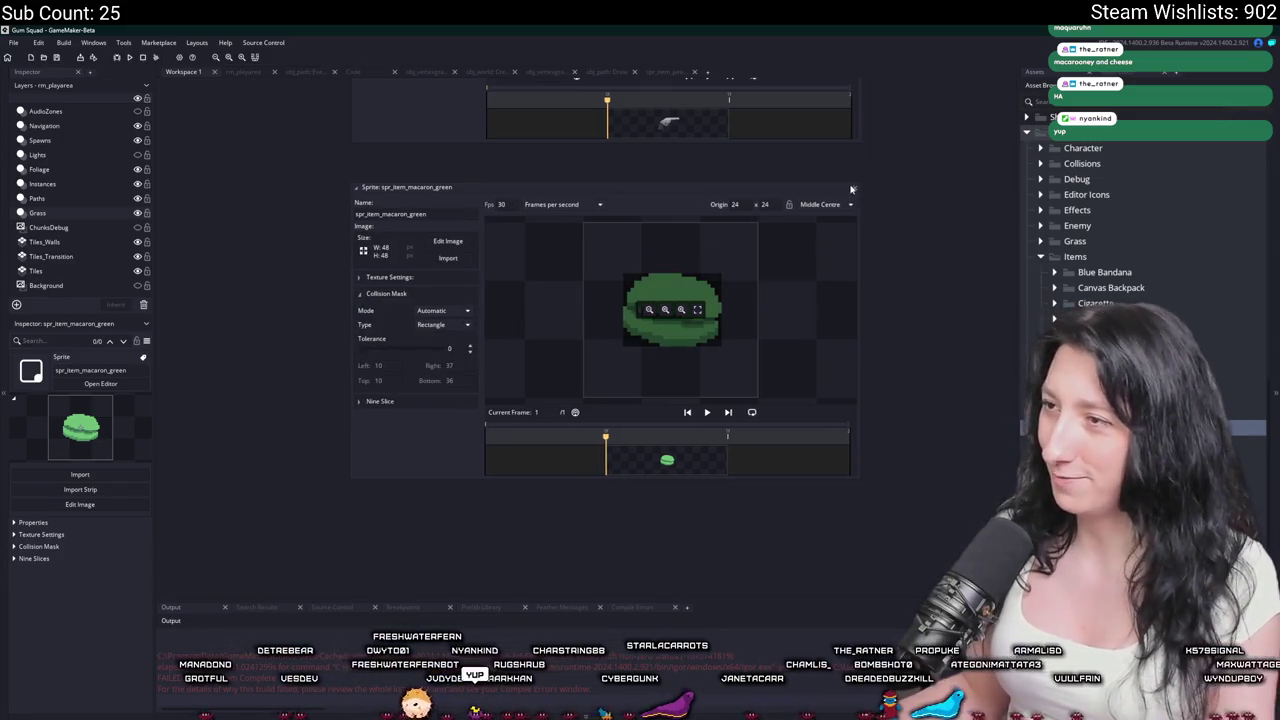
Rename the macaron copy spr_item_macaron_green_world and import the small world-sized macaron image.
{"action": "left_click_drag", "start_coordinate": [929, 209], "coordinate": [751, 255]}
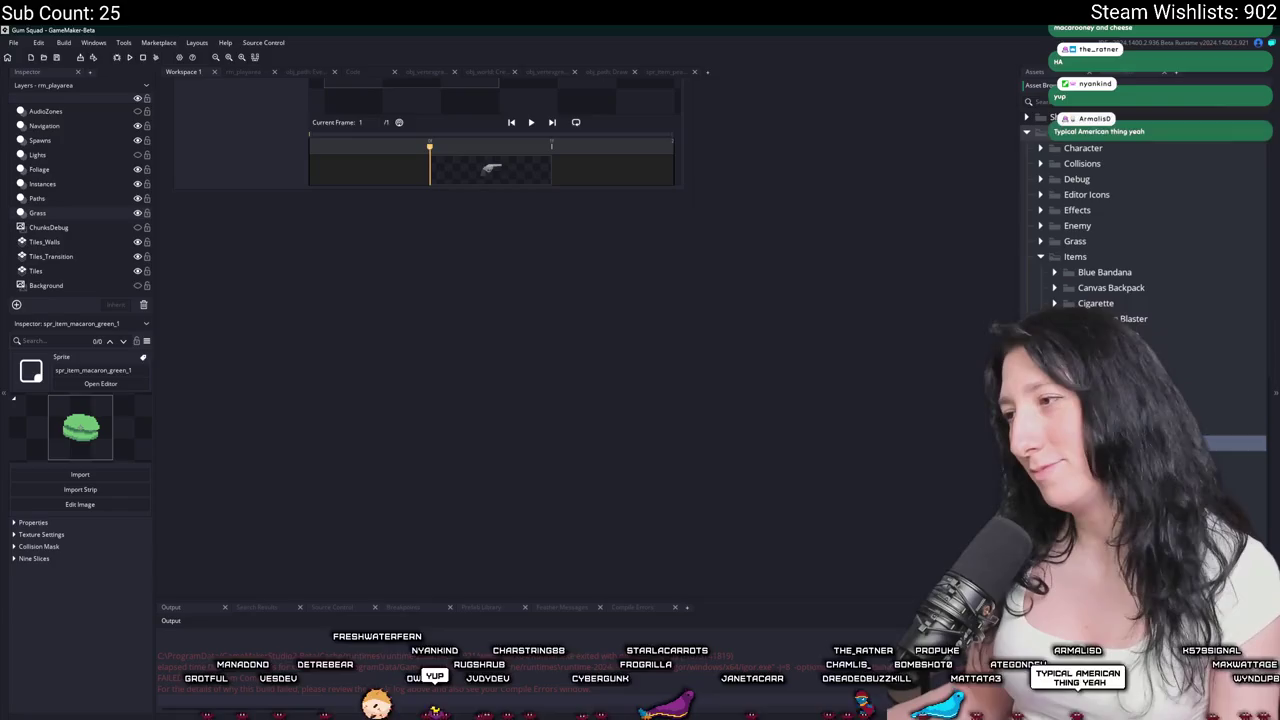
{"action": "left_click", "coordinate": [1228, 444]}
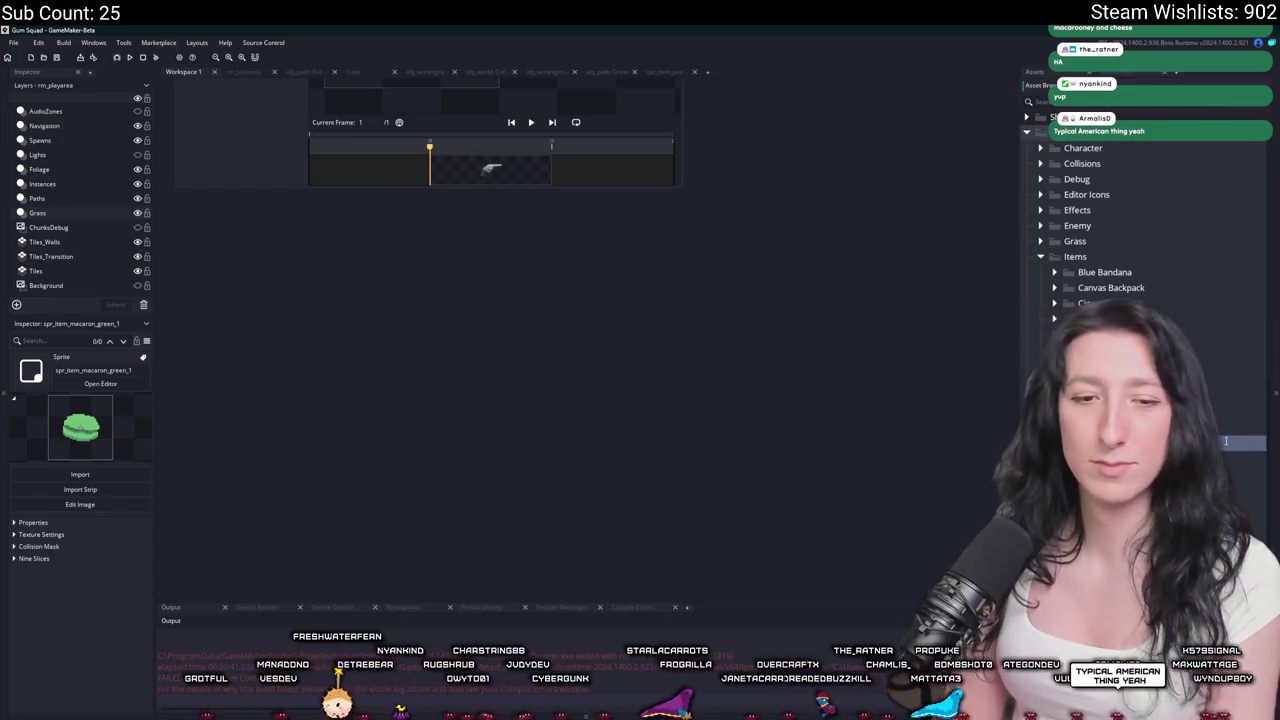
{"action": "type", "text": "world"}
{"action": "key", "text": "Return"}
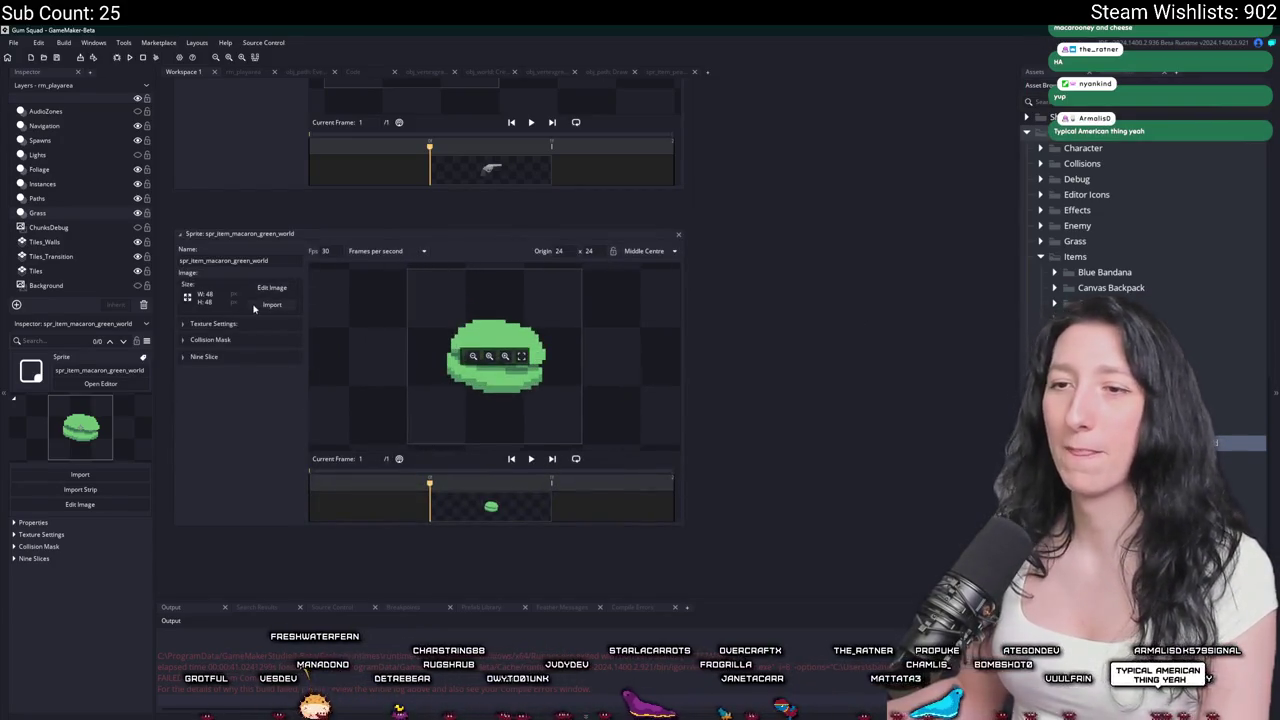
{"action": "left_click", "coordinate": [271, 304]}
{"action": "left_click", "coordinate": [392, 196]}
{"action": "scroll", "coordinate": [418, 207], "scroll_direction": "down", "scroll_amount": 2}
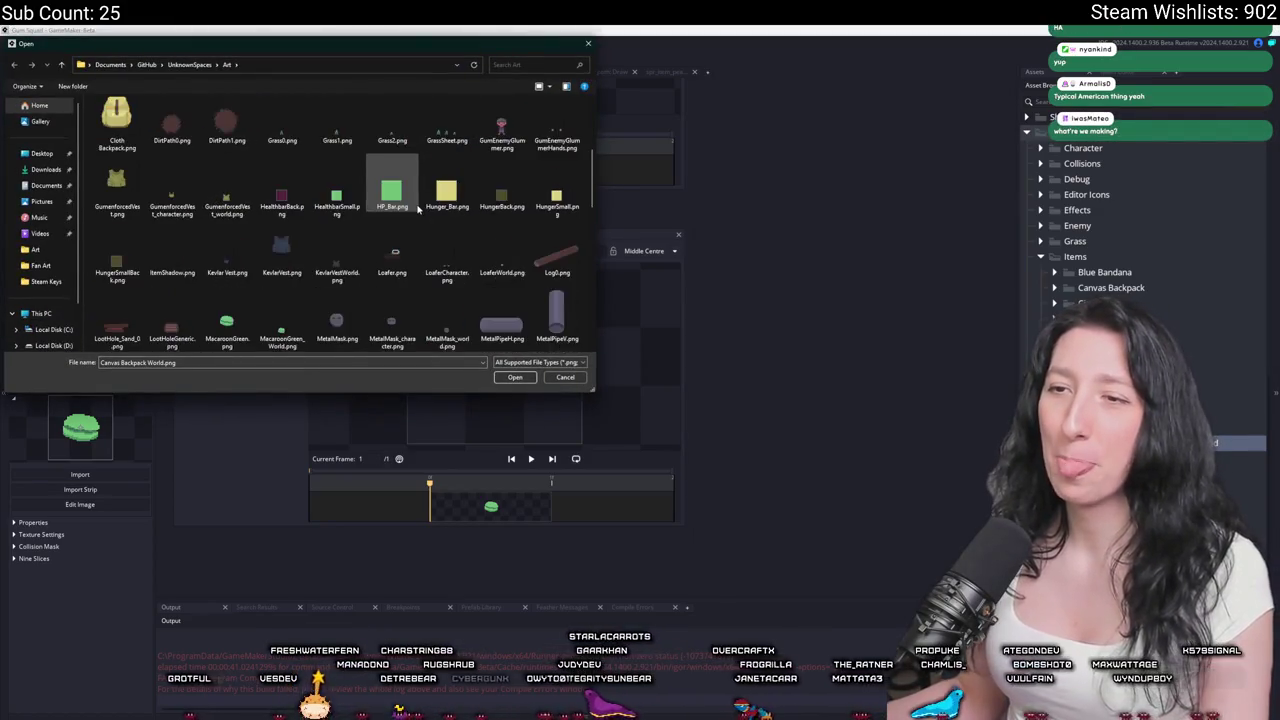
{"action": "scroll", "coordinate": [418, 207], "scroll_direction": "up", "scroll_amount": 3}
{"action": "scroll", "coordinate": [366, 197], "scroll_direction": "down", "scroll_amount": 2}
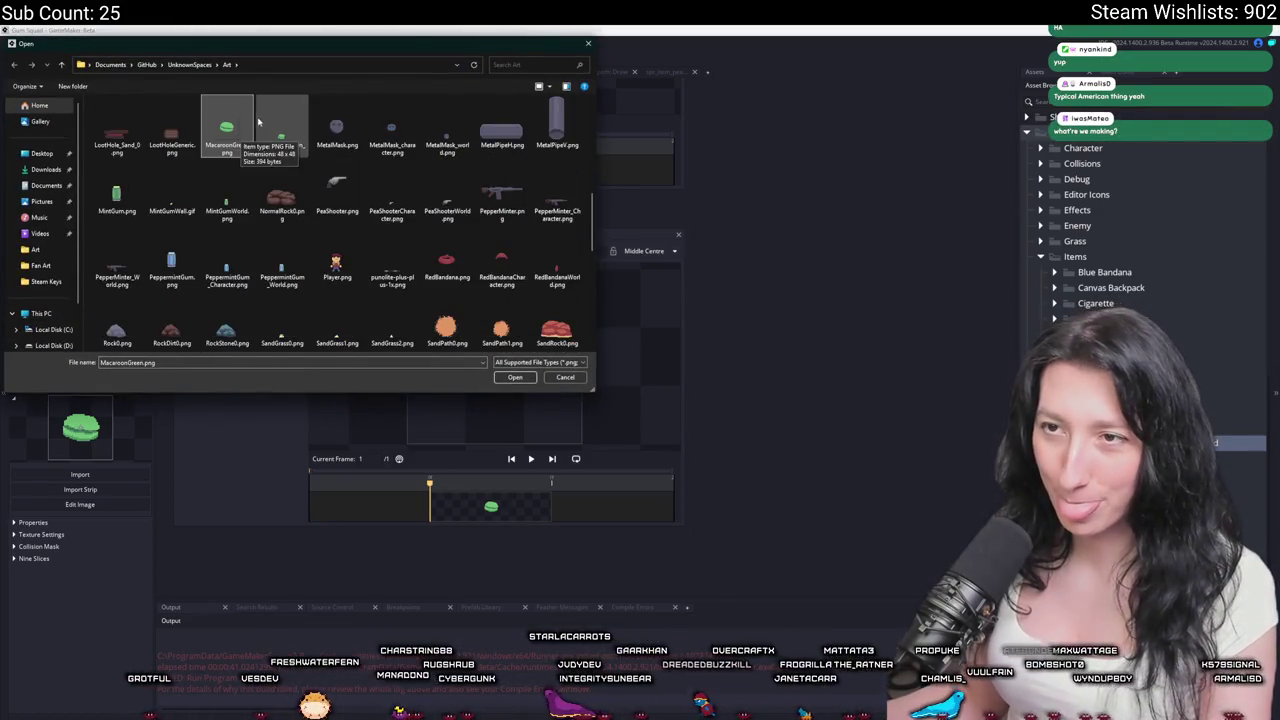
{"action": "double_click", "coordinate": [227, 126]}
{"action": "left_click", "coordinate": [677, 396]}
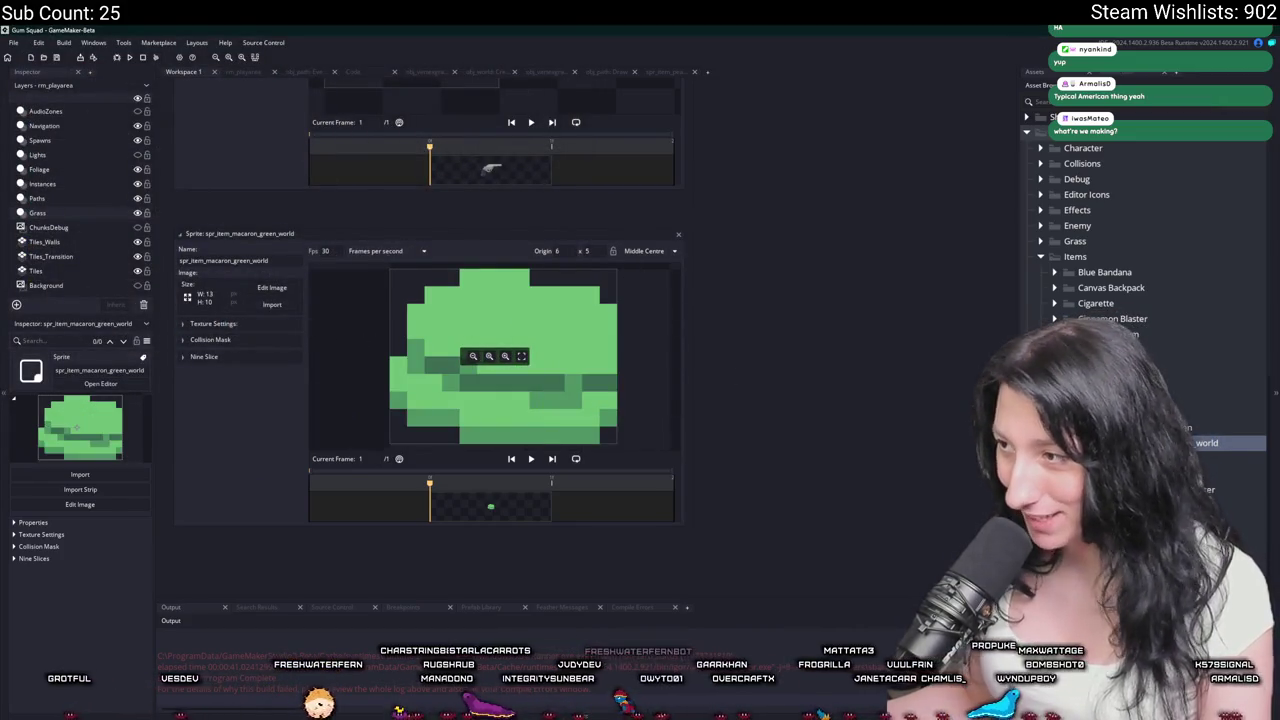
Open and close the spr_item_loafer and spr_item_loafer_world sprite editors.
{"action": "double_click", "coordinate": [1150, 412]}
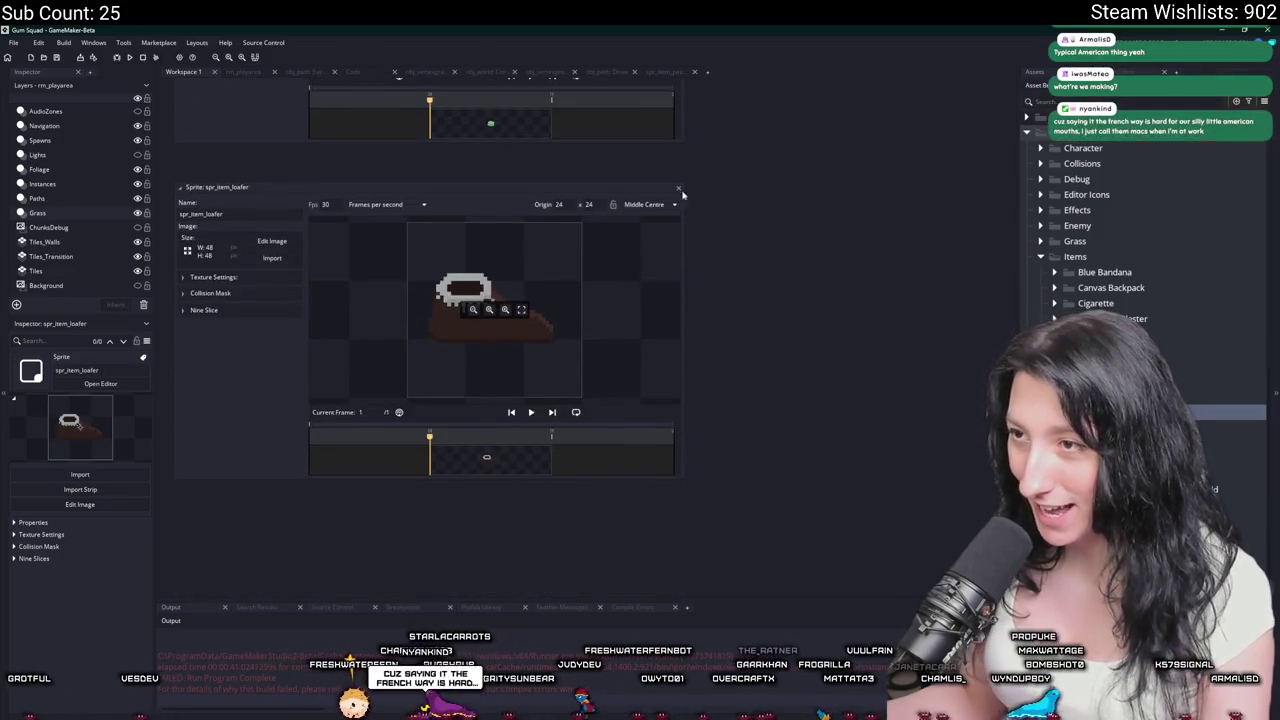
{"action": "left_click", "coordinate": [678, 187]}
{"action": "double_click", "coordinate": [1150, 443]}
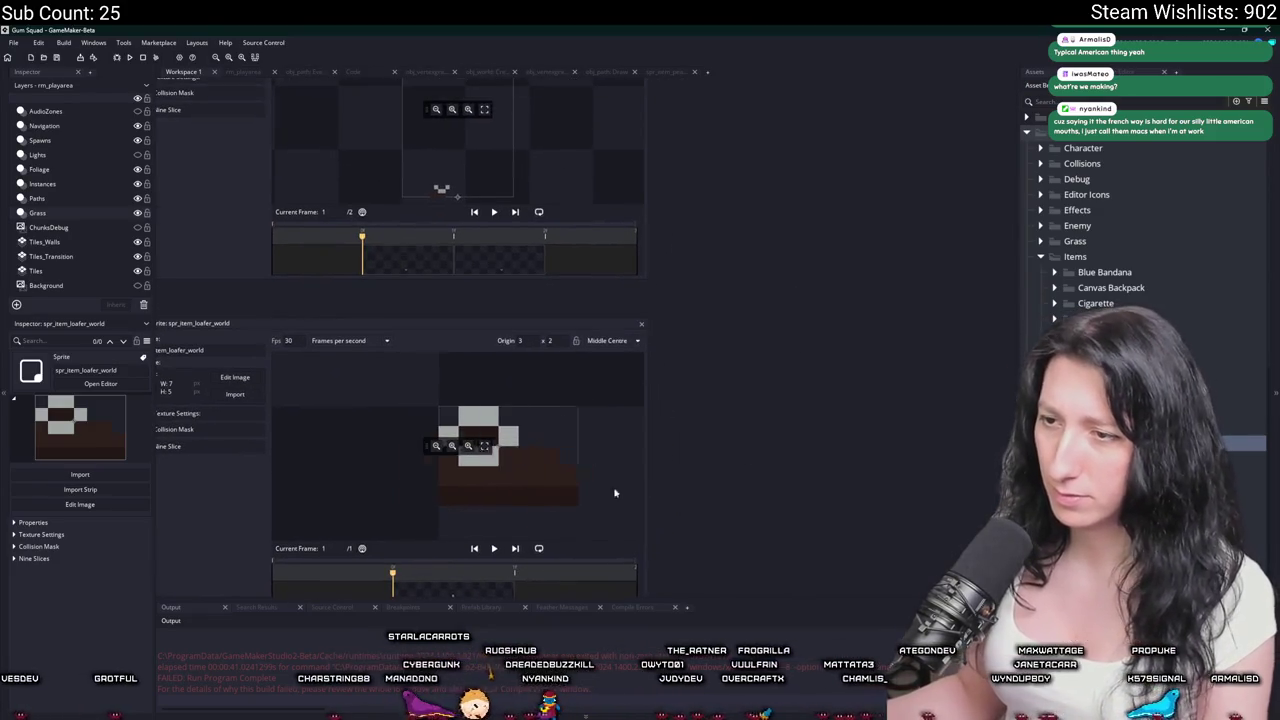
{"action": "left_click", "coordinate": [643, 322]}
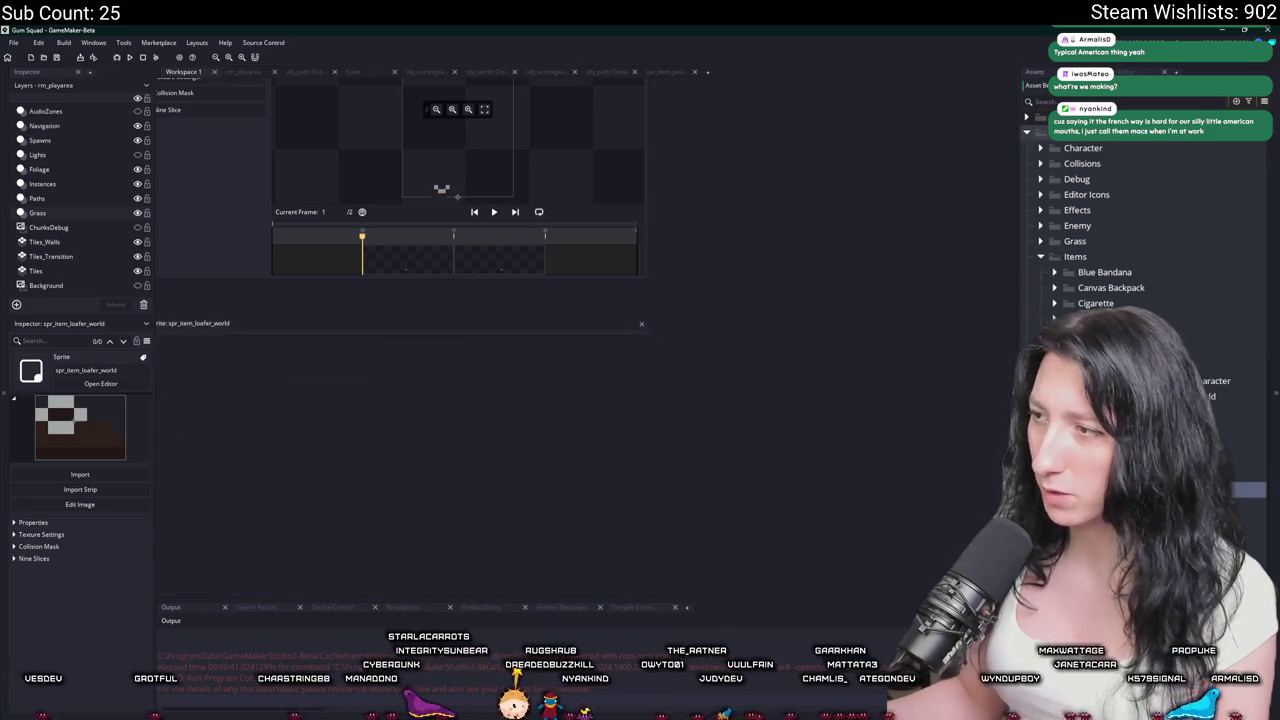
Open the cinnamongum character and world sprites, close the loafer editor, and select the green macaron world sprite.
{"action": "double_click", "coordinate": [1210, 365]}
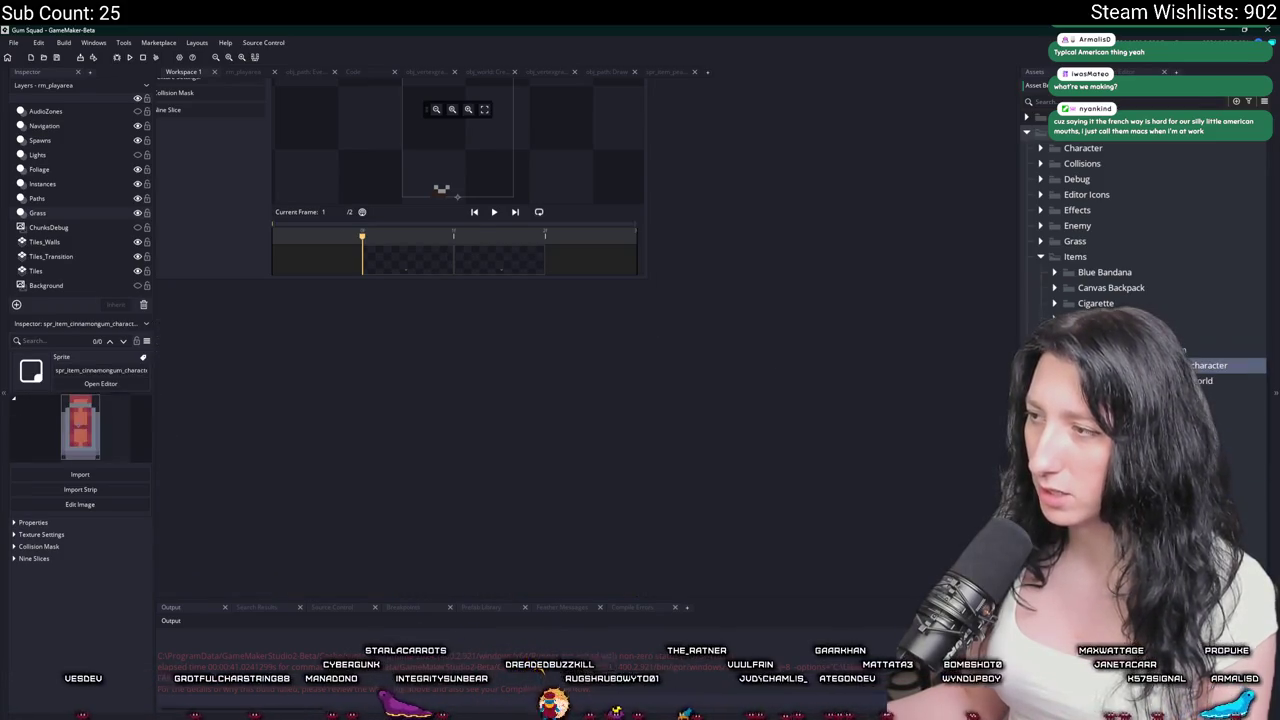
{"action": "double_click", "coordinate": [1208, 380]}
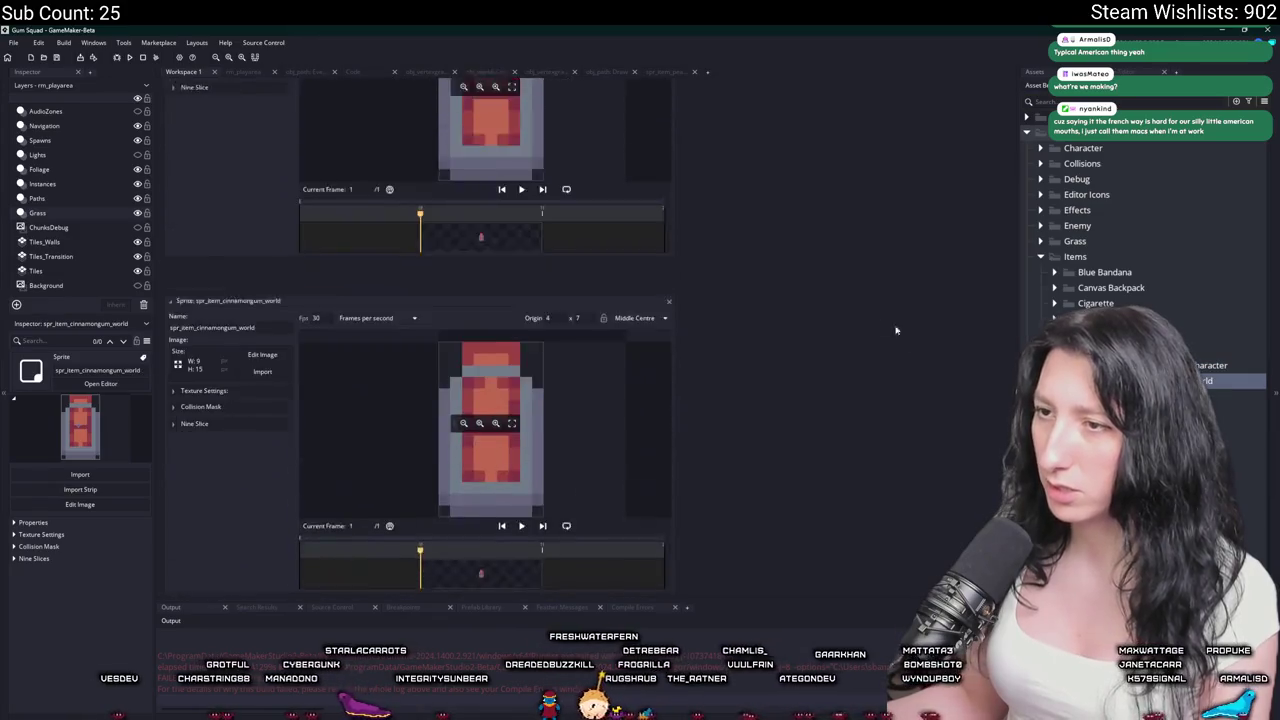
{"action": "scroll", "coordinate": [713, 399], "scroll_direction": "up", "scroll_amount": 2}
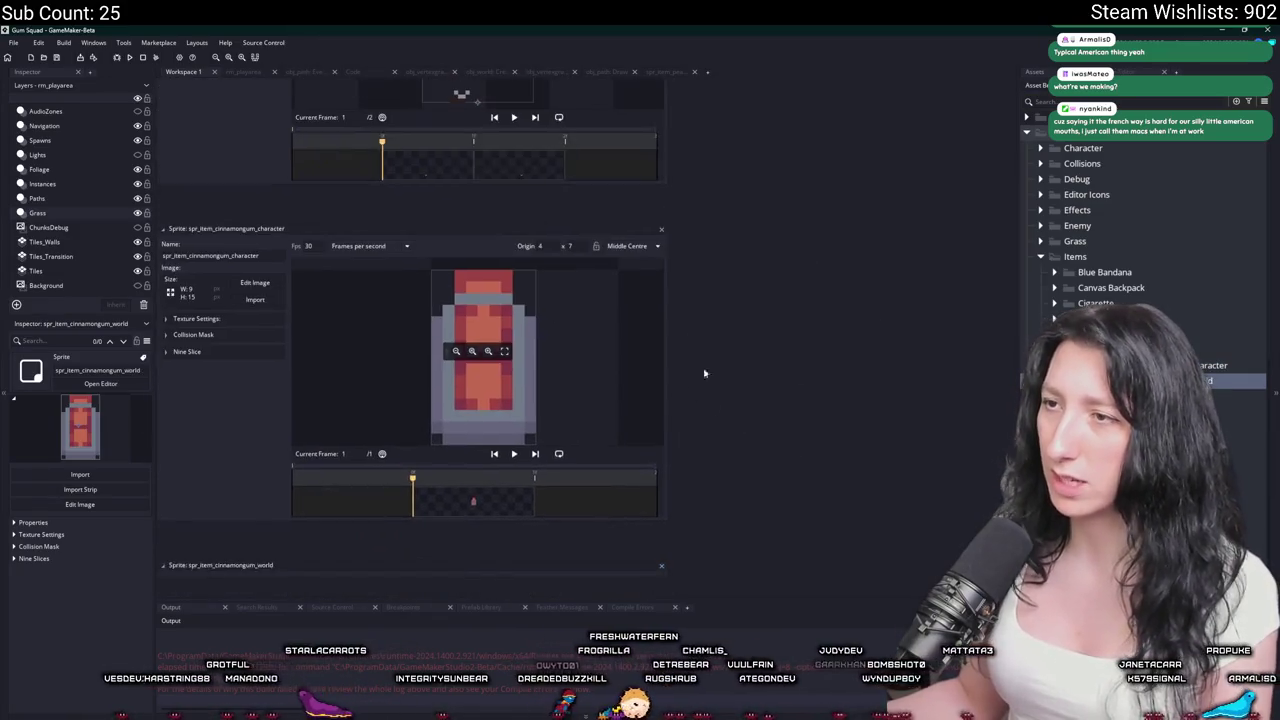
{"action": "scroll", "coordinate": [690, 280], "scroll_direction": "up", "scroll_amount": 2}
{"action": "scroll", "coordinate": [706, 320], "scroll_direction": "up", "scroll_amount": 2}
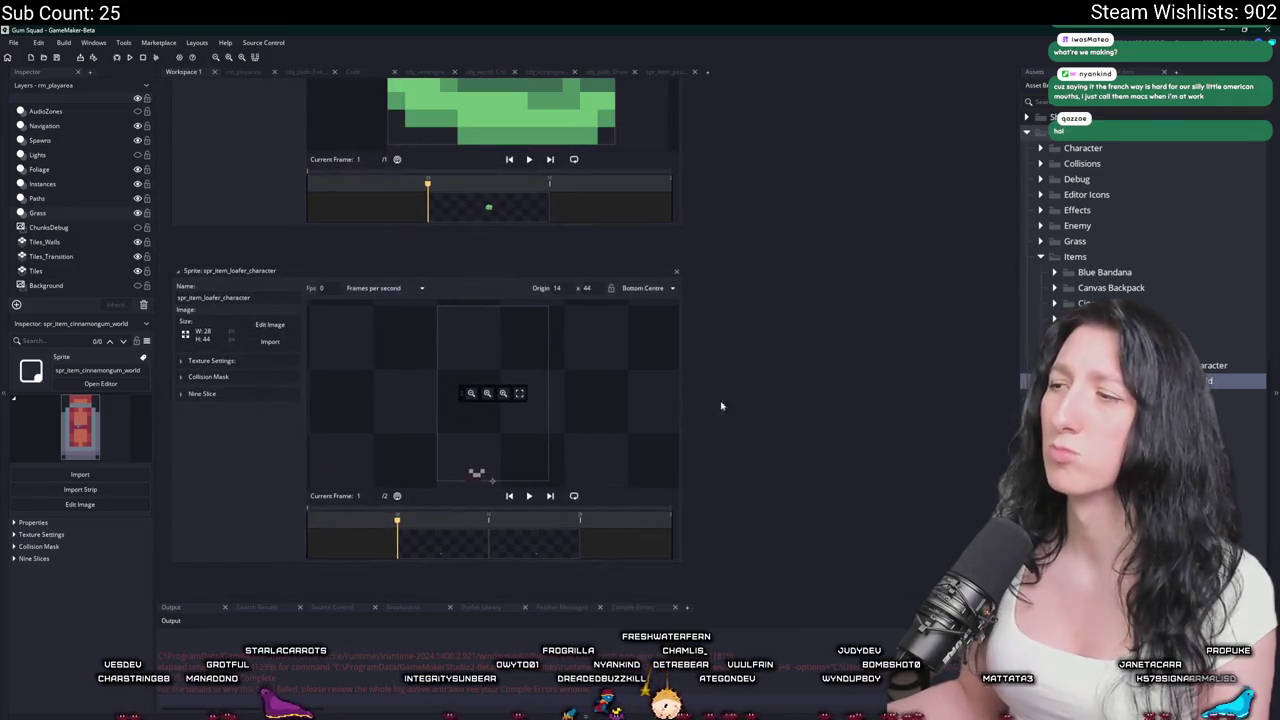
{"action": "left_click", "coordinate": [677, 272]}
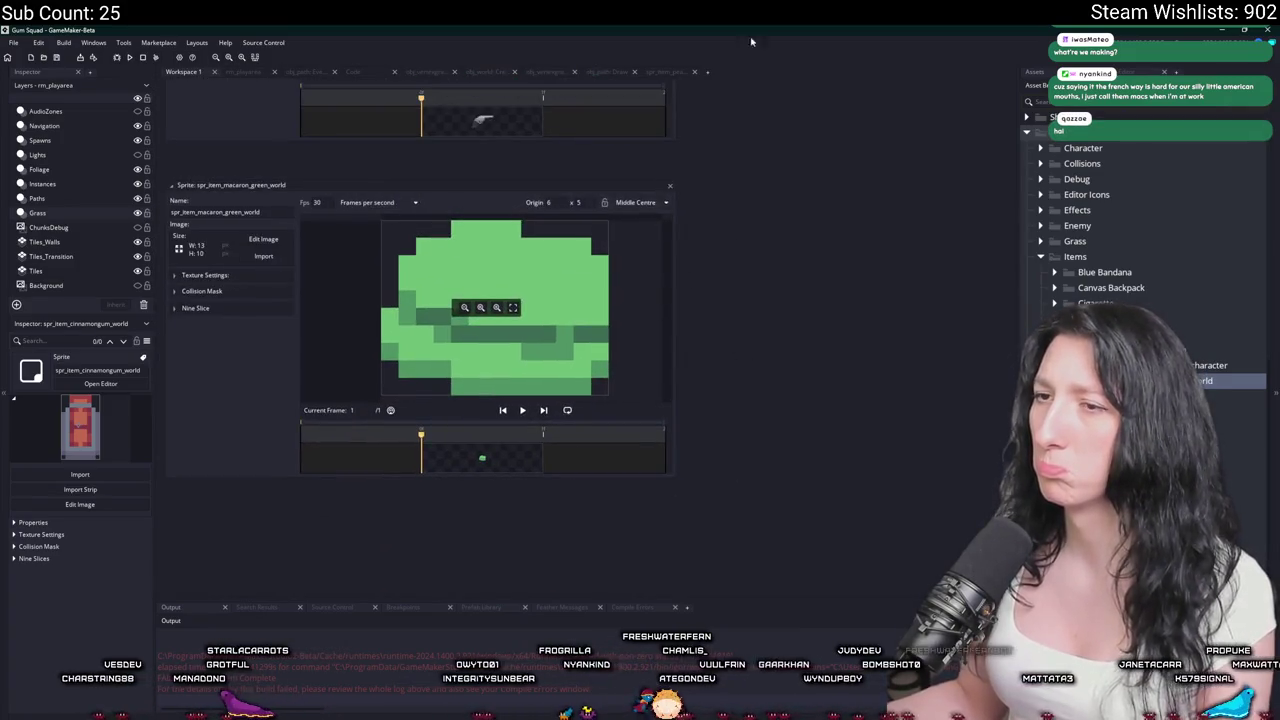
{"action": "left_click", "coordinate": [1258, 536]}
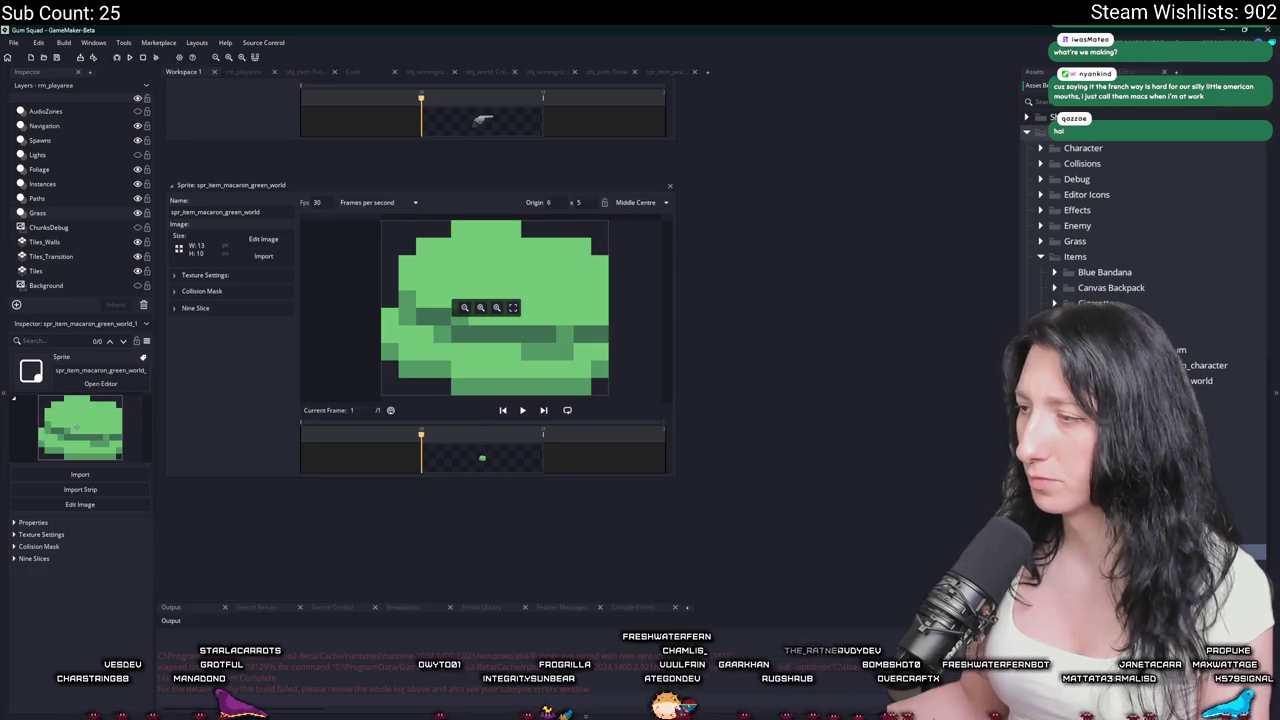
{"action": "key", "text": "Up"}
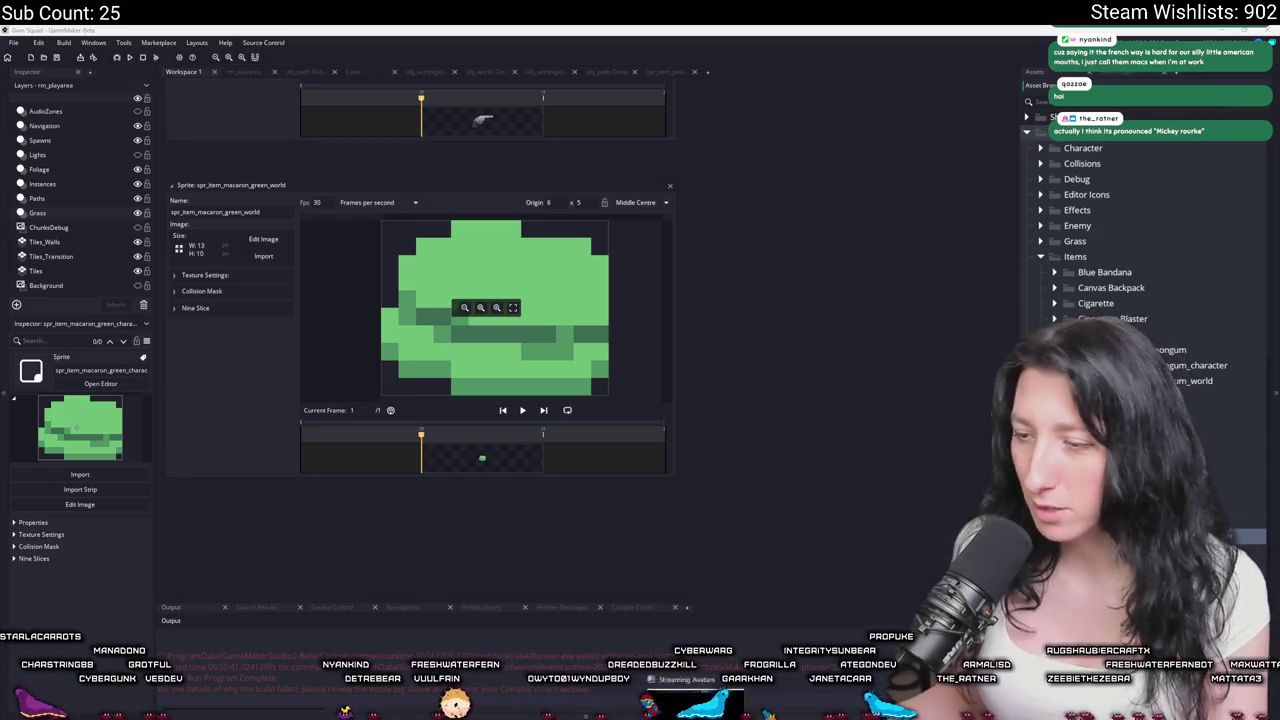
Check the macaron drawing in Aseprite, then return focus to GameMaker.
{"action": "key", "text": "alt+Tab"}
{"action": "scroll", "coordinate": [612, 377], "scroll_direction": "up", "scroll_amount": 1}
{"action": "scroll", "coordinate": [612, 377], "scroll_direction": "up", "scroll_amount": 1}
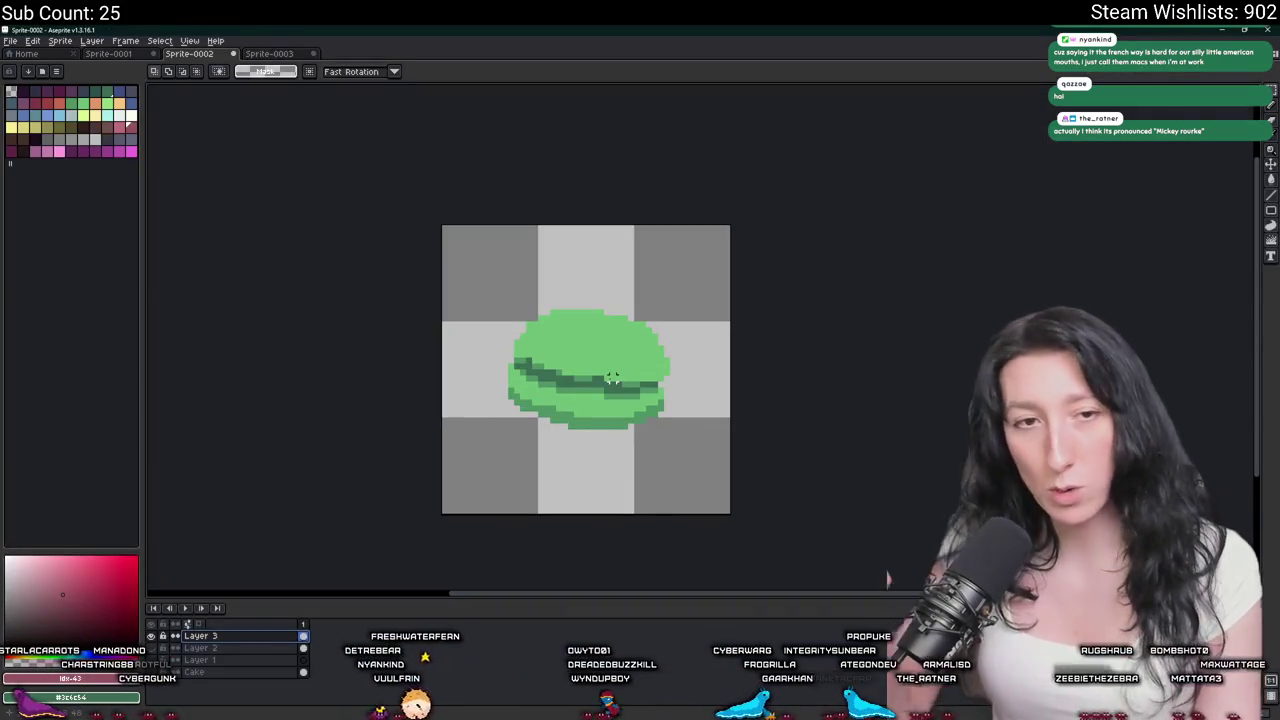
{"action": "key", "text": "alt+Tab"}
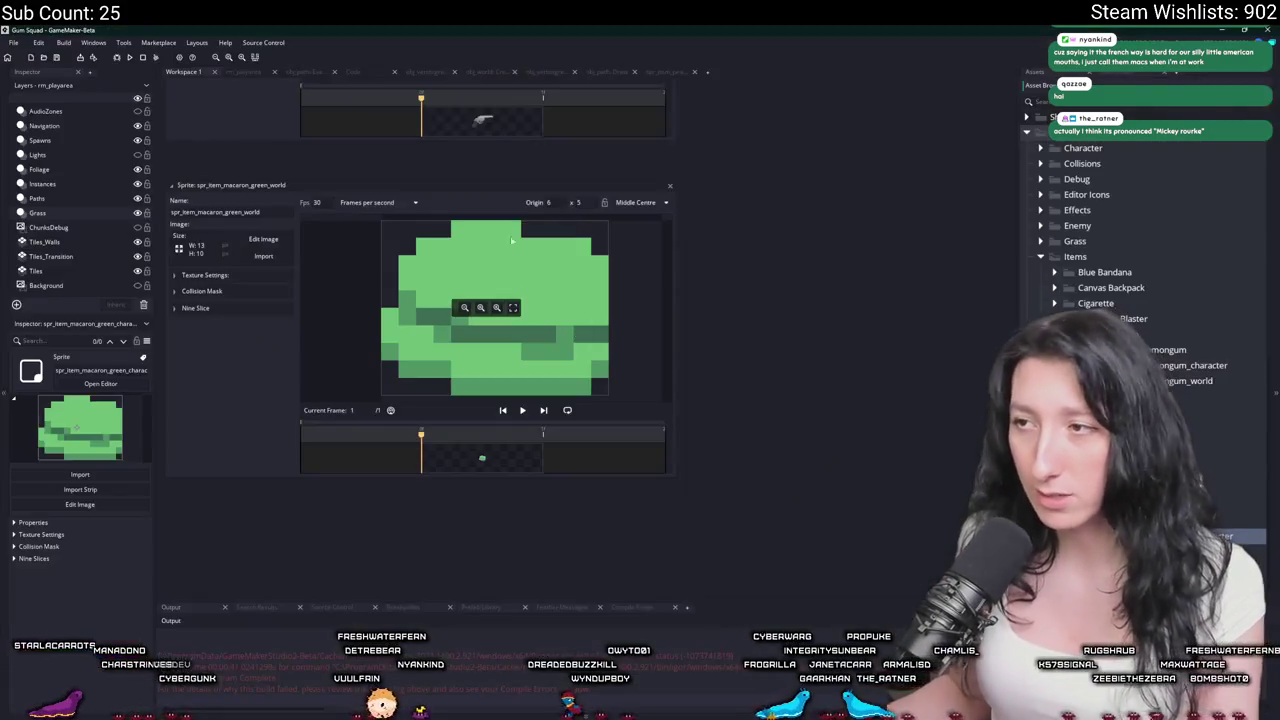
{"action": "left_click", "coordinate": [845, 253]}
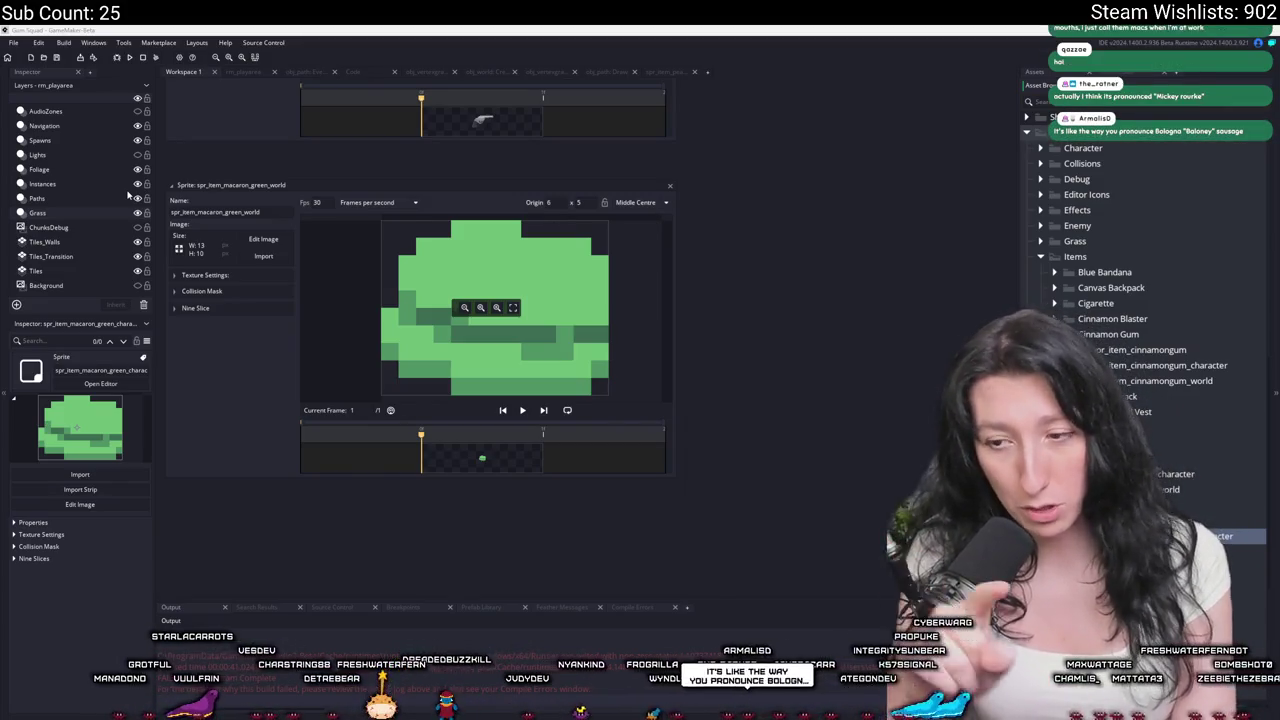
Launch Notepad from the Windows search with 'note'.
{"action": "key", "text": "super"}
{"action": "type", "text": "note"}
{"action": "key", "text": "Return"}
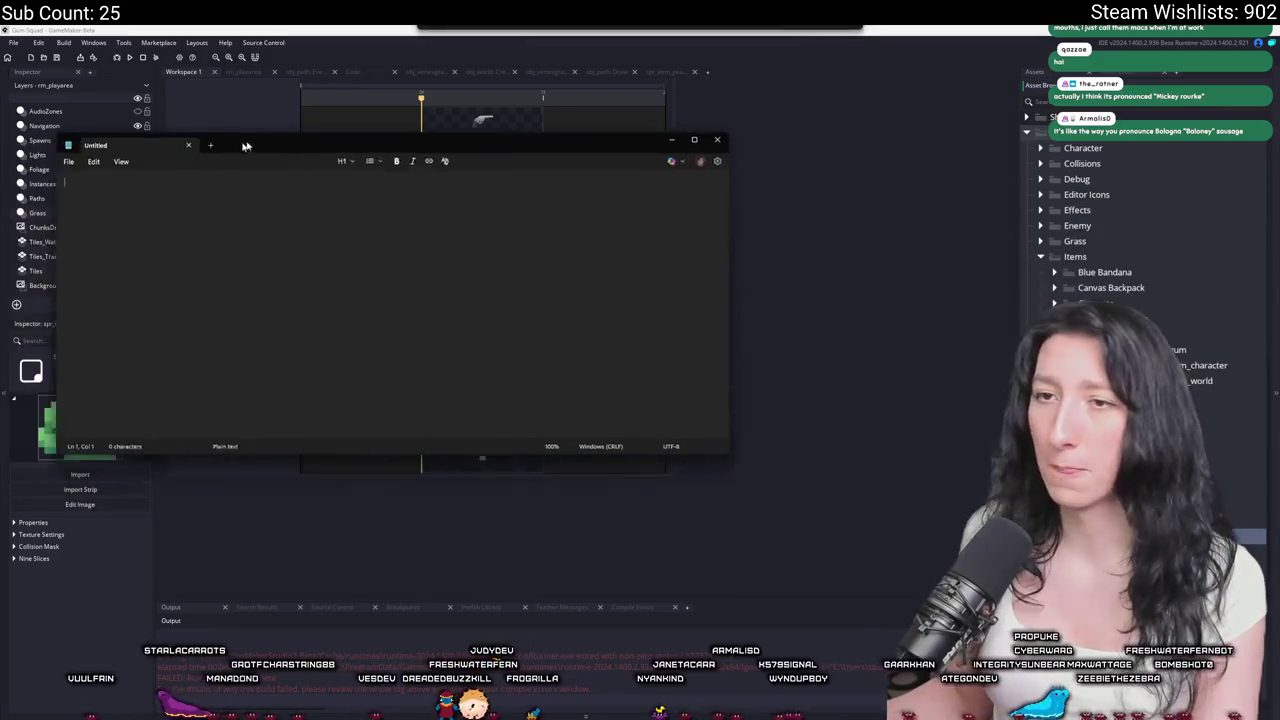
Enlarge the Notepad text and add 'Colour' on a new line below Color.
{"action": "left_click_drag", "start_coordinate": [297, 134], "coordinate": [307, 24]}
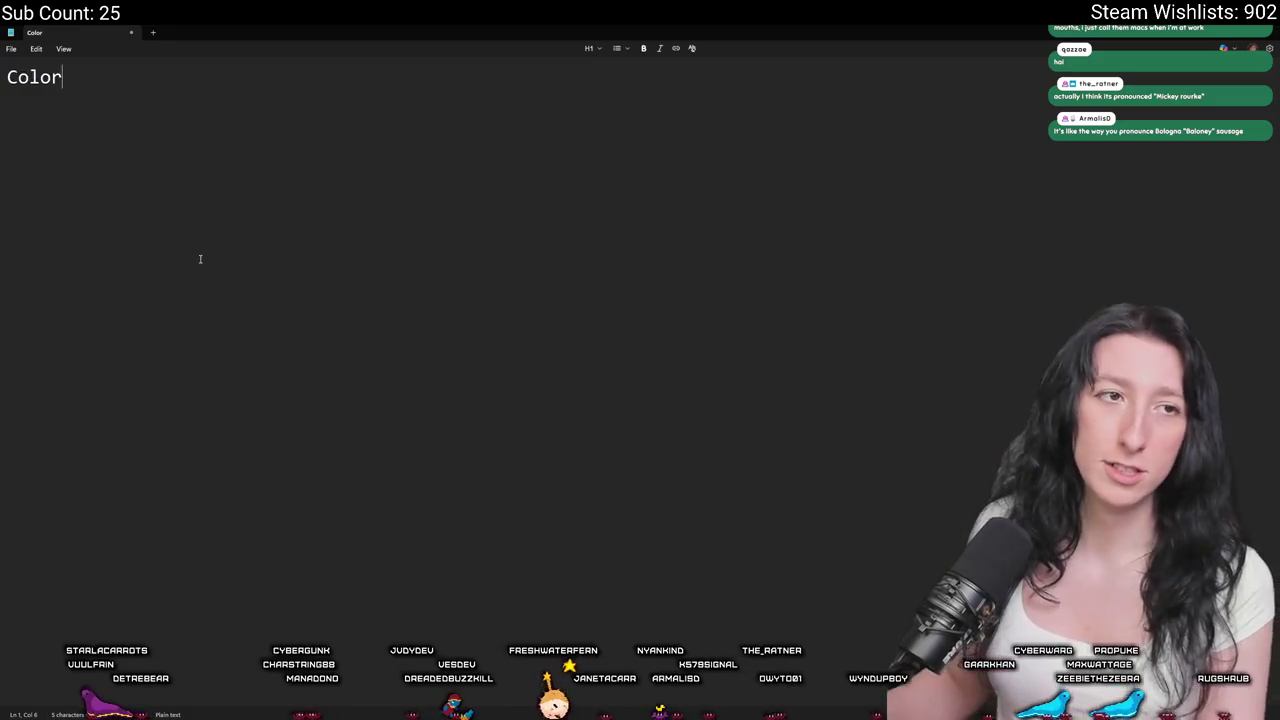
{"action": "key", "text": "ctrl+plus"}
{"action": "key", "text": "ctrl+plus"}
{"action": "key", "text": "ctrl+plus"}
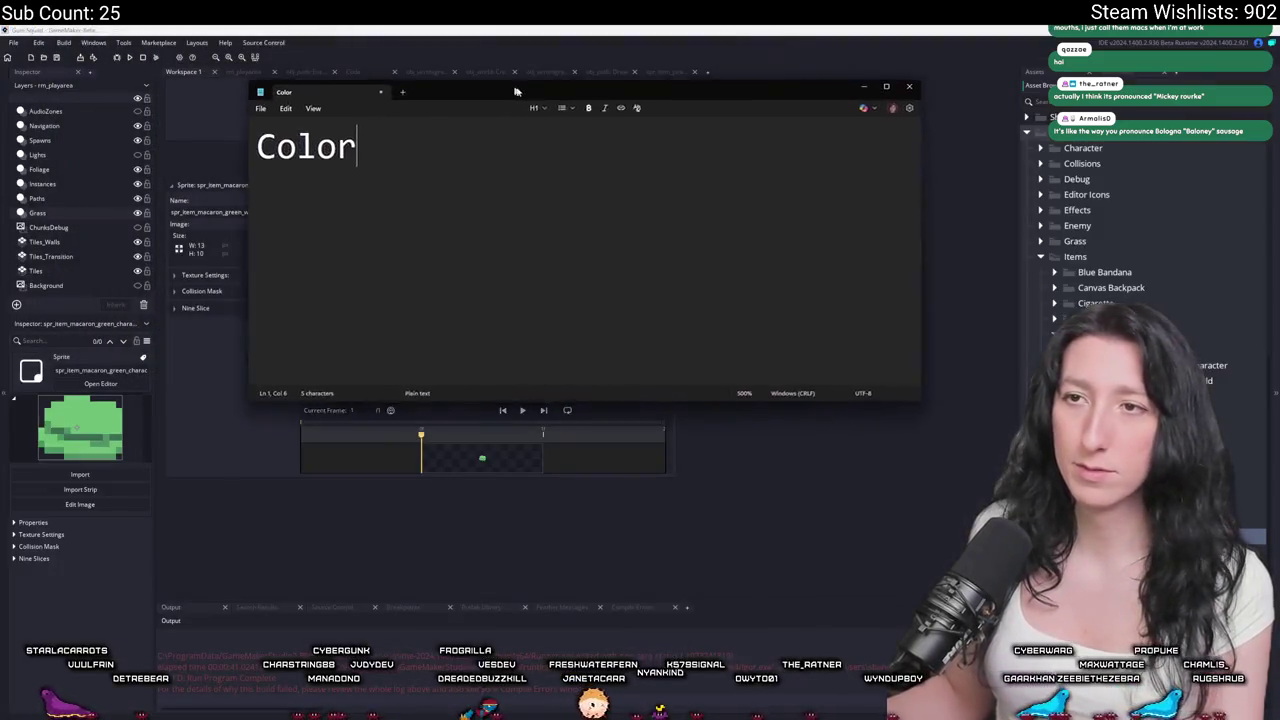
{"action": "left_click_drag", "start_coordinate": [191, 29], "coordinate": [620, 116]}
{"action": "key", "text": "Return"}
{"action": "type", "text": "Colouri"}
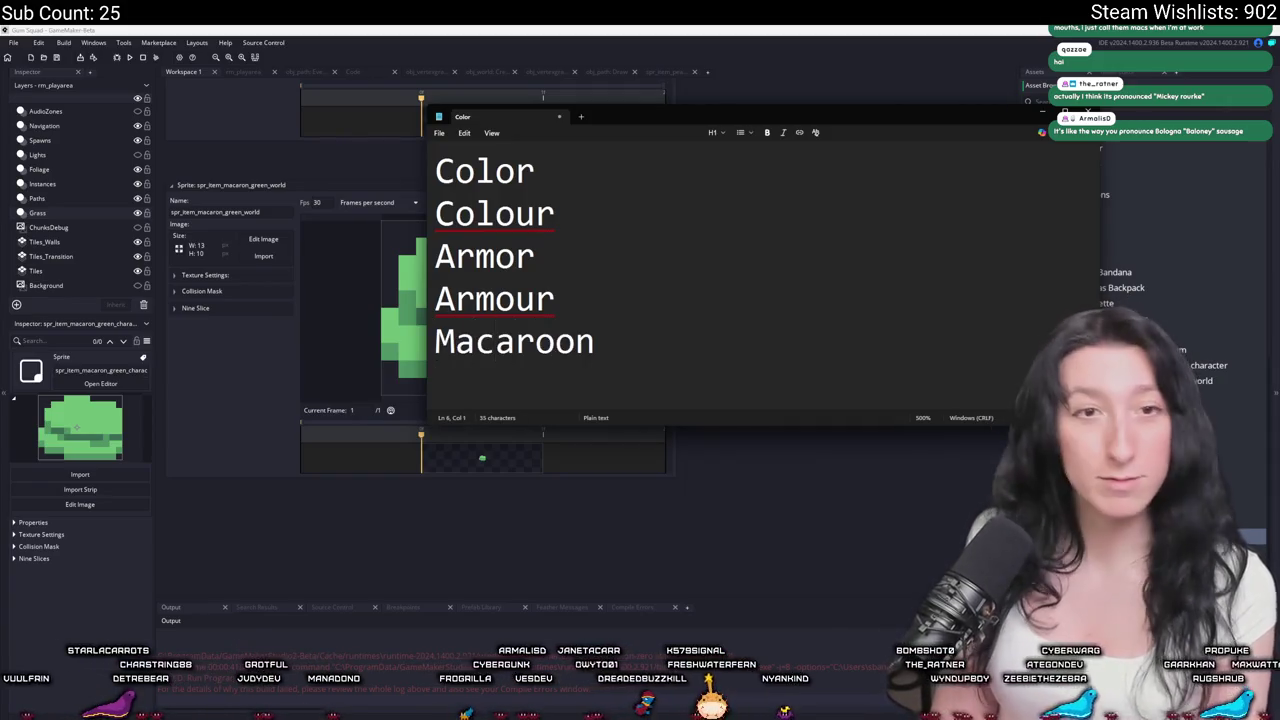
{"action": "type", "text": "Macaron"}
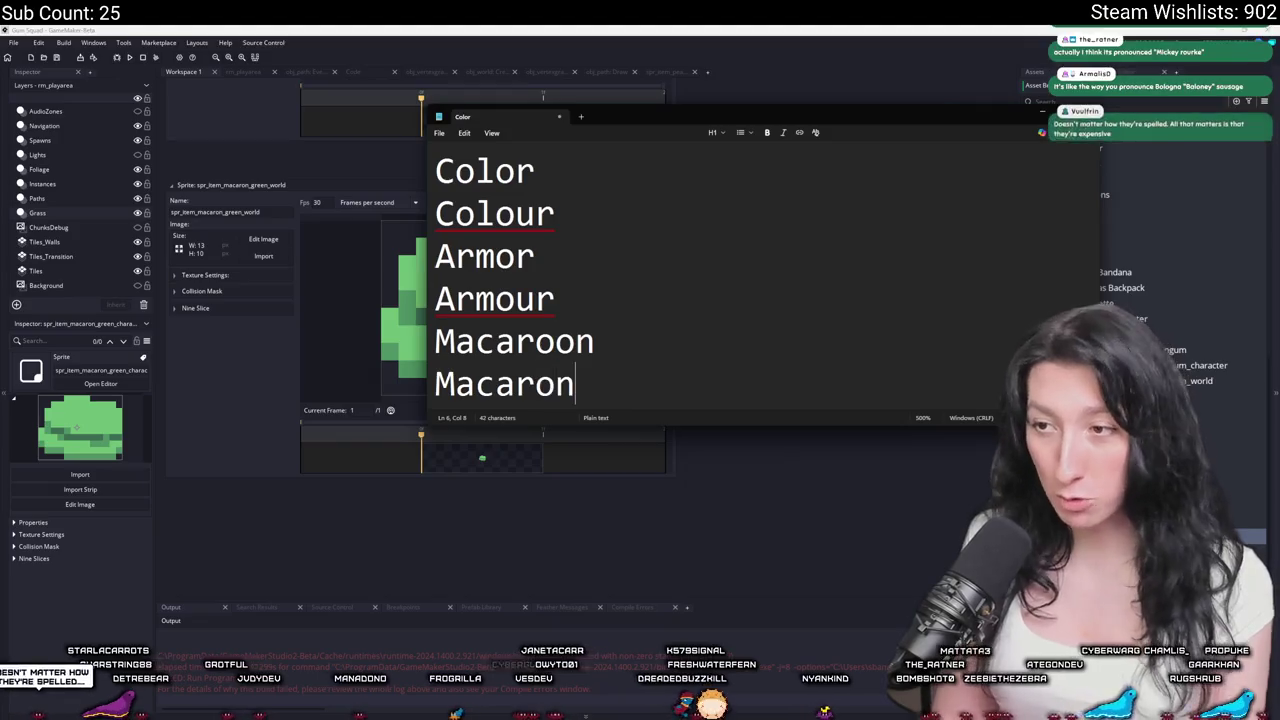
Check the Macaron/Macaroon and Armor/Armour pairs and correct the misspelled Balogna.
{"action": "left_click_drag", "start_coordinate": [597, 384], "coordinate": [435, 384]}
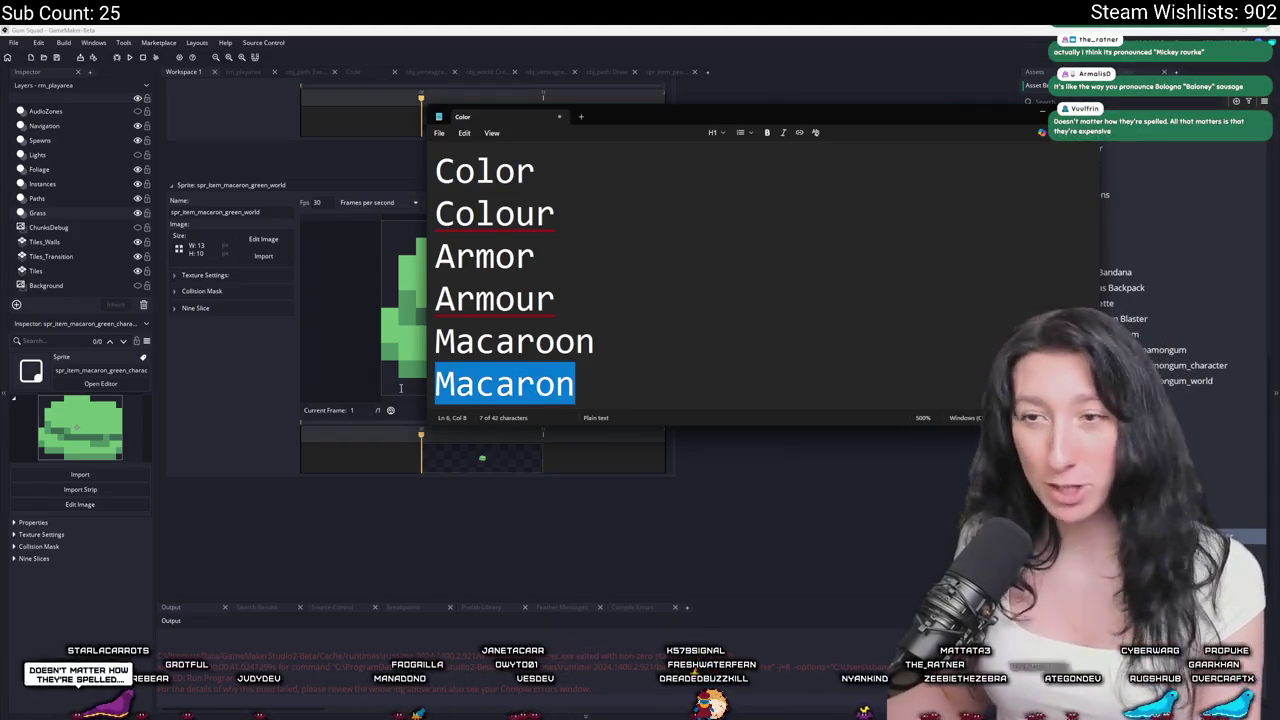
{"action": "double_click", "coordinate": [590, 341]}
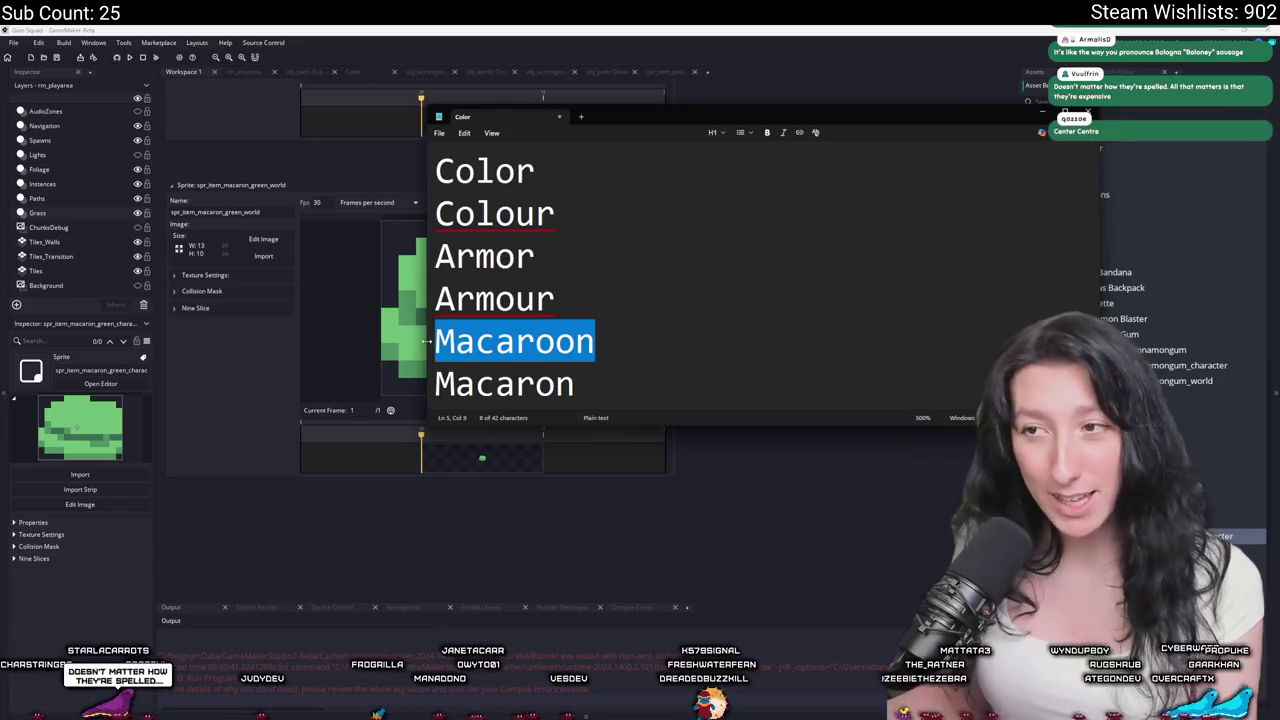
{"action": "double_click", "coordinate": [410, 256]}
{"action": "double_click", "coordinate": [410, 299]}
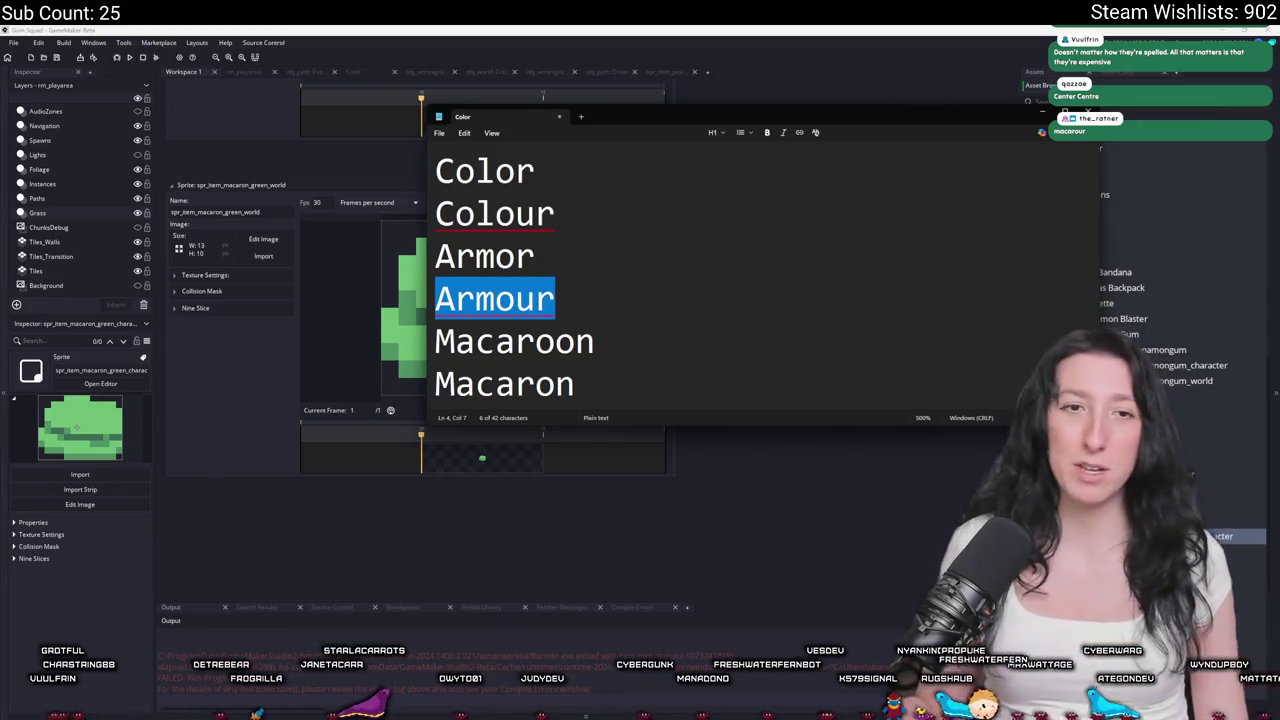
{"action": "left_click", "coordinate": [593, 250]}
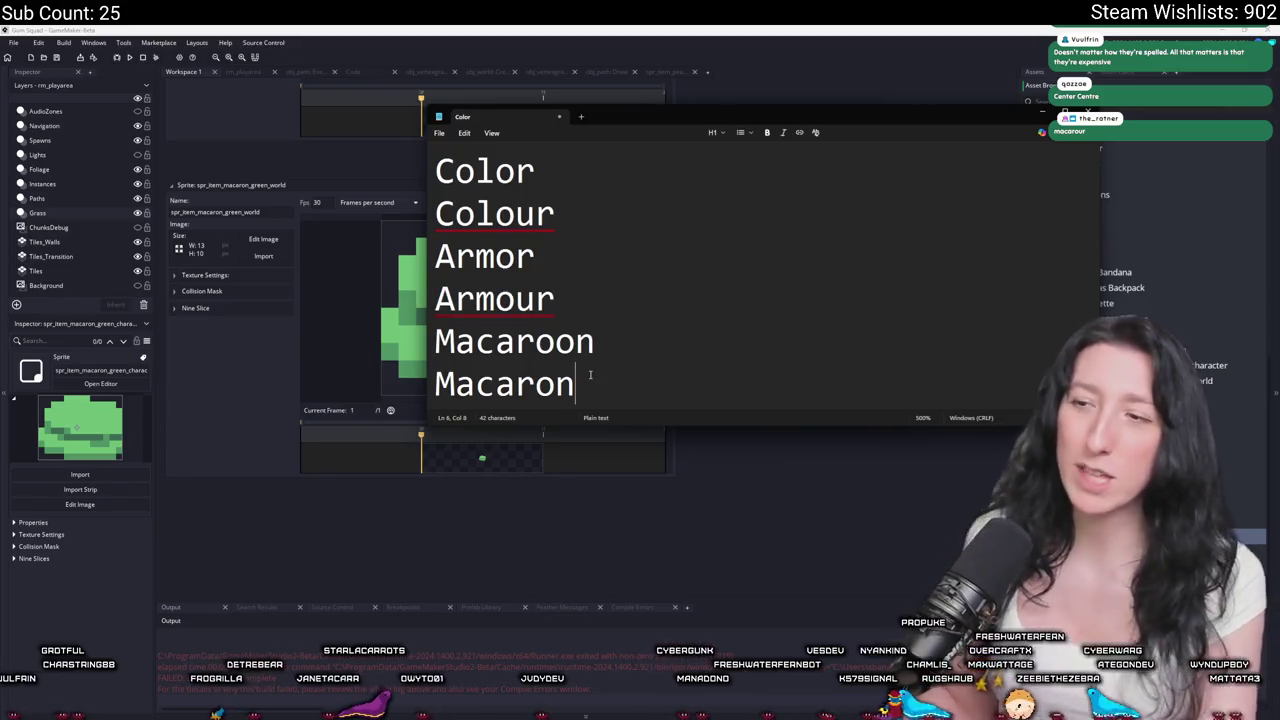
{"action": "key", "text": "Return"}
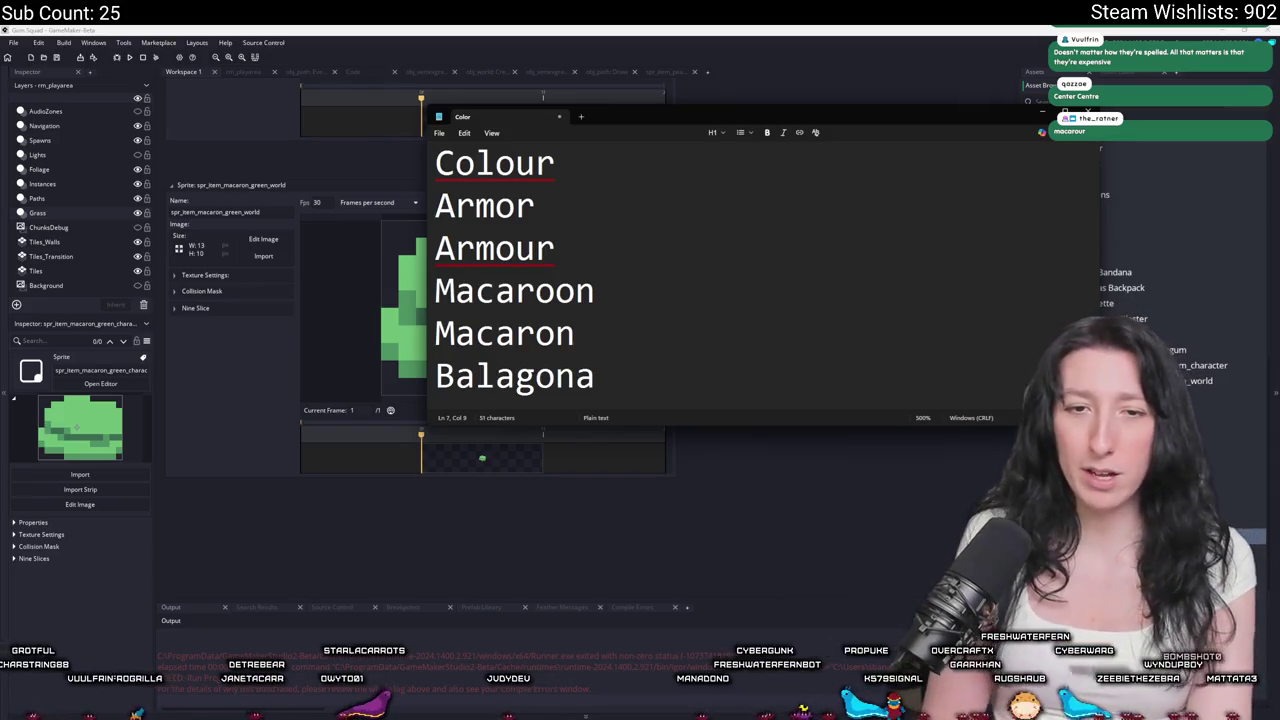
{"action": "key", "text": "BackSpace"}
{"action": "key", "text": "BackSpace"}
{"action": "key", "text": "BackSpace"}
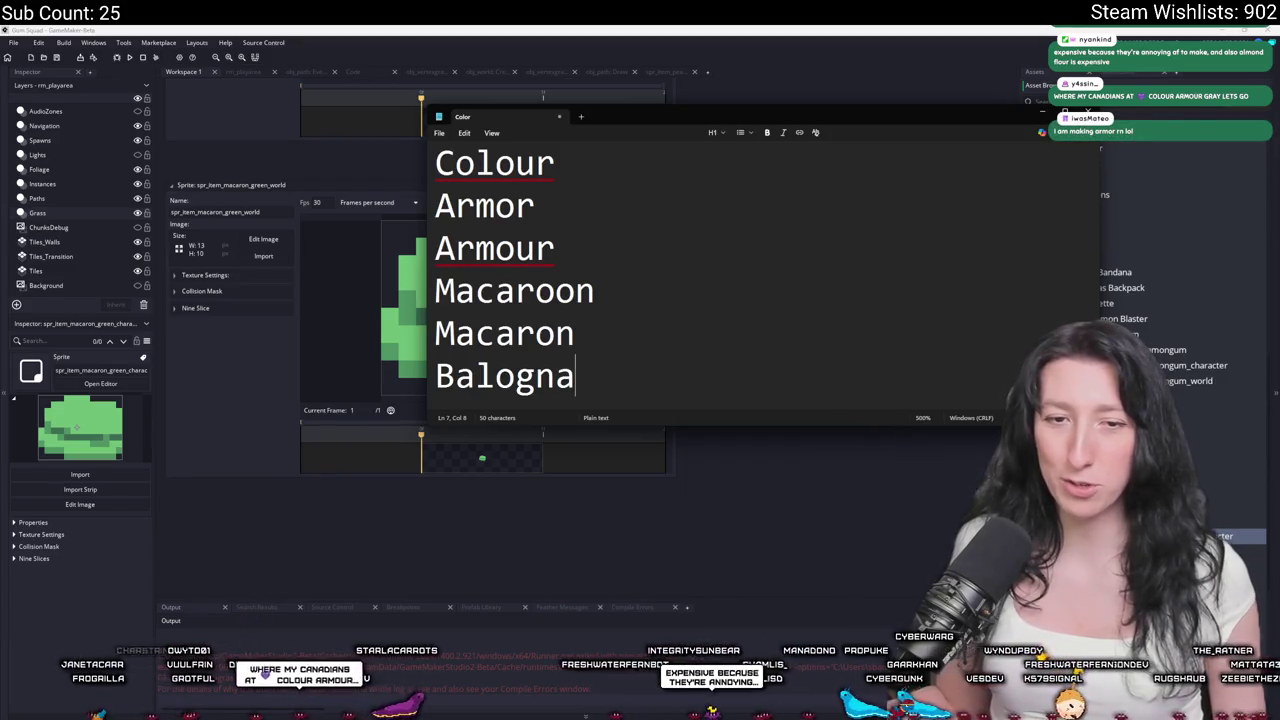
Insert Grey and Gray on their own lines after Armour.
{"action": "left_click", "coordinate": [555, 249]}
{"action": "scroll", "coordinate": [700, 280], "scroll_direction": "up", "scroll_amount": 1}
{"action": "key", "text": "Return"}
{"action": "type", "text": "Grey"}
{"action": "key", "text": "Return"}
{"action": "type", "text": "Gray"}
Add a new line after Balogna and delete the word 'Mayonaise'.
{"action": "scroll", "coordinate": [580, 285], "scroll_direction": "down", "scroll_amount": 1}
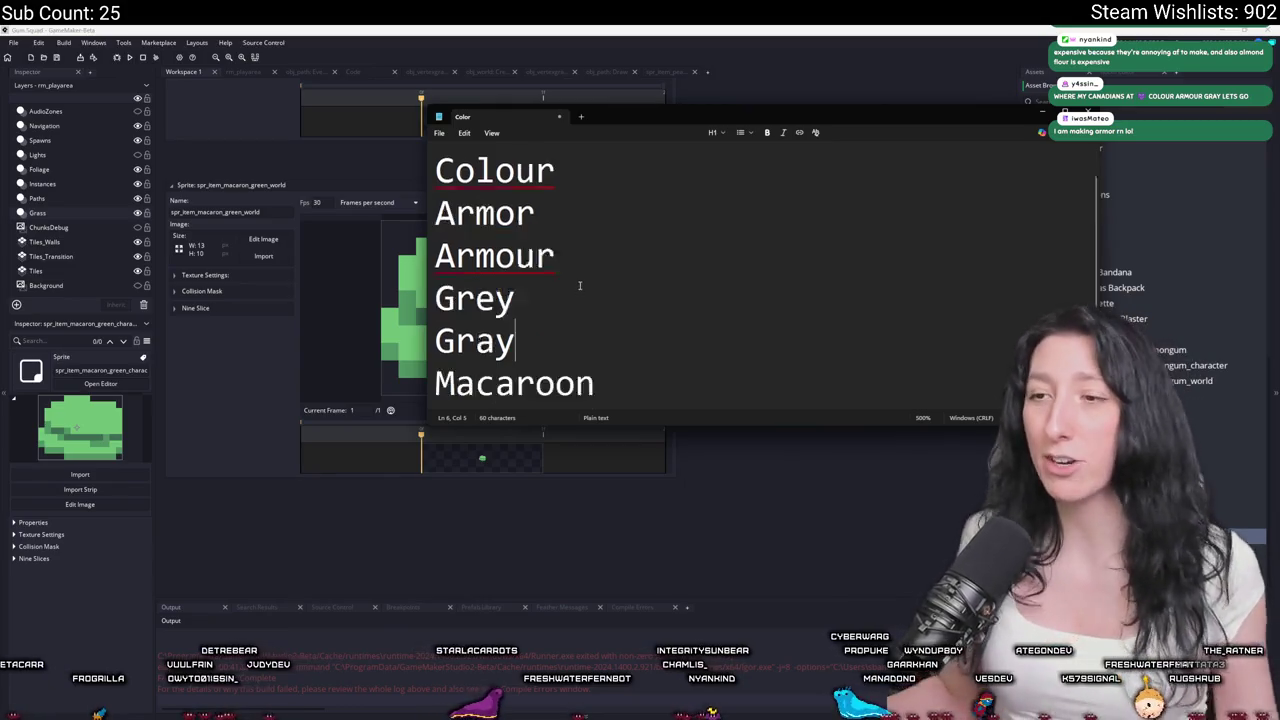
{"action": "scroll", "coordinate": [580, 285], "scroll_direction": "down", "scroll_amount": 2}
{"action": "left_click_drag", "start_coordinate": [590, 346], "coordinate": [436, 303]}
{"action": "left_click", "coordinate": [645, 387]}
{"action": "double_click", "coordinate": [645, 387]}
{"action": "left_click", "coordinate": [630, 382]}
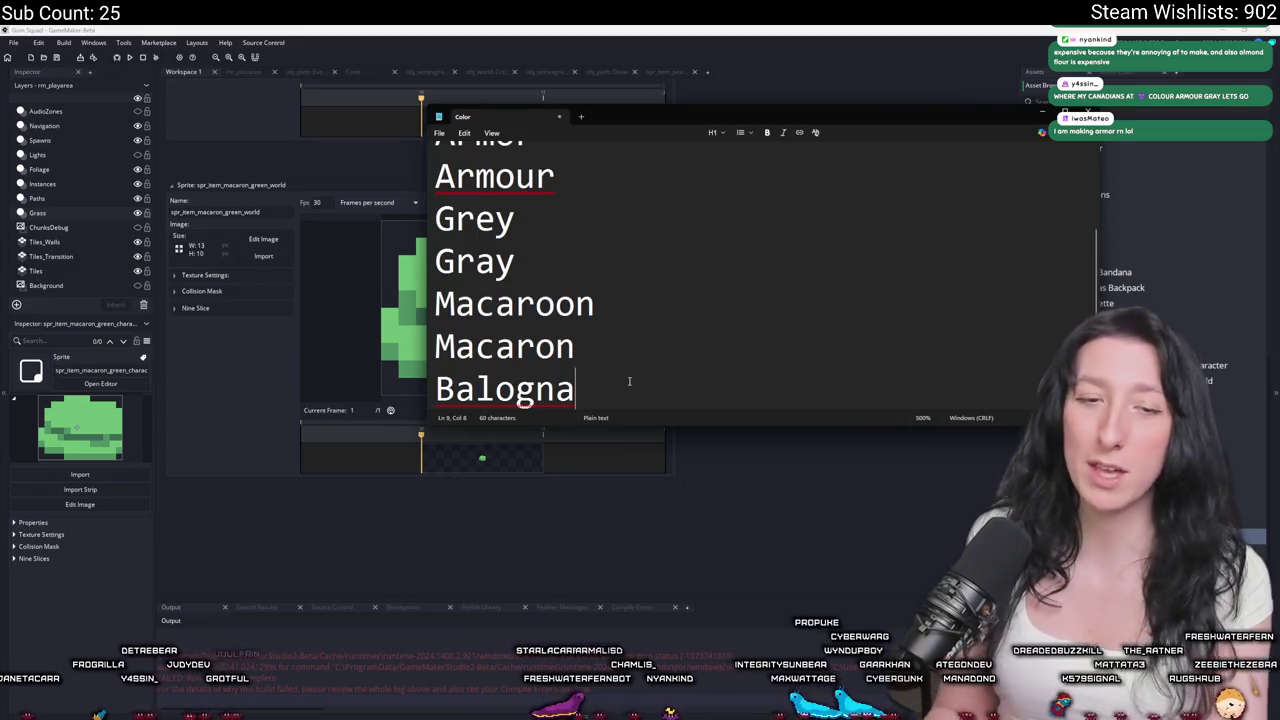
{"action": "key", "text": "Return"}
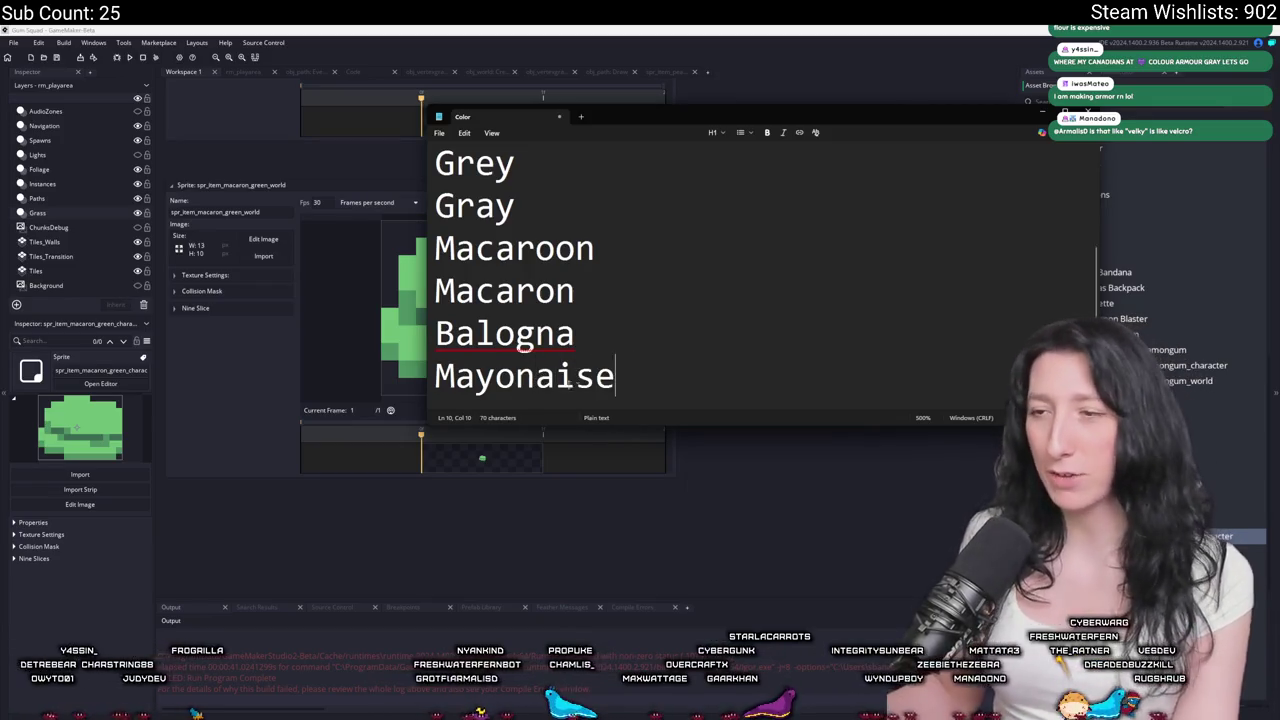
{"action": "key", "text": "shift+Home"}
{"action": "key", "text": "Right"}
{"action": "key", "text": "shift+Home"}
{"action": "key", "text": "BackSpace"}
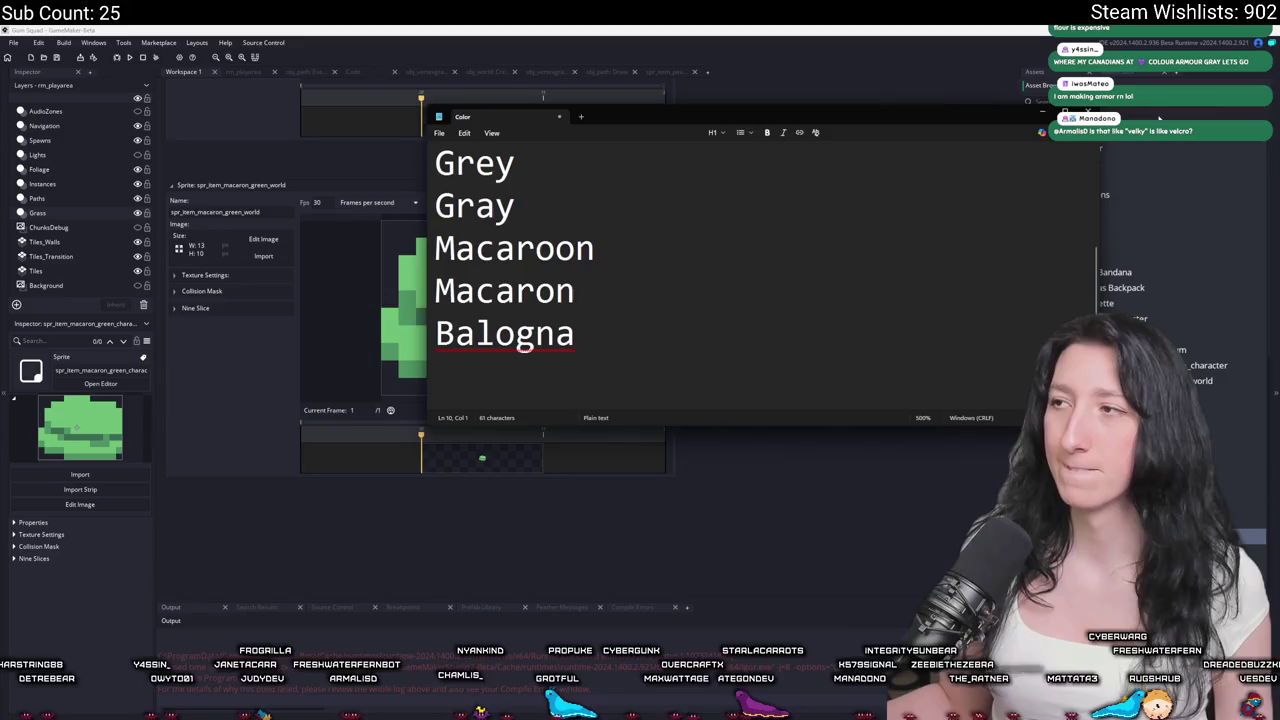
Put Notepad away and close the peashooter sprite editor in GameMaker.
{"action": "key", "text": "alt+Tab"}
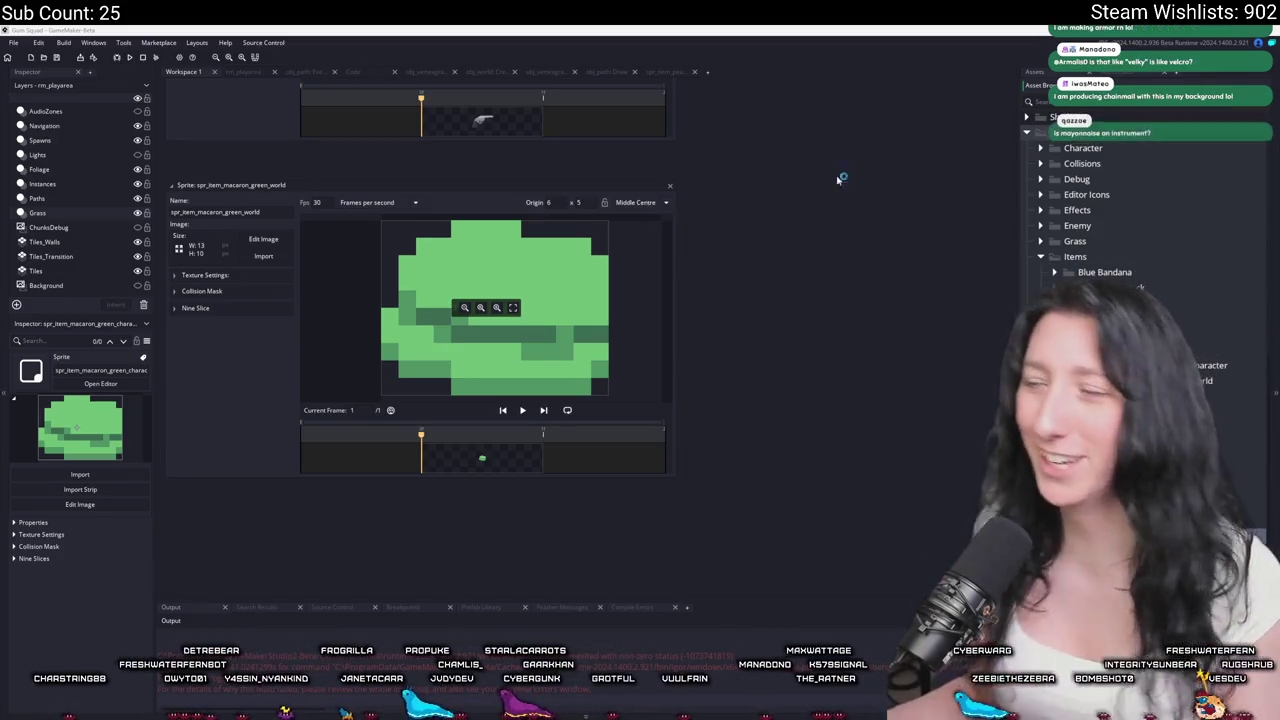
{"action": "scroll", "coordinate": [677, 187], "scroll_direction": "up", "scroll_amount": 3}
{"action": "scroll", "coordinate": [678, 300], "scroll_direction": "up", "scroll_amount": 6}
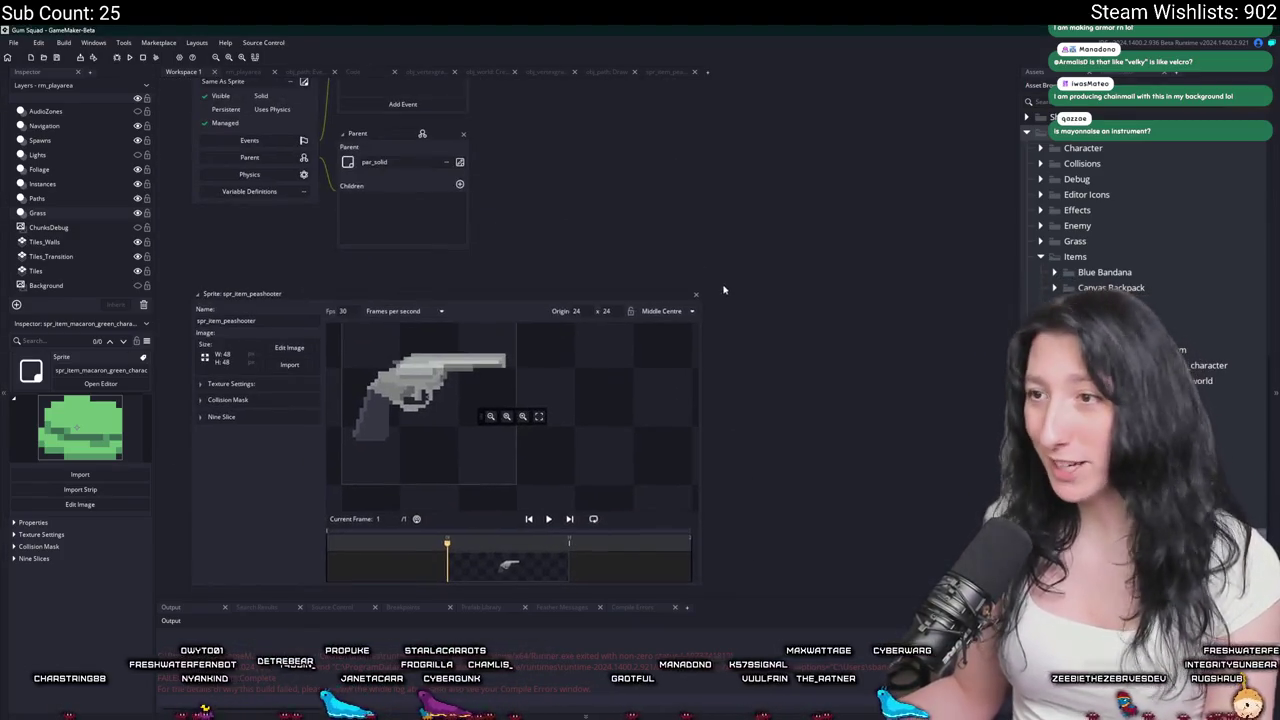
{"action": "left_click", "coordinate": [696, 298]}
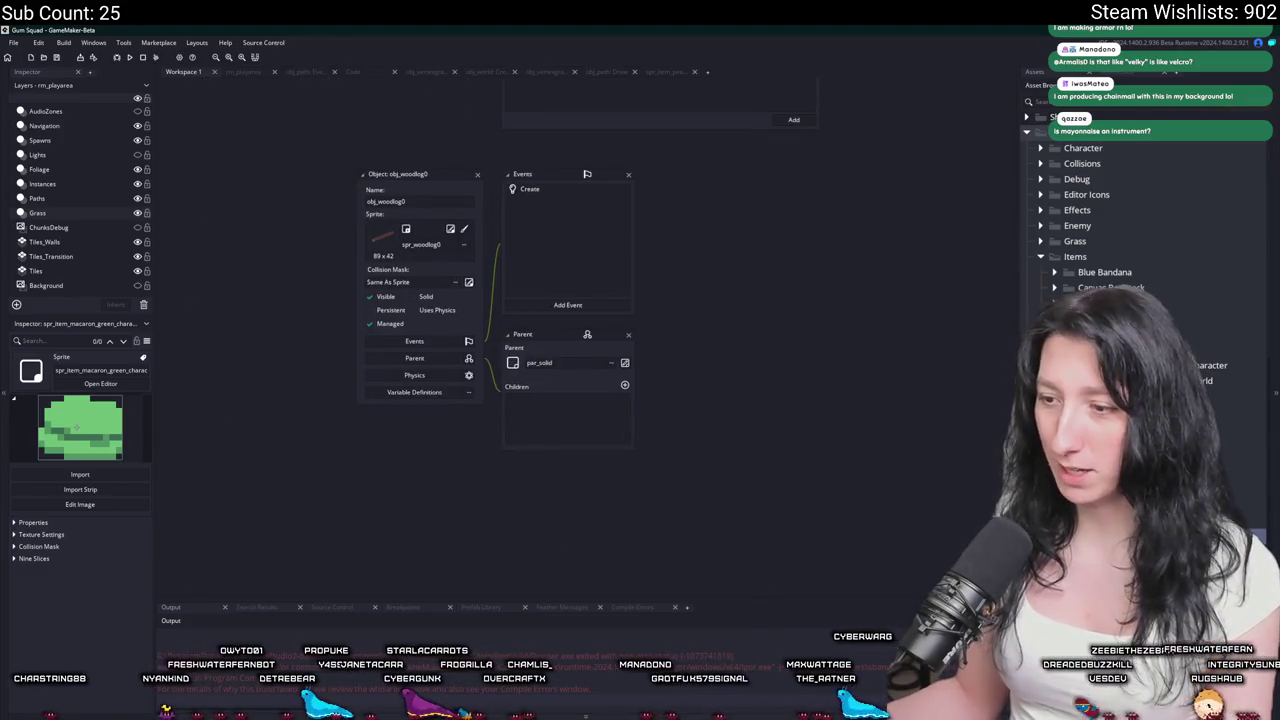
{"action": "key", "text": "alt+Tab"}
Bucket-fill the macaron's top, middle and bottom green areas with pink.
{"action": "scroll", "coordinate": [542, 398], "scroll_direction": "up", "scroll_amount": 2}
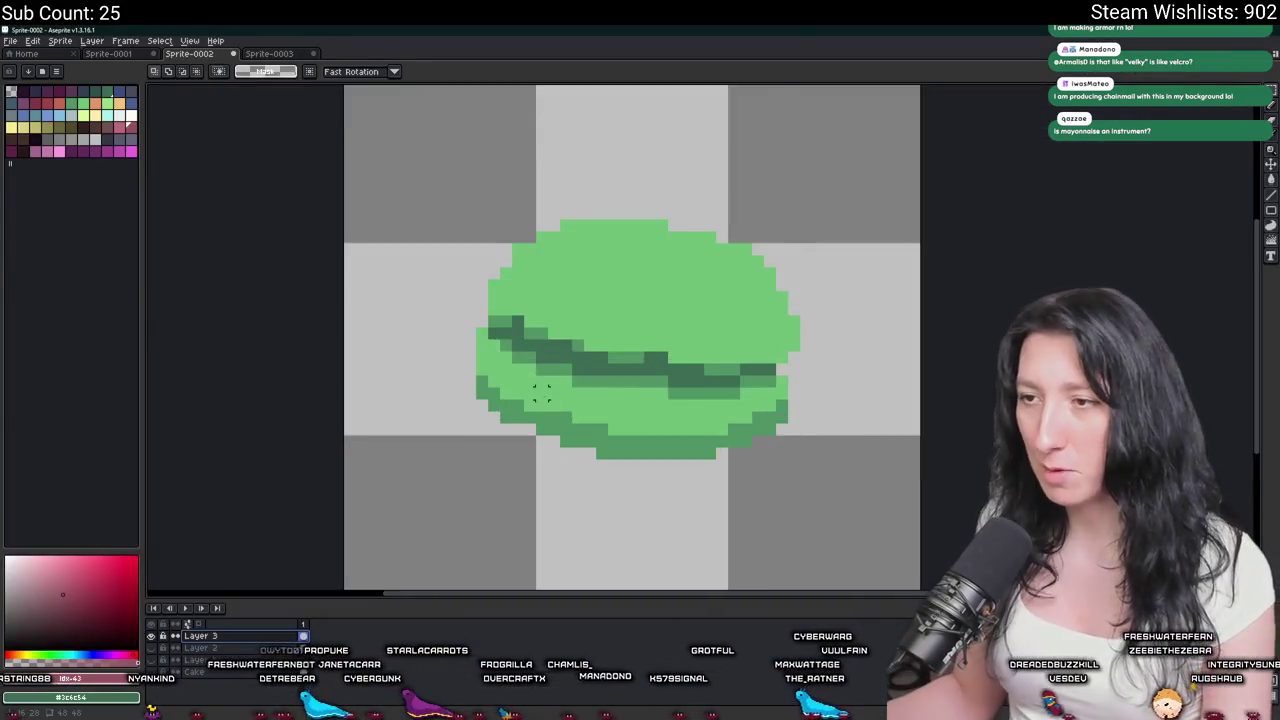
{"action": "scroll", "coordinate": [542, 398], "scroll_direction": "up", "scroll_amount": 2}
{"action": "left_click", "coordinate": [35, 151]}
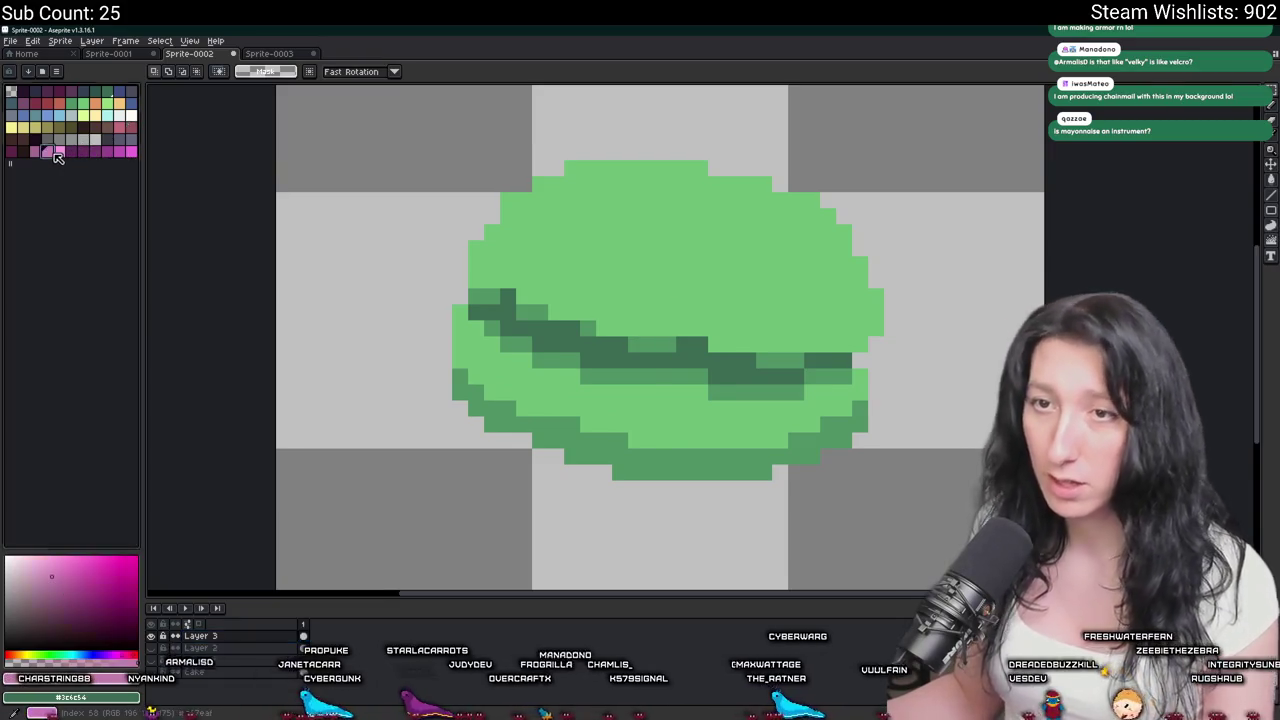
{"action": "key", "text": "g"}
{"action": "left_click", "coordinate": [663, 305]}
{"action": "left_click", "coordinate": [604, 408]}
{"action": "left_click", "coordinate": [587, 440]}
{"action": "scroll", "coordinate": [800, 415], "scroll_direction": "down", "scroll_amount": 4}
{"action": "key", "text": "ctrl+z"}
{"action": "key", "text": "ctrl+z"}
{"action": "key", "text": "ctrl+y"}
{"action": "key", "text": "ctrl+y"}
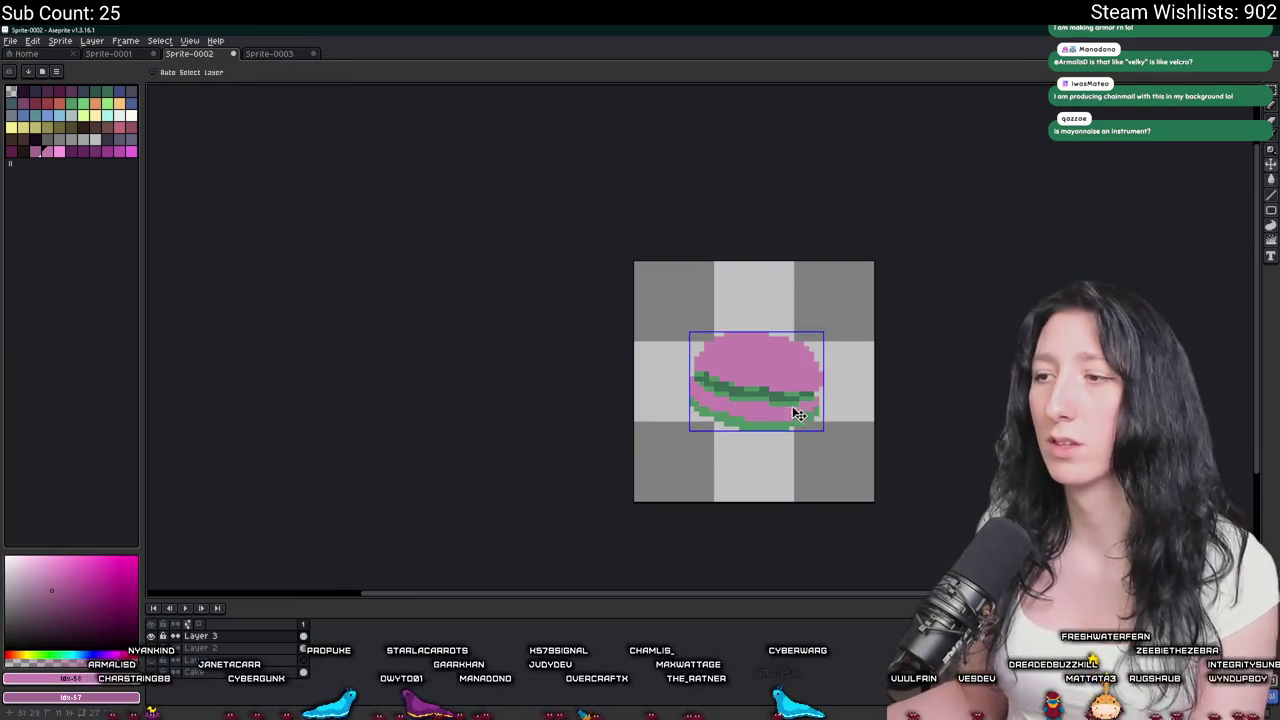
{"action": "scroll", "coordinate": [748, 378], "scroll_direction": "up", "scroll_amount": 5}
{"action": "key", "text": "ctrl+z"}
{"action": "key", "text": "ctrl+z"}
{"action": "key", "text": "ctrl+z"}
{"action": "key", "text": "ctrl+y"}
{"action": "key", "text": "ctrl+y"}
{"action": "key", "text": "ctrl+y"}
Replace the macaron's light green with pink and fill the green stripe dark pink.
{"action": "key", "text": "u"}
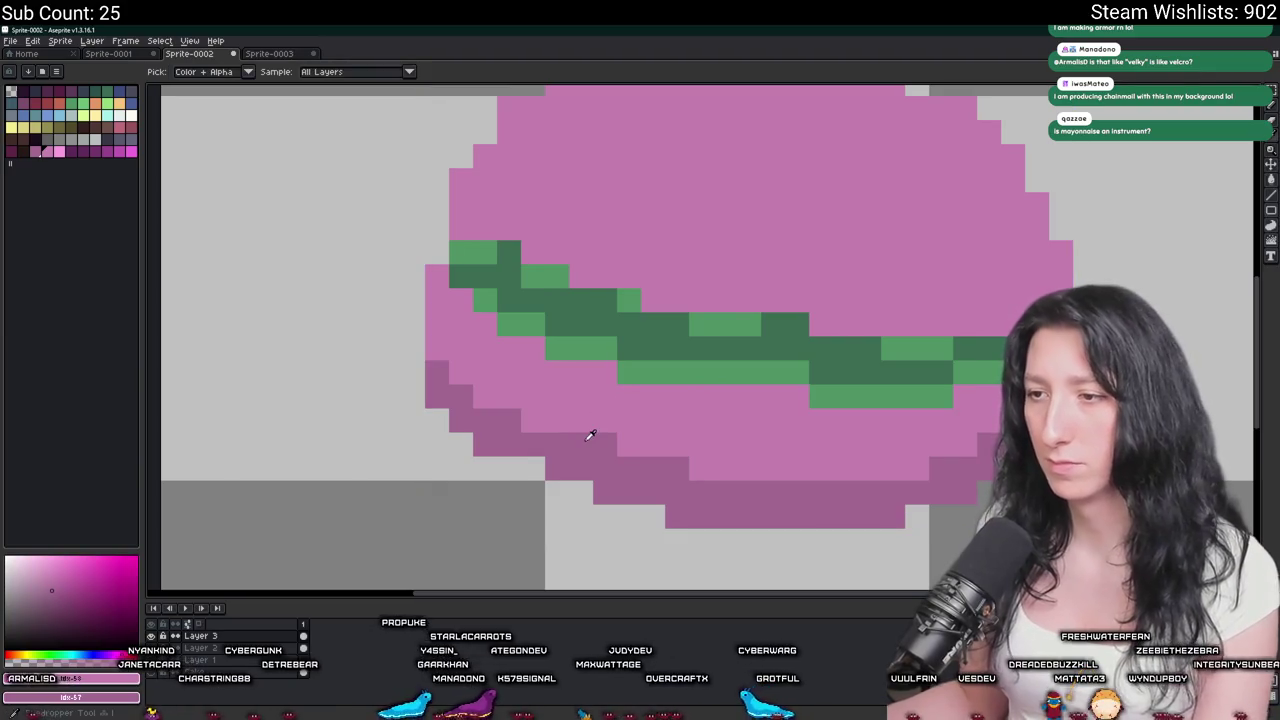
{"action": "left_click", "coordinate": [587, 353], "text": "alt"}
{"action": "key", "text": "shift+r"}
{"action": "key", "text": "Return"}
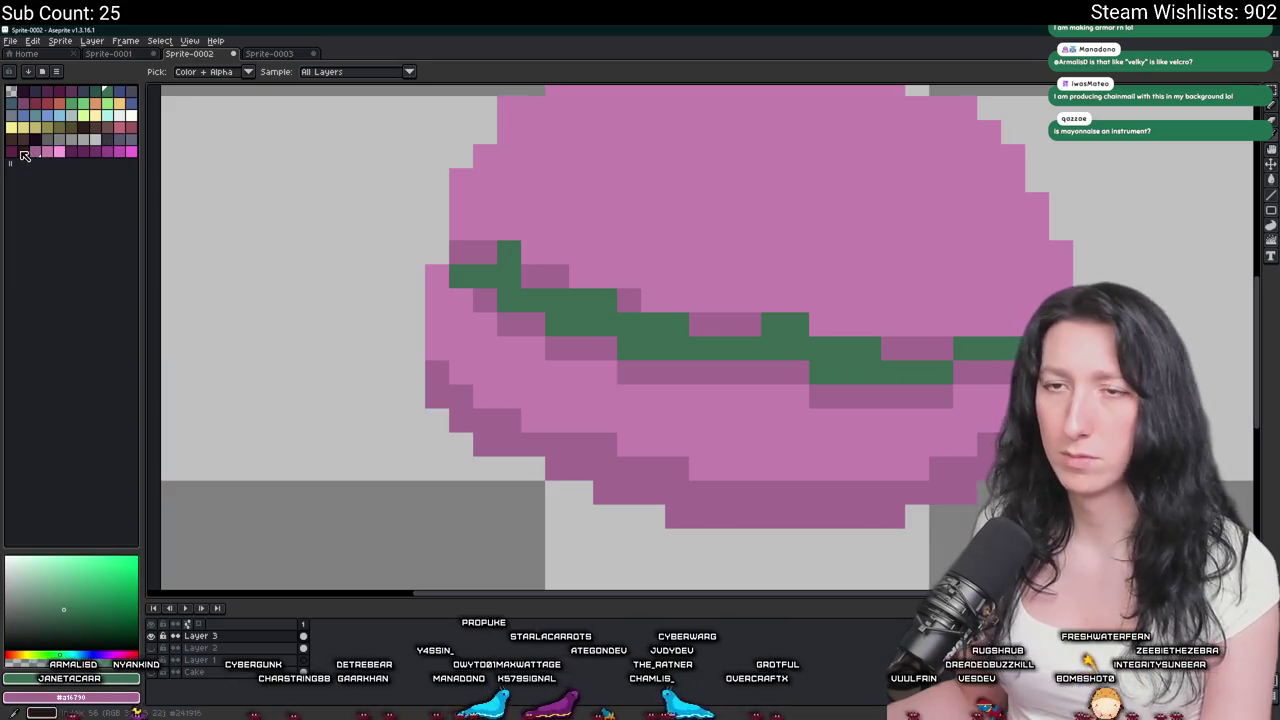
{"action": "left_click", "coordinate": [514, 329]}
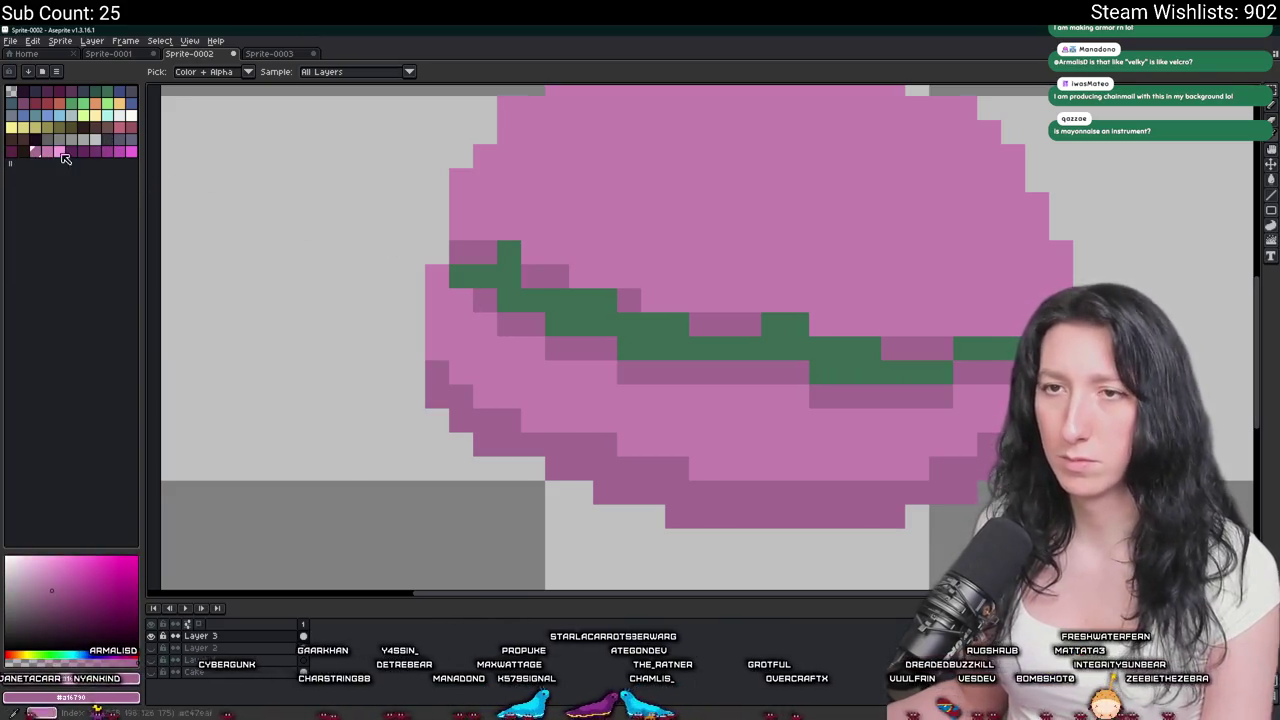
{"action": "key", "text": "g"}
{"action": "left_click", "coordinate": [529, 297]}
Fill the stripe's pixels with a reddish palette colour.
{"action": "scroll", "coordinate": [529, 297], "scroll_direction": "down", "scroll_amount": 3}
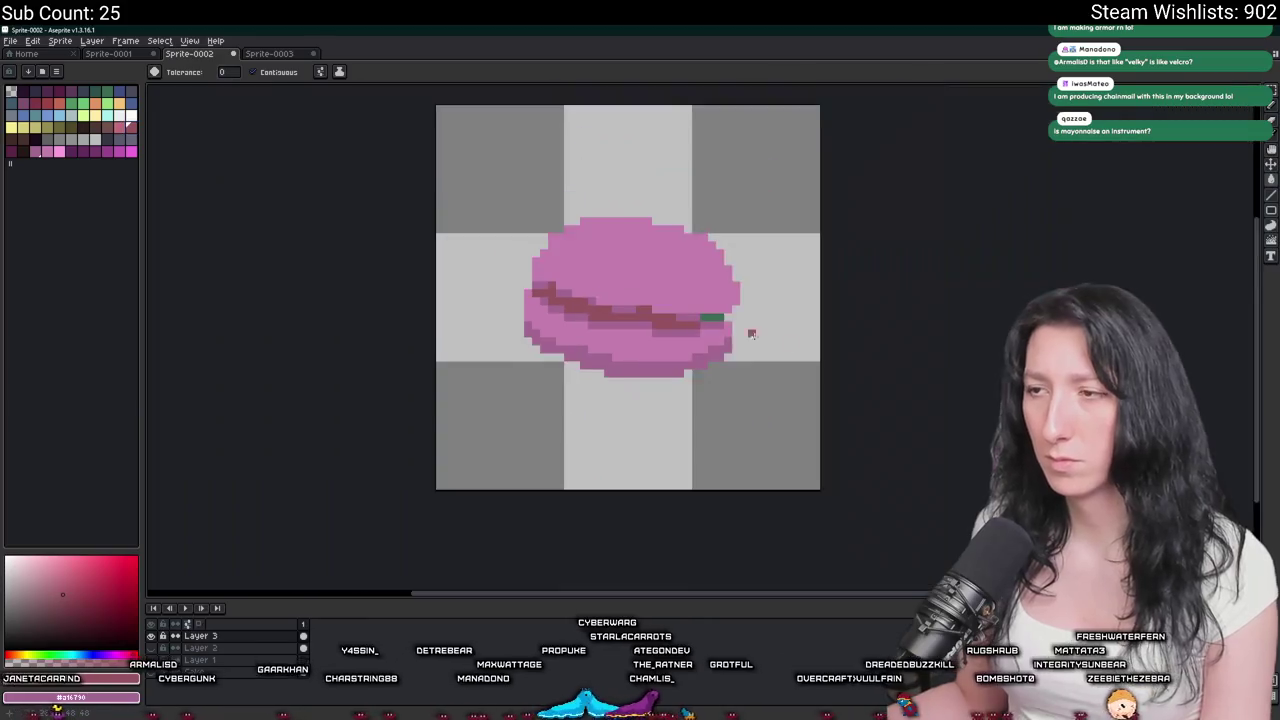
{"action": "scroll", "coordinate": [602, 161], "scroll_direction": "up", "scroll_amount": 1}
{"action": "scroll", "coordinate": [602, 161], "scroll_direction": "down", "scroll_amount": 3}
{"action": "scroll", "coordinate": [602, 161], "scroll_direction": "down", "scroll_amount": 2}
{"action": "scroll", "coordinate": [602, 161], "scroll_direction": "up", "scroll_amount": 1}
{"action": "scroll", "coordinate": [602, 161], "scroll_direction": "up", "scroll_amount": 1}
{"action": "scroll", "coordinate": [692, 374], "scroll_direction": "up", "scroll_amount": 2}
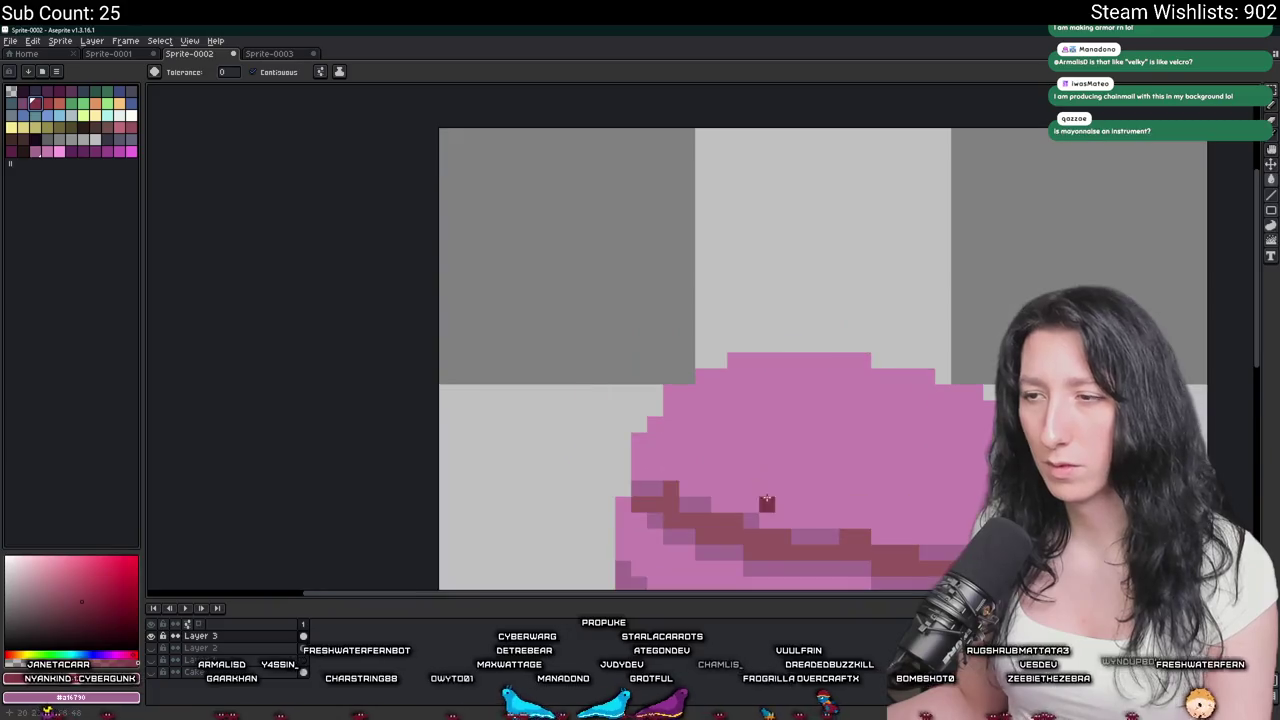
{"action": "scroll", "coordinate": [692, 374], "scroll_direction": "down", "scroll_amount": 2}
{"action": "scroll", "coordinate": [692, 374], "scroll_direction": "up", "scroll_amount": 1}
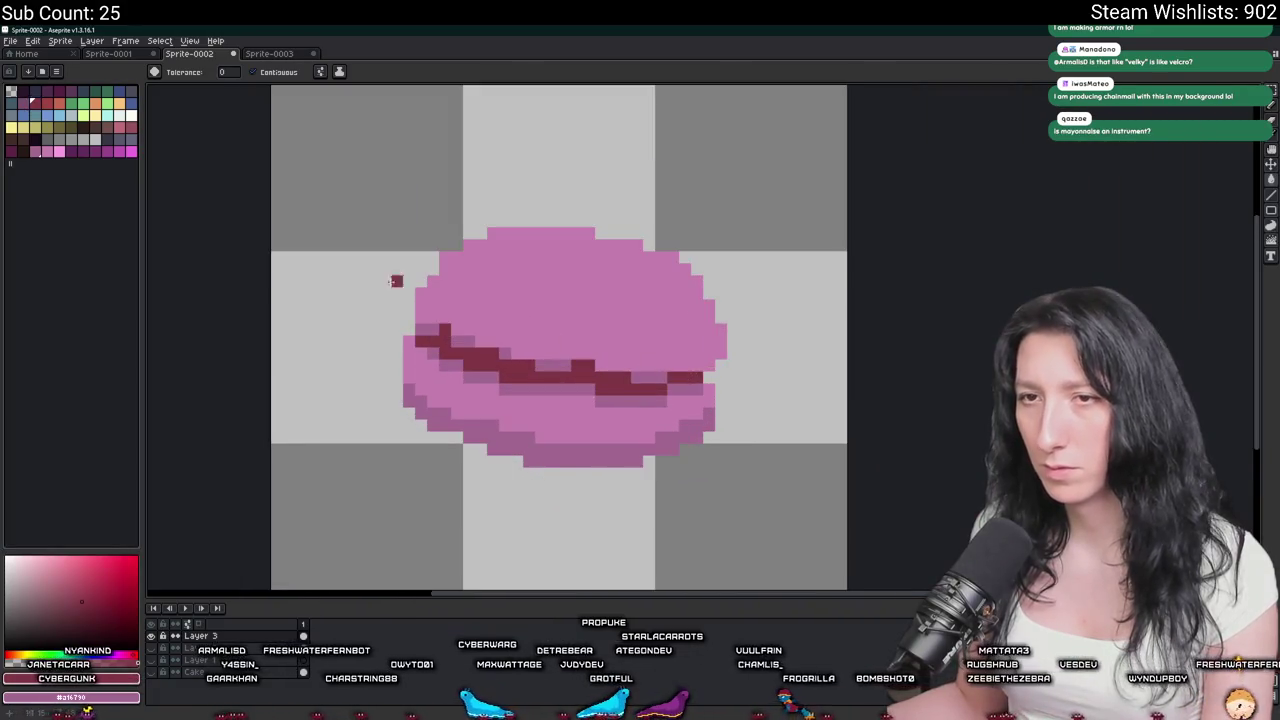
{"action": "scroll", "coordinate": [424, 347], "scroll_direction": "up", "scroll_amount": 1}
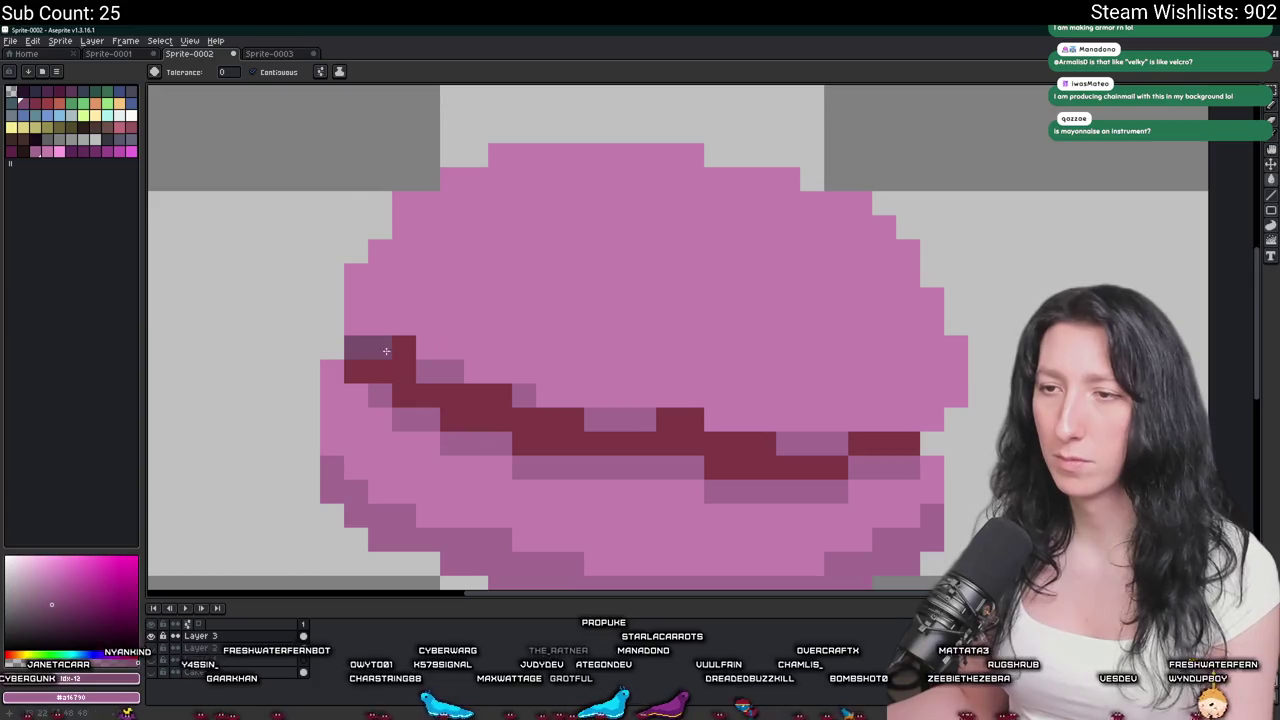
{"action": "left_click", "coordinate": [351, 333], "text": "alt"}
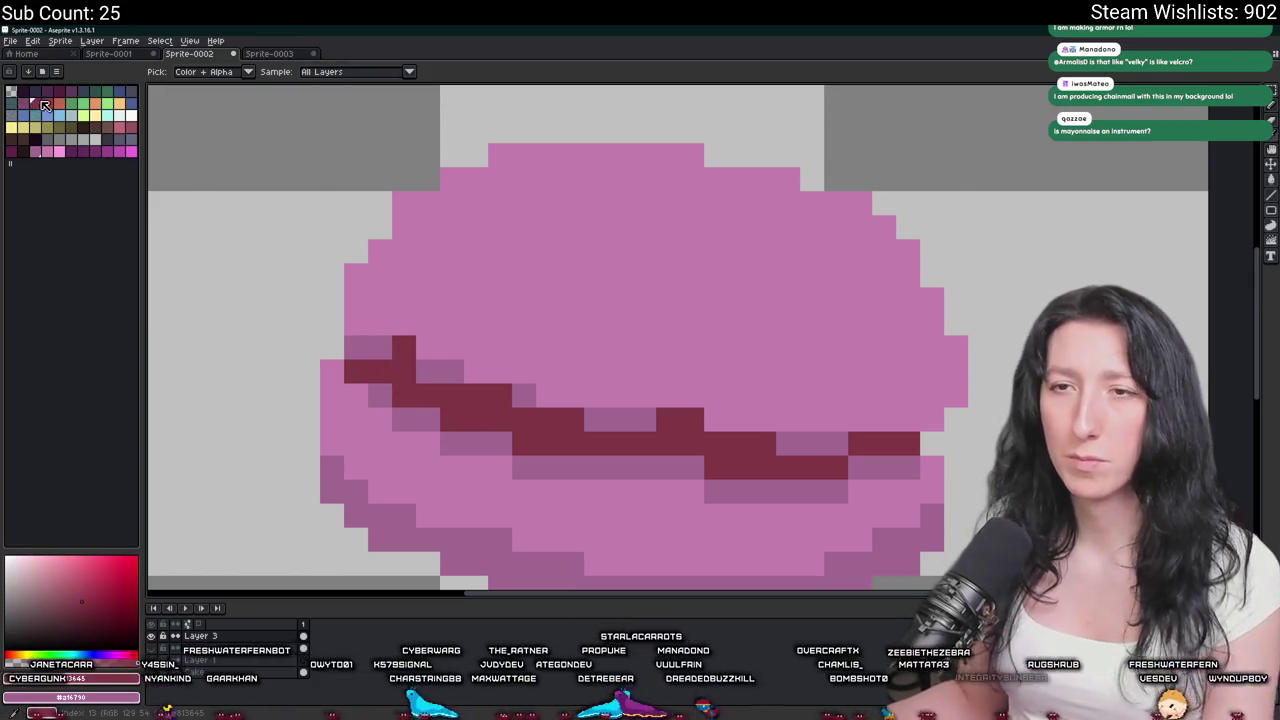
{"action": "left_click", "coordinate": [44, 104]}
{"action": "scroll", "coordinate": [371, 337], "scroll_direction": "up", "scroll_amount": 1}
{"action": "key", "text": "g"}
{"action": "left_click", "coordinate": [335, 272]}
{"action": "left_click", "coordinate": [359, 368]}
{"action": "left_click", "coordinate": [478, 320]}
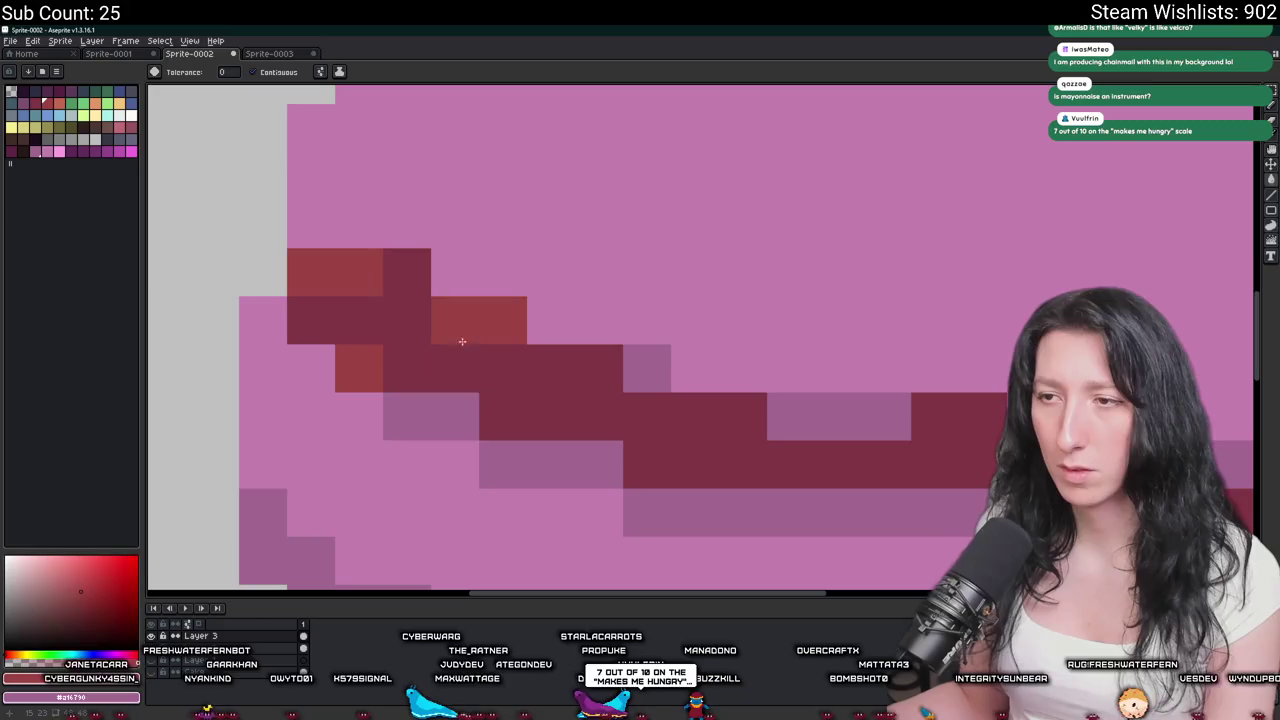
{"action": "left_click", "coordinate": [430, 416]}
{"action": "left_click", "coordinate": [552, 464]}
Darken the stripe to maroon and turn its pale edge pixels red.
{"action": "scroll", "coordinate": [563, 466], "scroll_direction": "down", "scroll_amount": 1}
{"action": "left_click", "coordinate": [648, 418]}
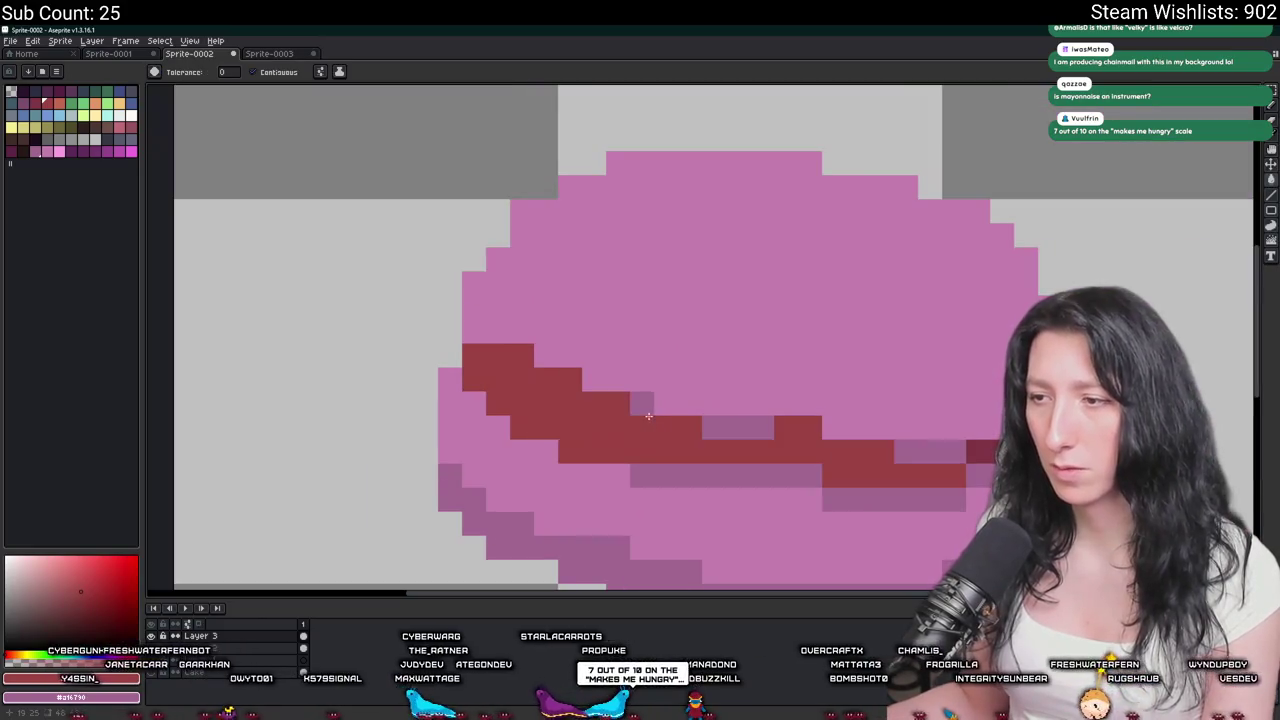
{"action": "left_click", "coordinate": [648, 420]}
{"action": "left_click", "coordinate": [642, 404]}
{"action": "left_click", "coordinate": [700, 475]}
{"action": "left_click", "coordinate": [738, 427]}
{"action": "left_click", "coordinate": [890, 490]}
{"action": "left_click", "coordinate": [930, 451]}
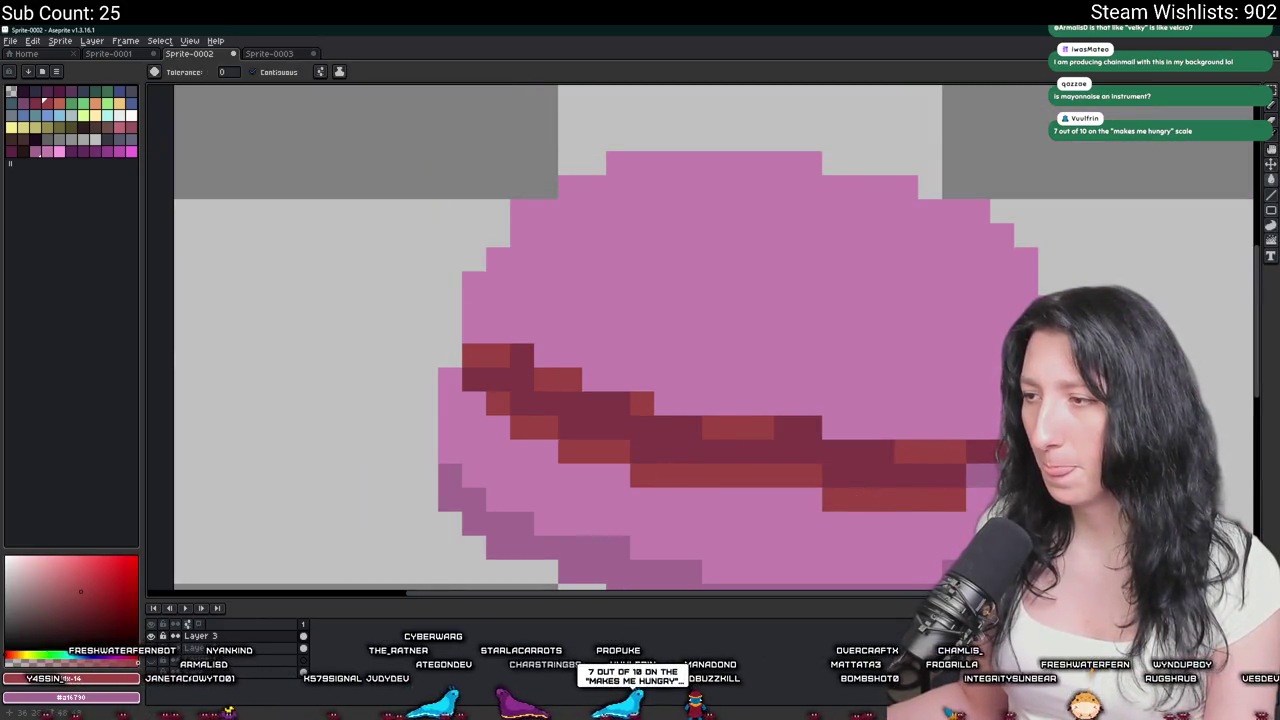
{"action": "scroll", "coordinate": [786, 420], "scroll_direction": "down", "scroll_amount": 4}
{"action": "scroll", "coordinate": [786, 420], "scroll_direction": "down", "scroll_amount": 1}
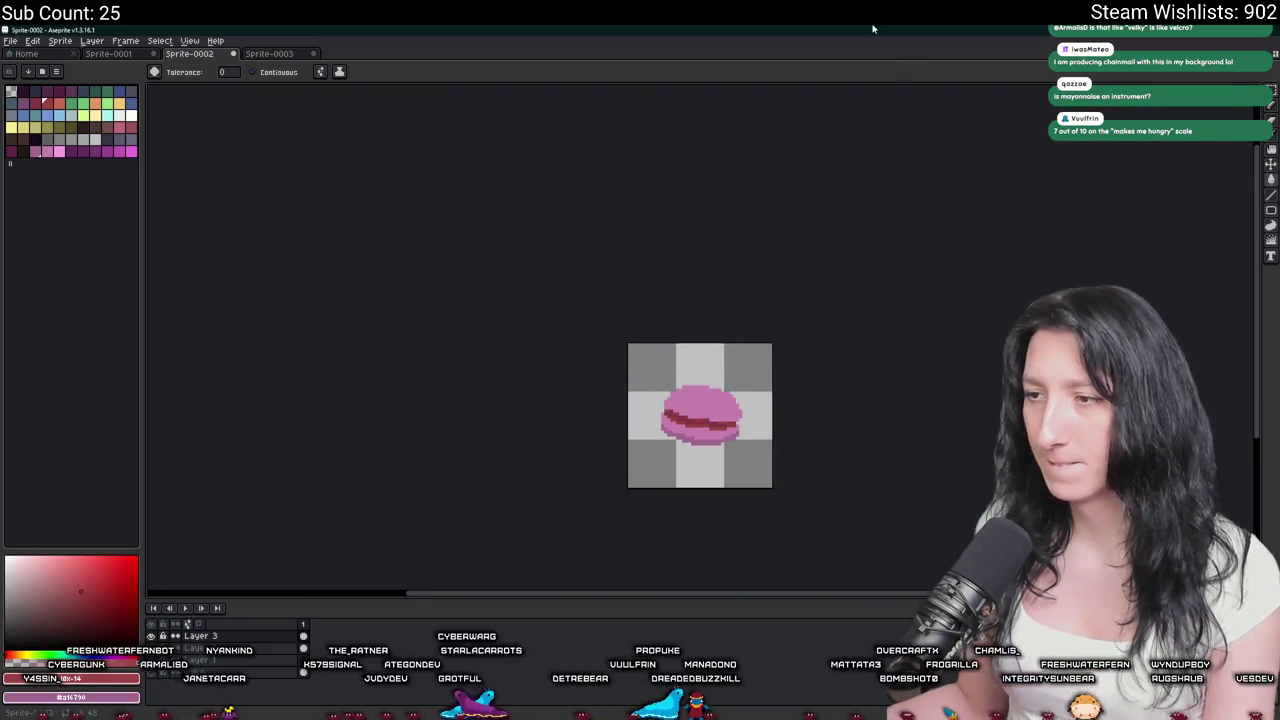
{"action": "scroll", "coordinate": [616, 292], "scroll_direction": "down", "scroll_amount": 1}
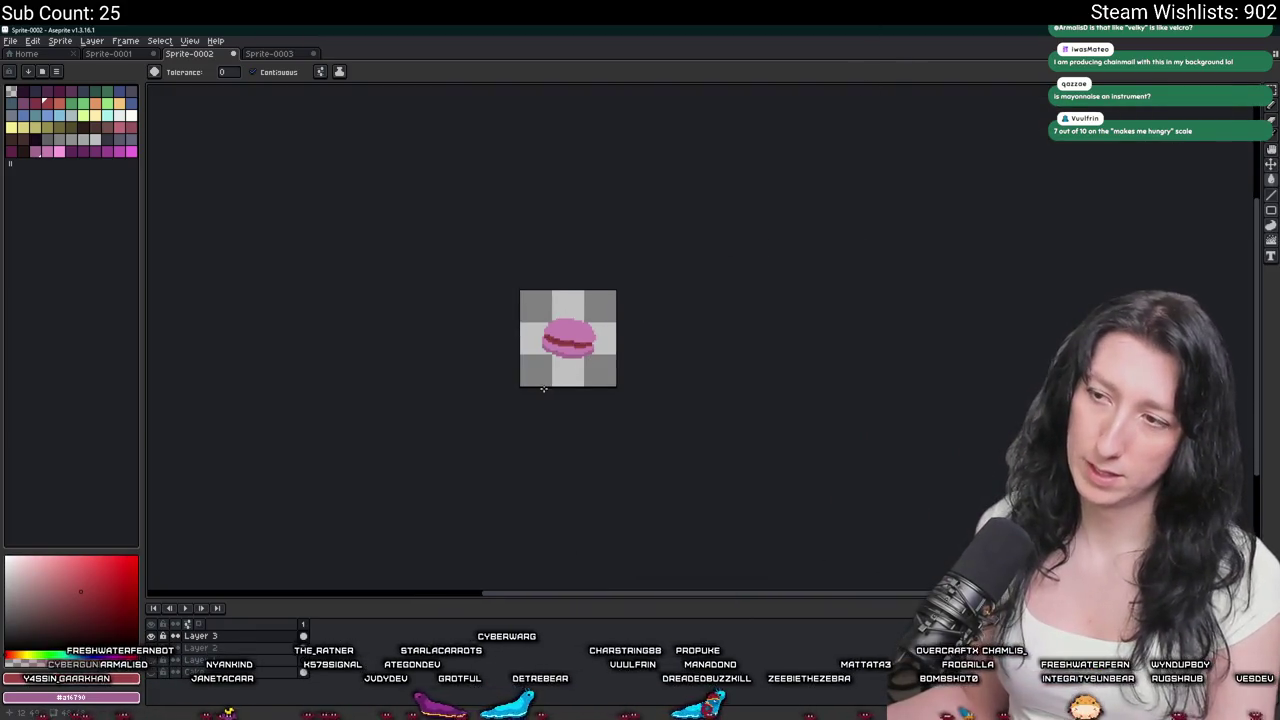
{"action": "scroll", "coordinate": [543, 389], "scroll_direction": "up", "scroll_amount": 2}
{"action": "scroll", "coordinate": [540, 387], "scroll_direction": "up", "scroll_amount": 1}
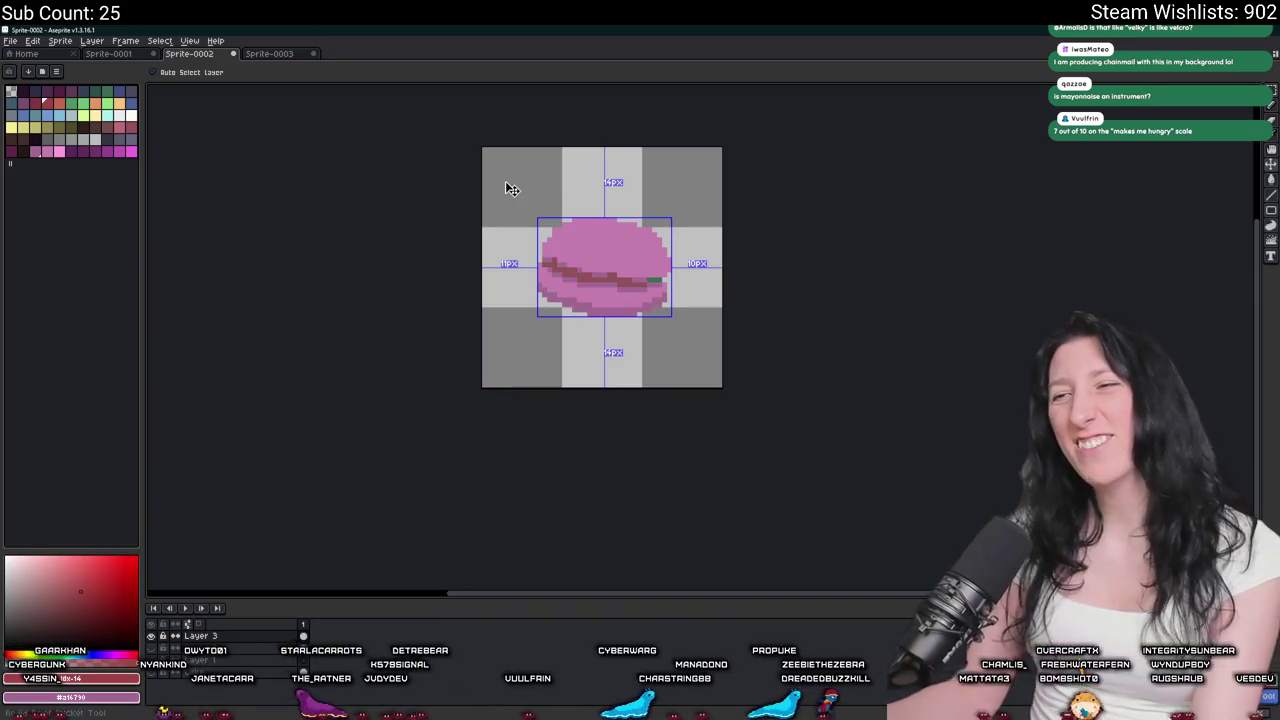
{"action": "scroll", "coordinate": [495, 192], "scroll_direction": "down", "scroll_amount": 2}
Export the full-size sprite under the name MacaroonPink.
{"action": "key", "text": "g"}
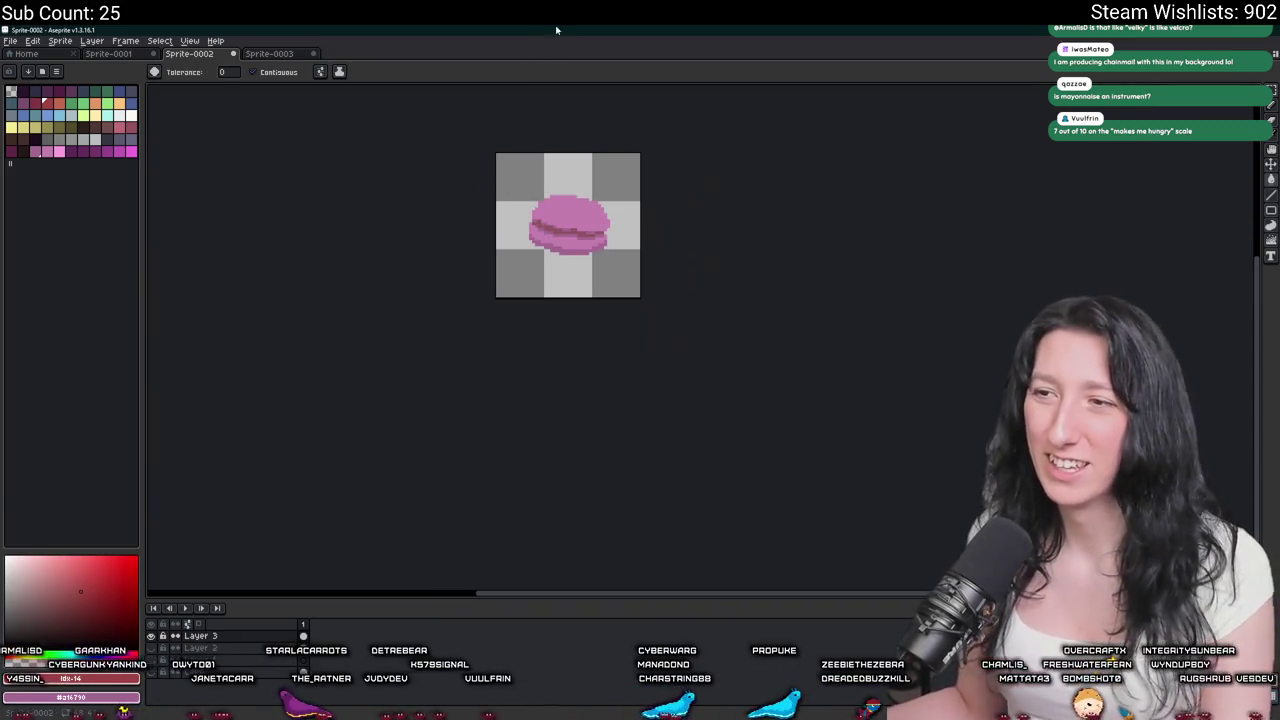
{"action": "key", "text": "ctrl+alt+shift+s"}
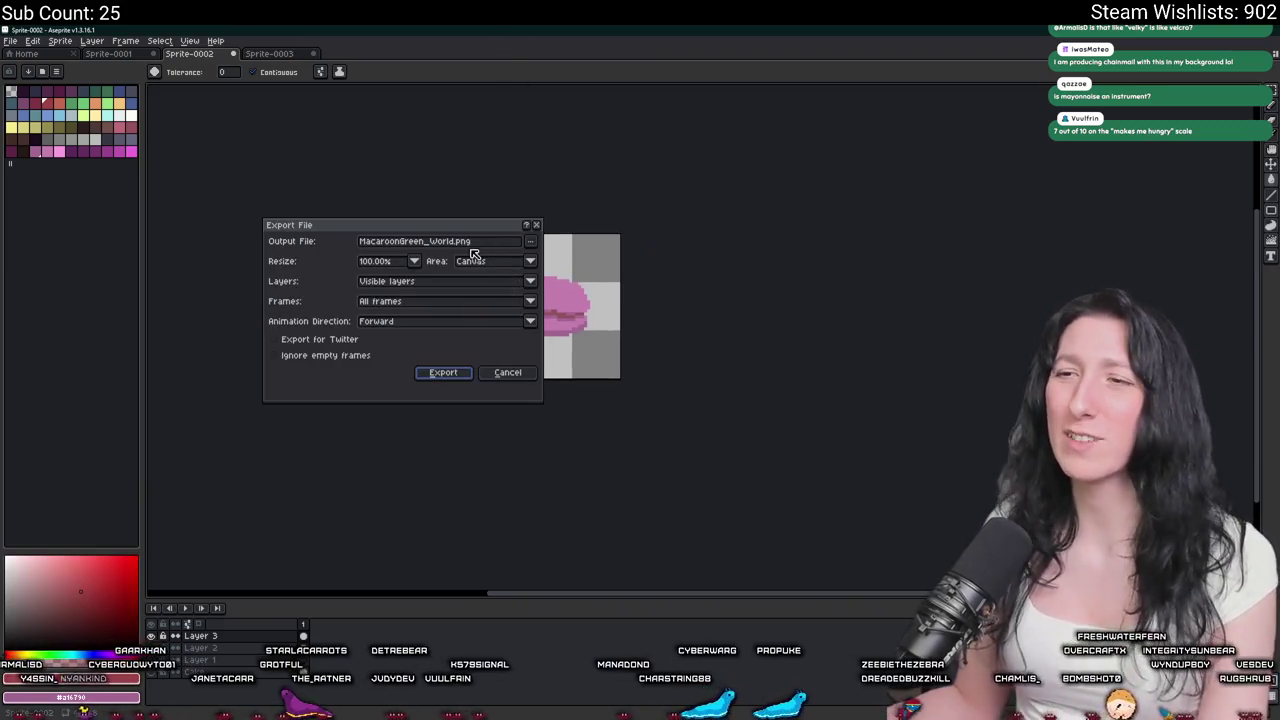
{"action": "left_click", "coordinate": [424, 243]}
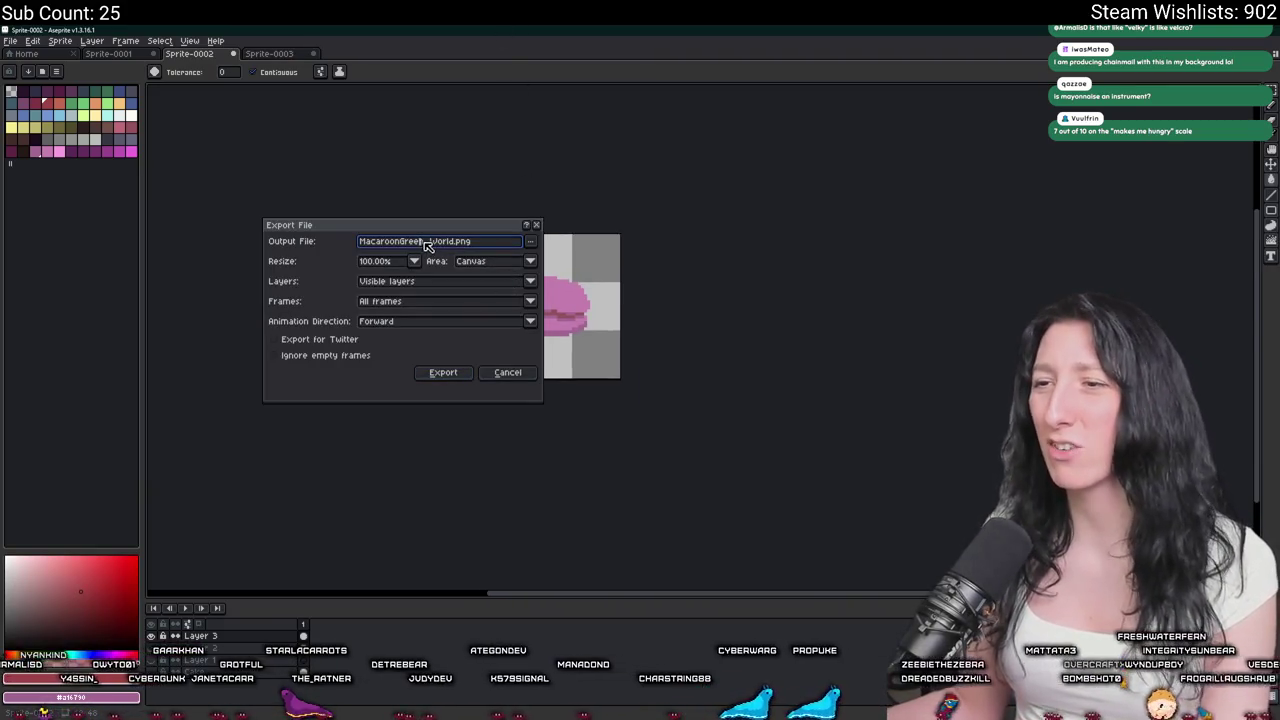
{"action": "key", "text": "BackSpace"}
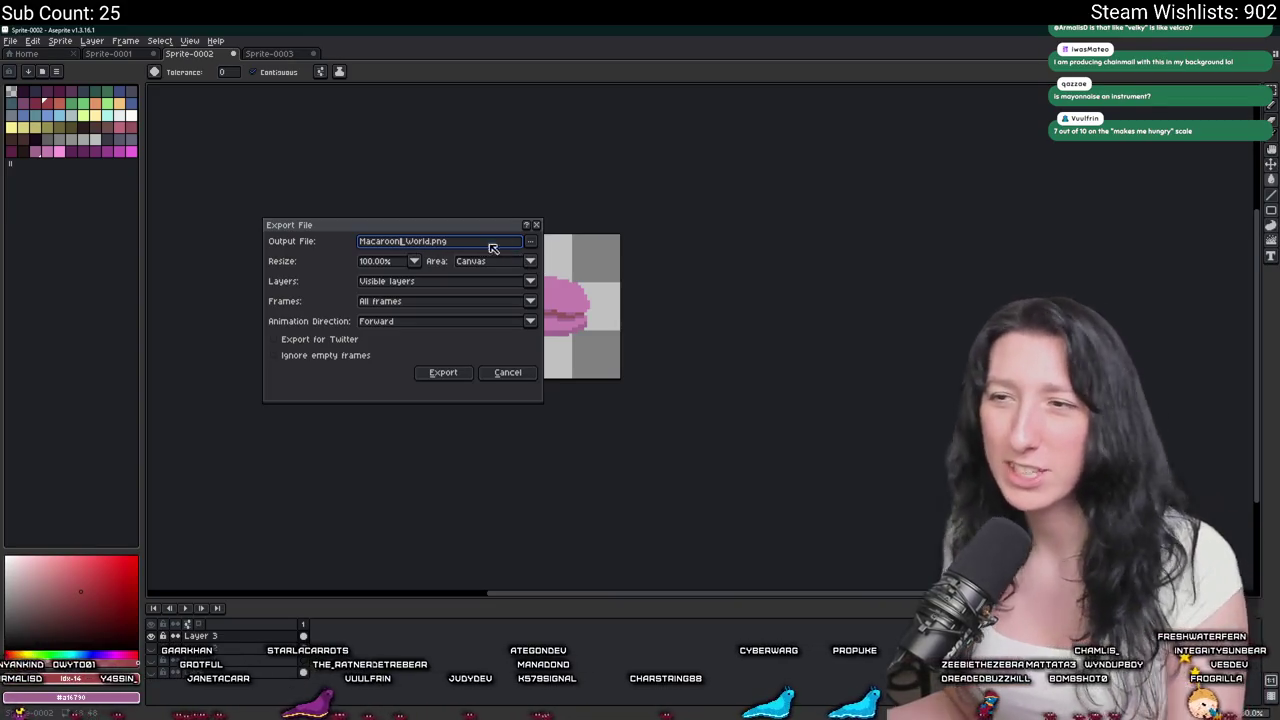
{"action": "left_click_drag", "start_coordinate": [456, 230], "coordinate": [916, 244]}
{"action": "type", "text": "Pink"}
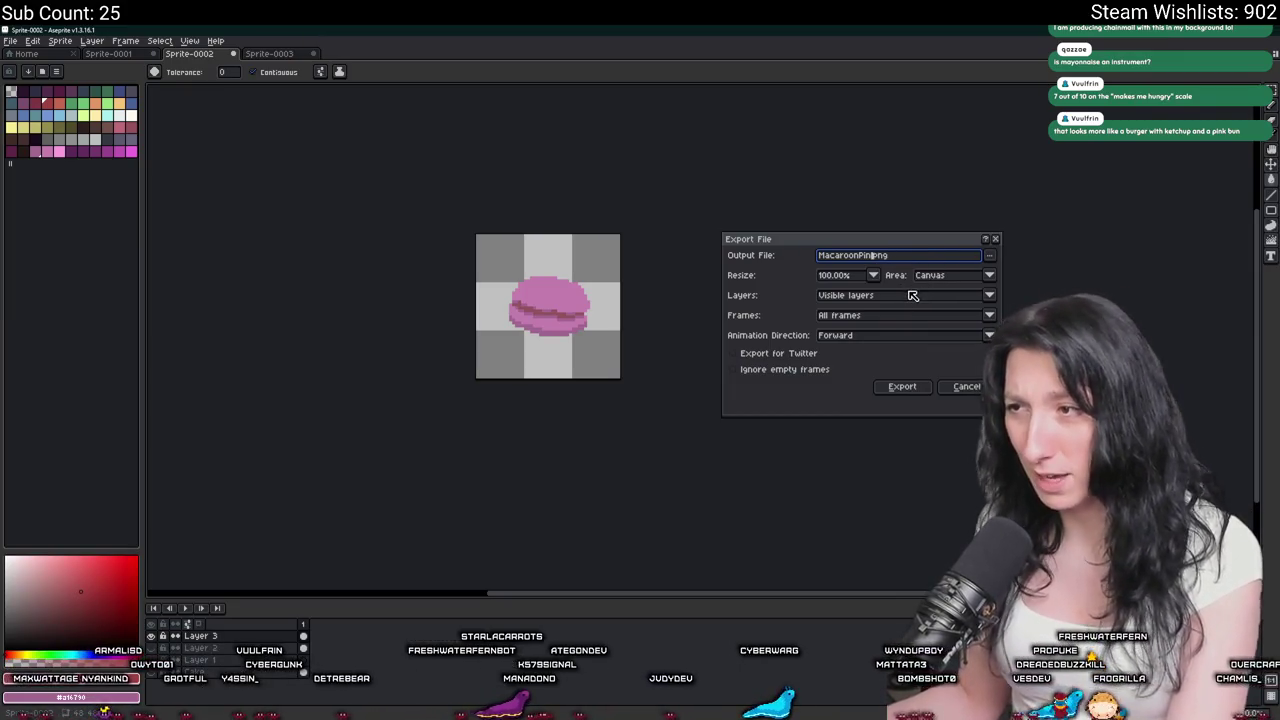
{"action": "key", "text": "BackSpace"}
{"action": "key", "text": "BackSpace"}
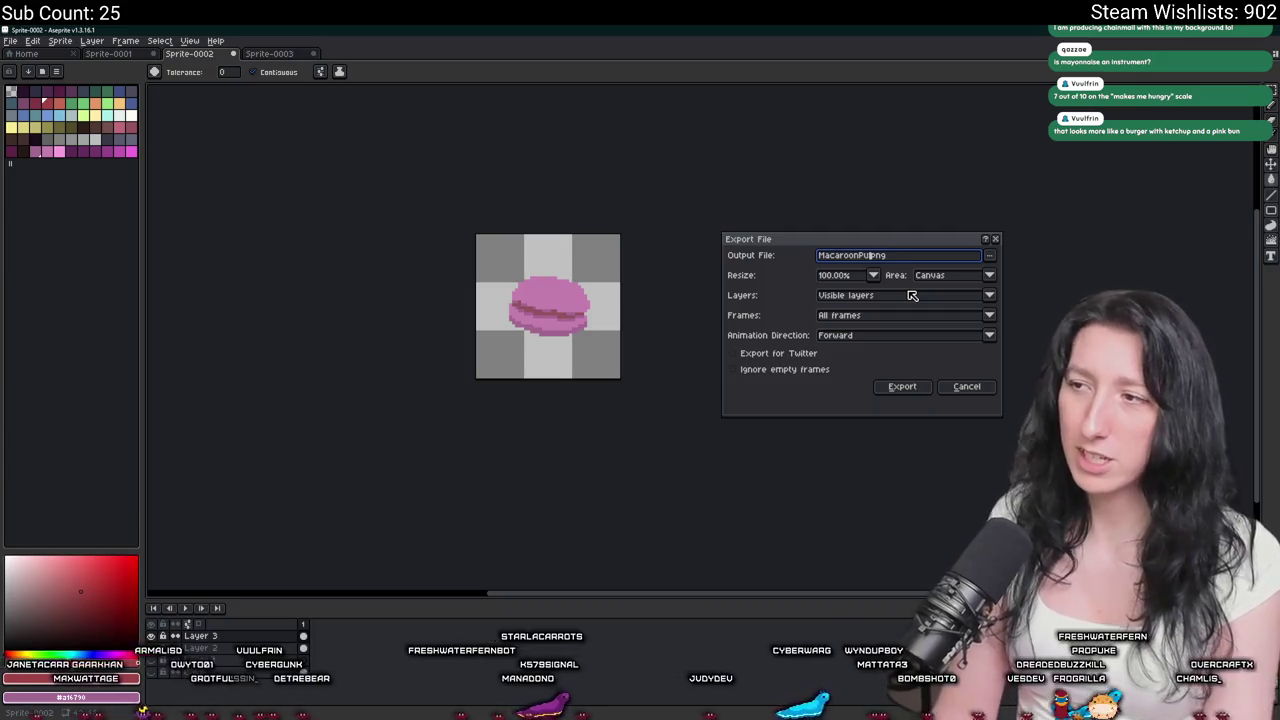
{"action": "type", "text": "ur"}
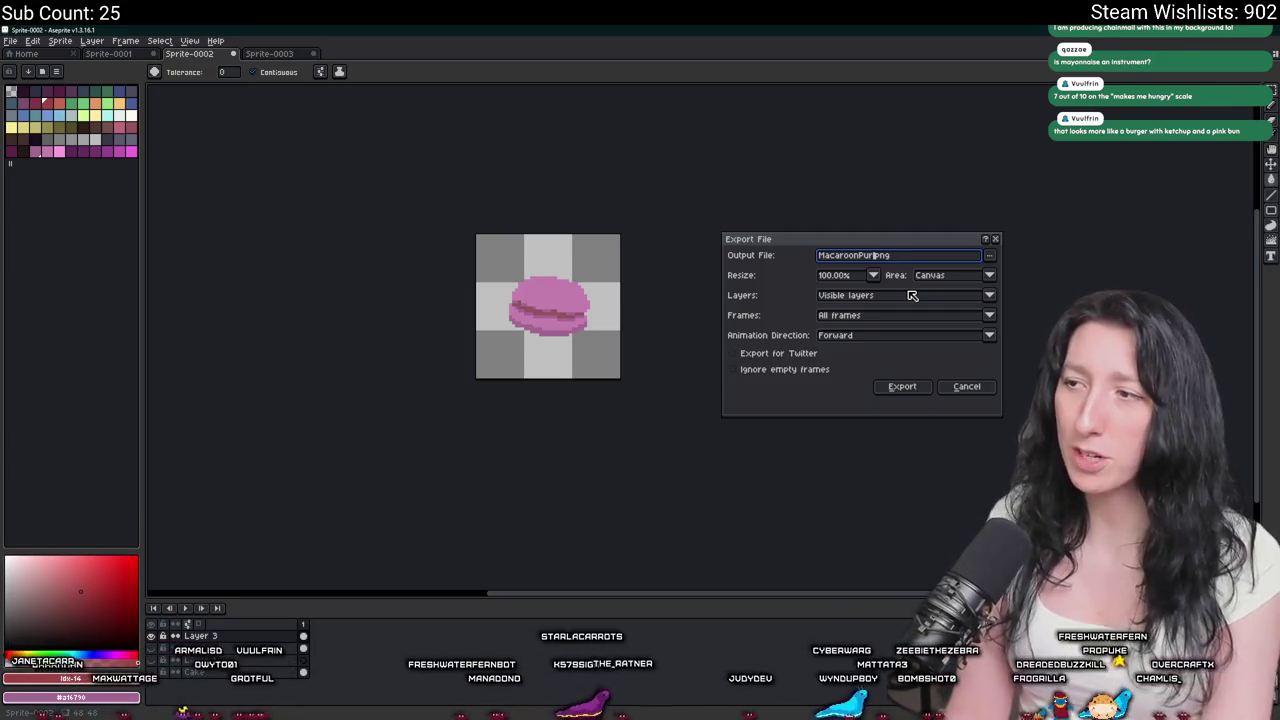
{"action": "key", "text": "Return"}
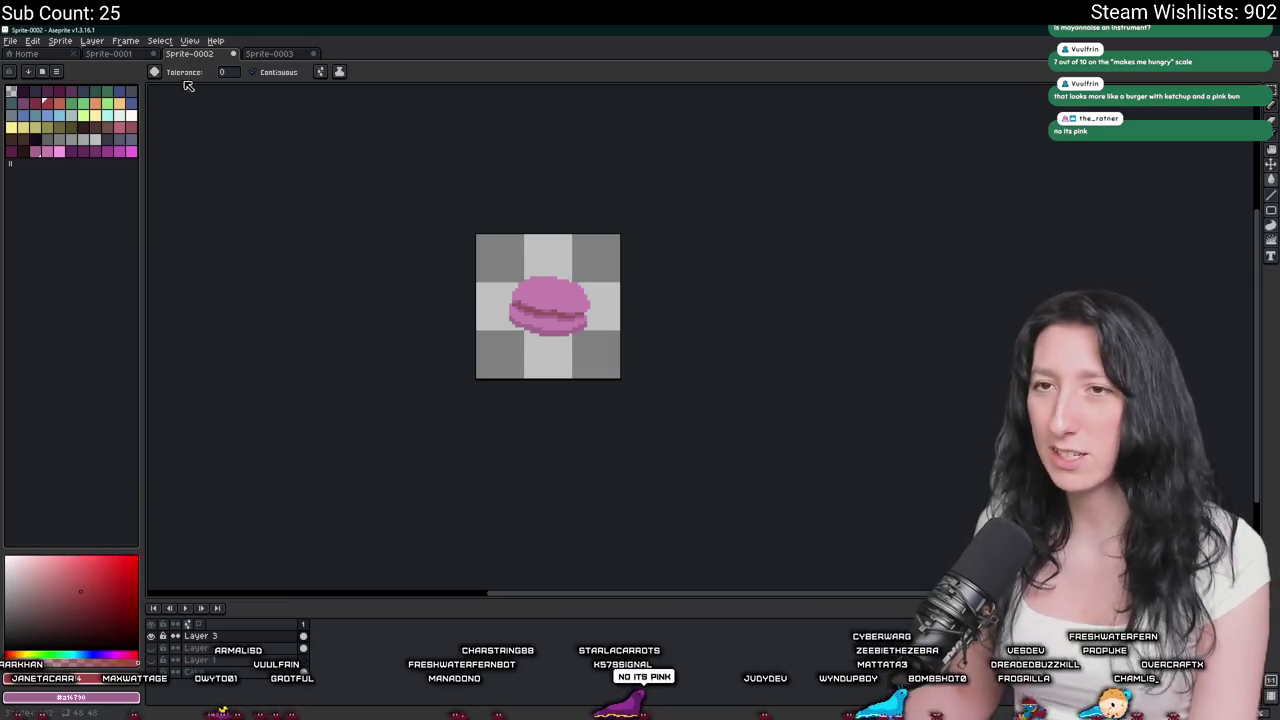
Trim the canvas, scale the sprite to 50%, export it, then undo the resize.
{"action": "left_click", "coordinate": [60, 40]}
{"action": "left_click", "coordinate": [66, 144]}
{"action": "left_click", "coordinate": [61, 41]}
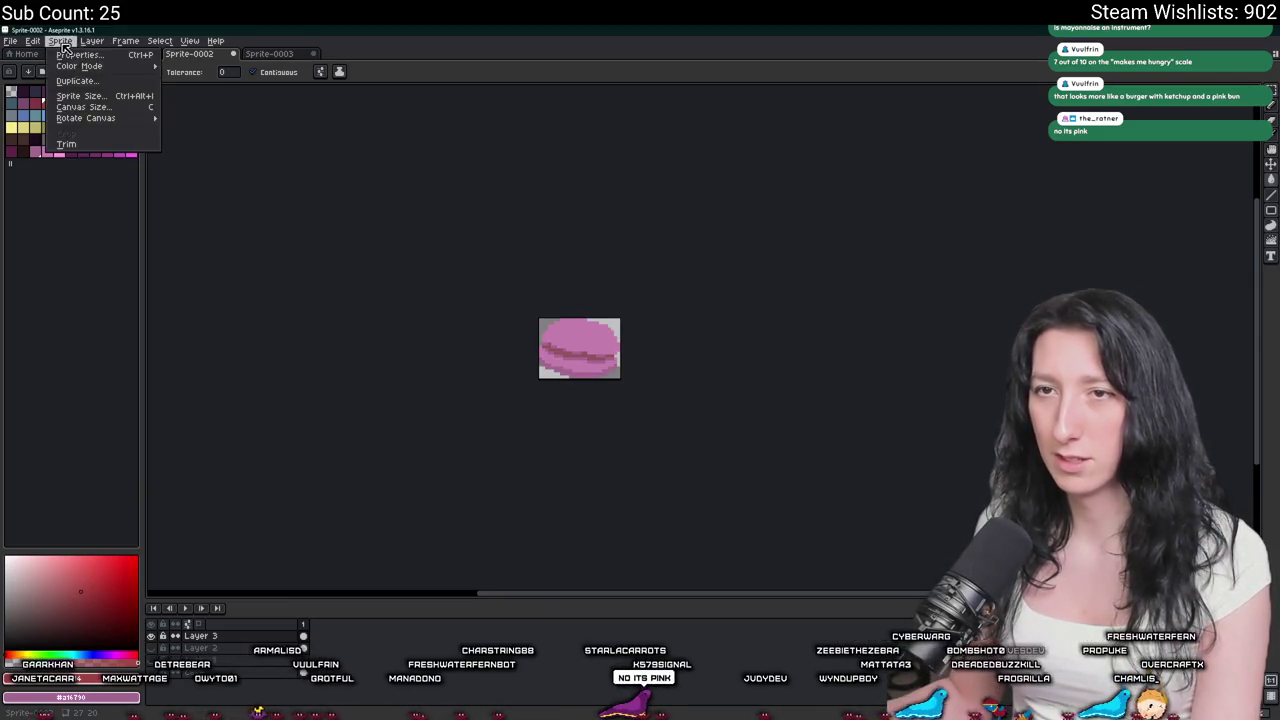
{"action": "left_click", "coordinate": [90, 95]}
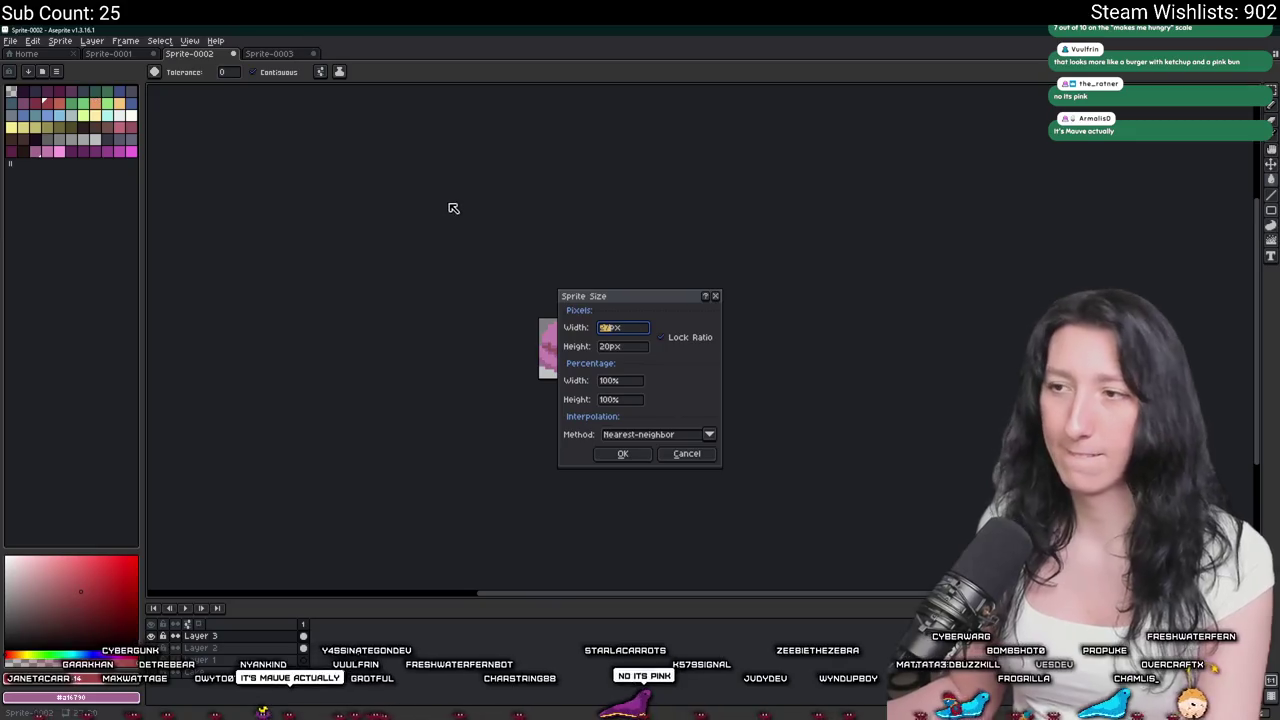
{"action": "type", "text": "5"}
{"action": "key", "text": "Tab"}
{"action": "key", "text": "Tab"}
{"action": "type", "text": "50"}
{"action": "left_click", "coordinate": [622, 453]}
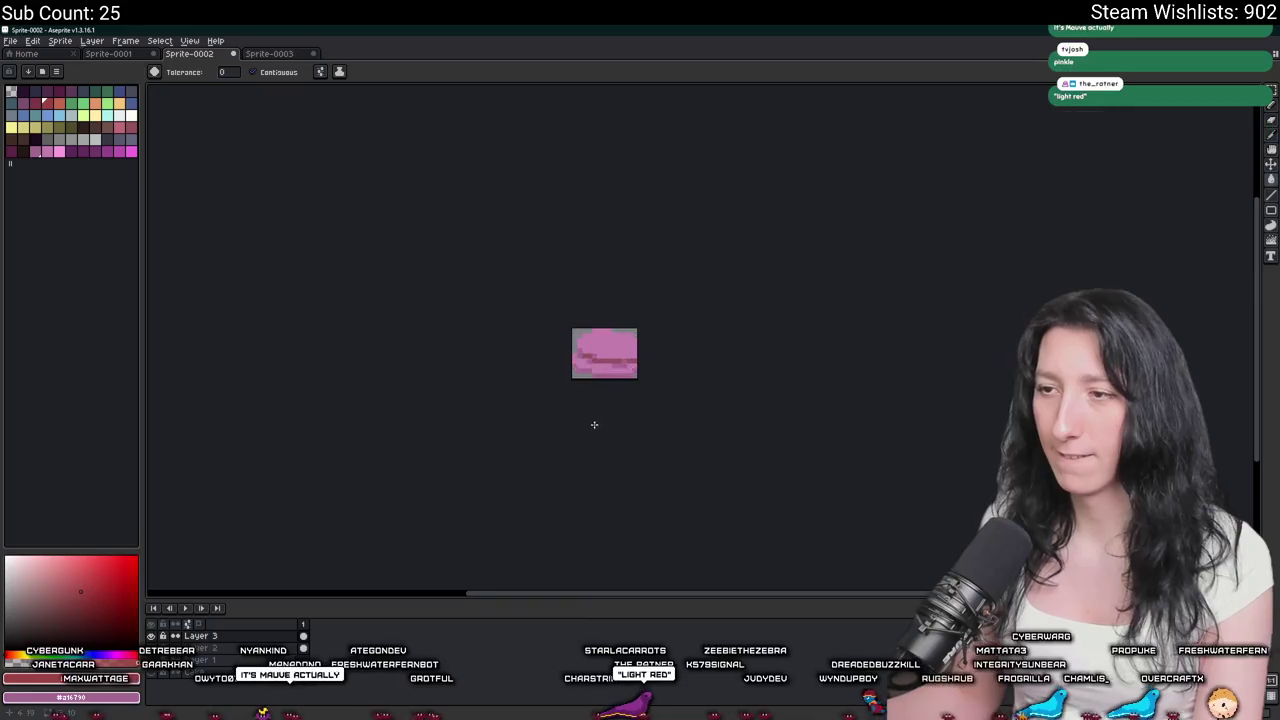
{"action": "key", "text": "ctrl+e"}
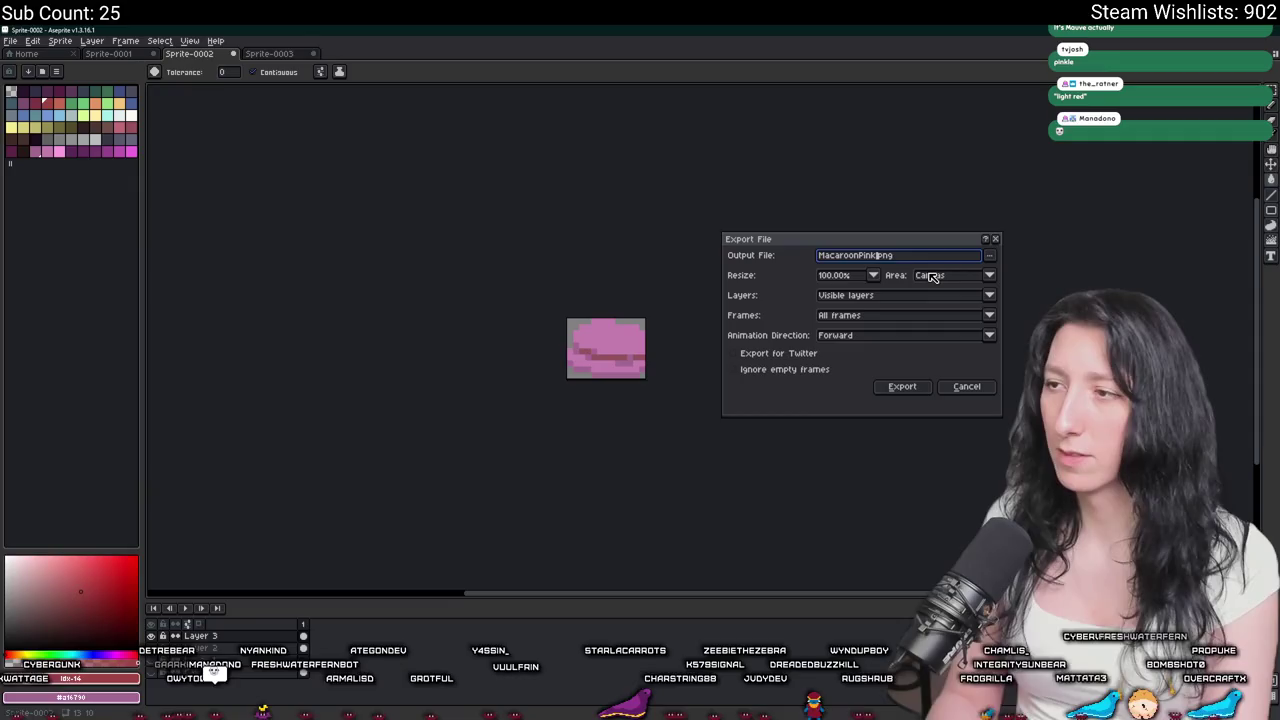
{"action": "key", "text": "Return"}
{"action": "key", "text": "ctrl+z"}
{"action": "key", "text": "ctrl+z"}
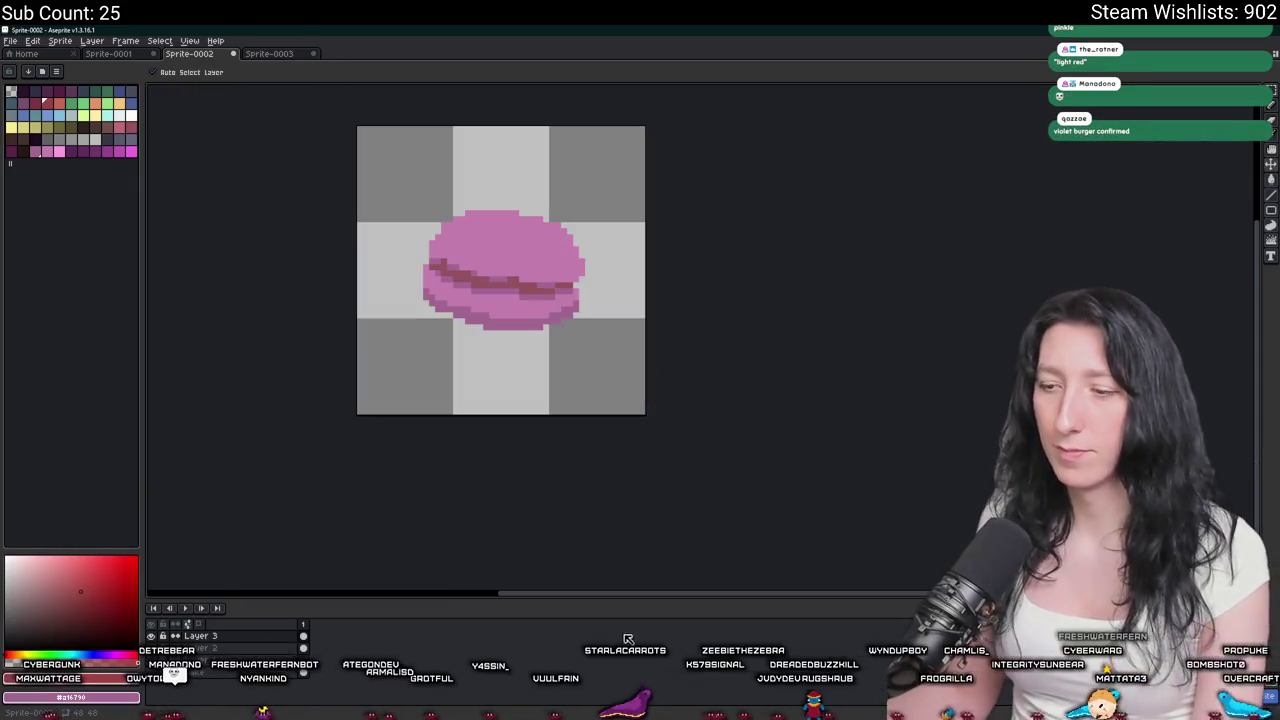
{"action": "key", "text": "alt+Tab"}
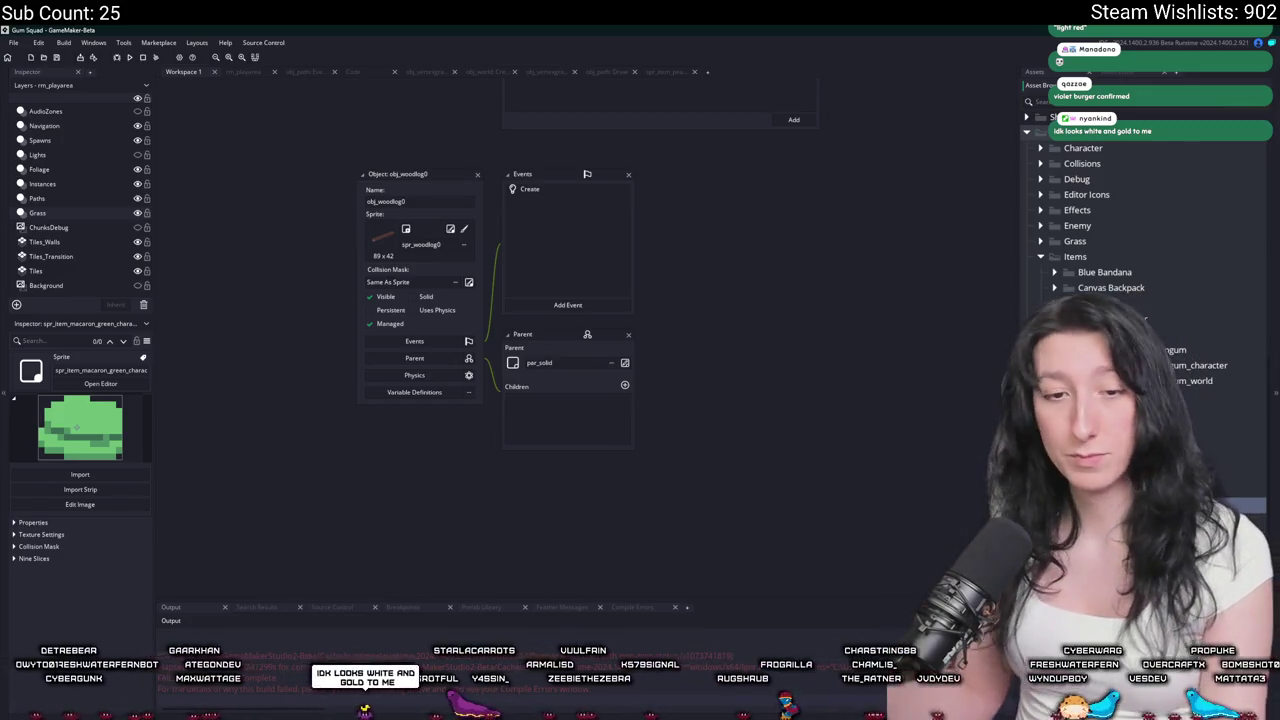
Widen the Asset Browser and scroll down to Items > Macaron (Green).
{"action": "left_click_drag", "start_coordinate": [1020, 390], "coordinate": [706, 390]}
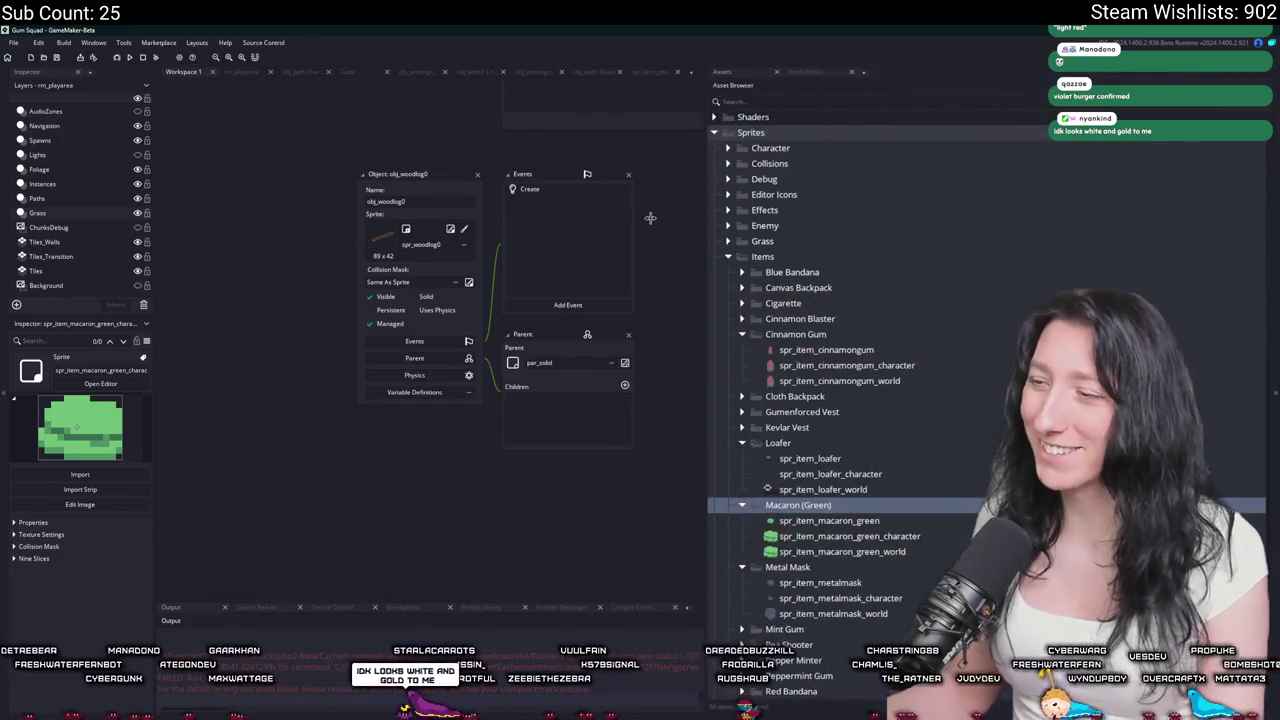
{"action": "scroll", "coordinate": [777, 390], "scroll_direction": "down", "scroll_amount": 3}
{"action": "scroll", "coordinate": [777, 390], "scroll_direction": "down", "scroll_amount": 3}
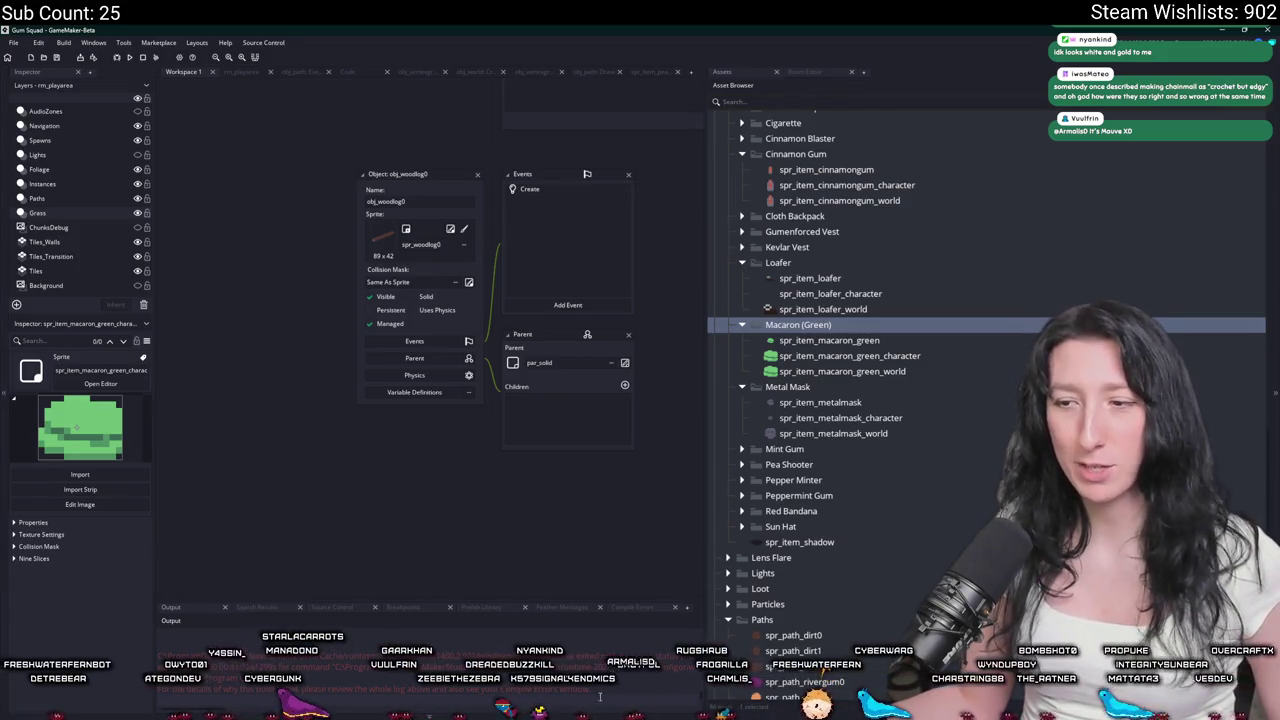
{"action": "key", "text": "alt+Tab"}
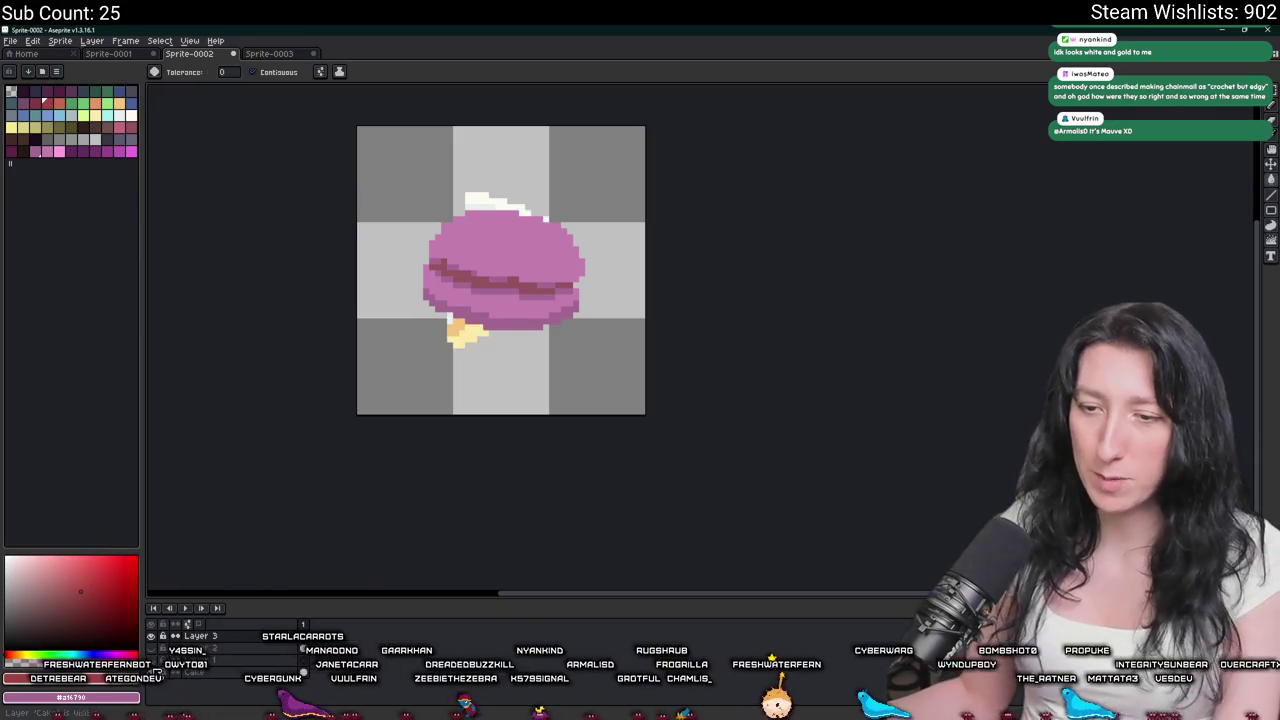
Make the Cake layer of the pink macaron sprite visible.
{"action": "left_click", "coordinate": [153, 637]}
{"action": "scroll", "coordinate": [423, 300], "scroll_direction": "up", "scroll_amount": 2}
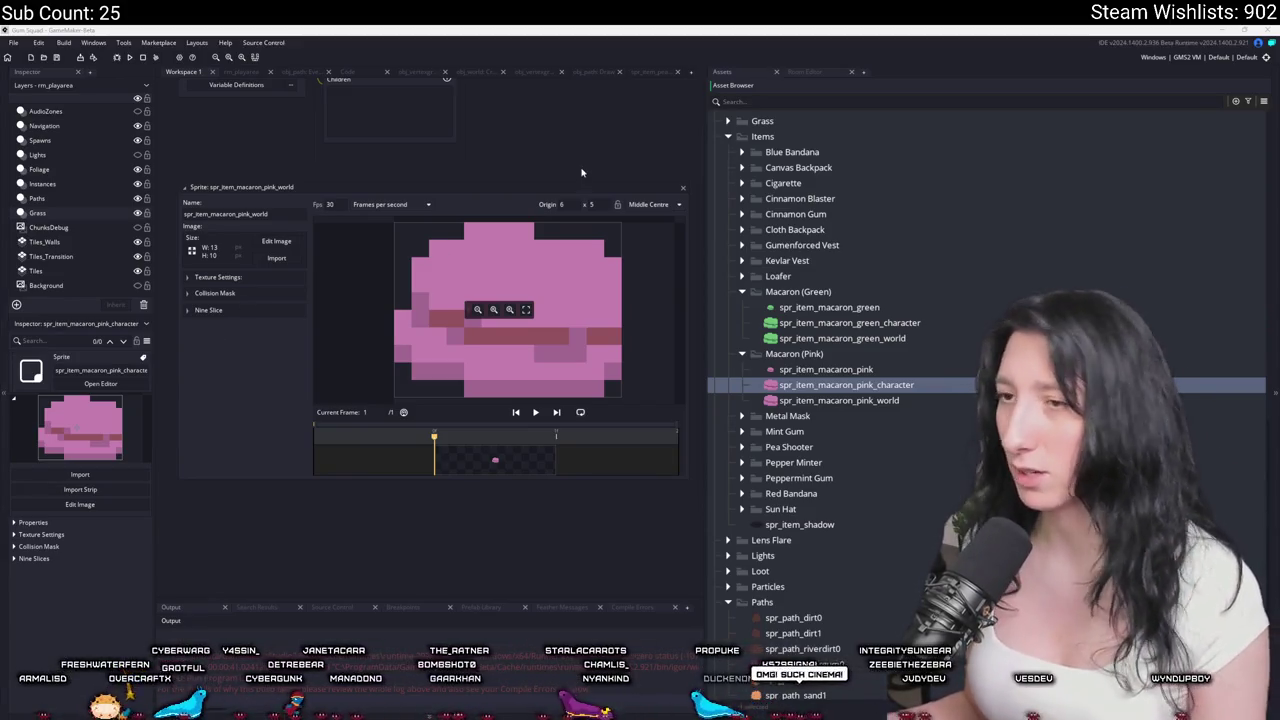
Close the macaron sprite and woodlog object editors, start an F5 build, and open rm_playarea.
{"action": "scroll", "coordinate": [581, 172], "scroll_direction": "up", "scroll_amount": 2}
{"action": "left_click", "coordinate": [645, 298]}
{"action": "scroll", "coordinate": [341, 355], "scroll_direction": "up", "scroll_amount": 6}
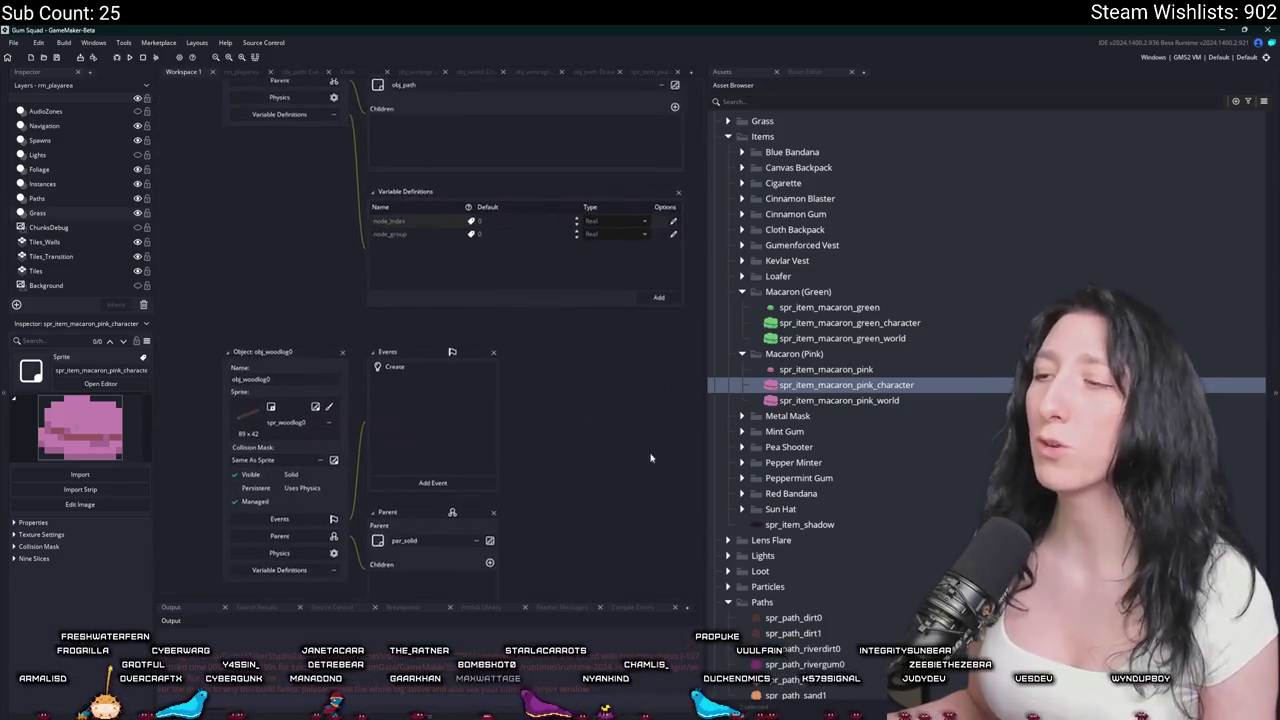
{"action": "left_click", "coordinate": [343, 357]}
{"action": "key", "text": "F5"}
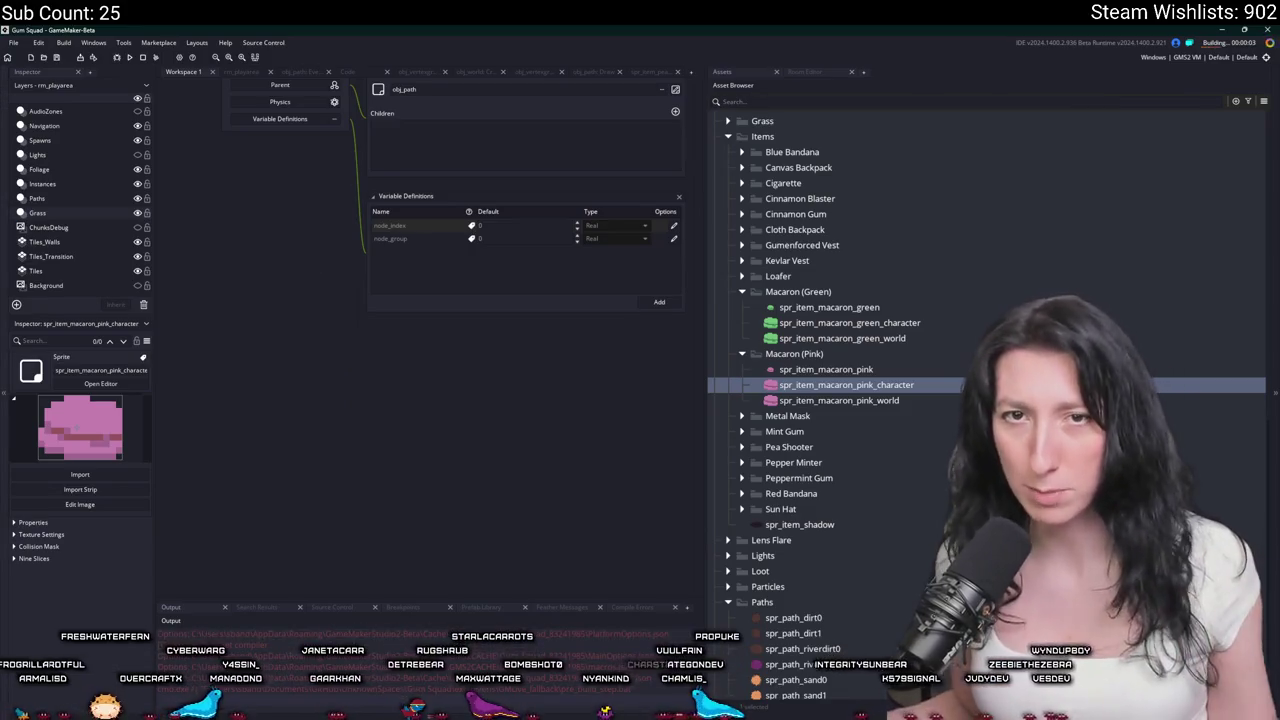
{"action": "left_click", "coordinate": [238, 72]}
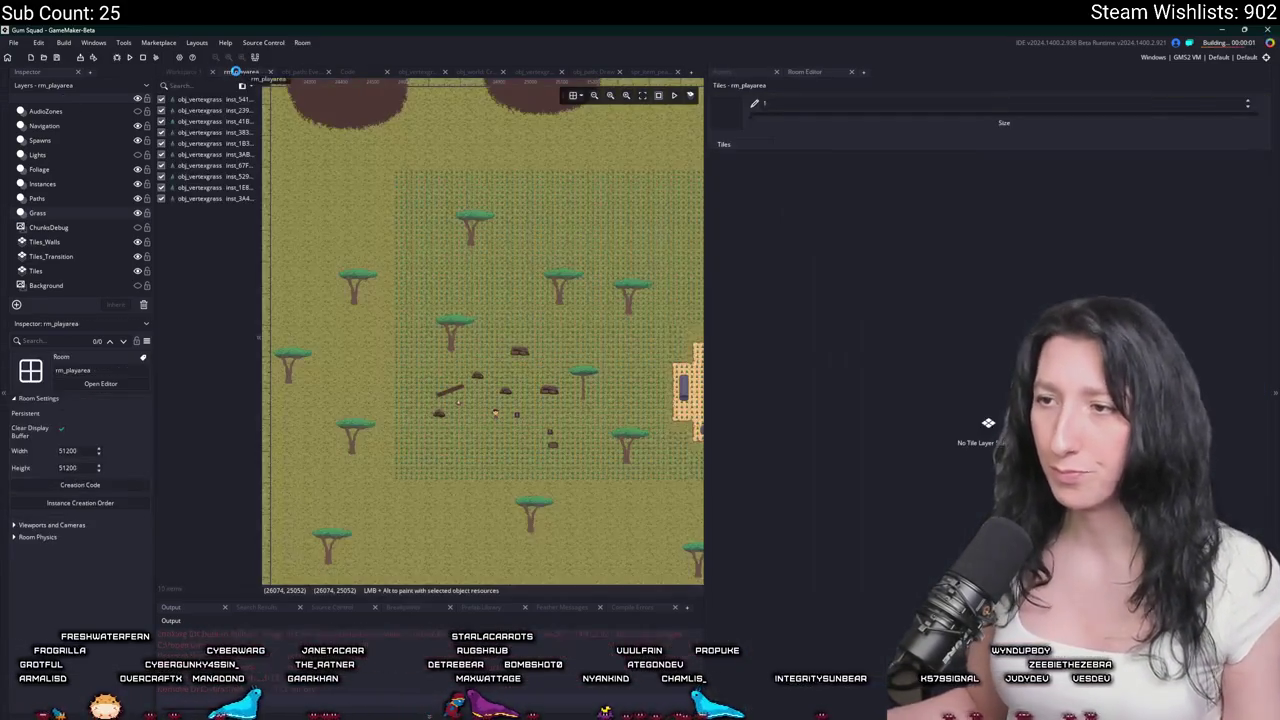
Create a lobby, walk the character into the purple zone, and zoom the camera out.
{"action": "left_click", "coordinate": [181, 73]}
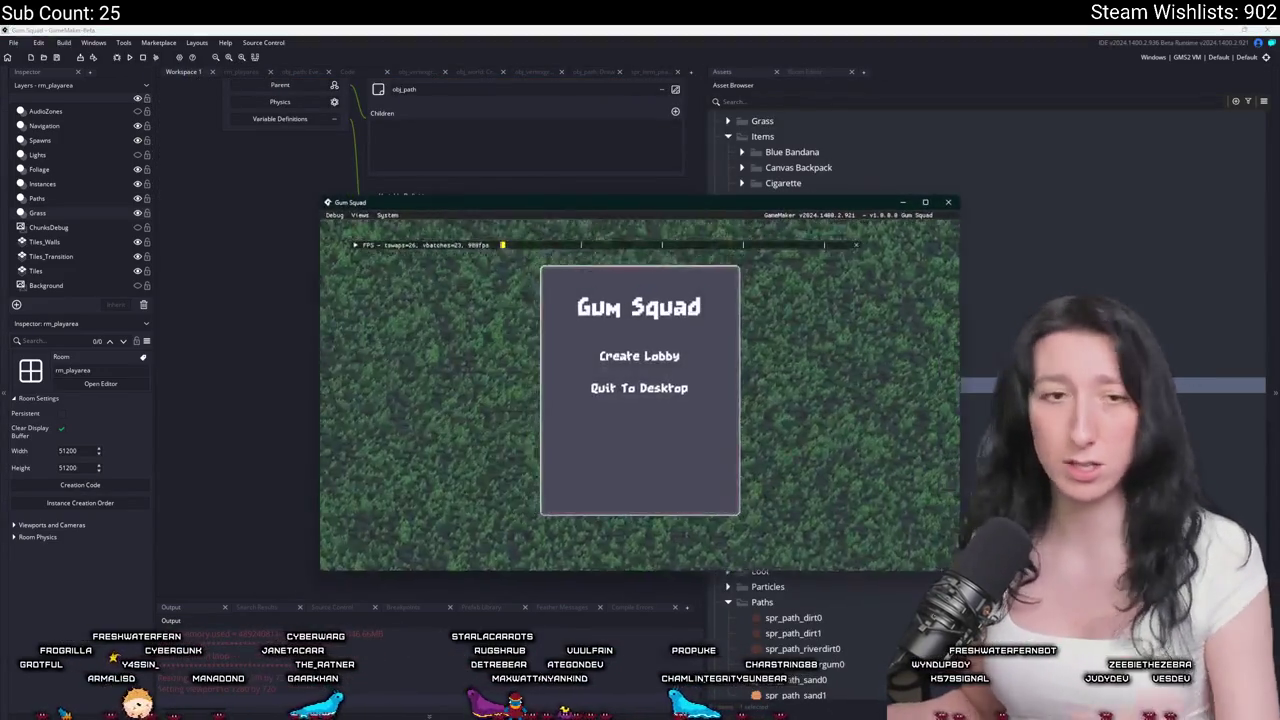
{"action": "left_click", "coordinate": [645, 354]}
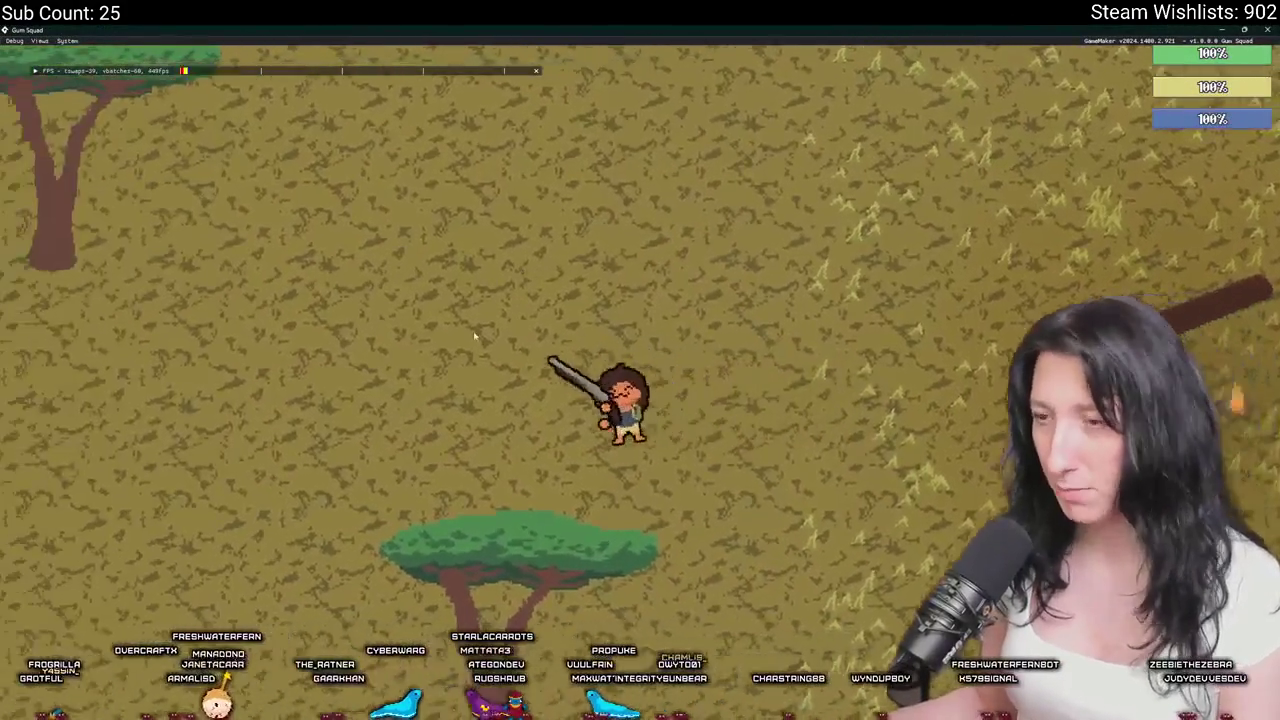
{"action": "key", "text": "a"}
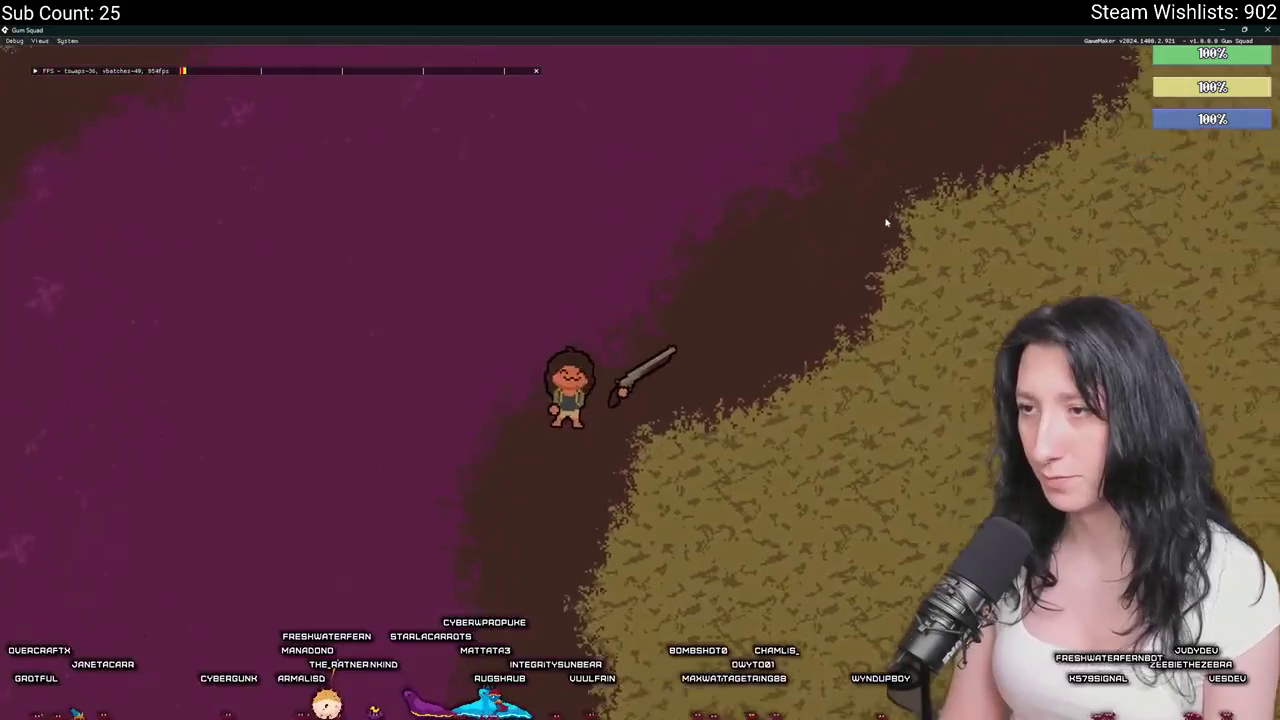
{"action": "key", "text": "r"}
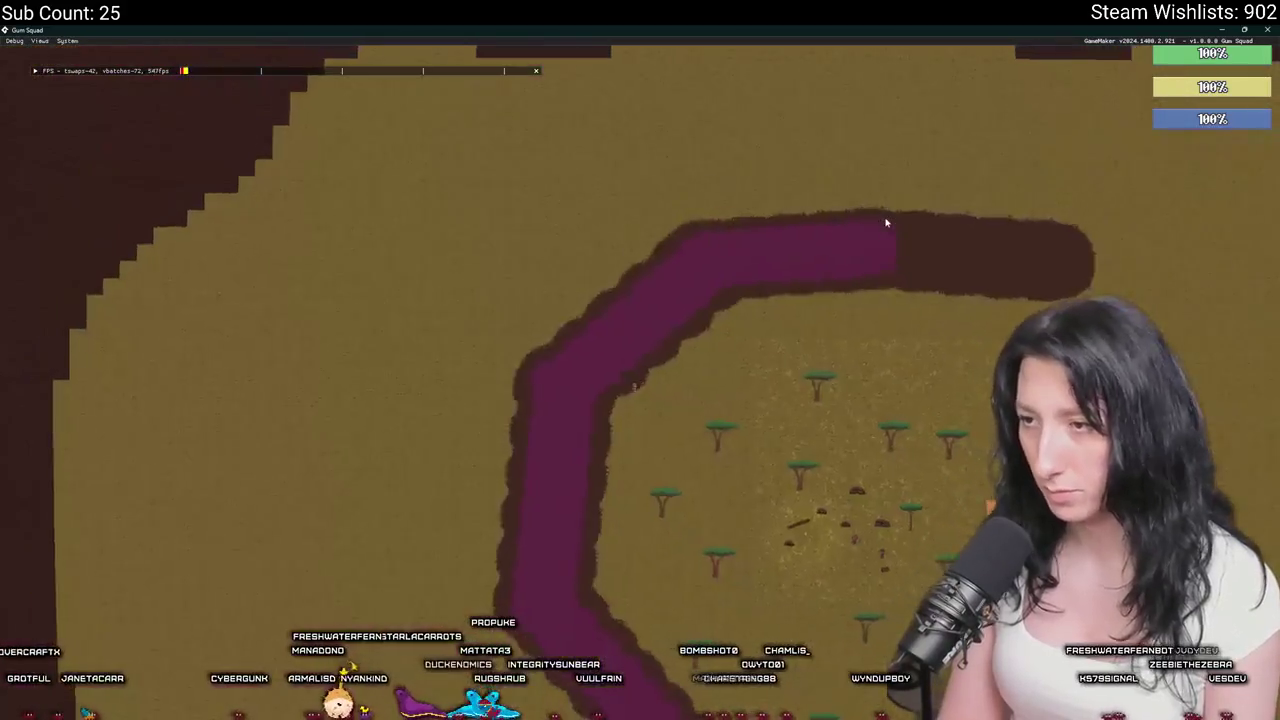
Walk the character up-right across the map, then down past the enemy camp.
{"action": "key", "text": "w"}
{"action": "key", "text": "d"}
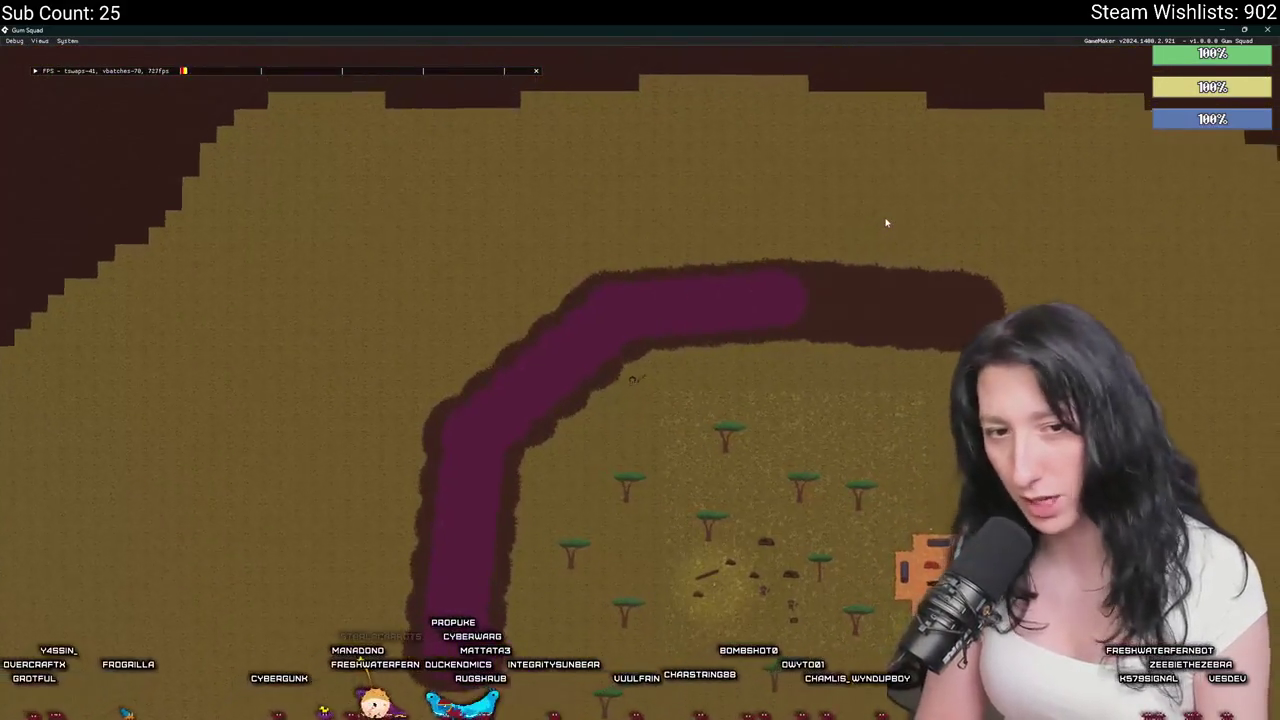
{"action": "key", "text": "d"}
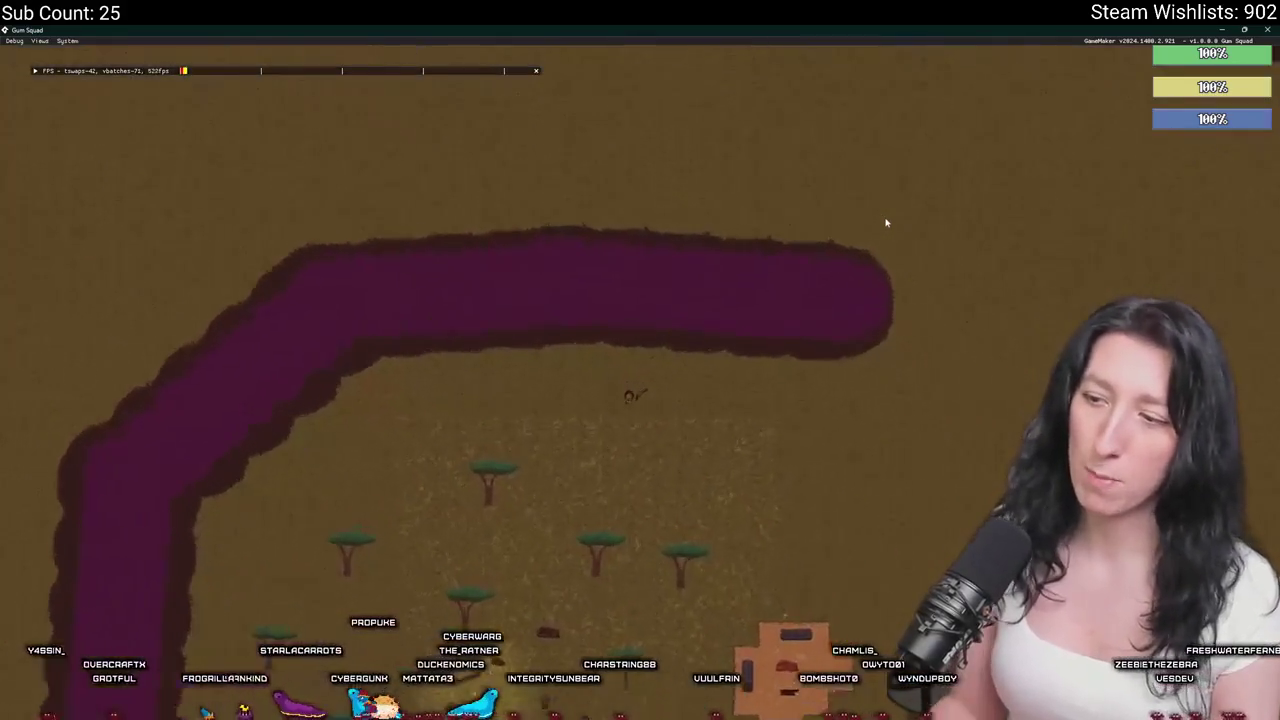
{"action": "key", "text": "s"}
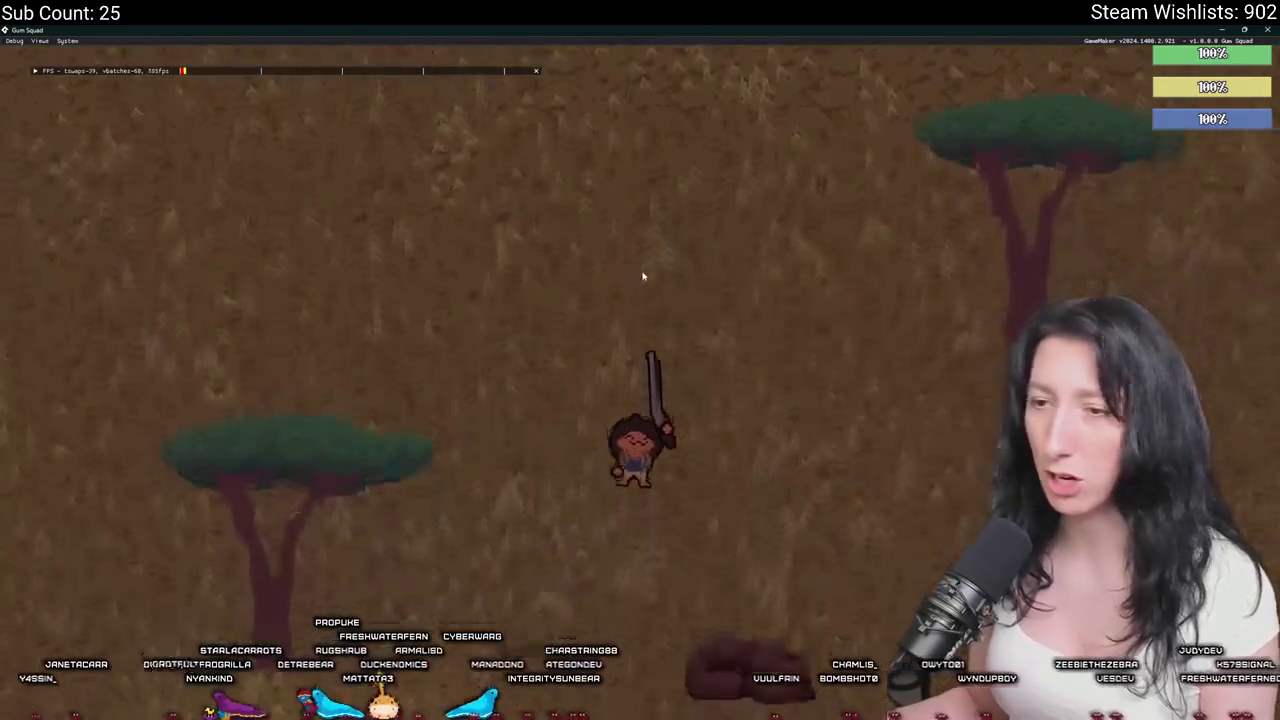
{"action": "key", "text": "s"}
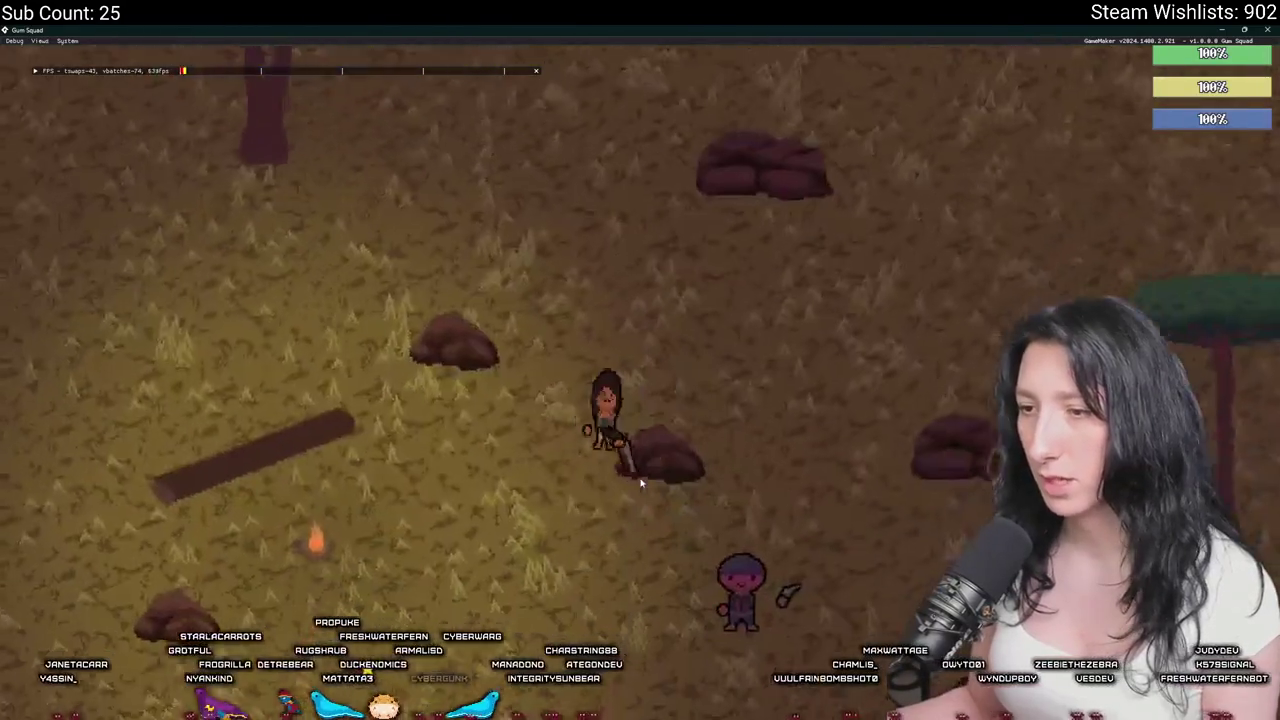
{"action": "key", "text": "s"}
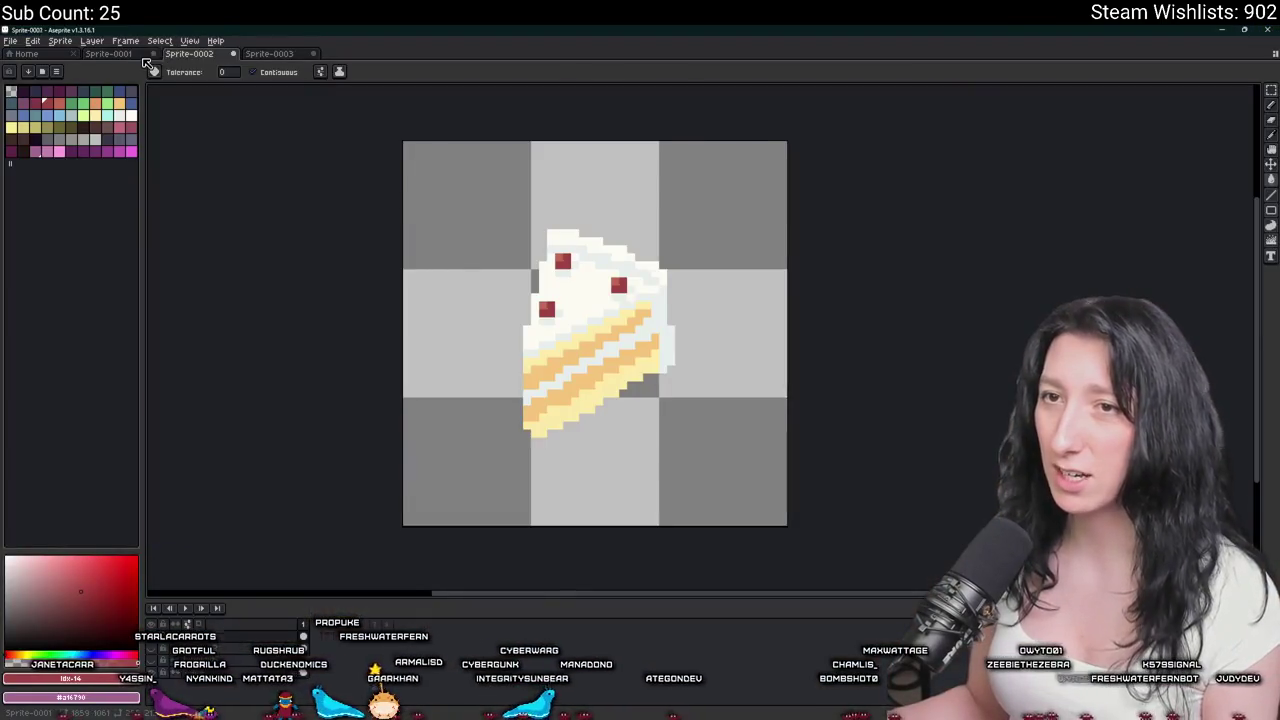
On Sprite-0001, hide the purple blob layer and stop the animation on the chests frame.
{"action": "left_click", "coordinate": [140, 55]}
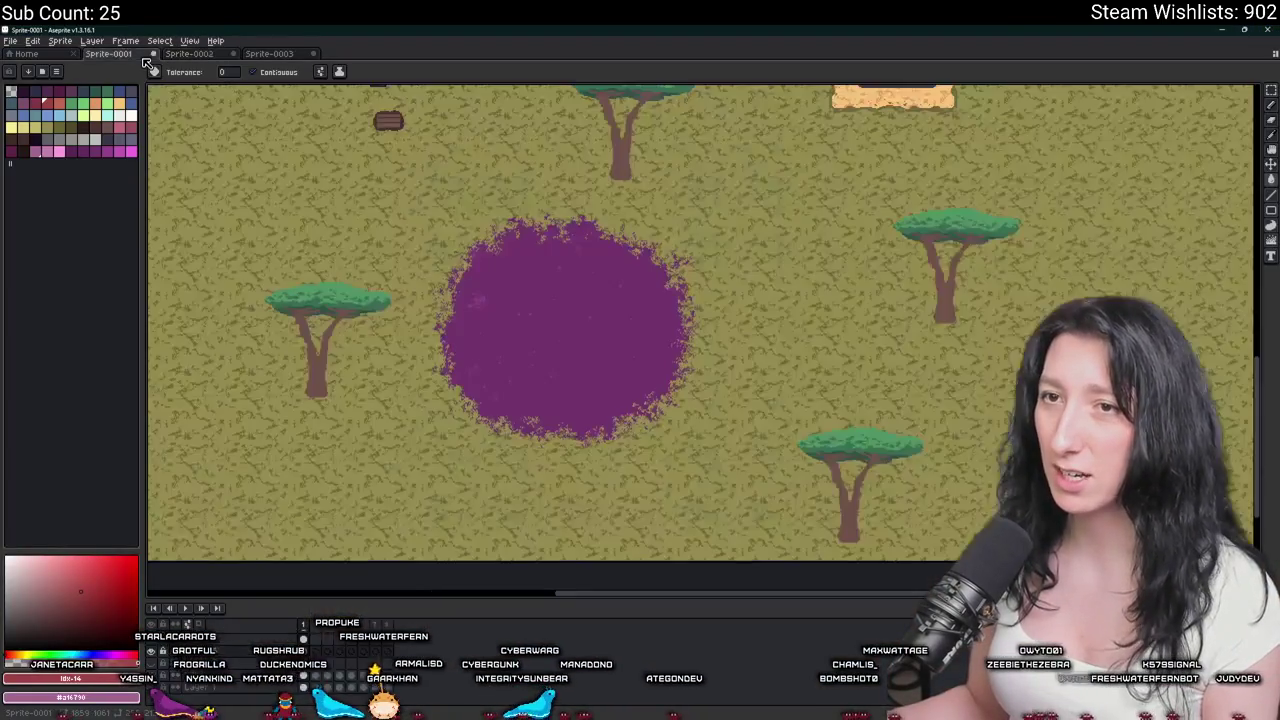
{"action": "left_click", "coordinate": [150, 651]}
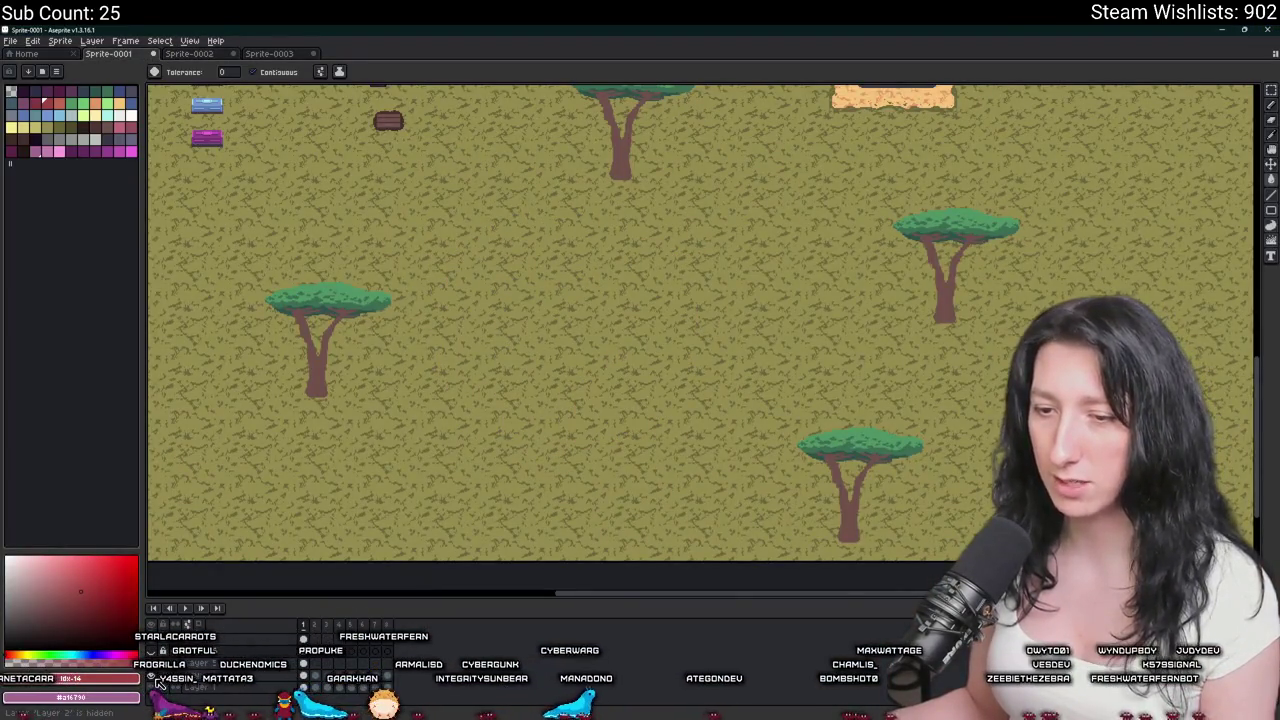
{"action": "key", "text": "Return"}
{"action": "left_click", "coordinate": [184, 608]}
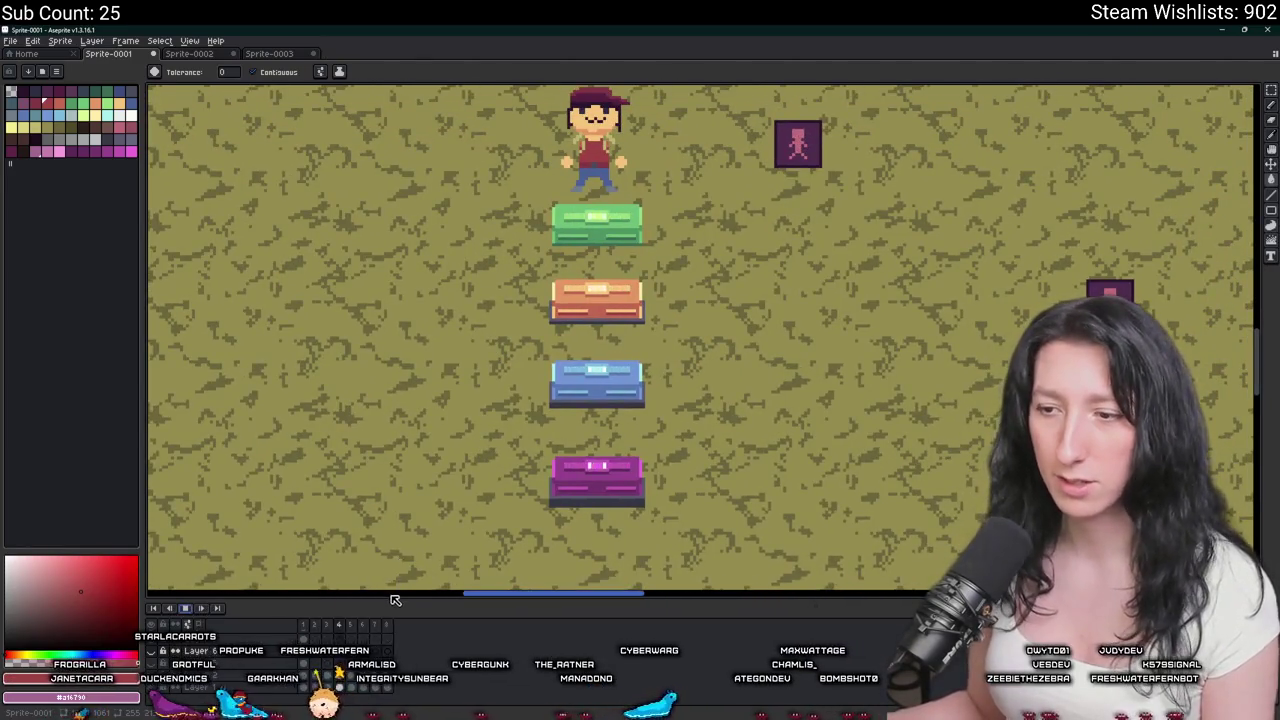
Pan and zoom across the map around the chests, trees, rocks and sand, then return to GameMaker.
{"action": "left_click_drag", "start_coordinate": [573, 324], "coordinate": [596, 324]}
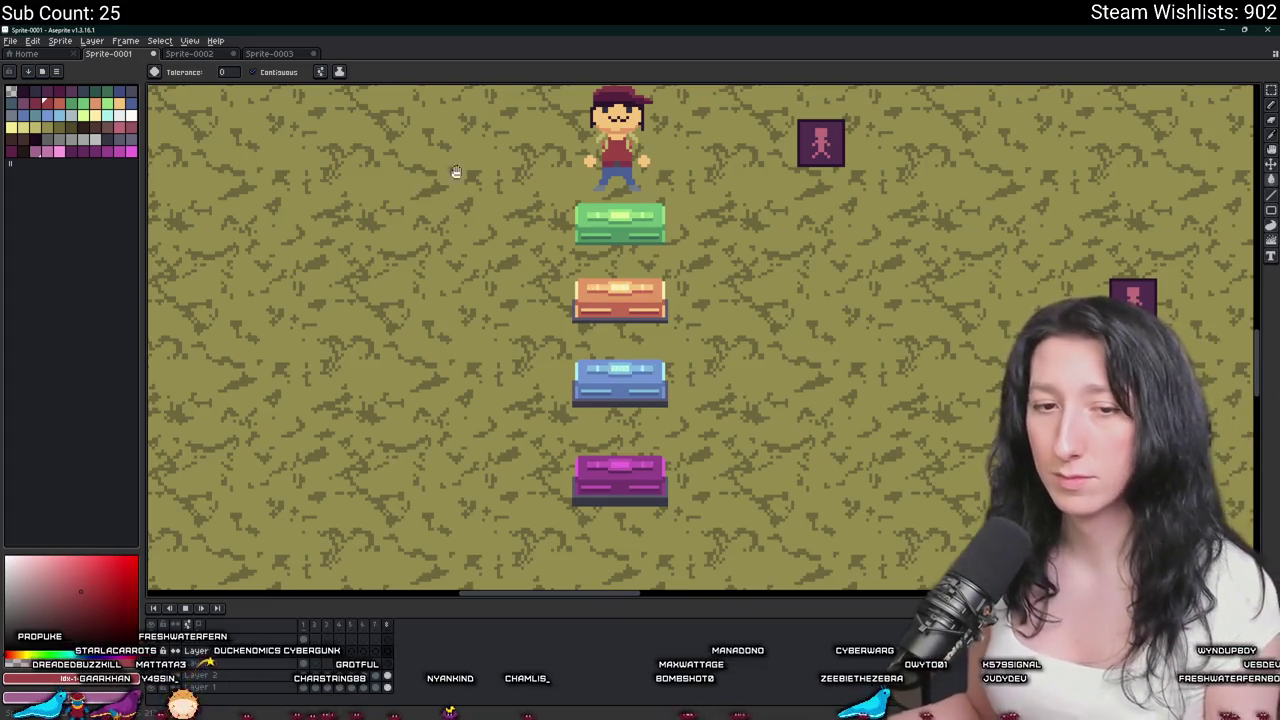
{"action": "scroll", "coordinate": [687, 313], "scroll_direction": "down", "scroll_amount": 3}
{"action": "scroll", "coordinate": [640, 315], "scroll_direction": "up", "scroll_amount": 2}
{"action": "scroll", "coordinate": [620, 318], "scroll_direction": "up", "scroll_amount": 2}
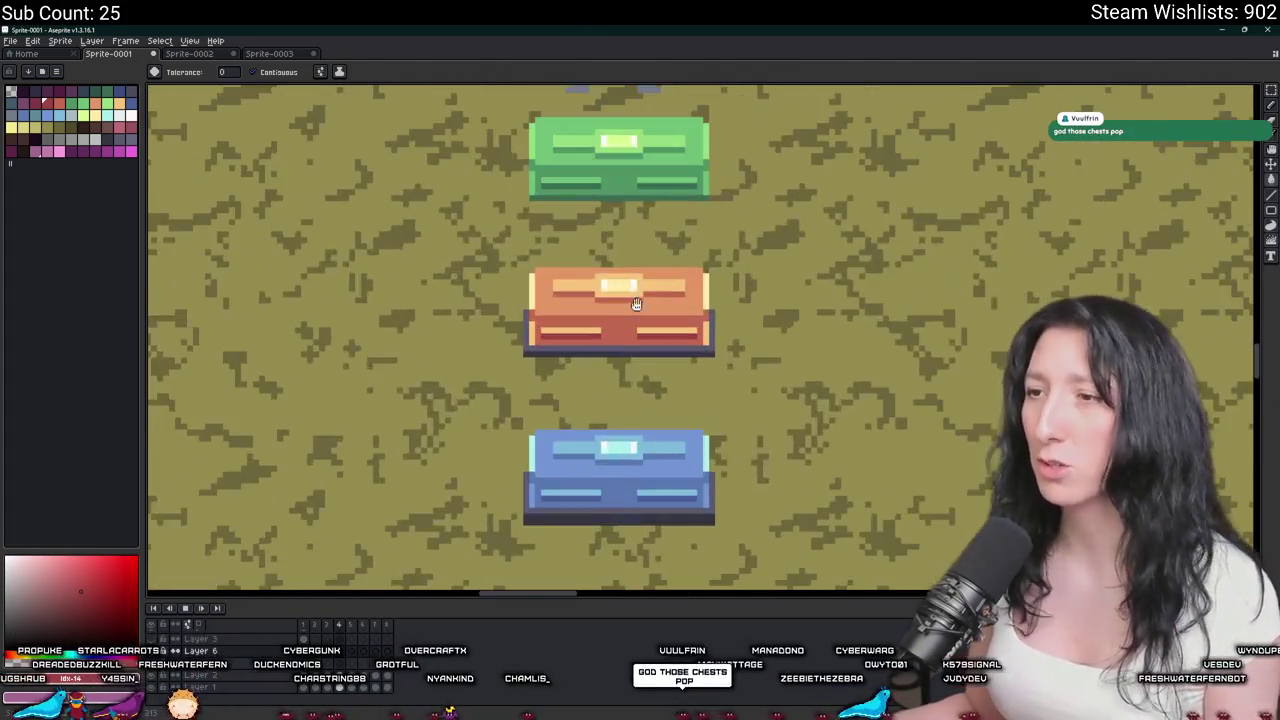
{"action": "scroll", "coordinate": [608, 319], "scroll_direction": "down", "scroll_amount": 1}
{"action": "scroll", "coordinate": [608, 319], "scroll_direction": "down", "scroll_amount": 1}
{"action": "scroll", "coordinate": [617, 352], "scroll_direction": "down", "scroll_amount": 1}
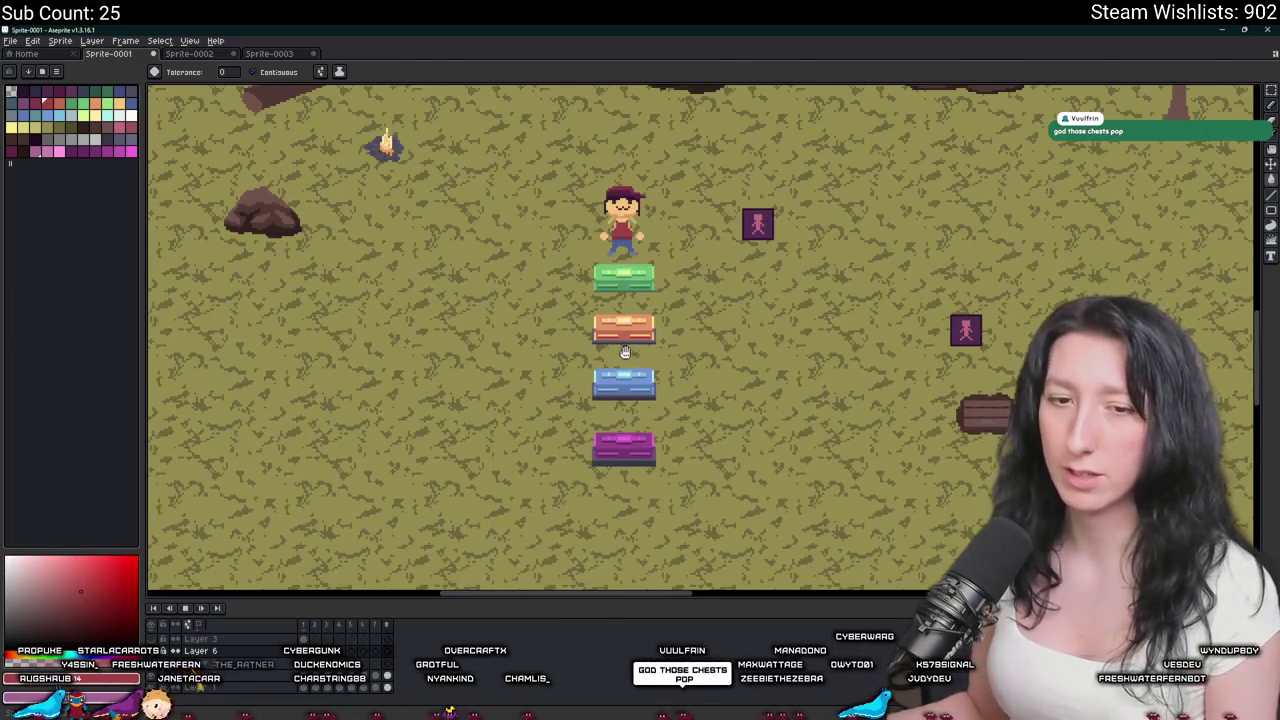
{"action": "left_click_drag", "start_coordinate": [624, 352], "coordinate": [517, 328]}
{"action": "scroll", "coordinate": [566, 238], "scroll_direction": "down", "scroll_amount": 2}
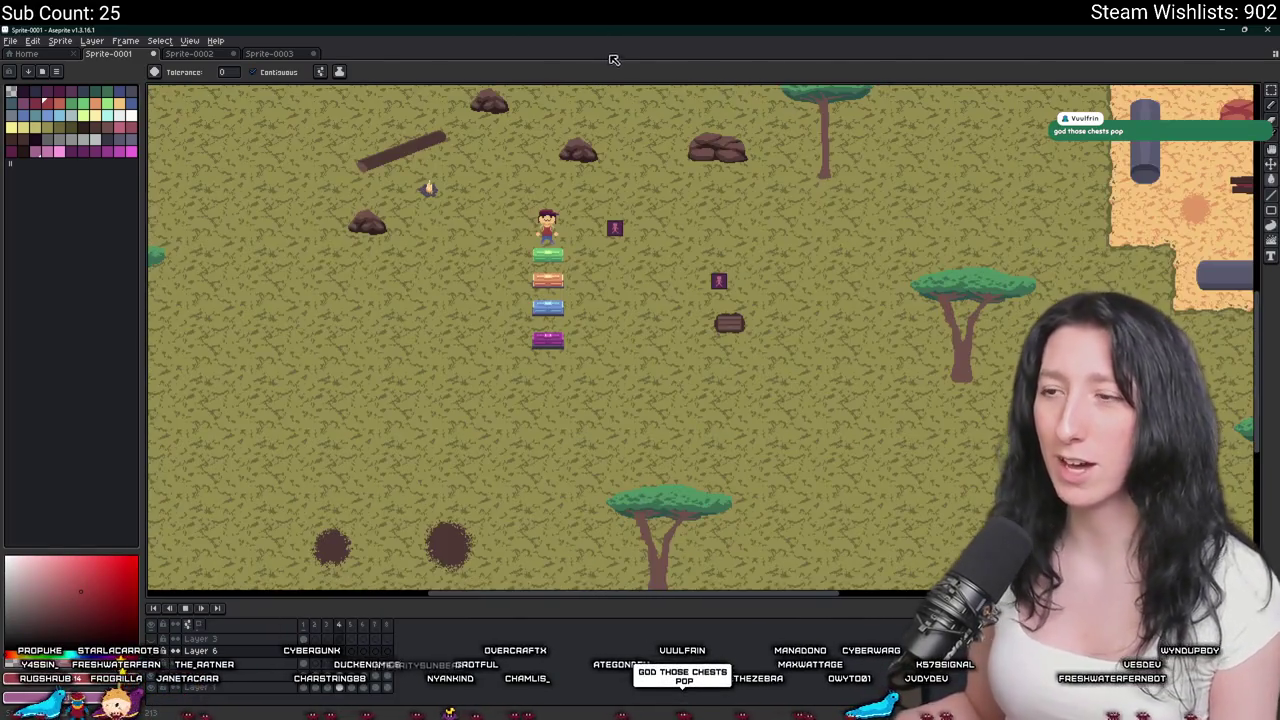
{"action": "scroll", "coordinate": [541, 240], "scroll_direction": "up", "scroll_amount": 3}
{"action": "left_click_drag", "start_coordinate": [580, 437], "coordinate": [560, 376]}
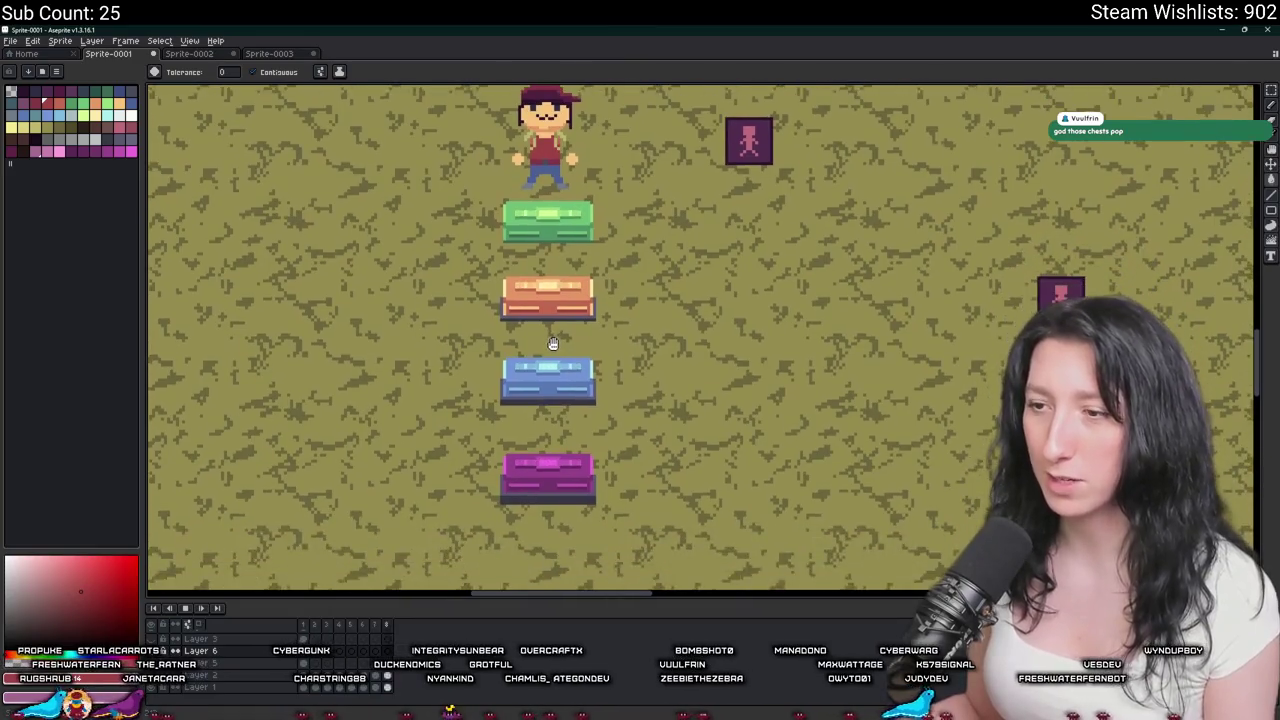
{"action": "scroll", "coordinate": [553, 343], "scroll_direction": "down", "scroll_amount": 3}
{"action": "scroll", "coordinate": [553, 343], "scroll_direction": "up", "scroll_amount": 2}
{"action": "scroll", "coordinate": [543, 286], "scroll_direction": "up", "scroll_amount": 1}
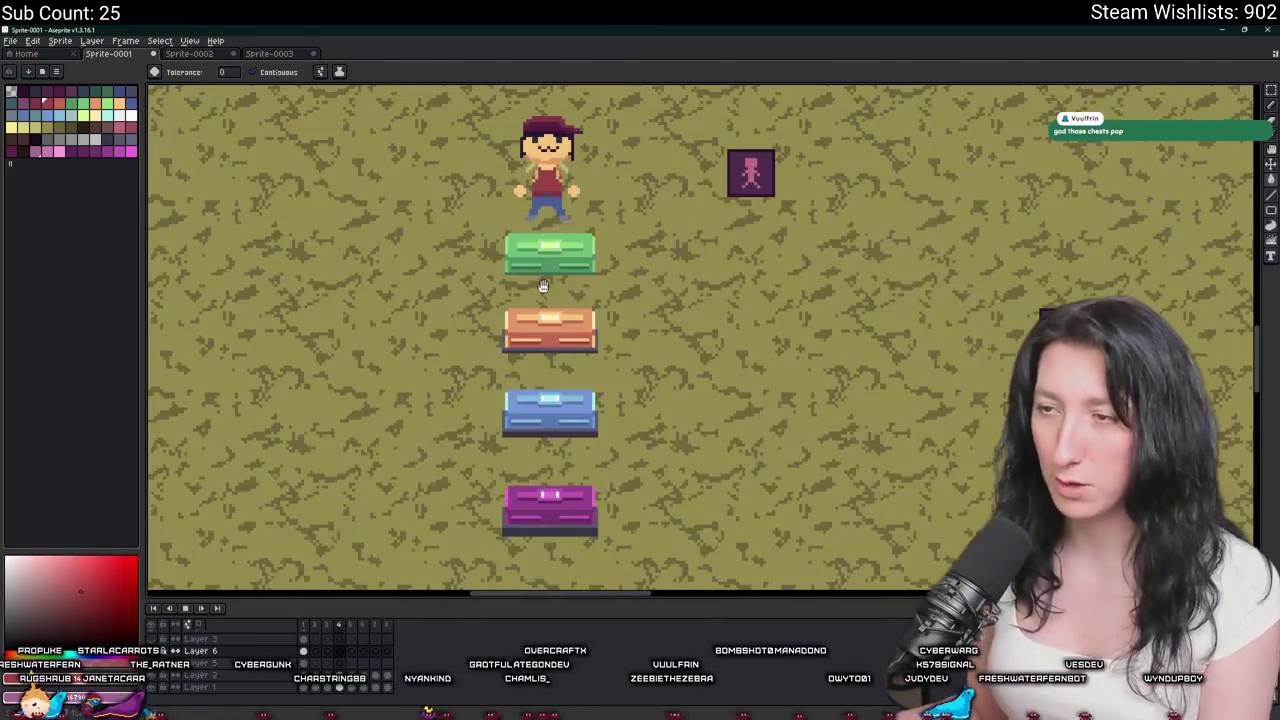
{"action": "left_click_drag", "start_coordinate": [535, 321], "coordinate": [545, 255]}
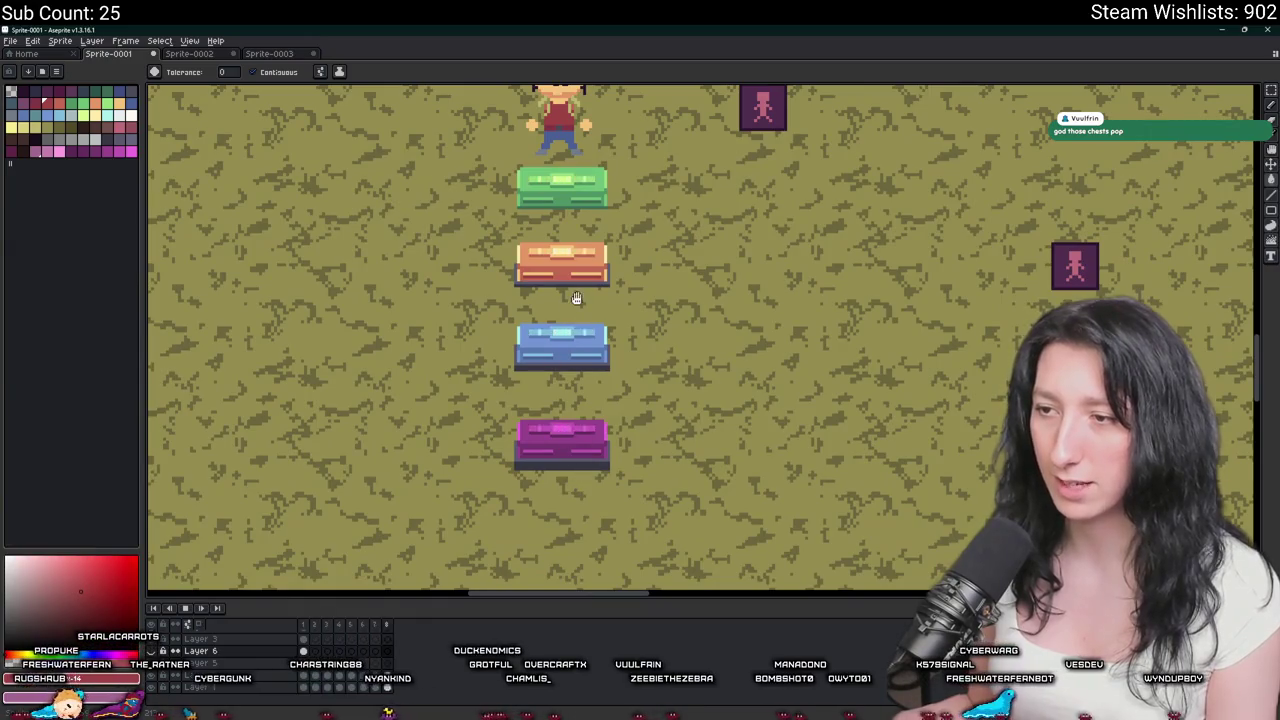
{"action": "left_click_drag", "start_coordinate": [576, 298], "coordinate": [434, 354]}
{"action": "scroll", "coordinate": [434, 354], "scroll_direction": "down", "scroll_amount": 3}
{"action": "left_click_drag", "start_coordinate": [658, 340], "coordinate": [515, 373]}
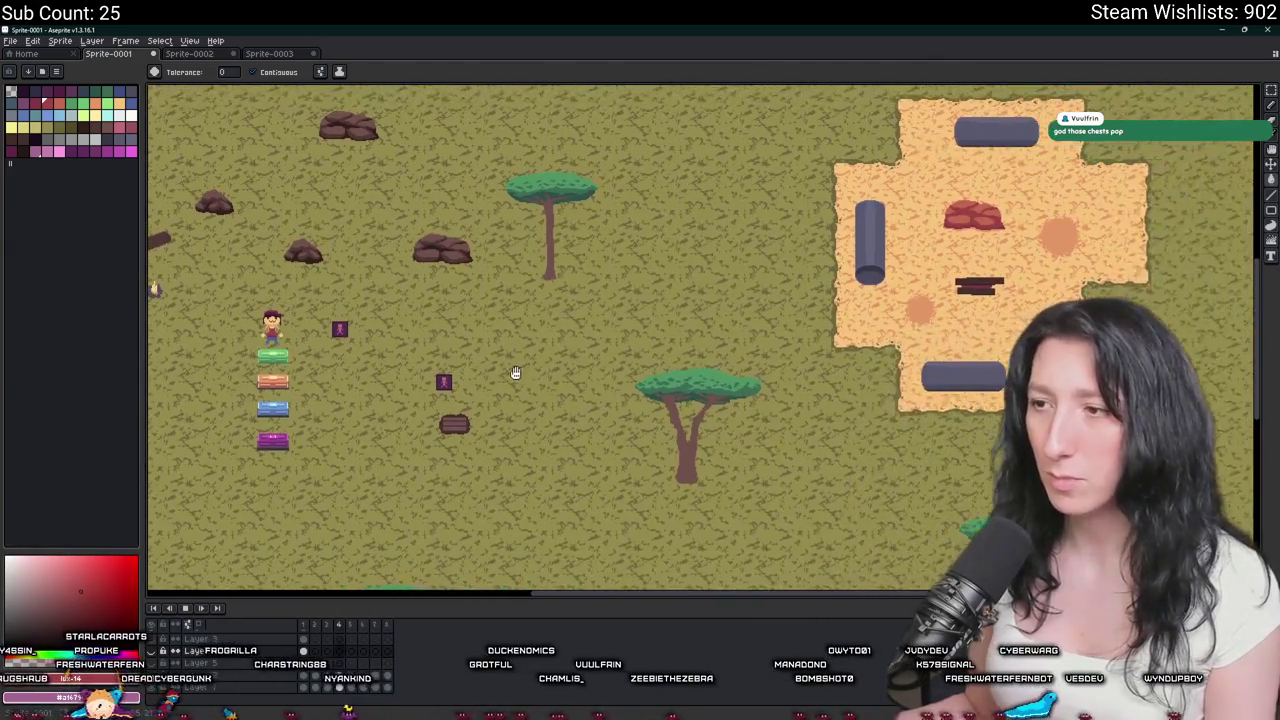
{"action": "scroll", "coordinate": [515, 373], "scroll_direction": "down", "scroll_amount": 2}
{"action": "scroll", "coordinate": [515, 373], "scroll_direction": "up", "scroll_amount": 2}
{"action": "mouse_move", "coordinate": [557, 299]}
{"action": "left_mouse_down"}
{"action": "mouse_move", "coordinate": [492, 445]}
{"action": "mouse_move", "coordinate": [416, 390]}
{"action": "left_mouse_up"}
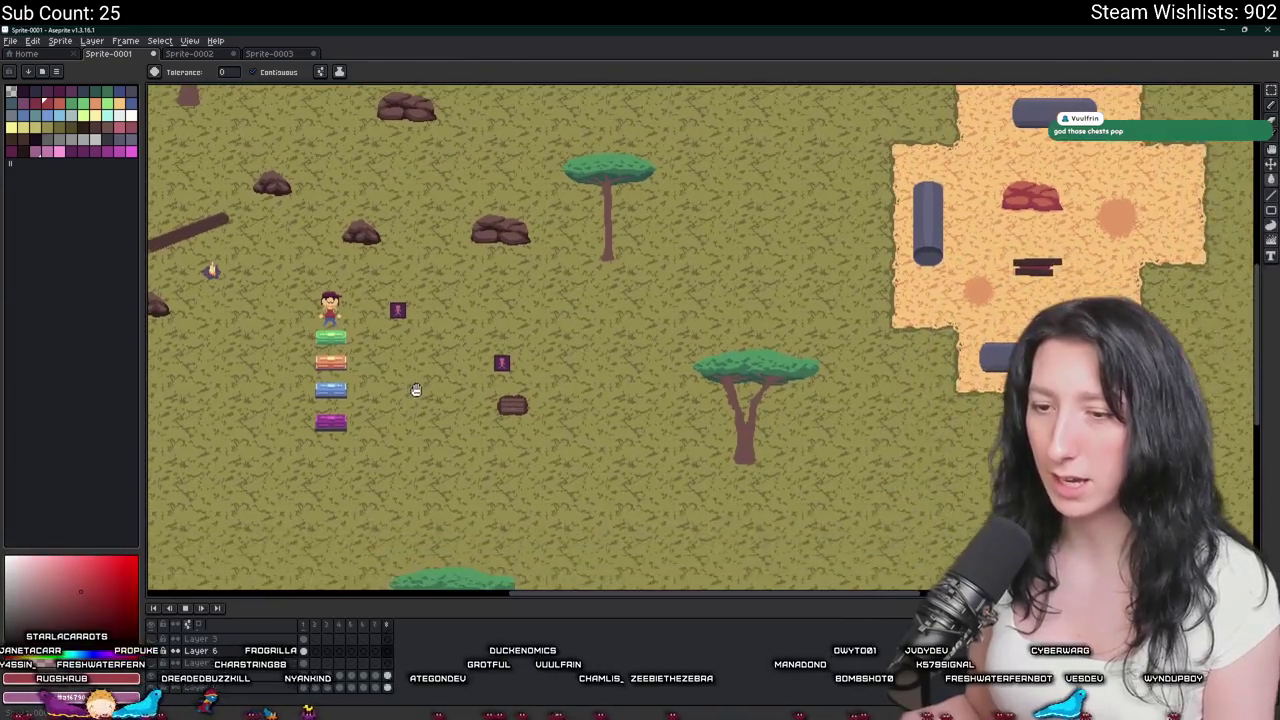
{"action": "left_click_drag", "start_coordinate": [831, 305], "coordinate": [423, 409]}
{"action": "scroll", "coordinate": [805, 311], "scroll_direction": "up", "scroll_amount": 3}
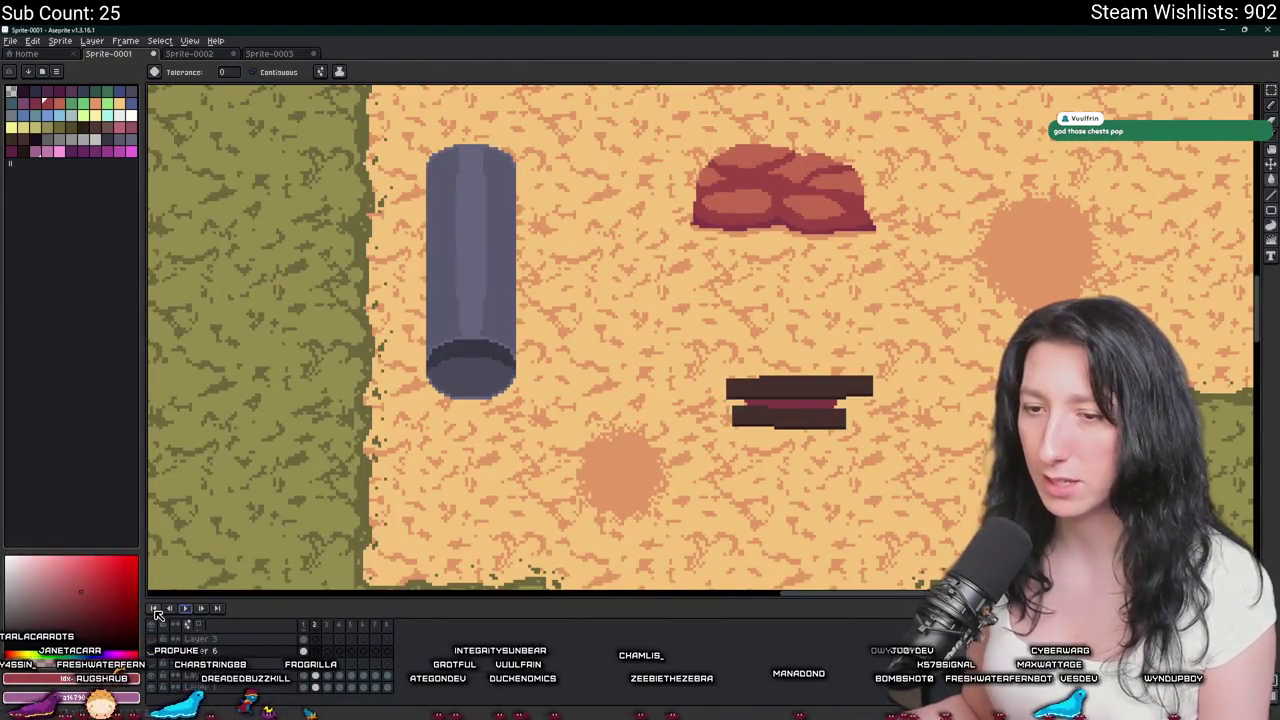
{"action": "scroll", "coordinate": [707, 403], "scroll_direction": "down", "scroll_amount": 1}
{"action": "scroll", "coordinate": [720, 349], "scroll_direction": "down", "scroll_amount": 1}
{"action": "scroll", "coordinate": [600, 420], "scroll_direction": "down", "scroll_amount": 1}
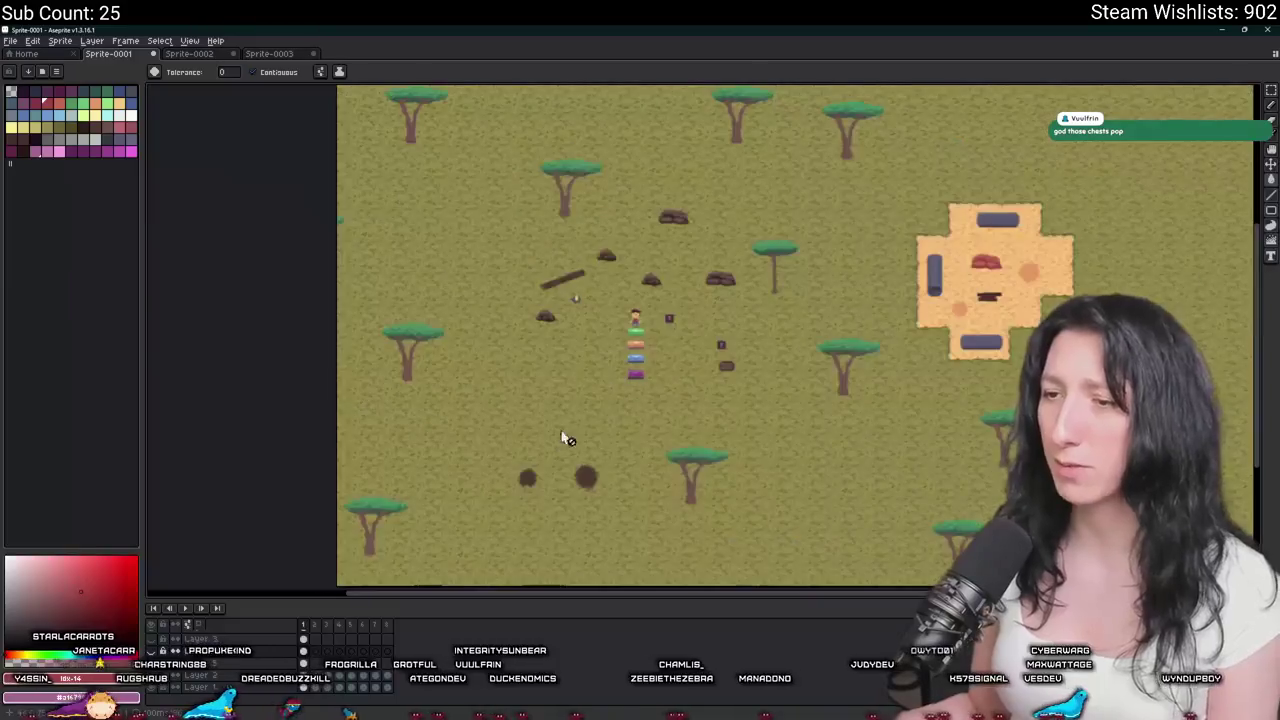
{"action": "key", "text": "alt+Tab"}
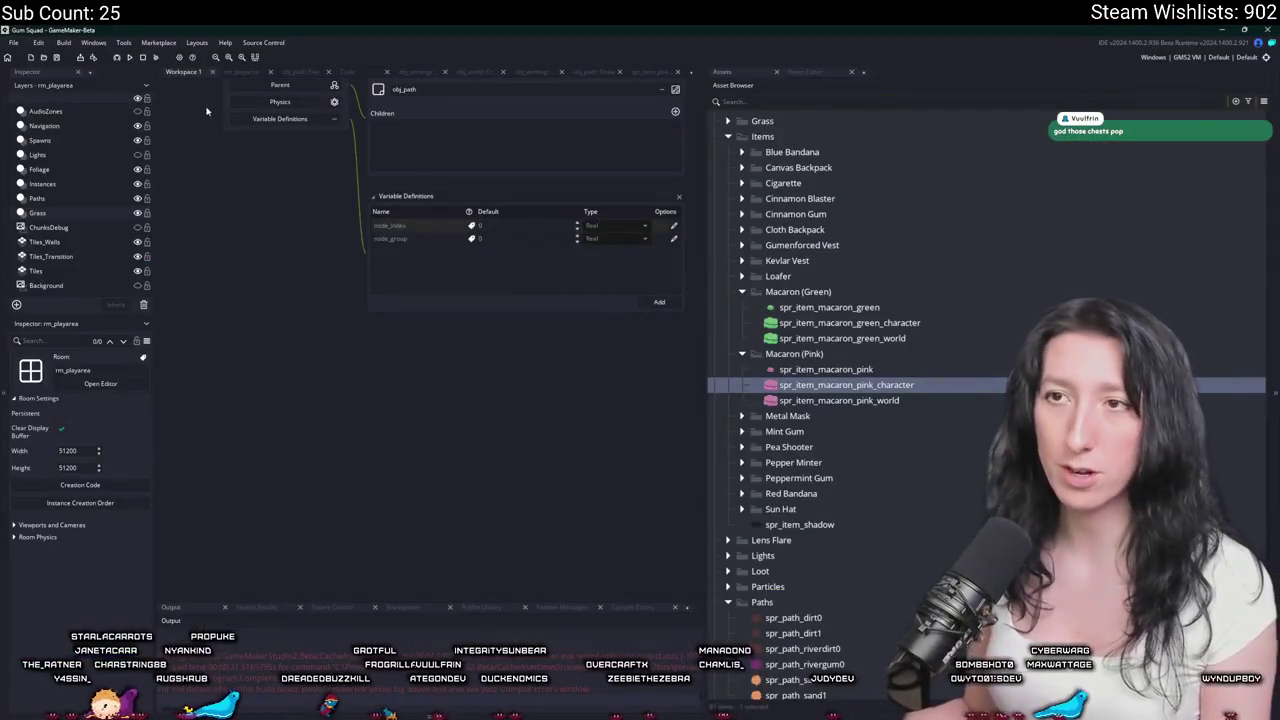
{"action": "left_click", "coordinate": [243, 72]}
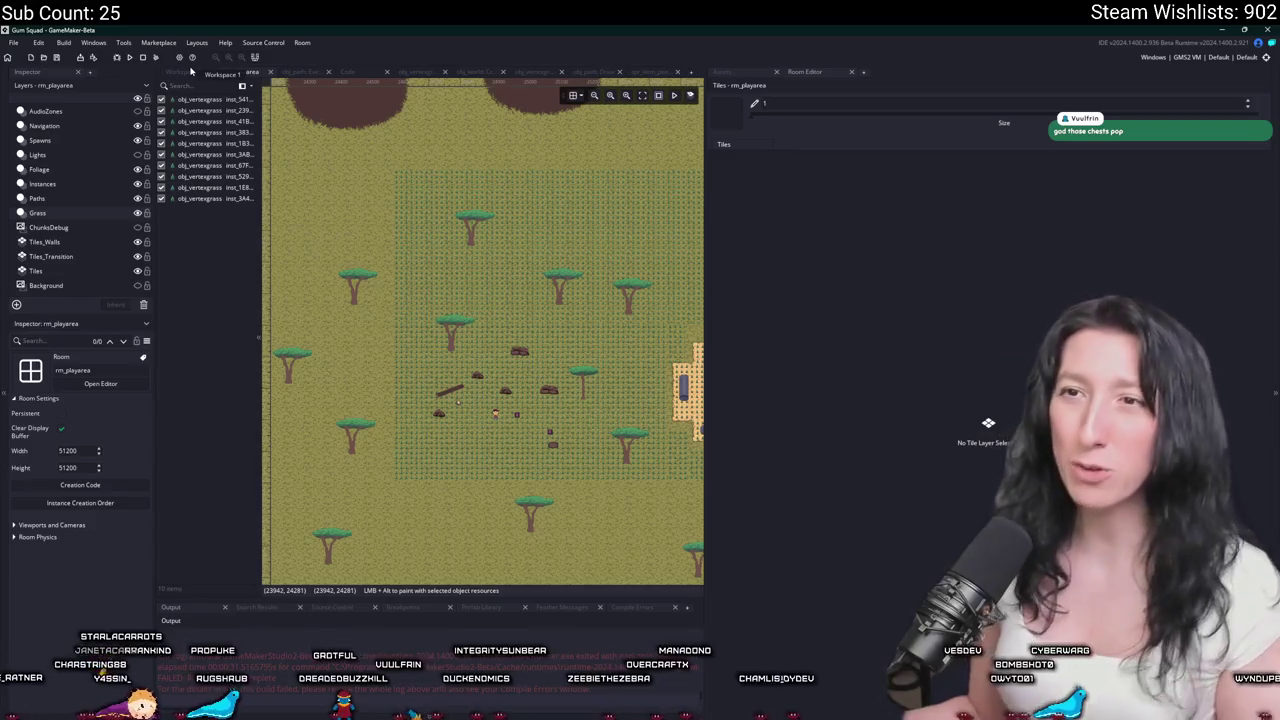
{"action": "left_click", "coordinate": [180, 73]}
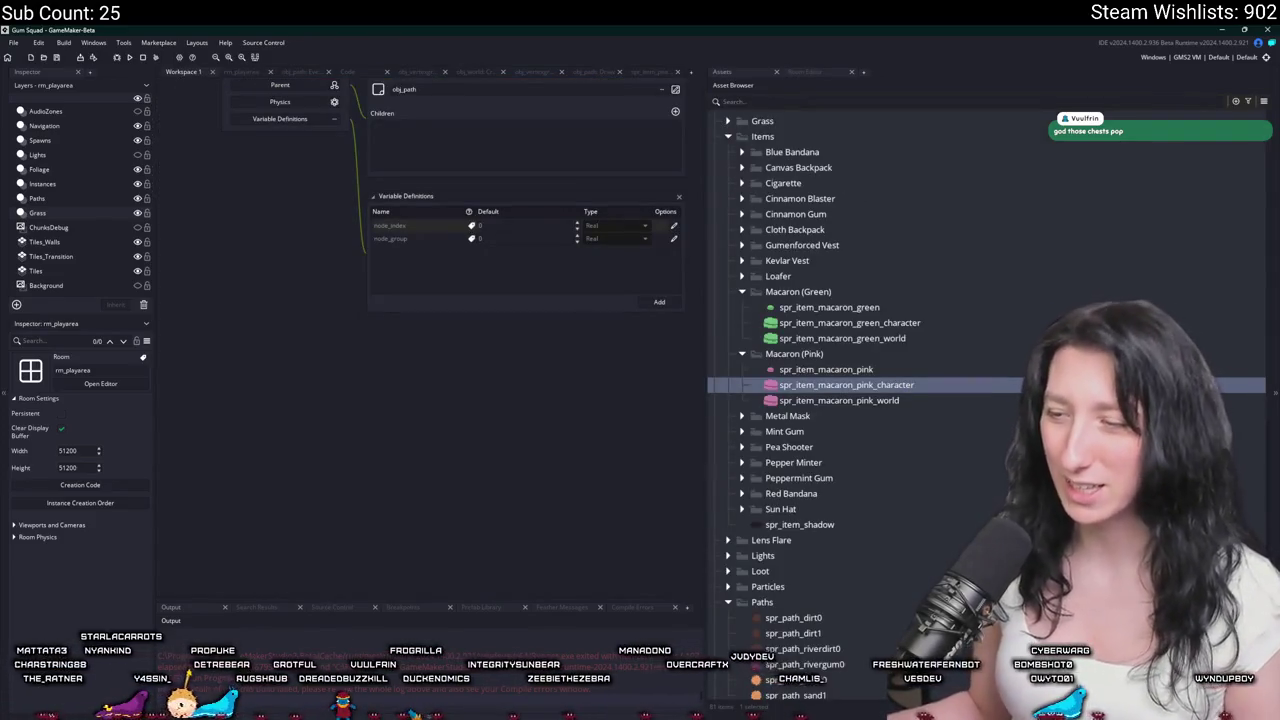
{"action": "key", "text": "alt+Tab"}
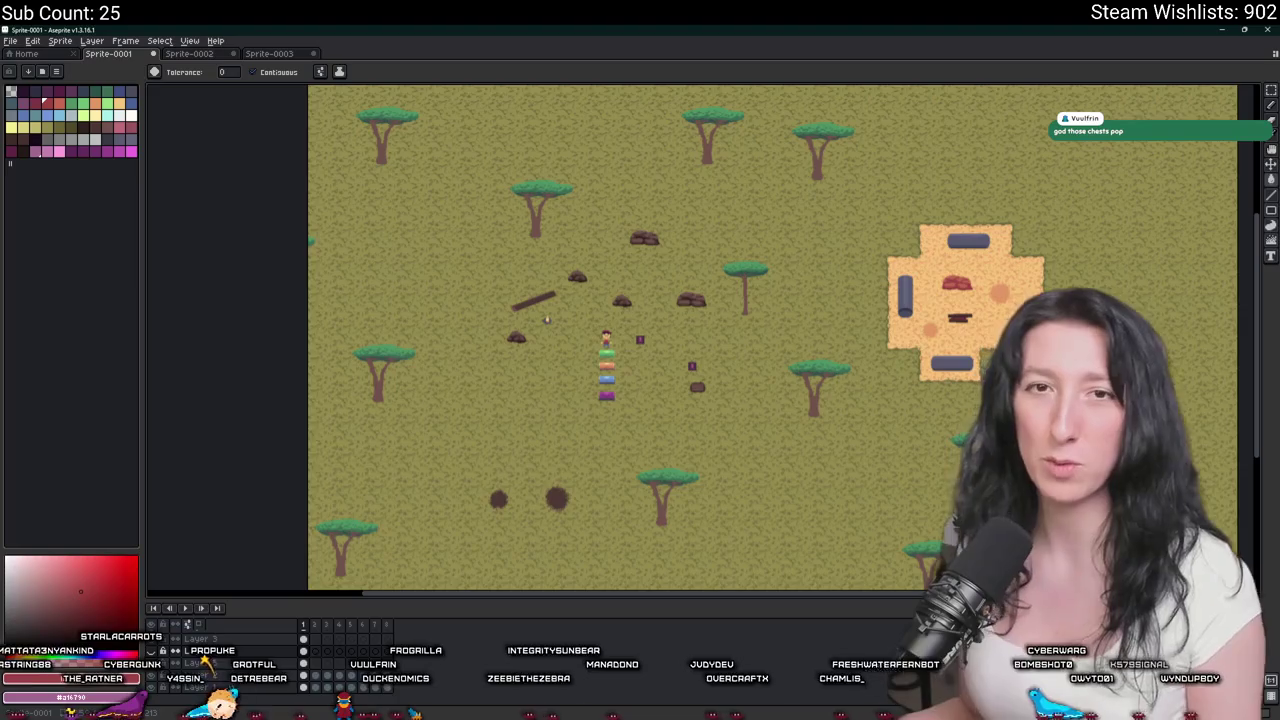
Close the Sprite-0003 small cake sprite, then hide the cake layer on Sprite-0002 for an empty canvas.
{"action": "left_click", "coordinate": [190, 53]}
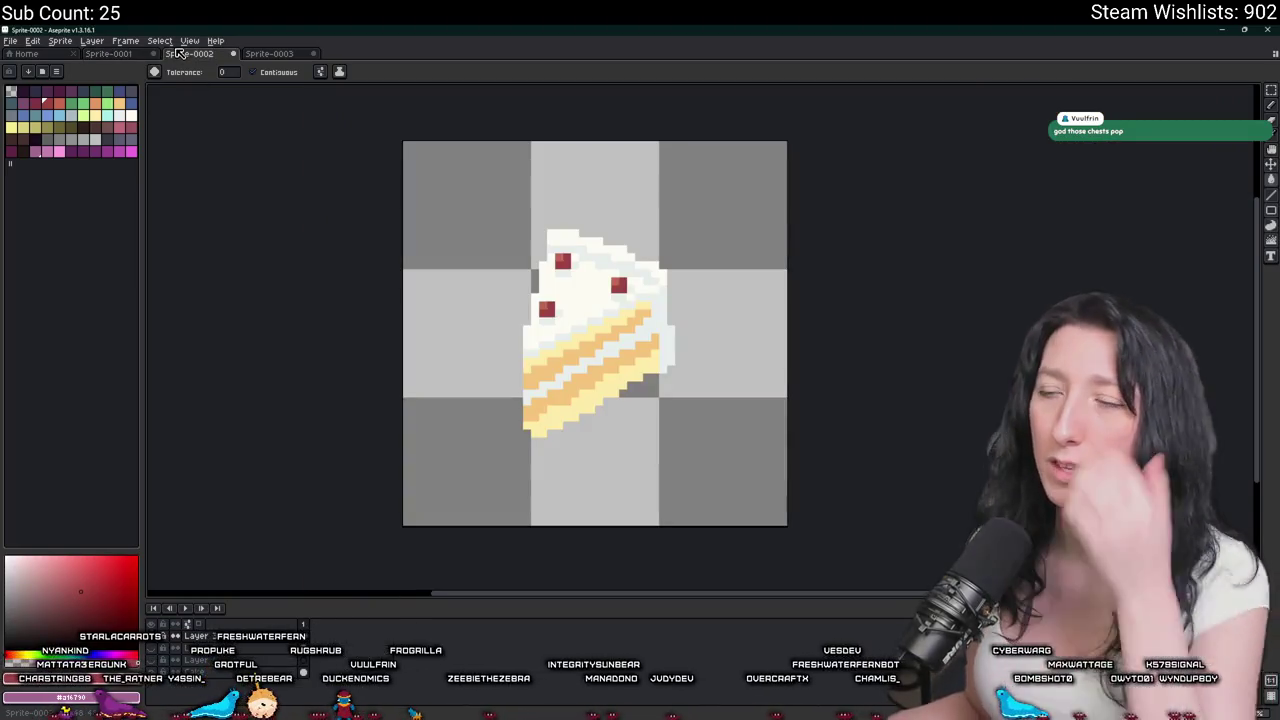
{"action": "left_click", "coordinate": [262, 53]}
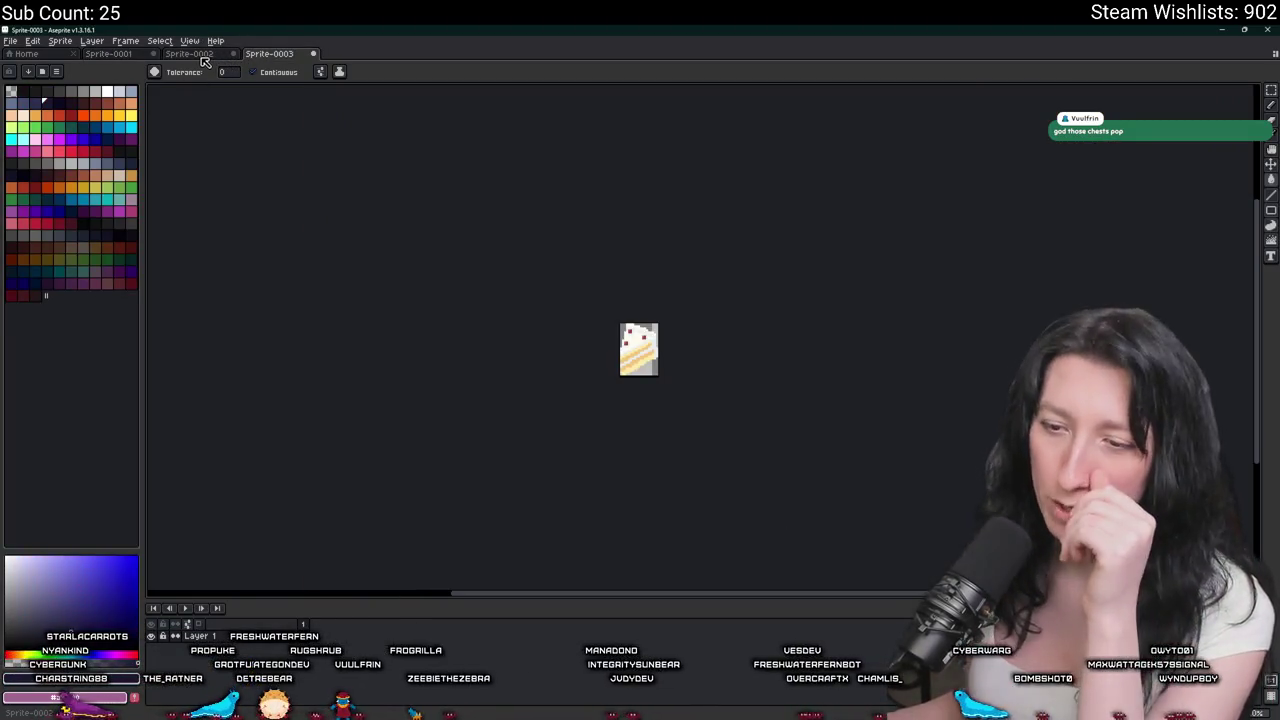
{"action": "left_click", "coordinate": [201, 57]}
{"action": "middle_click", "coordinate": [265, 52]}
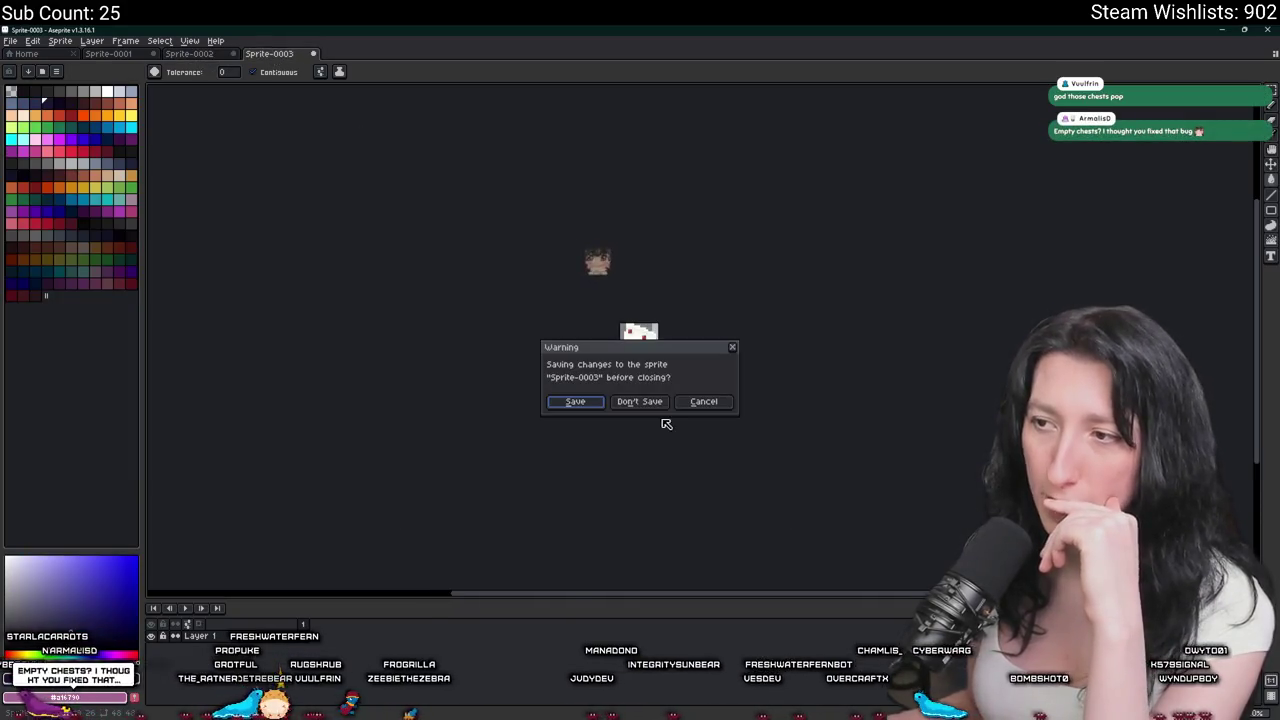
{"action": "left_click", "coordinate": [639, 401]}
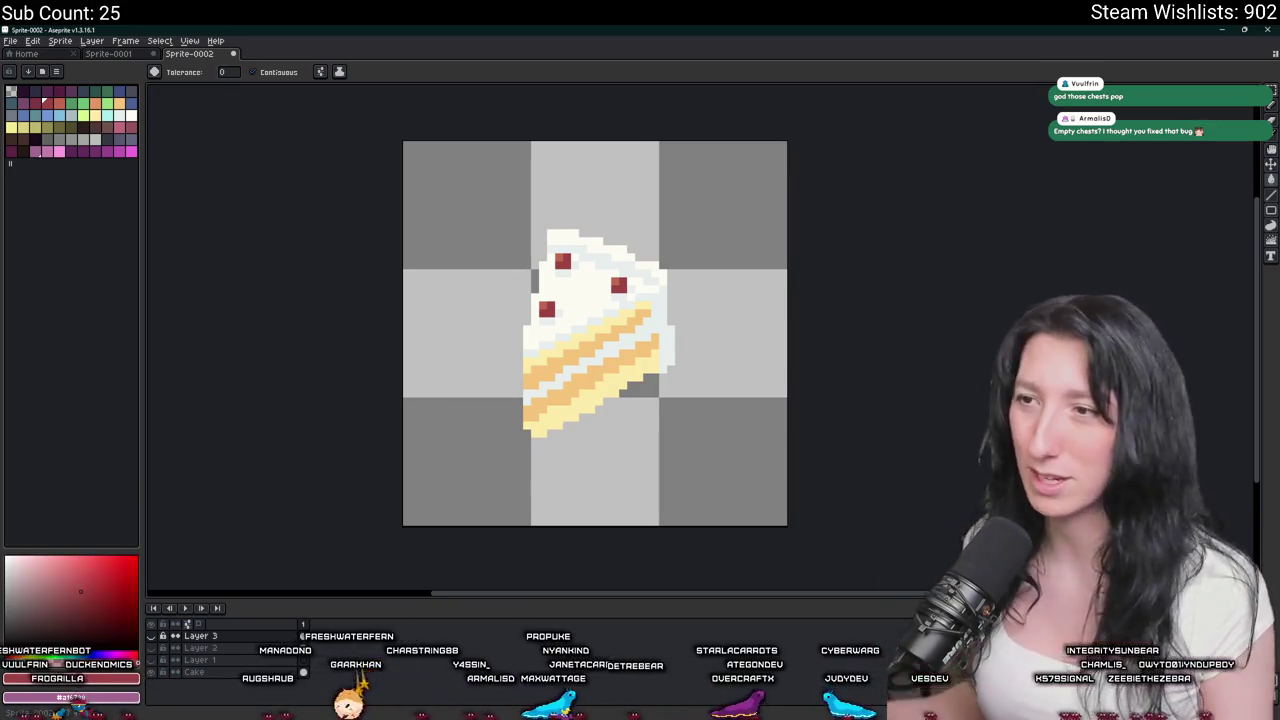
{"action": "left_click_drag", "start_coordinate": [494, 314], "coordinate": [502, 316]}
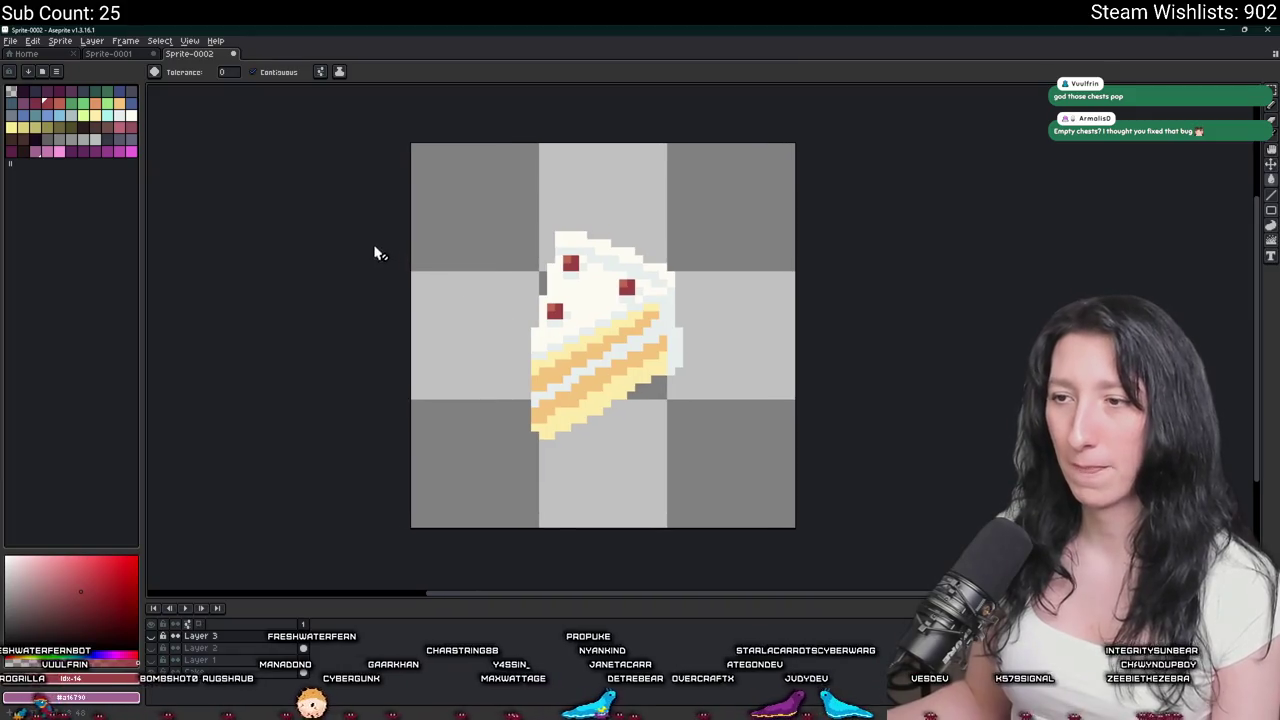
{"action": "left_click", "coordinate": [151, 636]}
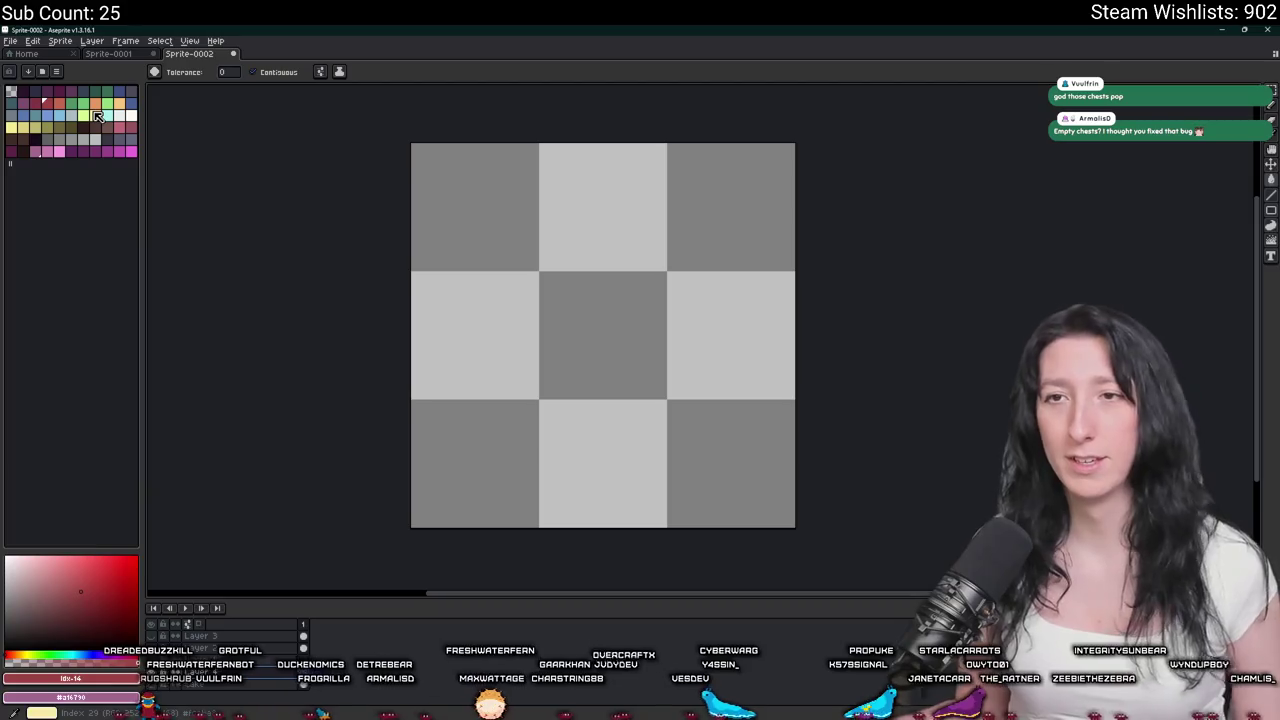
Pencil a pink oval outline for the ham slab and bucket-fill it solid pink.
{"action": "left_click", "coordinate": [97, 116]}
{"action": "left_click", "coordinate": [100, 105]}
{"action": "left_click", "coordinate": [119, 127]}
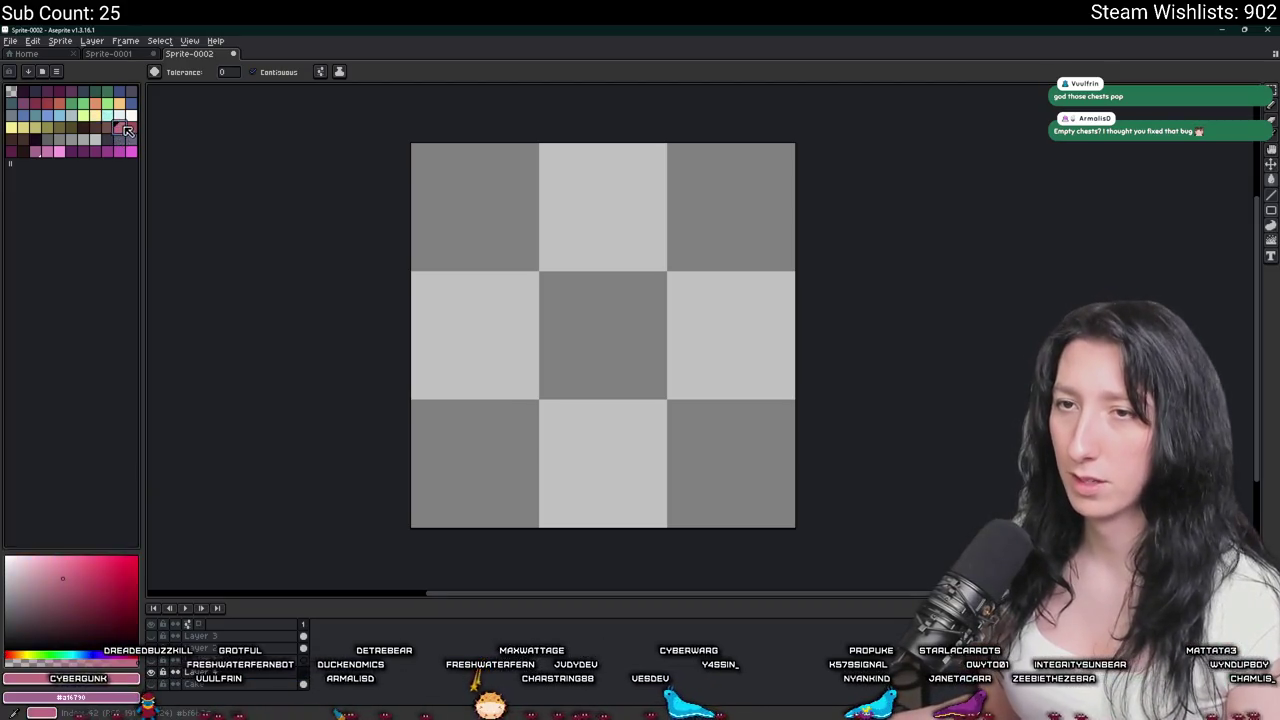
{"action": "key", "text": "b"}
{"action": "scroll", "coordinate": [513, 251], "scroll_direction": "up", "scroll_amount": 1}
{"action": "mouse_move", "coordinate": [831, 319]}
{"action": "left_mouse_down"}
{"action": "mouse_move", "coordinate": [571, 400]}
{"action": "mouse_move", "coordinate": [740, 503]}
{"action": "left_mouse_up"}
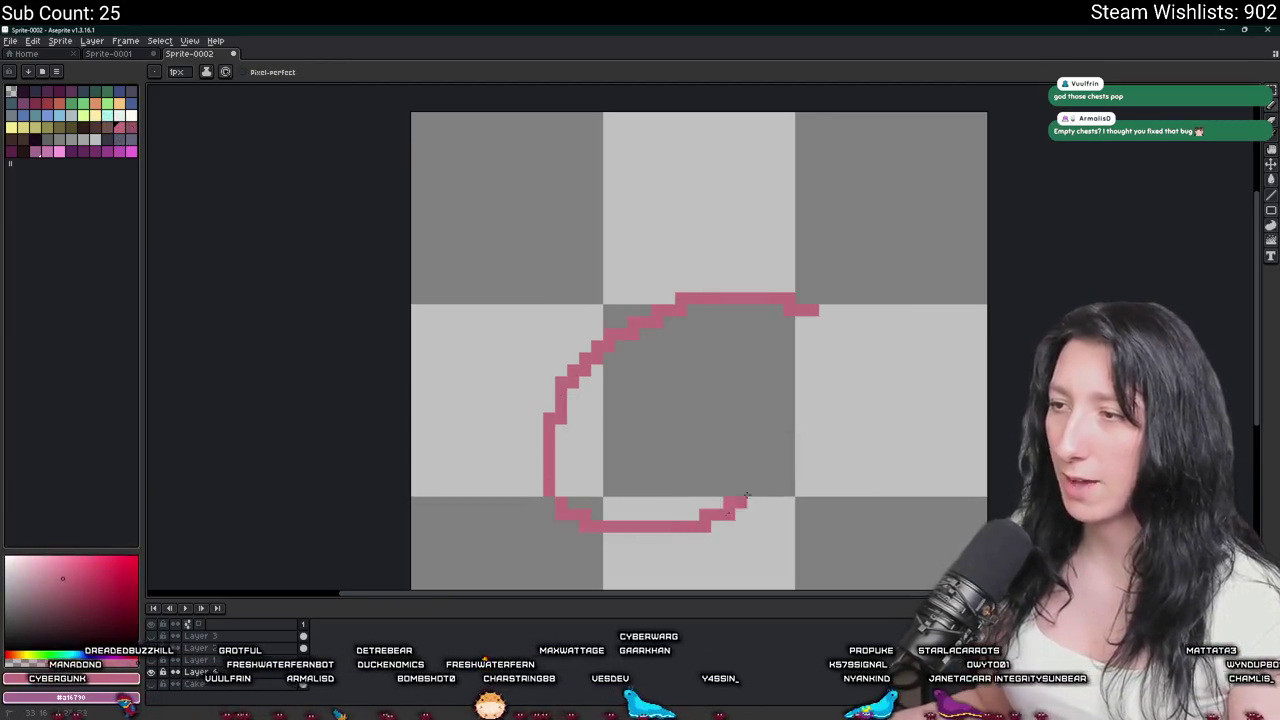
{"action": "key", "text": "g"}
{"action": "left_click", "coordinate": [723, 417]}
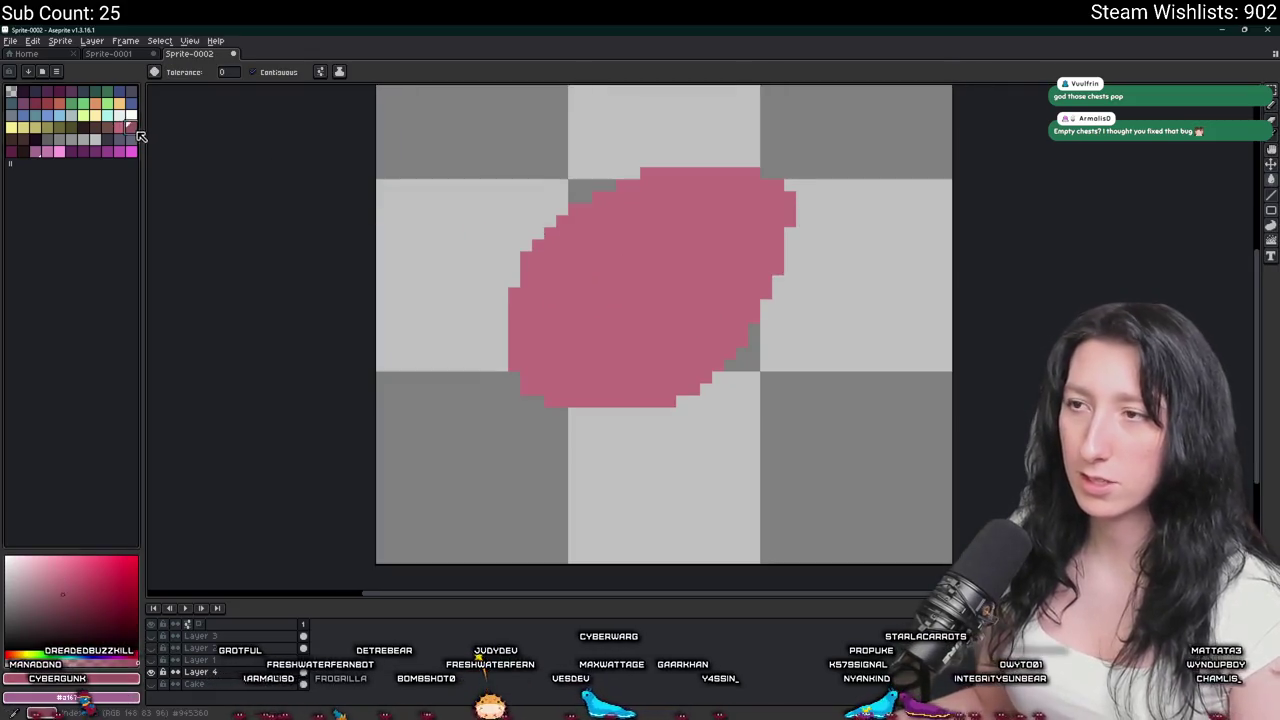
Apply a darker pink Outline effect limited to the slab's bottom edge.
{"action": "scroll", "coordinate": [755, 255], "scroll_direction": "up", "scroll_amount": 1}
{"action": "scroll", "coordinate": [755, 255], "scroll_direction": "down", "scroll_amount": 2}
{"action": "key", "text": "i"}
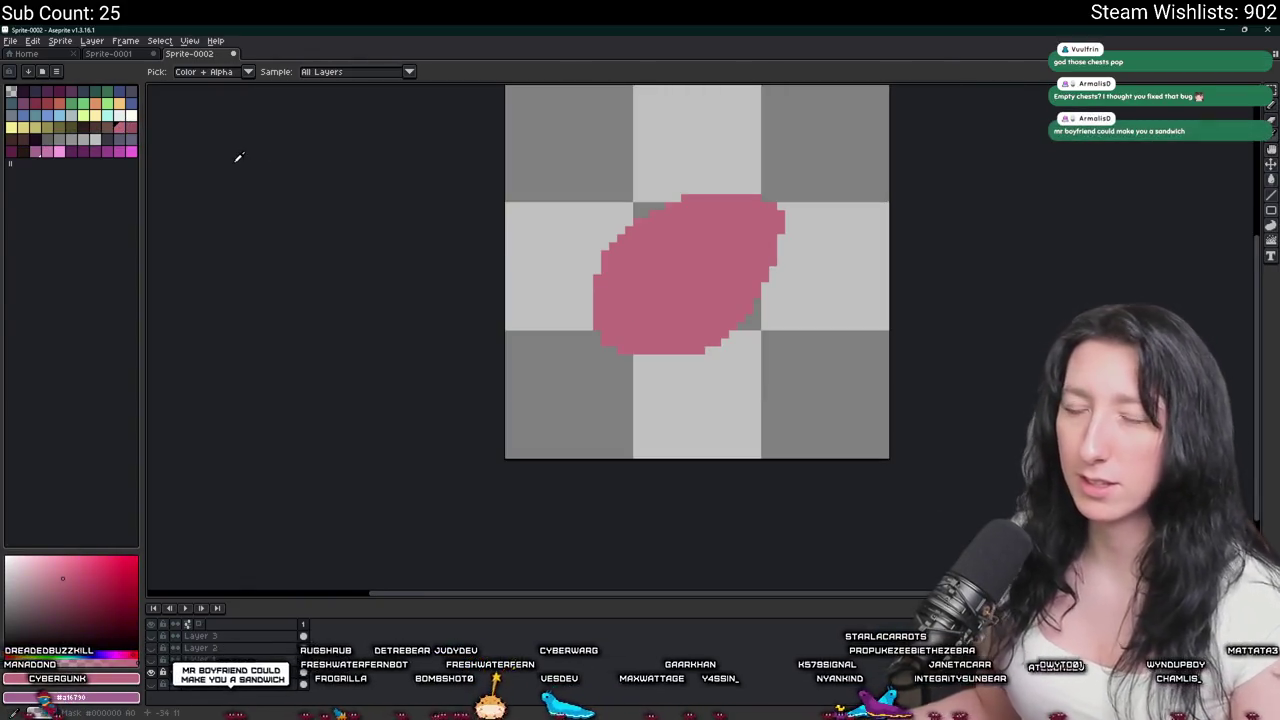
{"action": "left_click", "coordinate": [128, 127]}
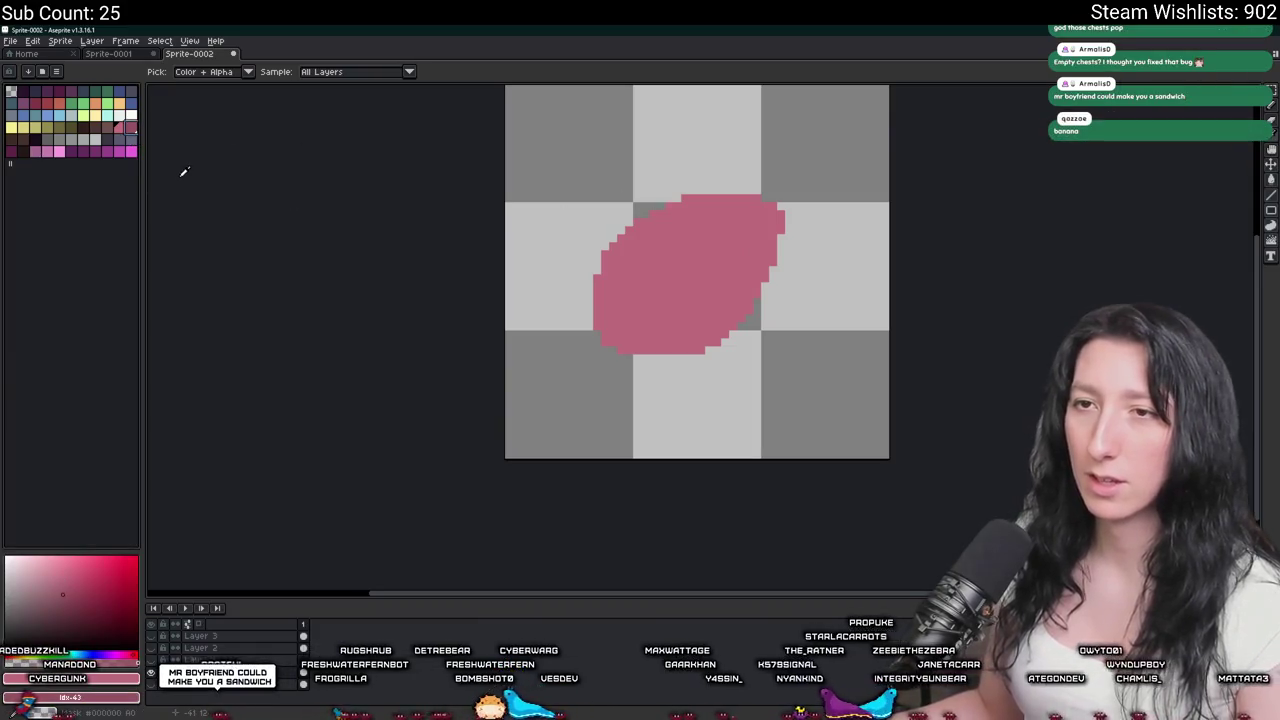
{"action": "key", "text": "shift+o"}
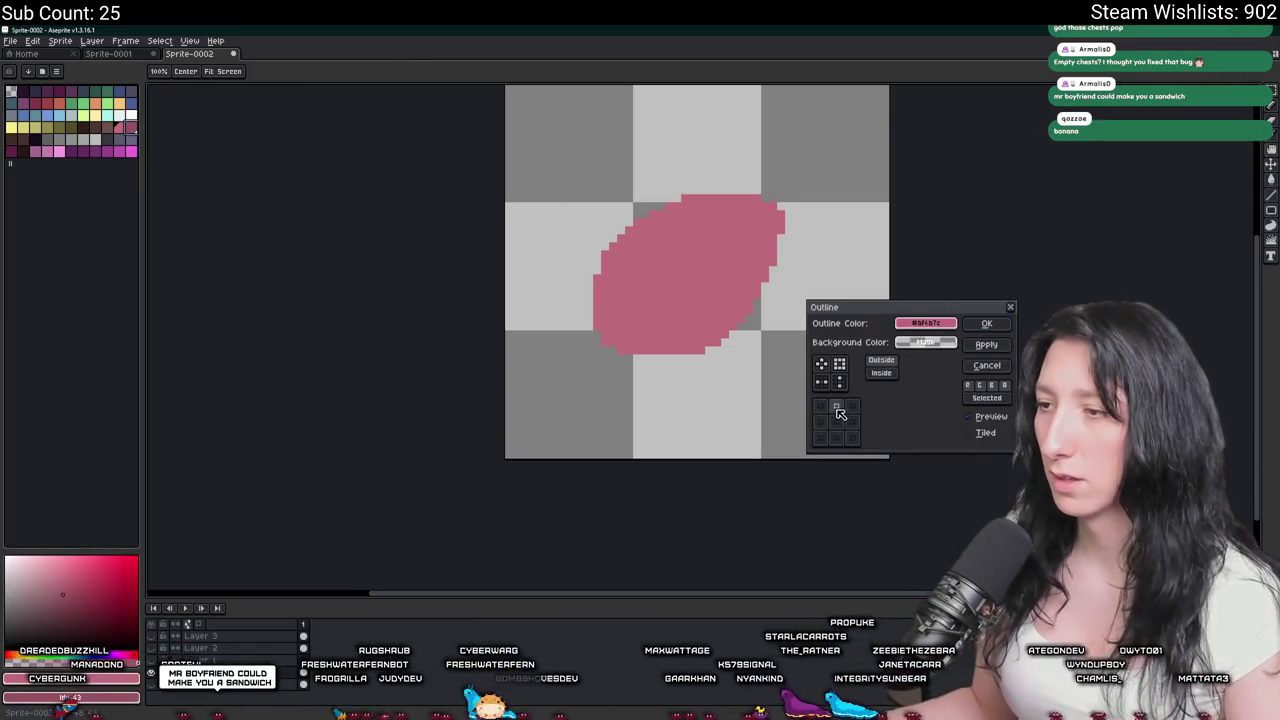
{"action": "key", "text": "Escape"}
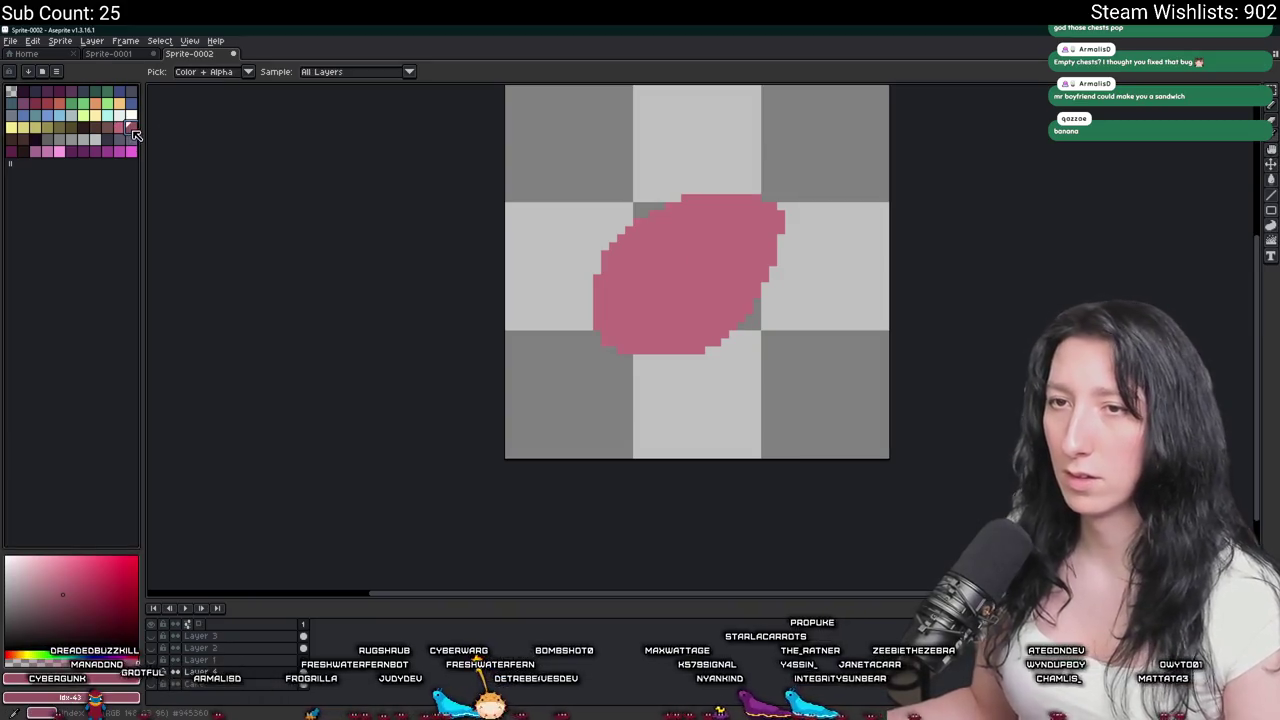
{"action": "key", "text": "shift+o"}
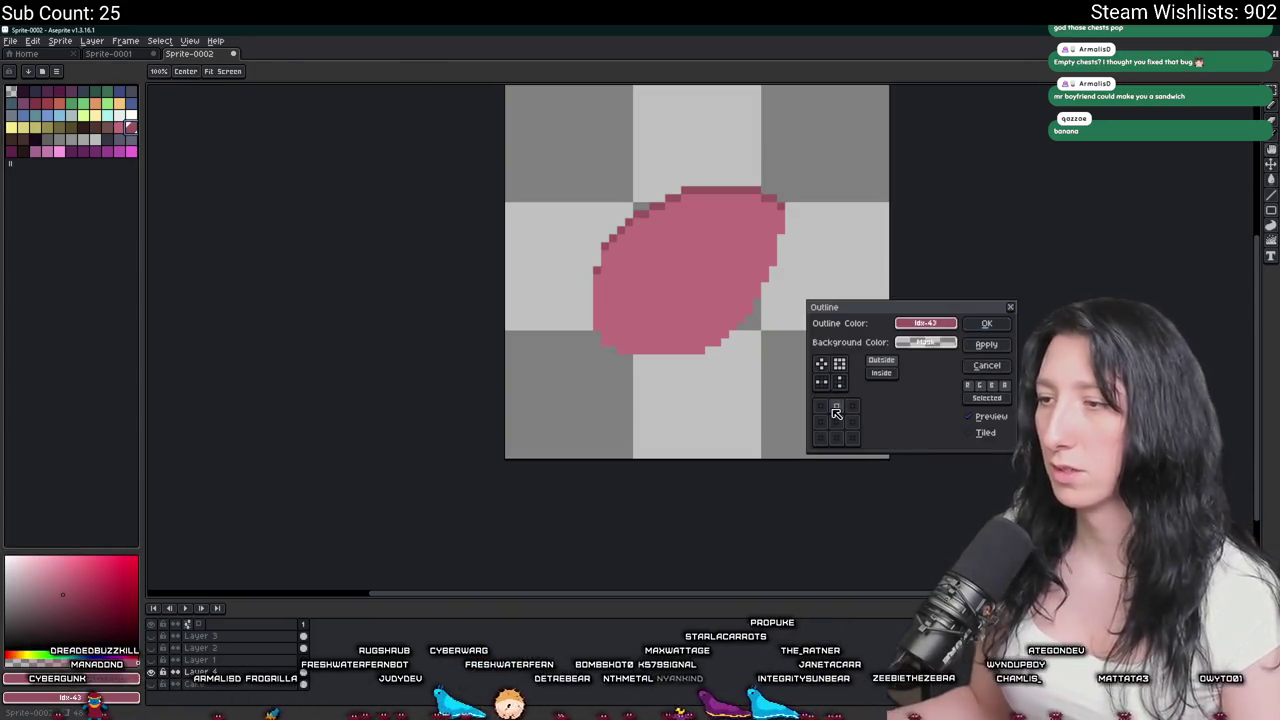
{"action": "left_click", "coordinate": [837, 438]}
{"action": "left_click", "coordinate": [985, 325]}
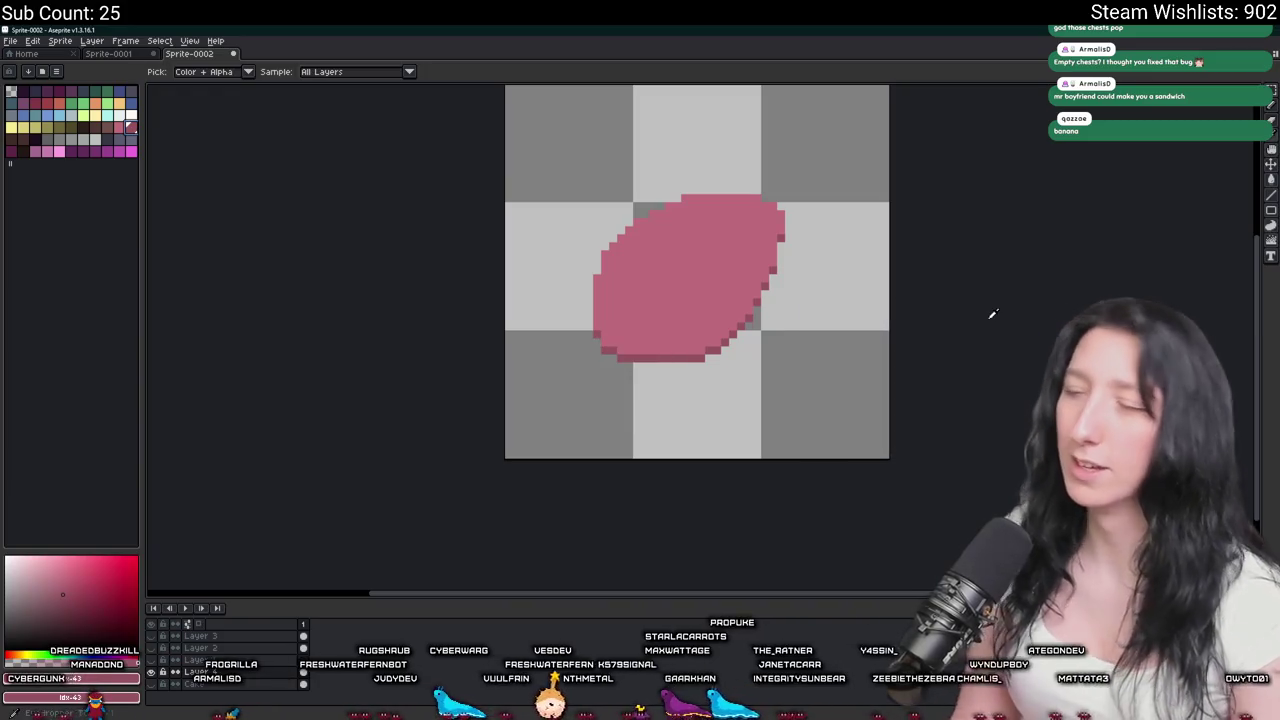
{"action": "scroll", "coordinate": [965, 317], "scroll_direction": "down", "scroll_amount": 4}
{"action": "scroll", "coordinate": [801, 342], "scroll_direction": "up", "scroll_amount": 1}
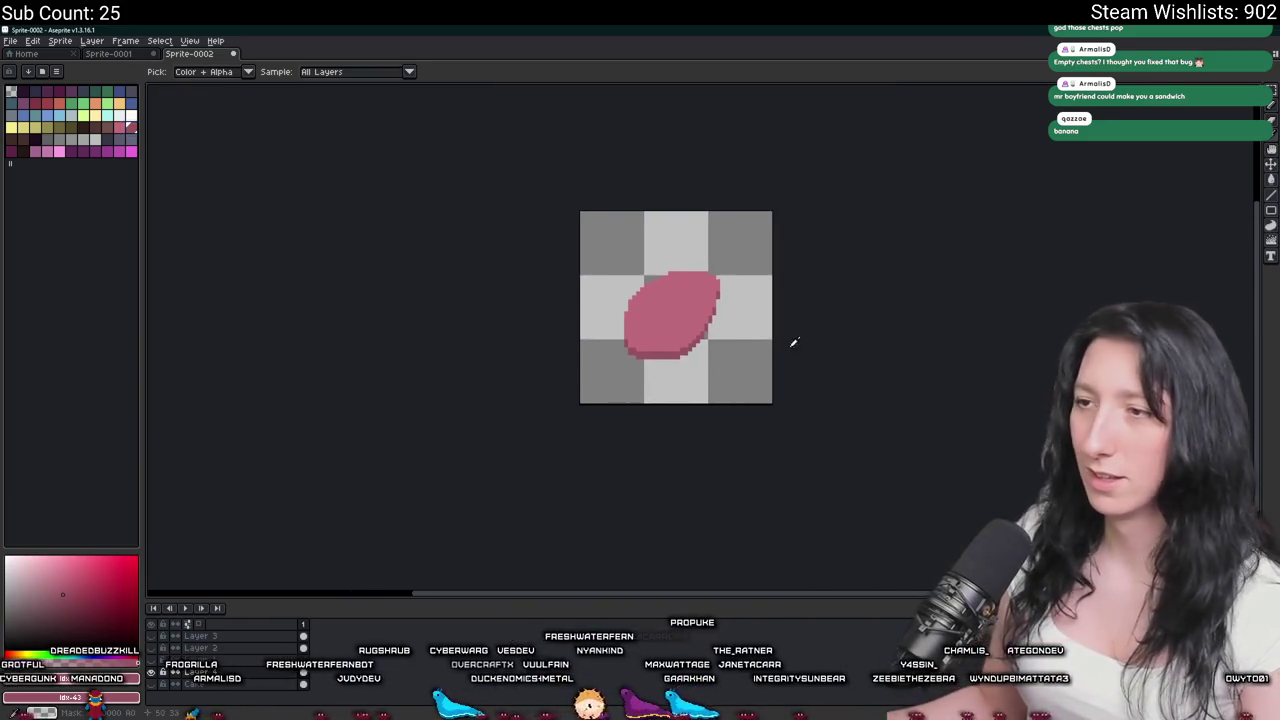
{"action": "scroll", "coordinate": [651, 306], "scroll_direction": "up", "scroll_amount": 2}
{"action": "scroll", "coordinate": [634, 303], "scroll_direction": "up", "scroll_amount": 2}
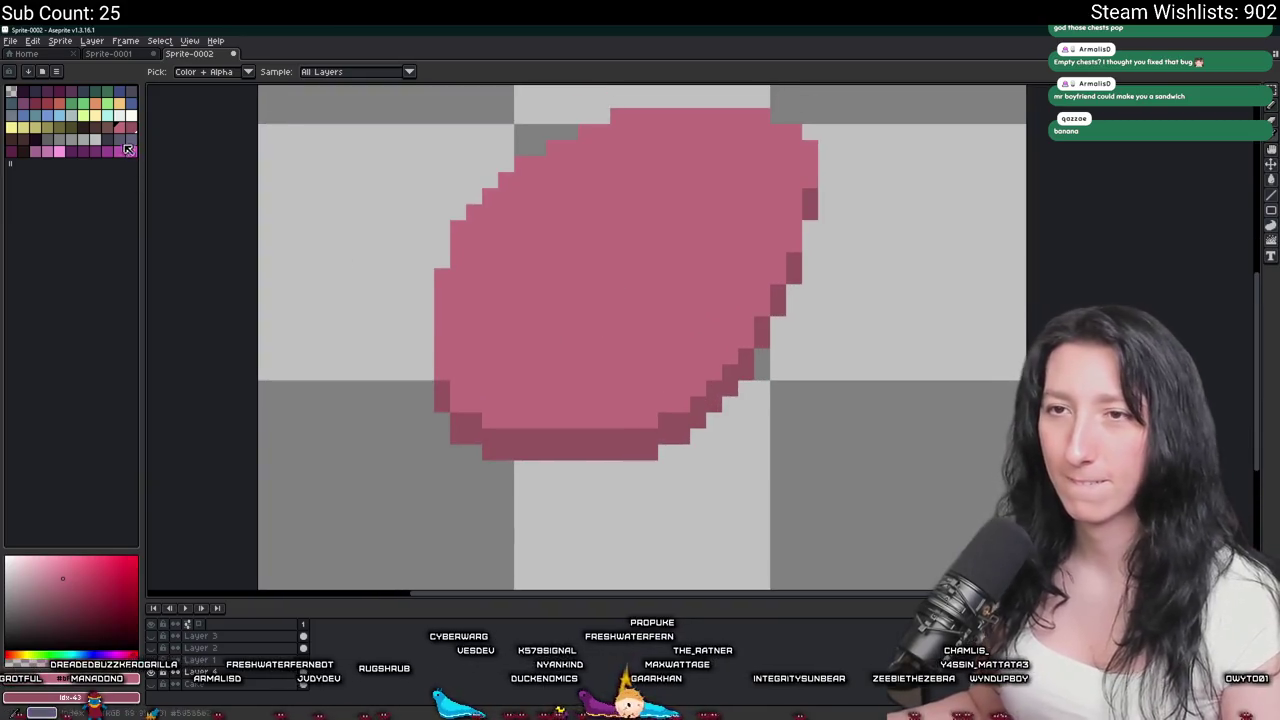
{"action": "key", "text": "b"}
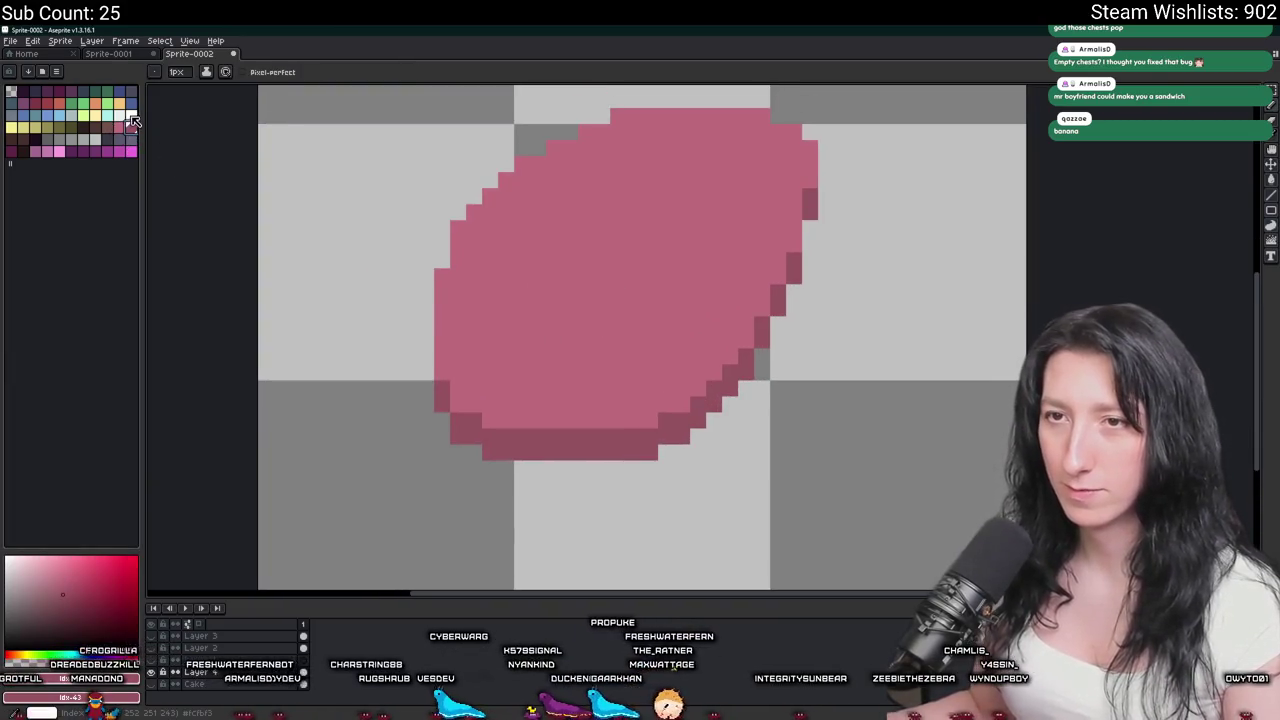
{"action": "key", "text": "plus"}
{"action": "key", "text": "plus"}
{"action": "key", "text": "plus"}
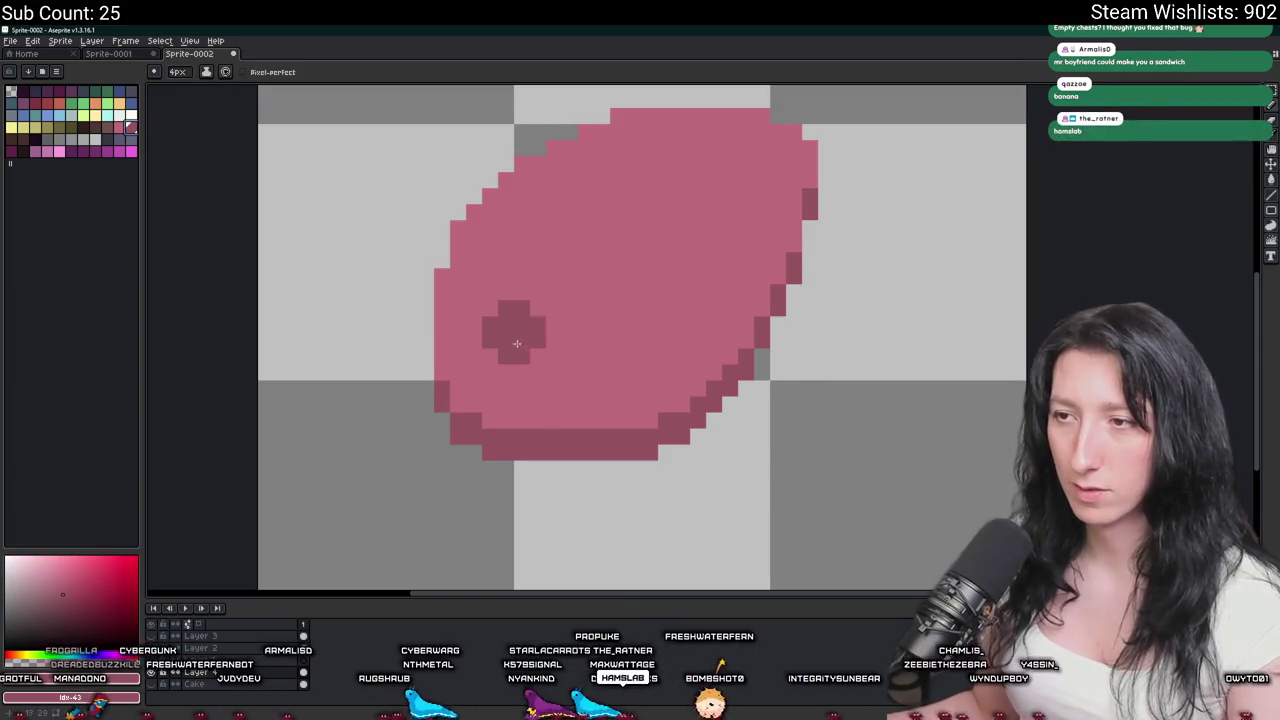
{"action": "left_click", "coordinate": [95, 139]}
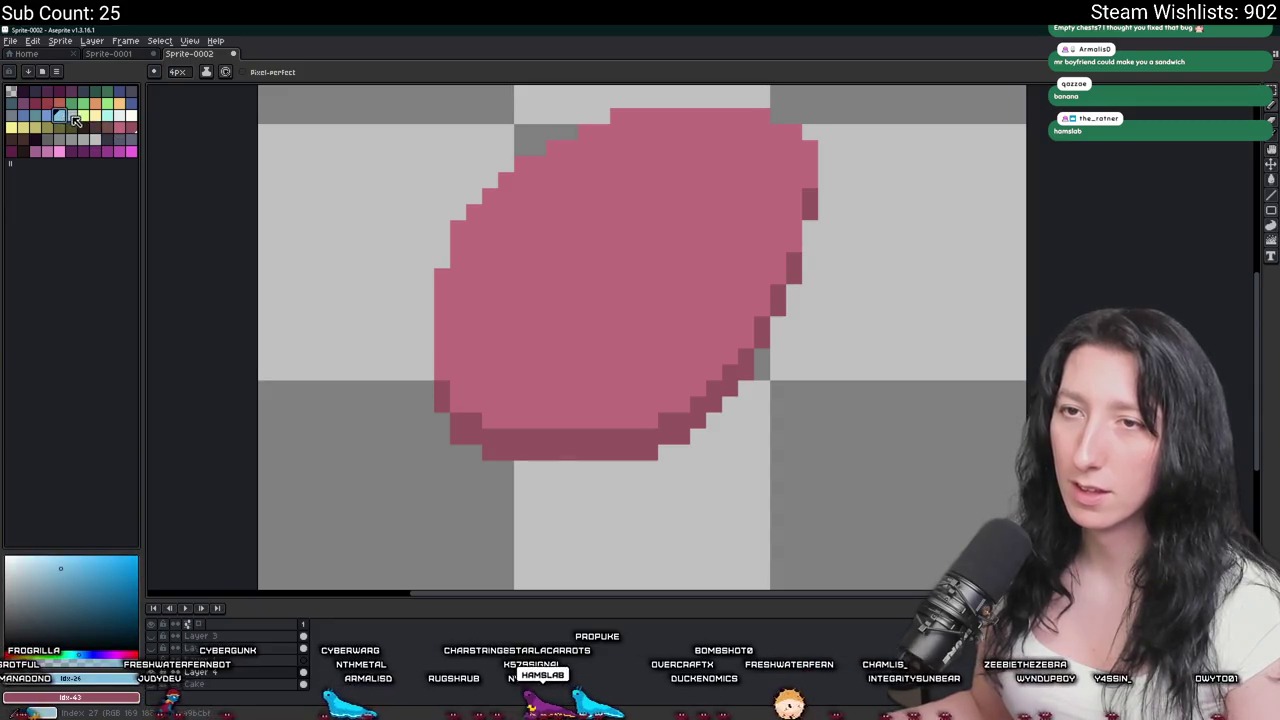
{"action": "left_click", "coordinate": [515, 330]}
{"action": "scroll", "coordinate": [623, 423], "scroll_direction": "down", "scroll_amount": 5}
{"action": "key", "text": "ctrl+z"}
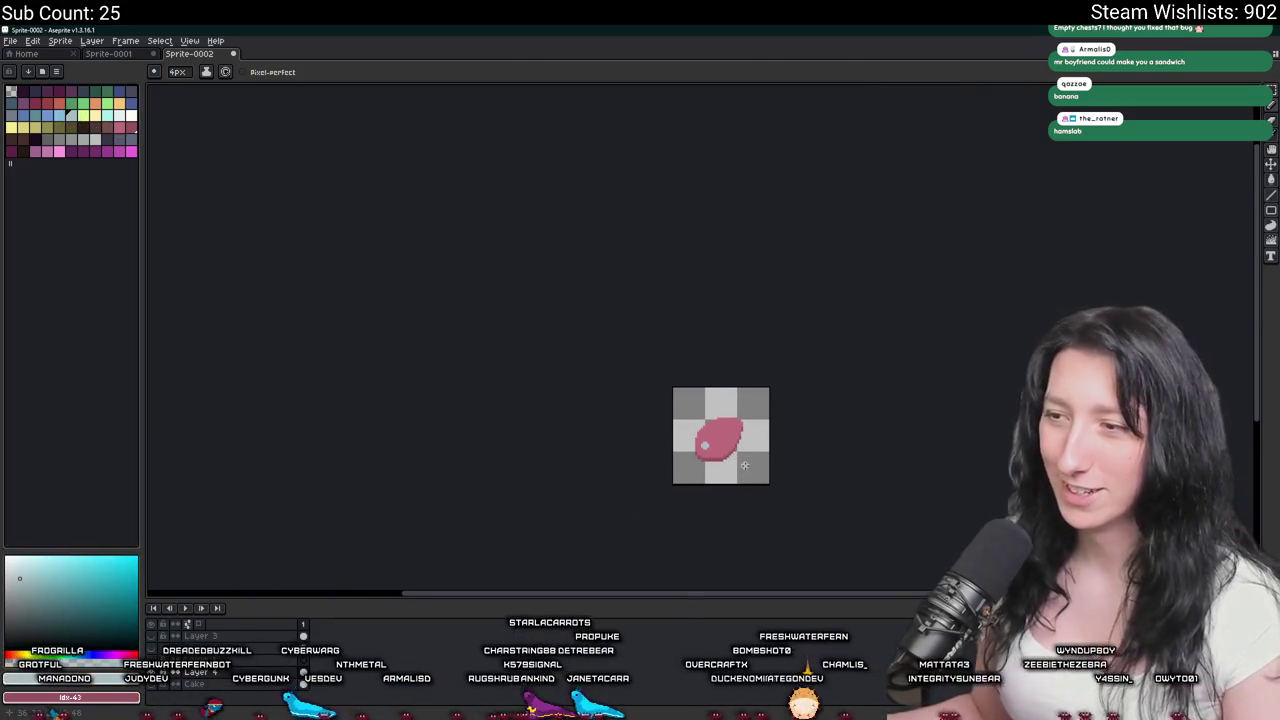
{"action": "scroll", "coordinate": [741, 467], "scroll_direction": "up", "scroll_amount": 1}
{"action": "scroll", "coordinate": [721, 477], "scroll_direction": "up", "scroll_amount": 1}
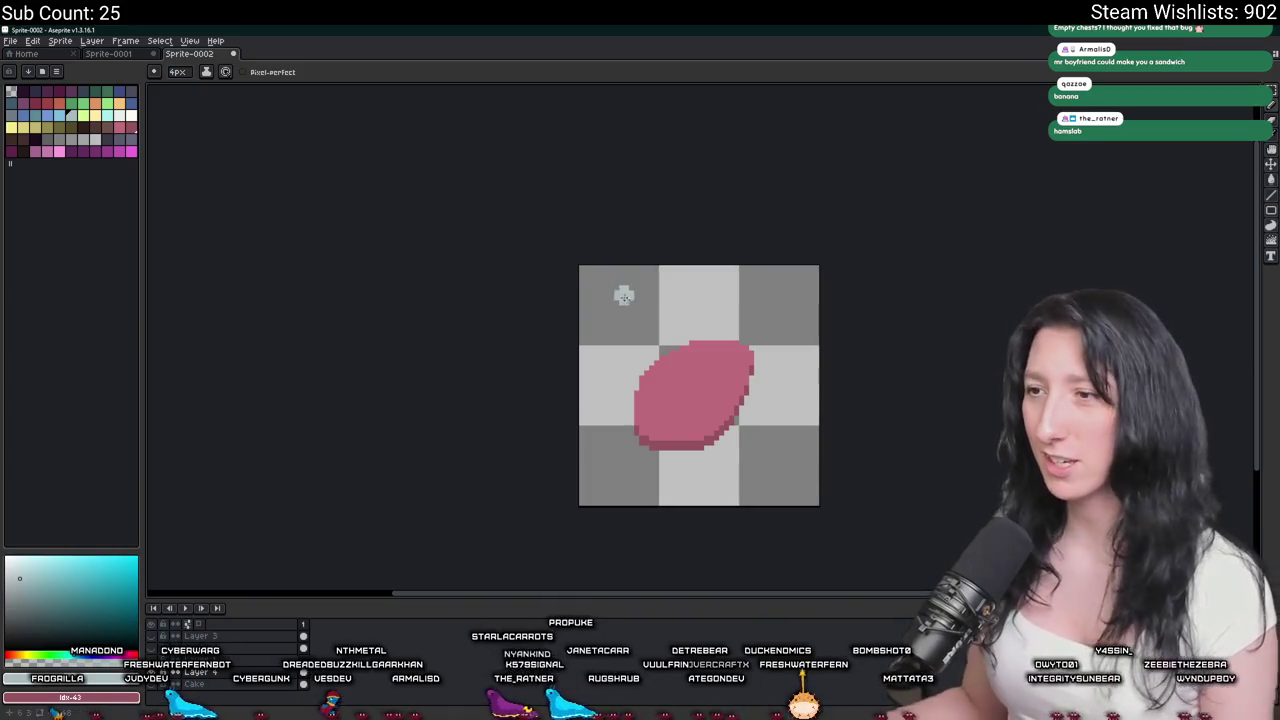
{"action": "mouse_move", "coordinate": [683, 383]}
{"action": "left_mouse_down"}
{"action": "mouse_move", "coordinate": [706, 360]}
{"action": "mouse_move", "coordinate": [689, 341]}
{"action": "mouse_move", "coordinate": [605, 304]}
{"action": "mouse_move", "coordinate": [554, 367]}
{"action": "mouse_move", "coordinate": [510, 366]}
{"action": "left_mouse_up"}
{"action": "scroll", "coordinate": [588, 290], "scroll_direction": "up", "scroll_amount": 2}
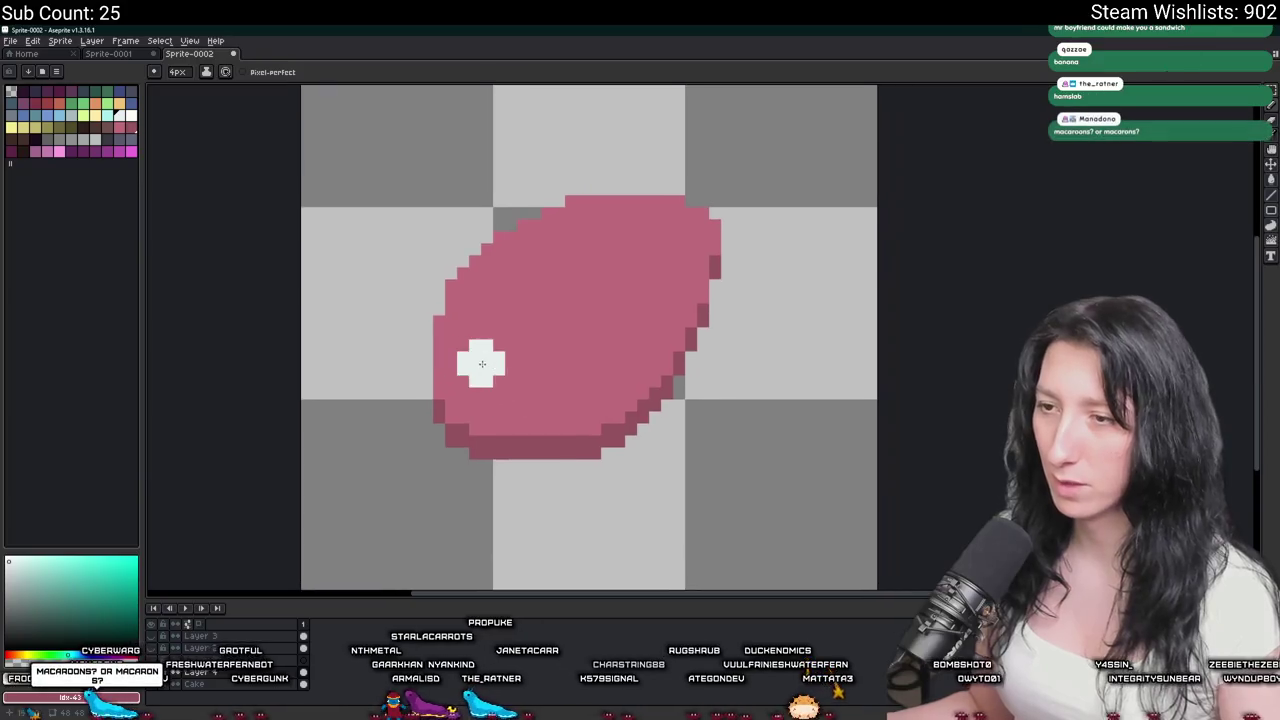
{"action": "left_click", "coordinate": [591, 229]}
{"action": "scroll", "coordinate": [592, 373], "scroll_direction": "down", "scroll_amount": 2}
{"action": "key", "text": "ctrl+z"}
{"action": "scroll", "coordinate": [545, 375], "scroll_direction": "down", "scroll_amount": 2}
{"action": "scroll", "coordinate": [580, 405], "scroll_direction": "down", "scroll_amount": 1}
{"action": "scroll", "coordinate": [597, 413], "scroll_direction": "up", "scroll_amount": 4}
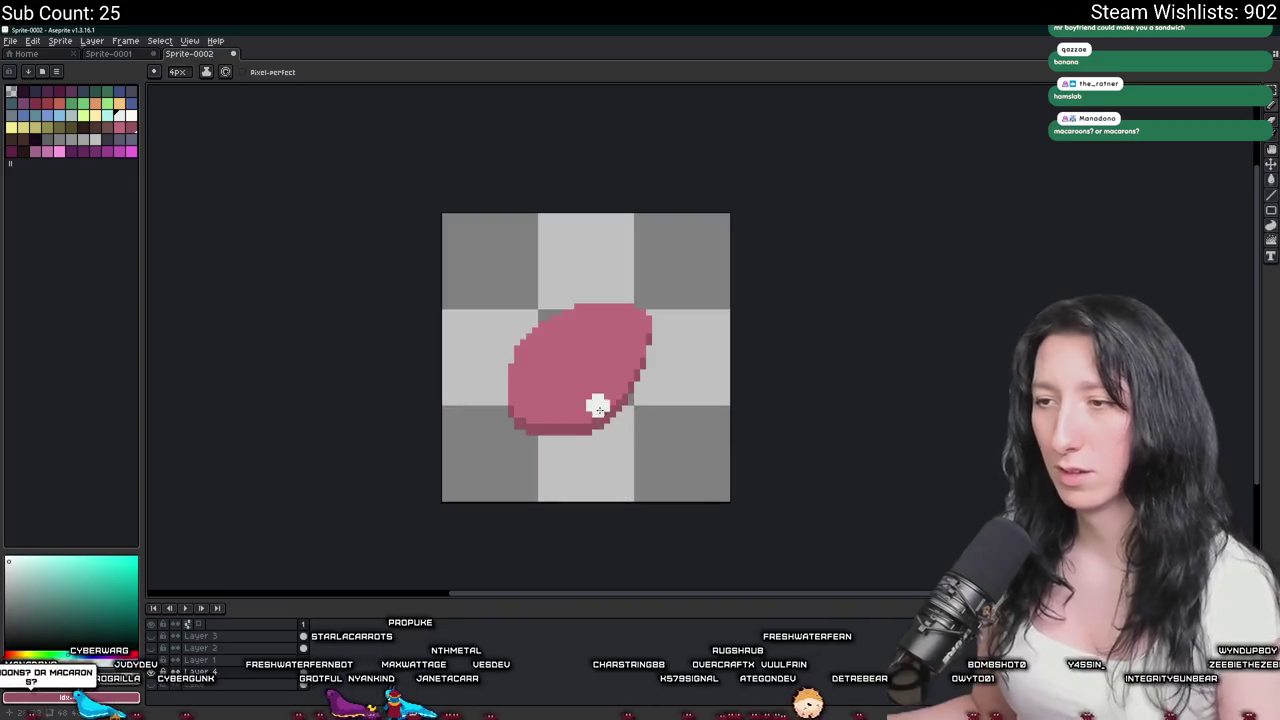
{"action": "key", "text": "i"}
{"action": "scroll", "coordinate": [597, 413], "scroll_direction": "up", "scroll_amount": 3}
{"action": "left_click", "coordinate": [586, 374]}
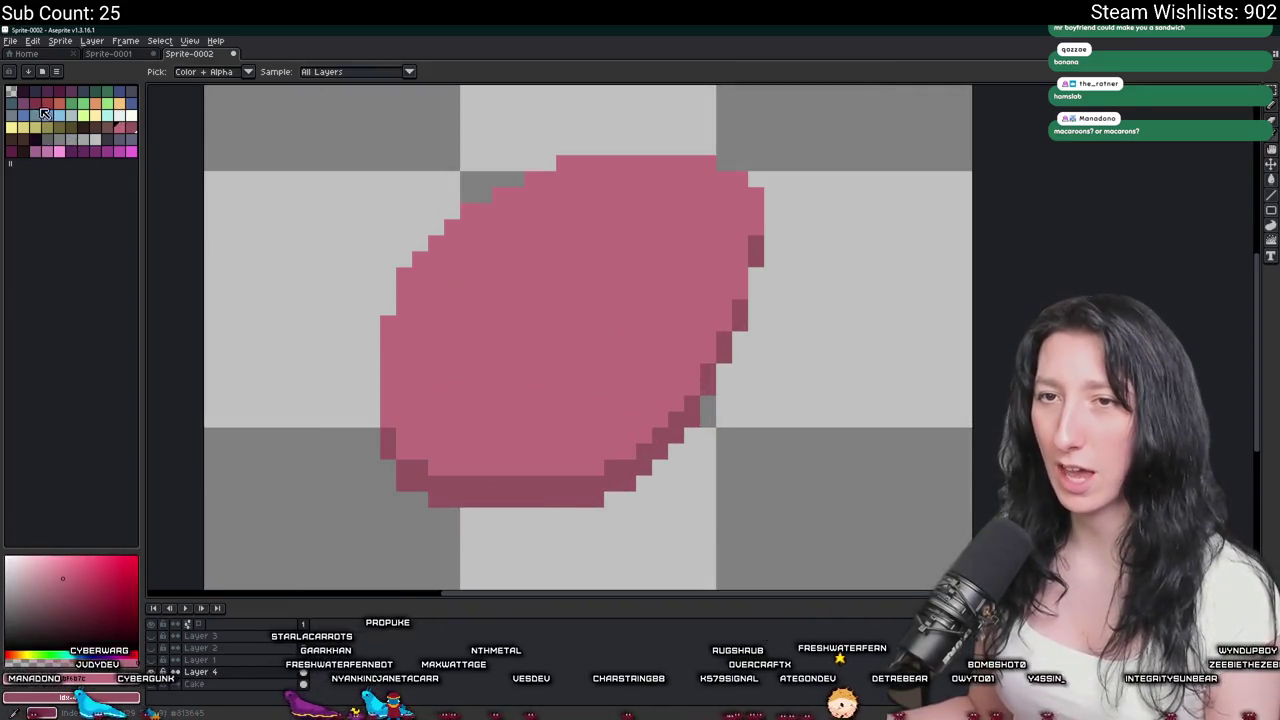
{"action": "left_click", "coordinate": [12, 151]}
{"action": "key", "text": "b"}
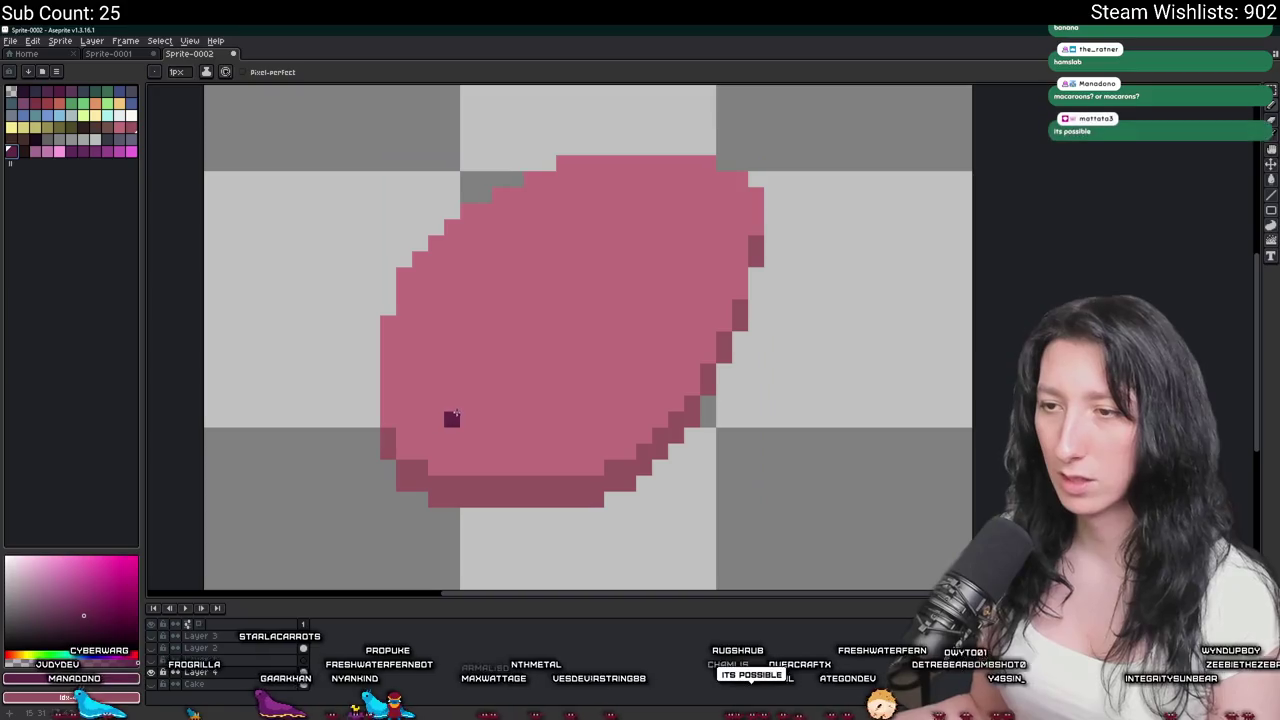
{"action": "key", "text": "i"}
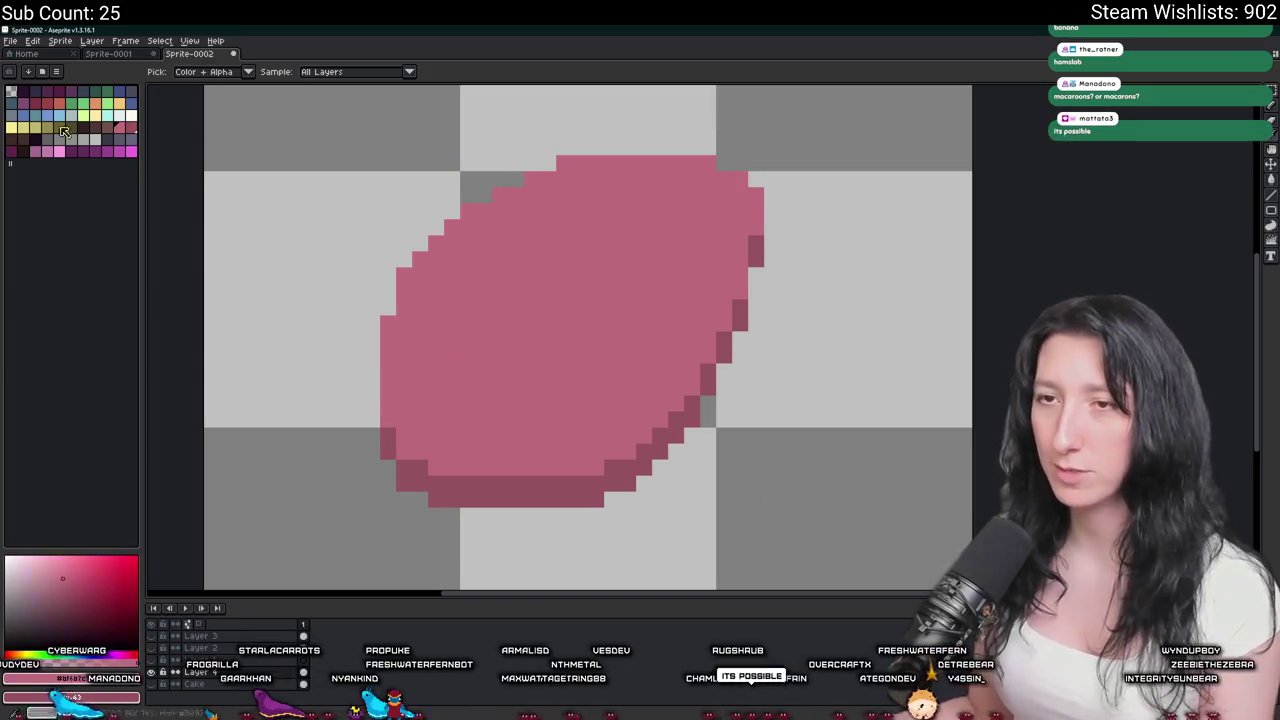
{"action": "left_click", "coordinate": [23, 103]}
{"action": "key", "text": "b"}
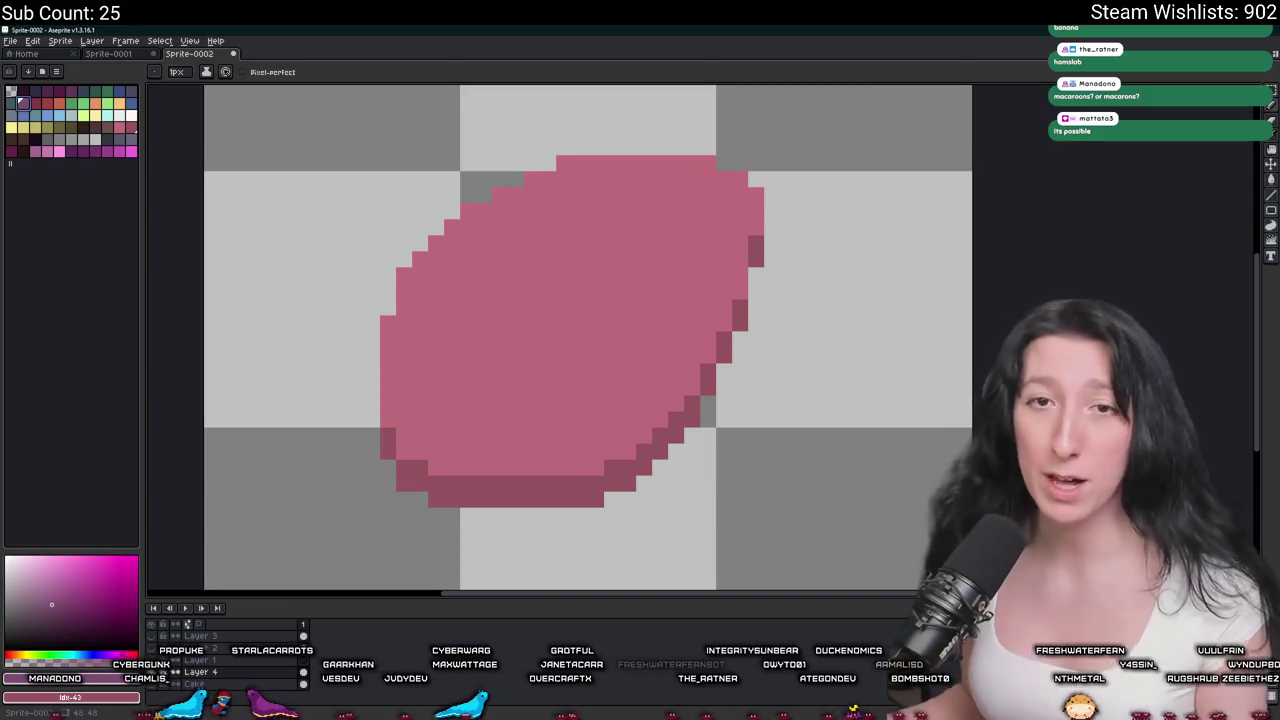
{"action": "left_click_drag", "start_coordinate": [436, 422], "coordinate": [471, 348]}
{"action": "key", "text": "u"}
{"action": "key", "text": "i"}
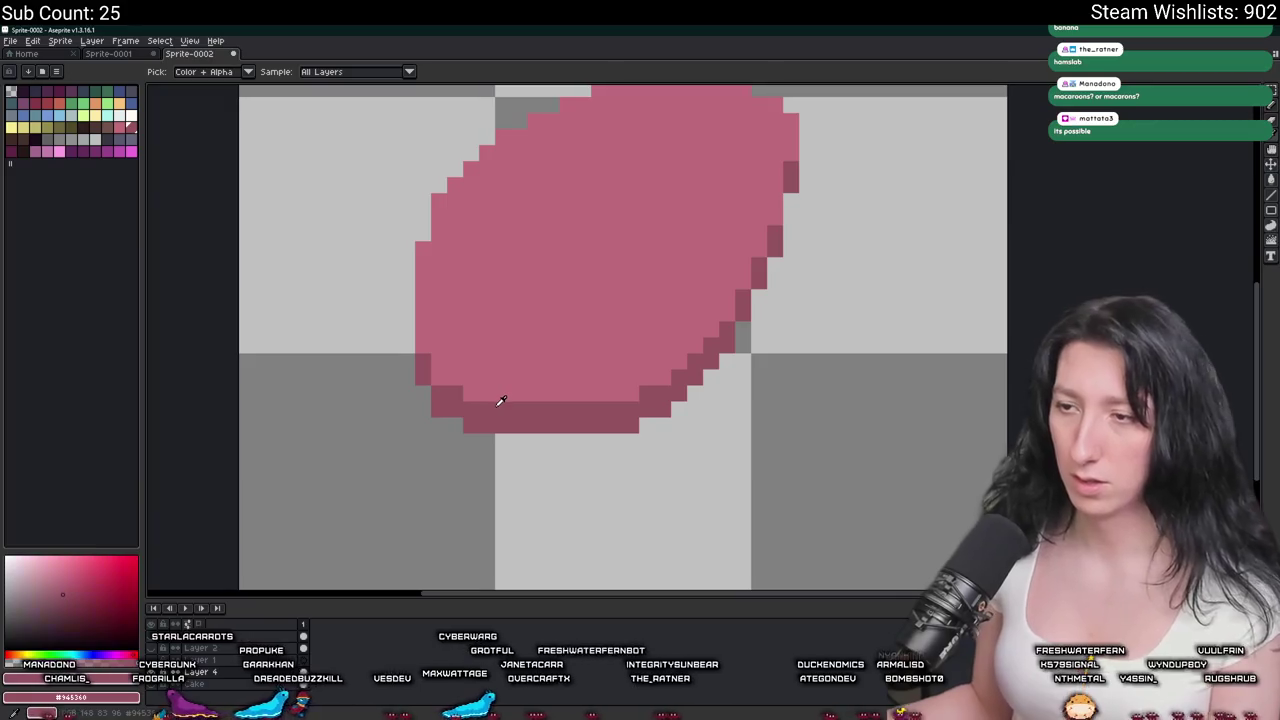
{"action": "left_click", "coordinate": [500, 397]}
{"action": "scroll", "coordinate": [540, 350], "scroll_direction": "down", "scroll_amount": 4}
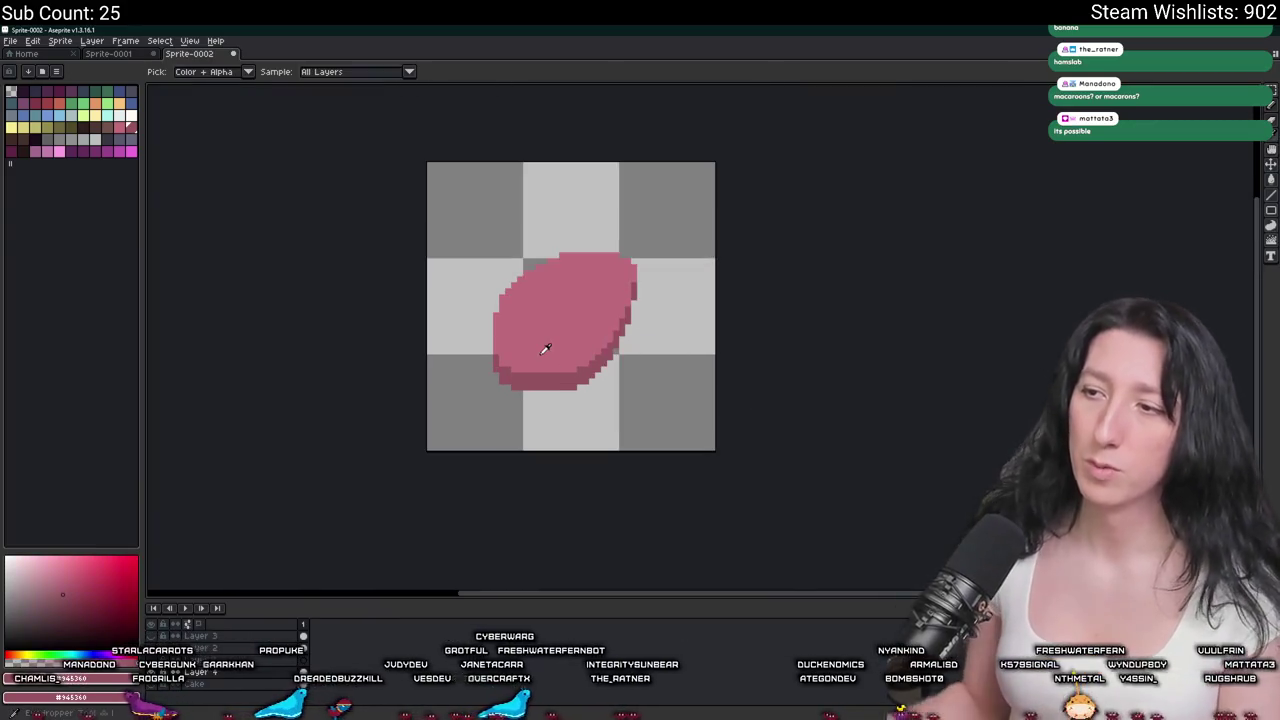
{"action": "scroll", "coordinate": [545, 348], "scroll_direction": "down", "scroll_amount": 2}
{"action": "scroll", "coordinate": [545, 347], "scroll_direction": "down", "scroll_amount": 2}
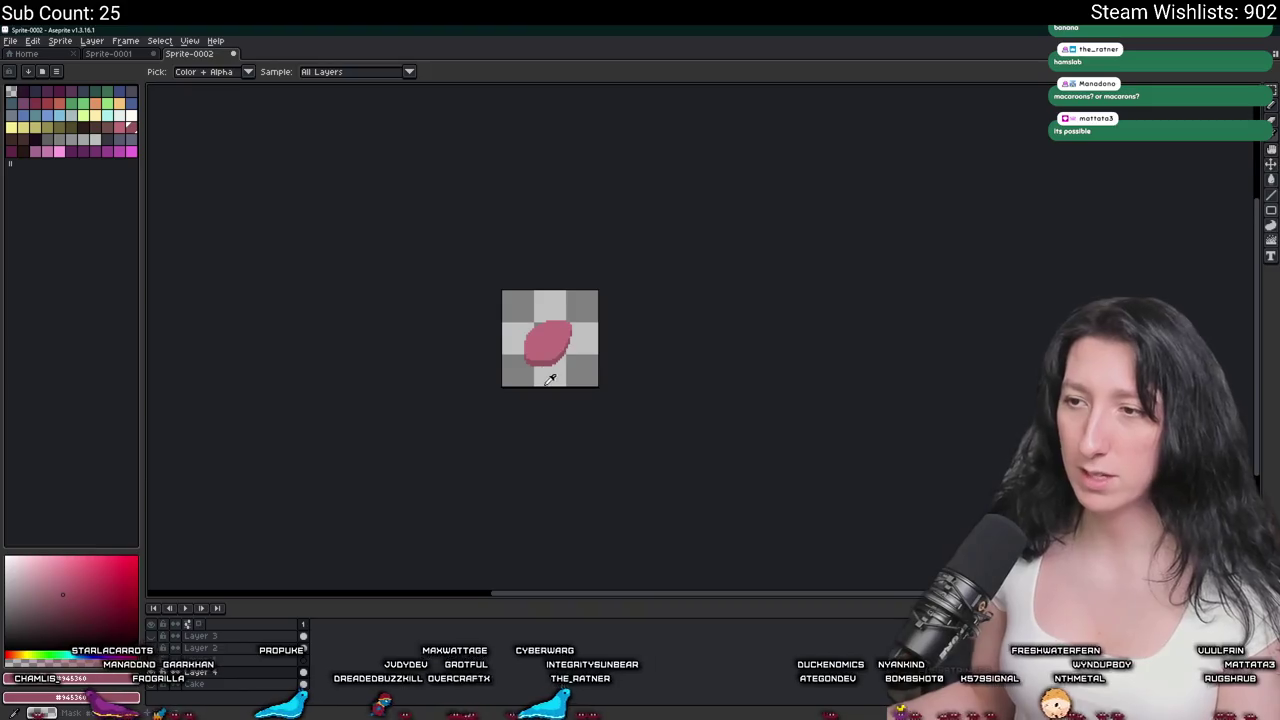
{"action": "scroll", "coordinate": [545, 335], "scroll_direction": "up", "scroll_amount": 4}
{"action": "scroll", "coordinate": [545, 330], "scroll_direction": "up", "scroll_amount": 1}
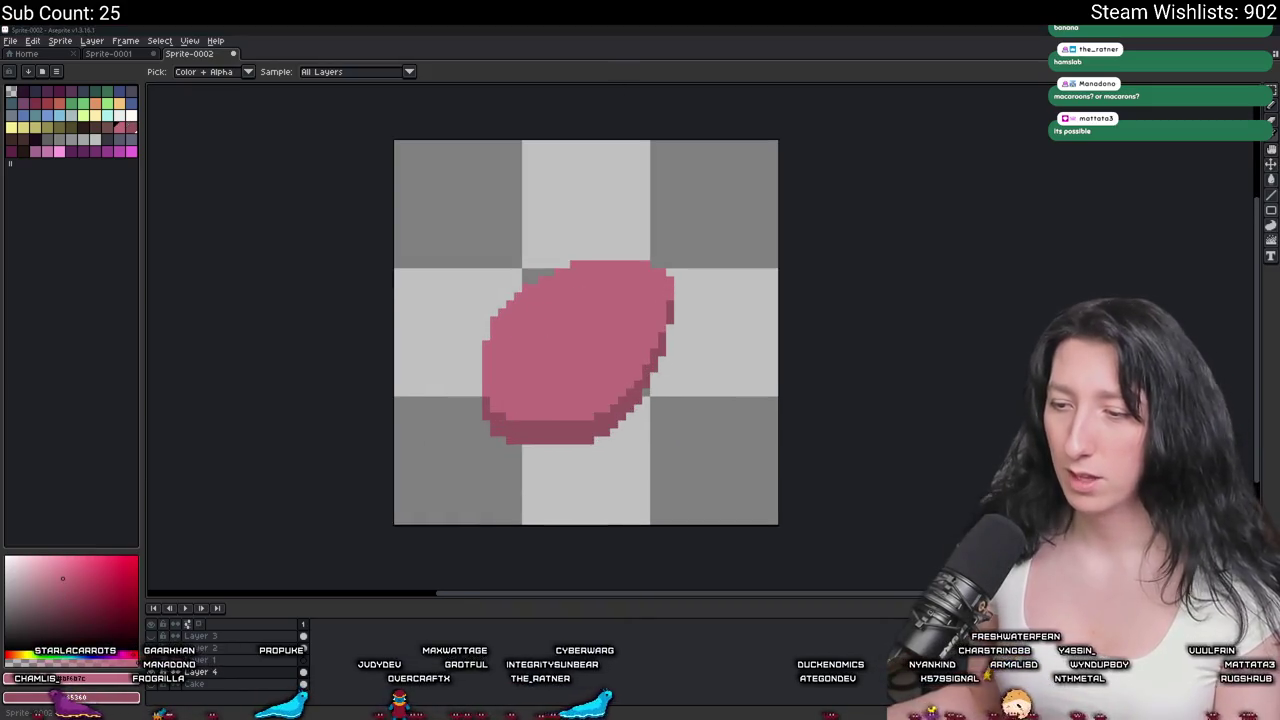
{"action": "key", "text": "alt+Tab"}
Run a Bing image search for 'ham slab' references.
{"action": "left_click", "coordinate": [531, 57]}
{"action": "type", "text": "ham slab"}
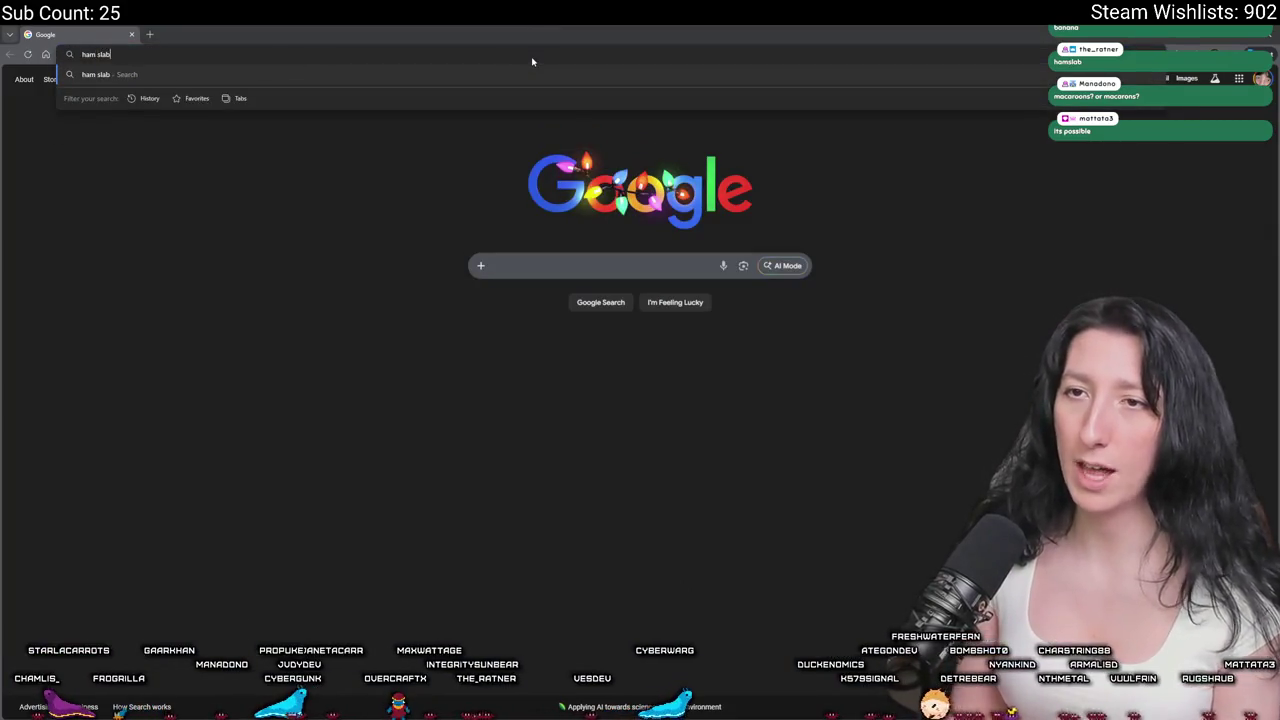
{"action": "key", "text": "Return"}
{"action": "key", "text": "alt+Tab"}
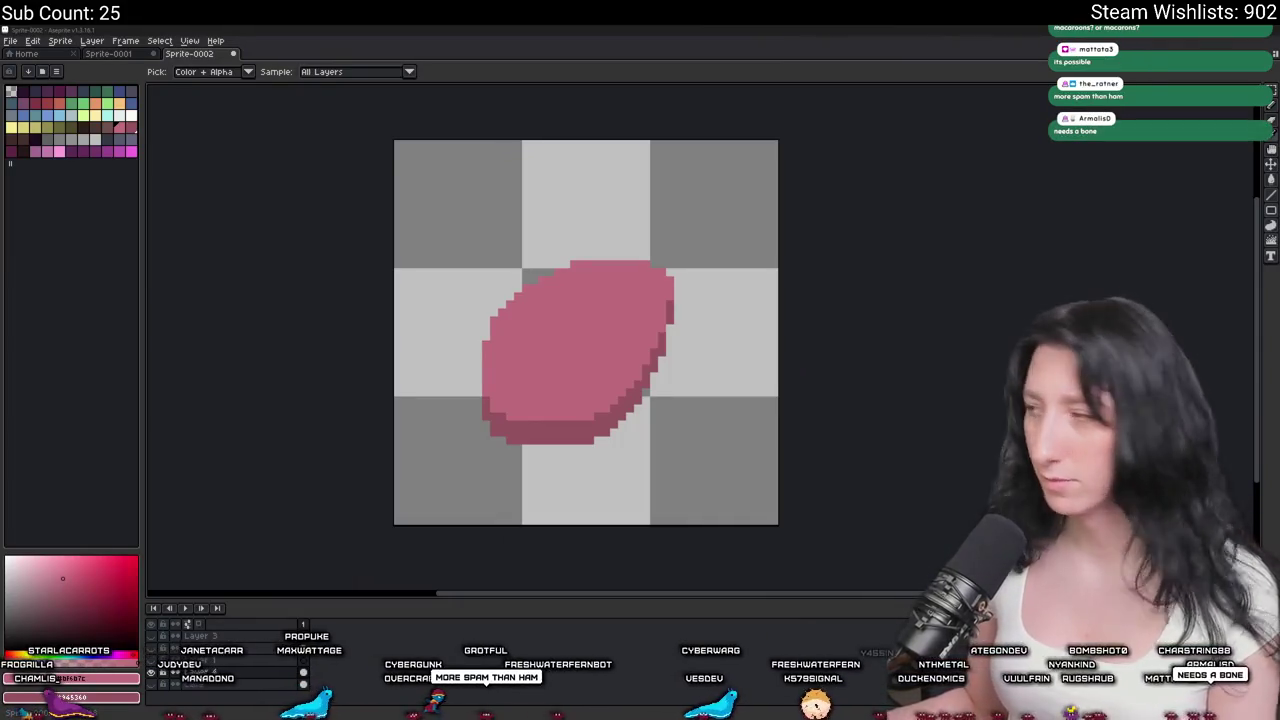
{"action": "key", "text": "alt+Tab"}
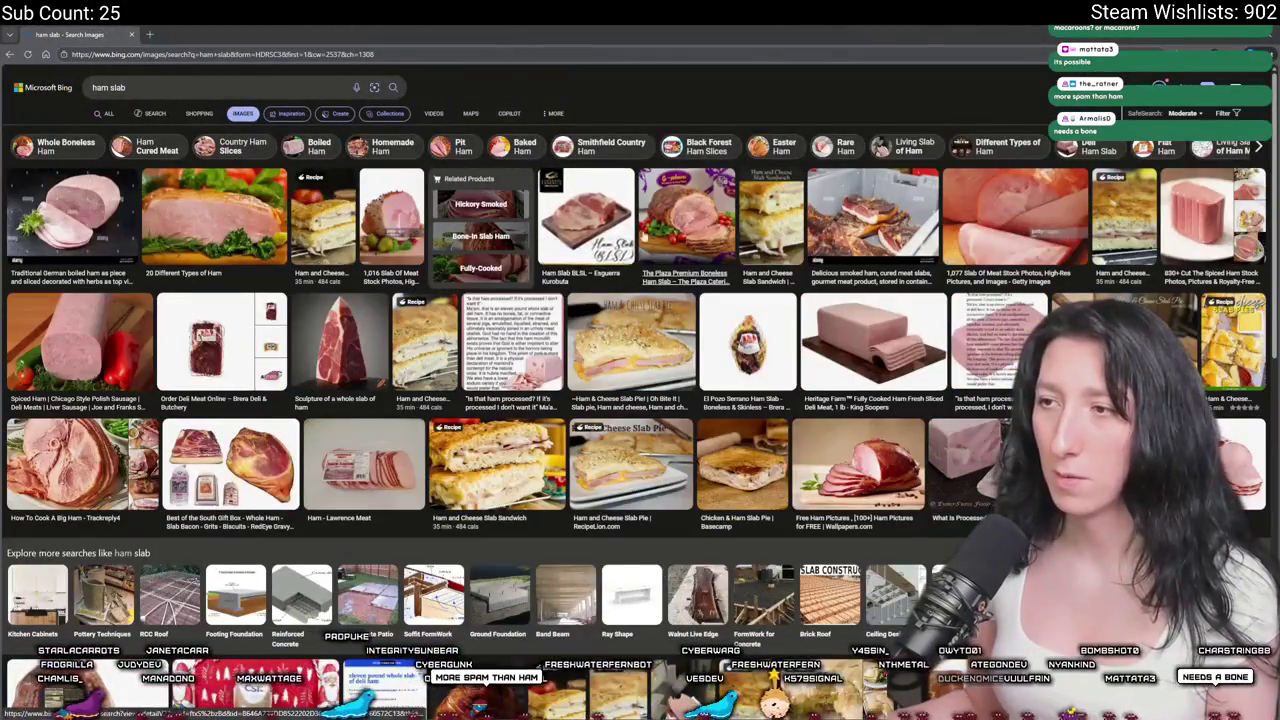
View the Plaza Premium Boneless Ham Slab photo, close it, and return to Aseprite.
{"action": "left_click", "coordinate": [696, 236]}
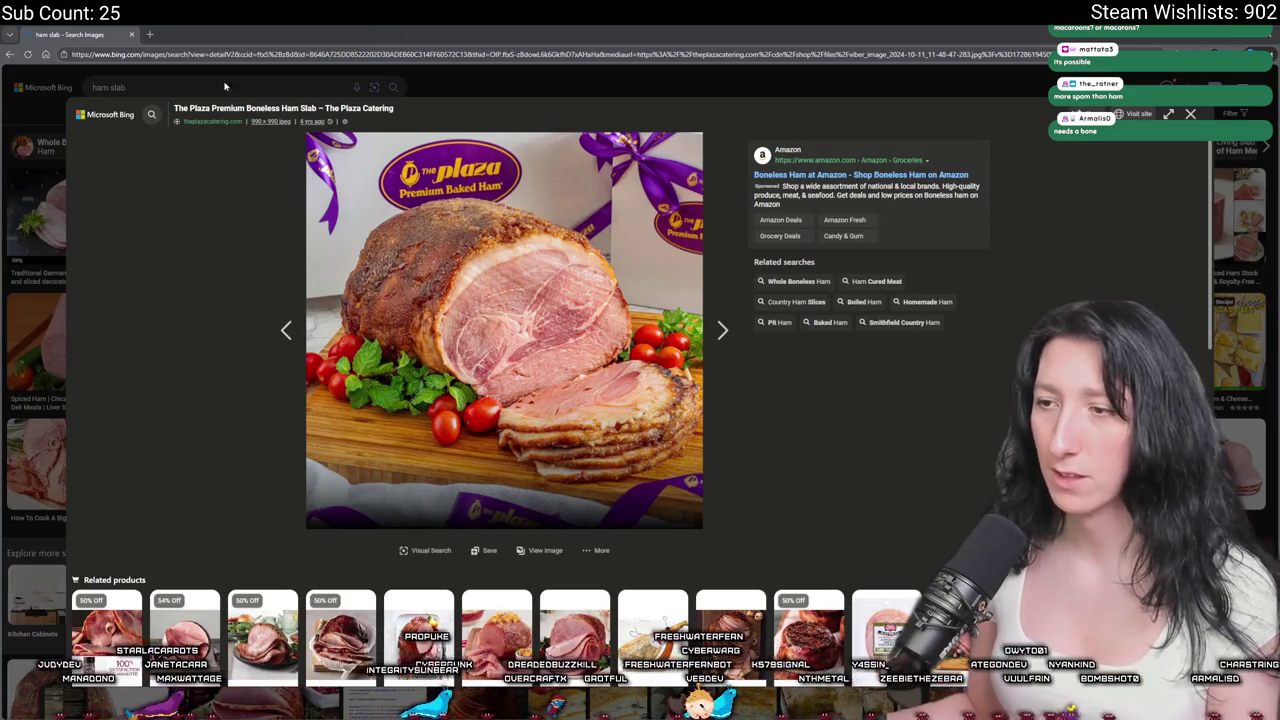
{"action": "left_click", "coordinate": [62, 244]}
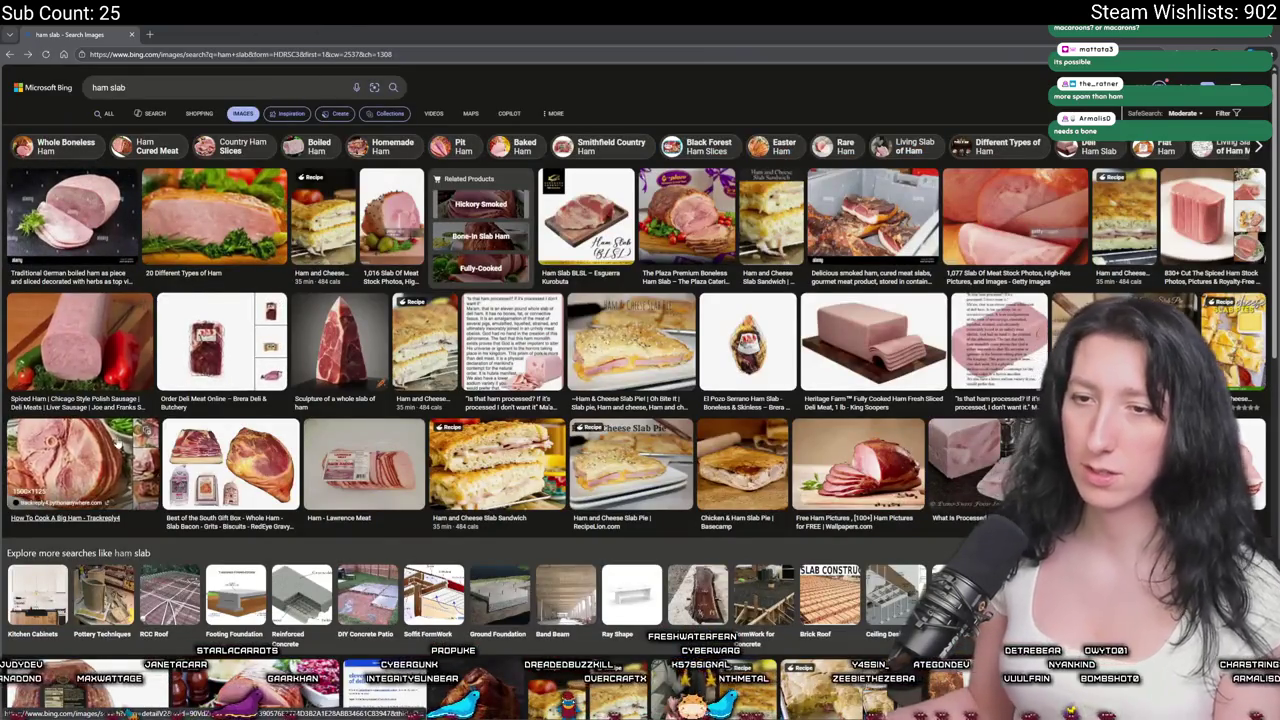
{"action": "scroll", "coordinate": [118, 440], "scroll_direction": "down", "scroll_amount": 2}
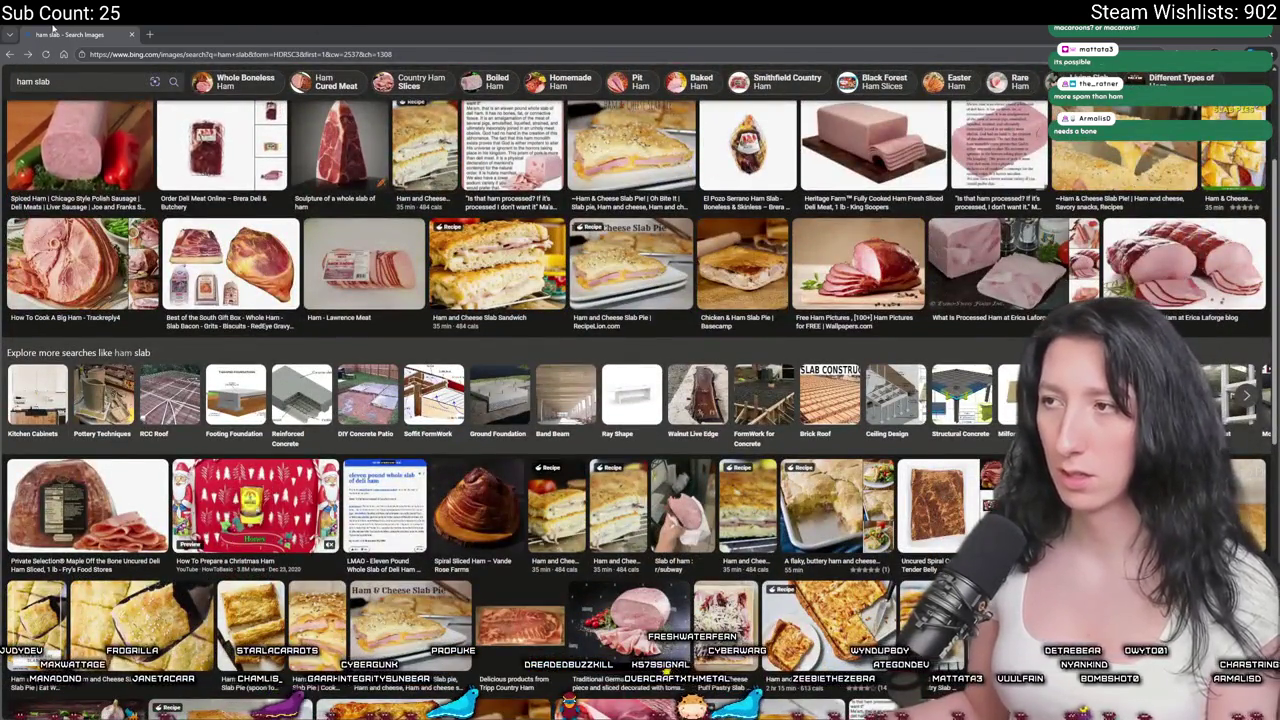
{"action": "key", "text": "alt+Tab"}
{"action": "scroll", "coordinate": [543, 350], "scroll_direction": "up", "scroll_amount": 2}
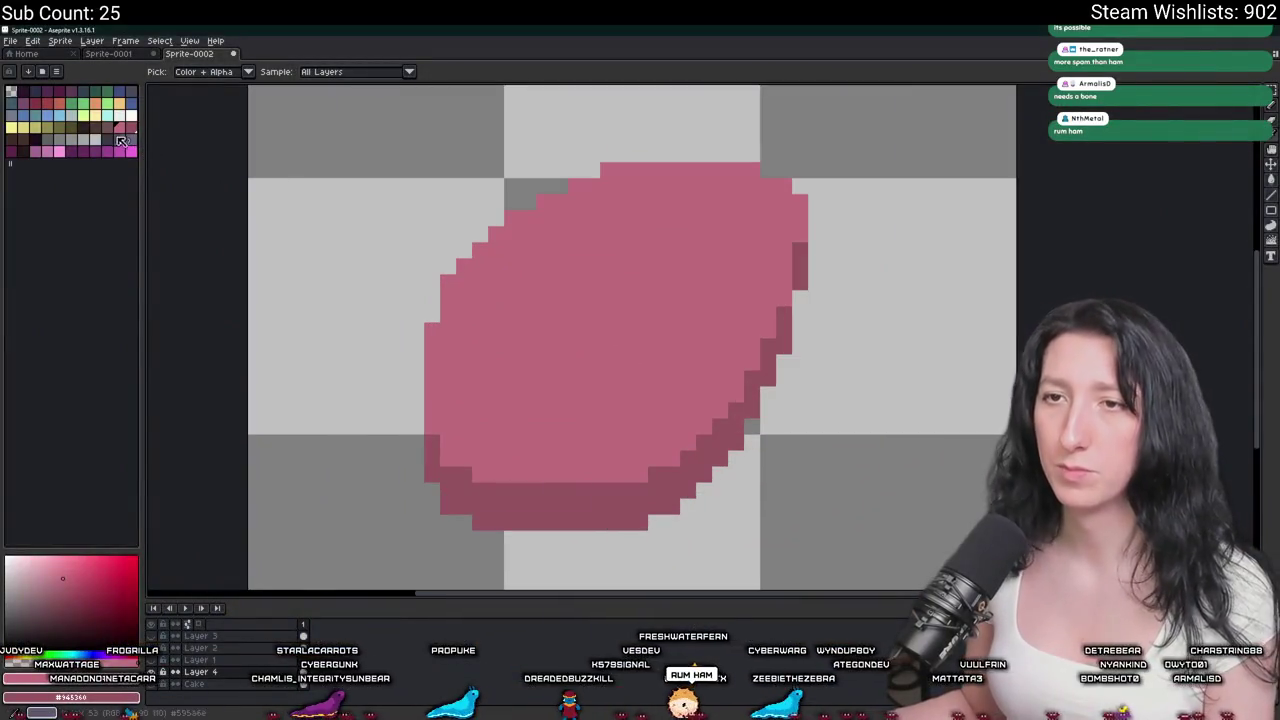
Draw a dark brown rim along the slab's lower-left, bottom and right edges.
{"action": "left_click", "coordinate": [95, 128]}
{"action": "scroll", "coordinate": [414, 491], "scroll_direction": "up", "scroll_amount": 1}
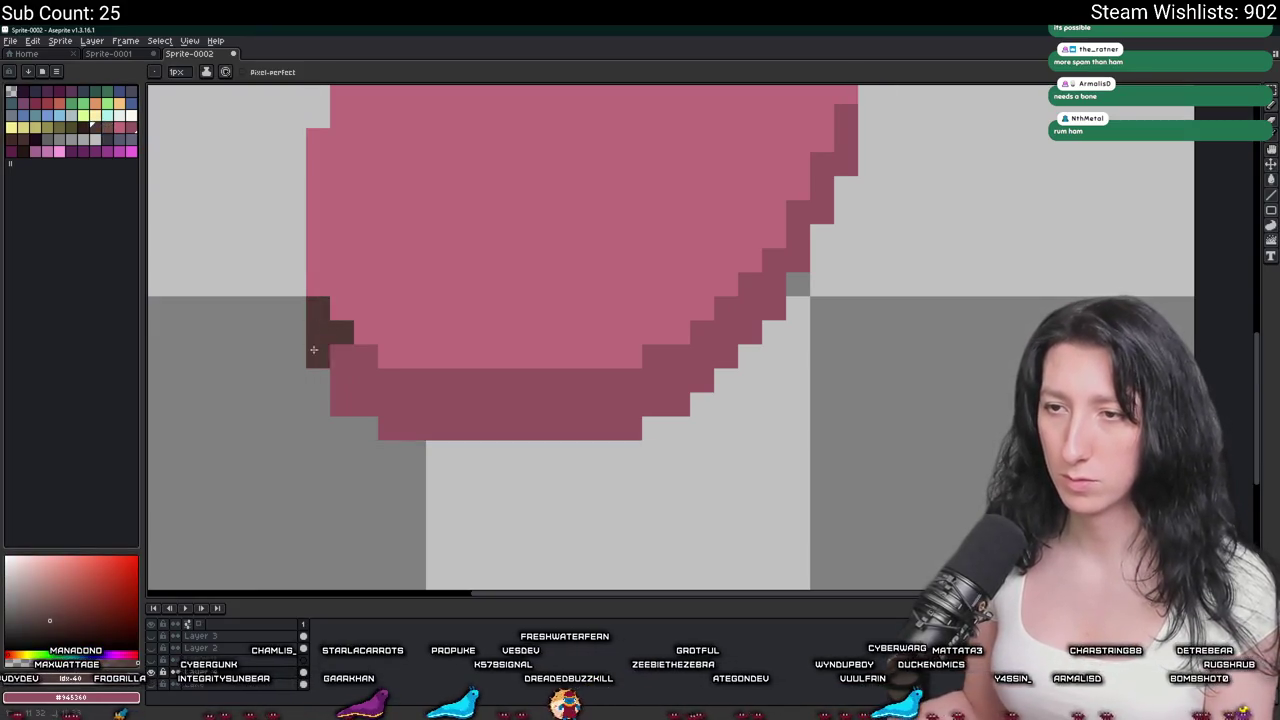
{"action": "mouse_move", "coordinate": [353, 349]}
{"action": "left_mouse_down"}
{"action": "mouse_move", "coordinate": [531, 384]}
{"action": "mouse_move", "coordinate": [432, 356]}
{"action": "left_mouse_up"}
{"action": "left_click_drag", "start_coordinate": [474, 376], "coordinate": [408, 403]}
{"action": "left_click_drag", "start_coordinate": [490, 407], "coordinate": [497, 401]}
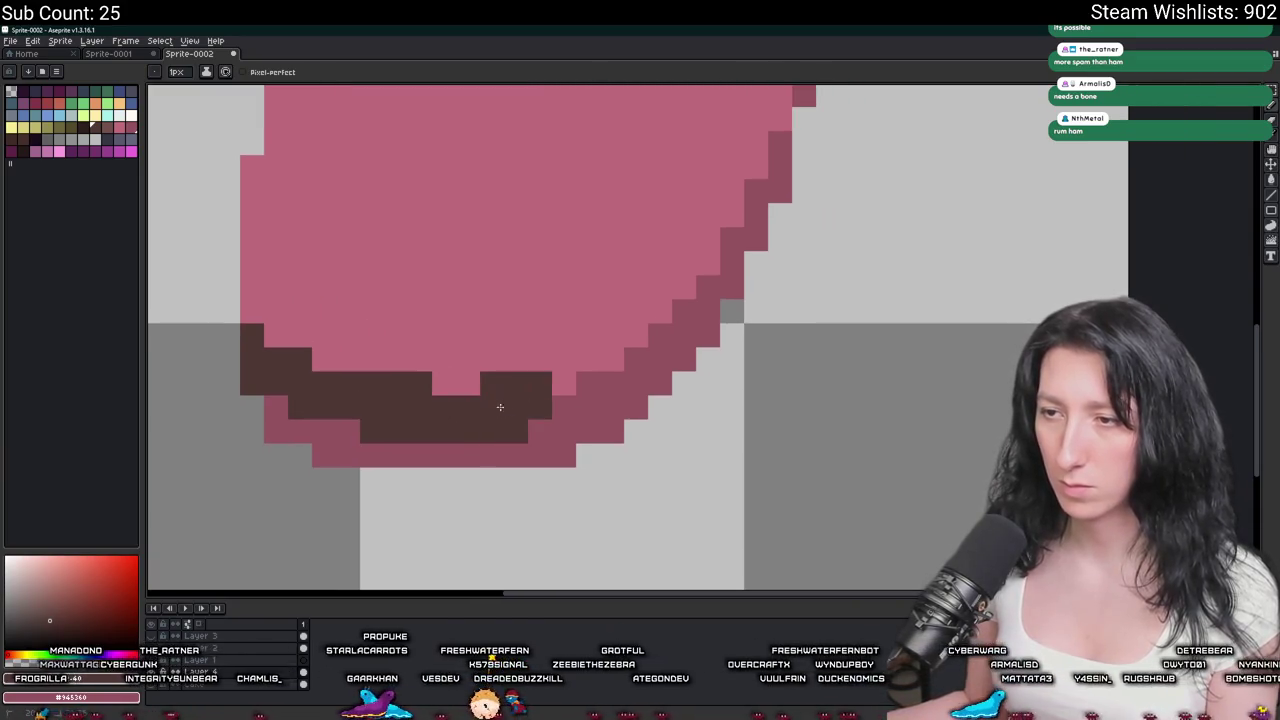
{"action": "scroll", "coordinate": [575, 380], "scroll_direction": "down", "scroll_amount": 3}
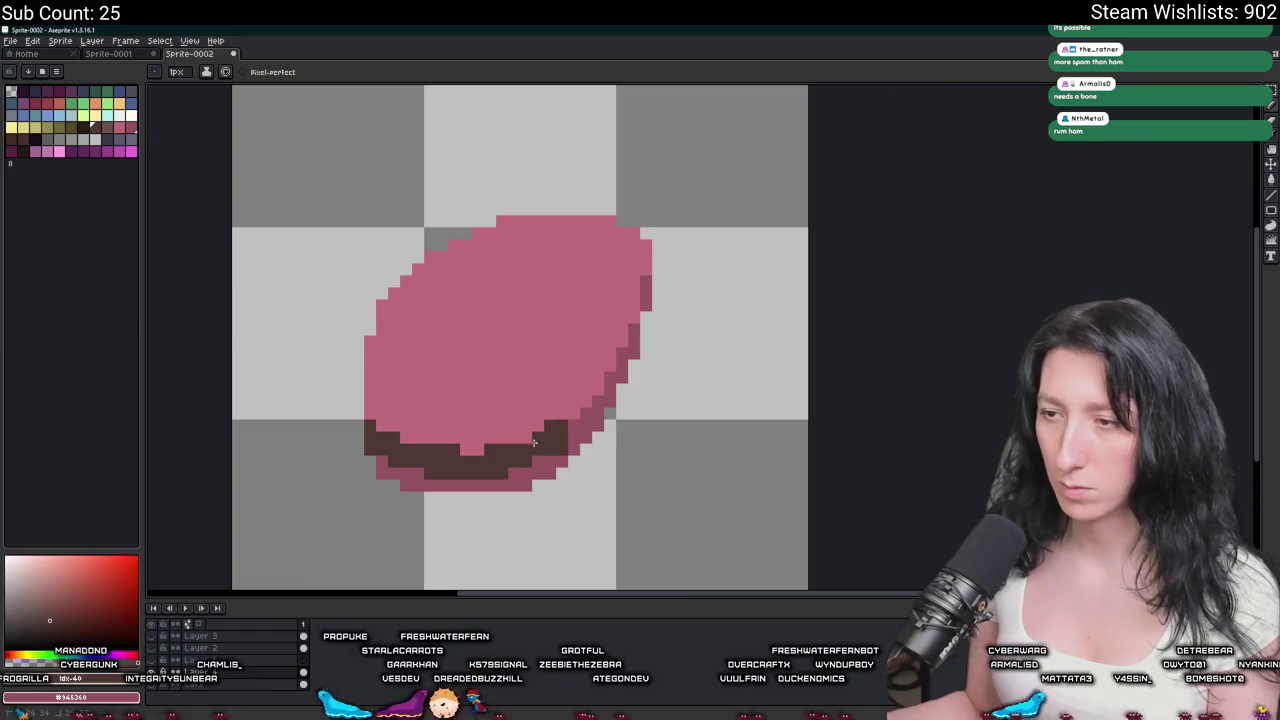
{"action": "left_click", "coordinate": [589, 403]}
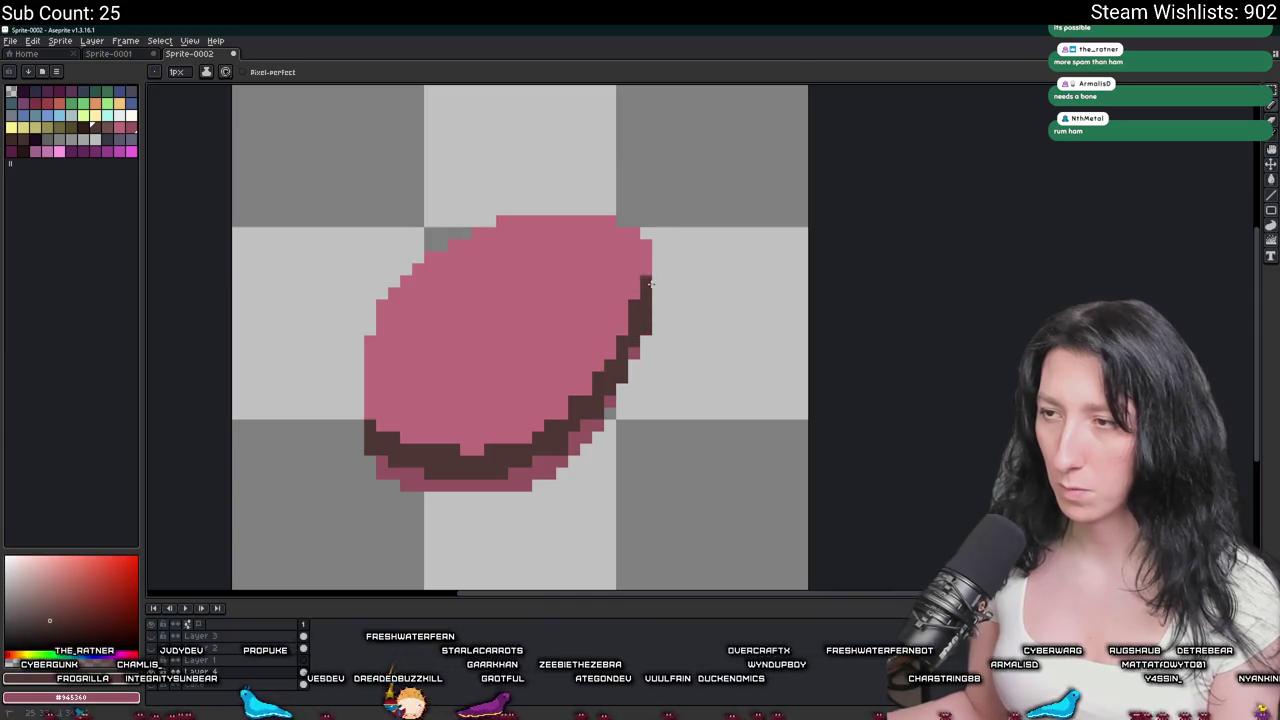
Undo the stray pink fragments and bucket-fill the slab with a darker mauve pink.
{"action": "key", "text": "w"}
{"action": "scroll", "coordinate": [600, 434], "scroll_direction": "down", "scroll_amount": 3}
{"action": "scroll", "coordinate": [590, 400], "scroll_direction": "up", "scroll_amount": 2}
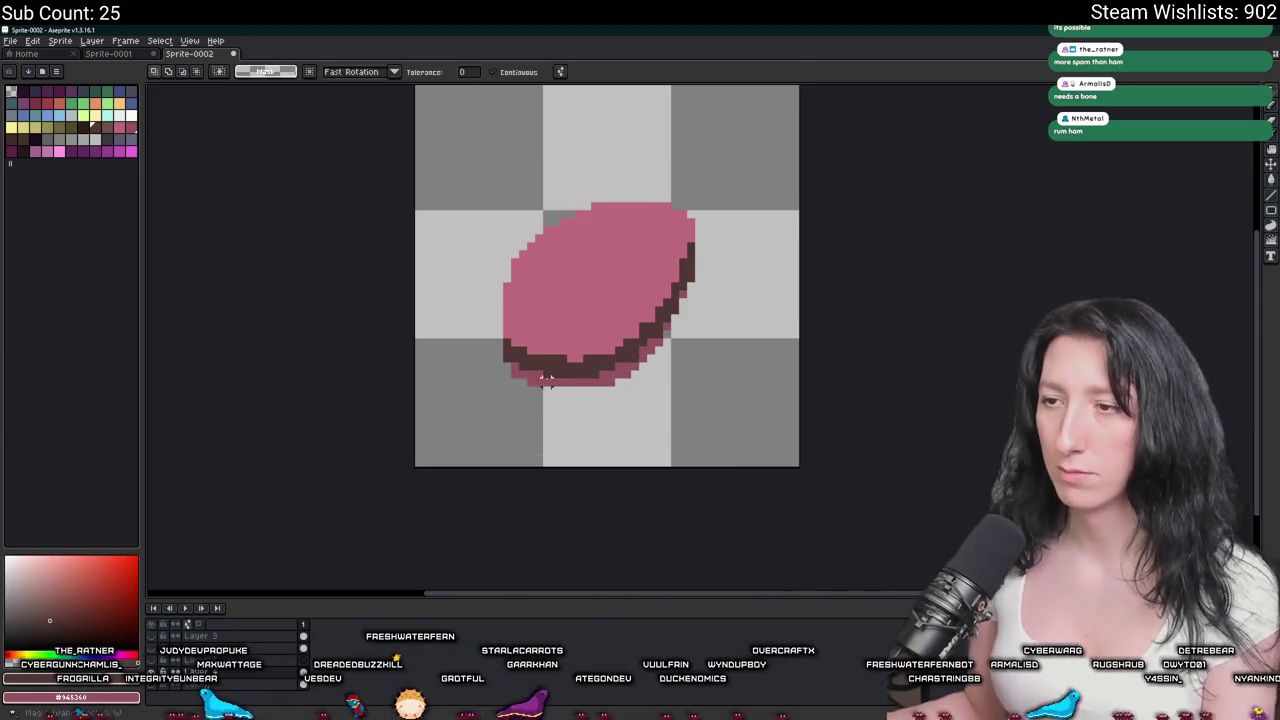
{"action": "scroll", "coordinate": [600, 410], "scroll_direction": "up", "scroll_amount": 2}
{"action": "key", "text": "ctrl+z"}
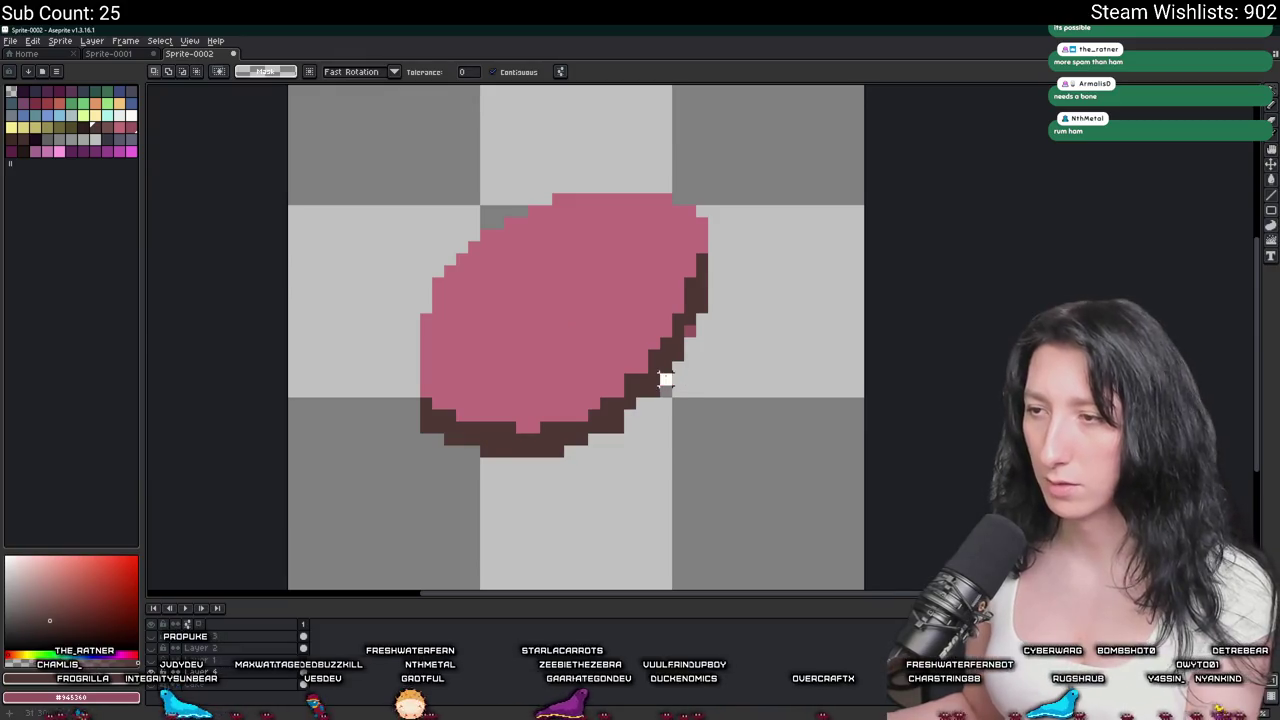
{"action": "key", "text": "ctrl+z"}
{"action": "key", "text": "i"}
{"action": "left_click", "coordinate": [623, 323]}
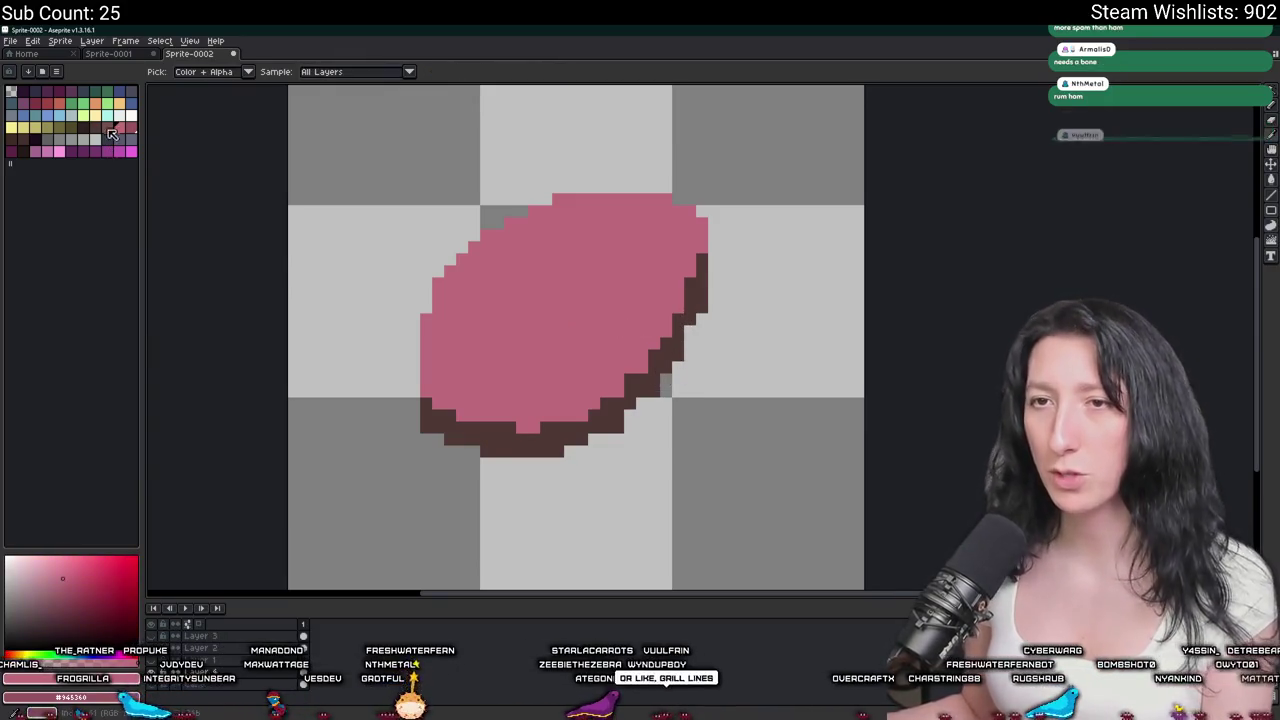
{"action": "key", "text": "g"}
{"action": "left_click", "coordinate": [526, 317]}
{"action": "scroll", "coordinate": [526, 317], "scroll_direction": "down", "scroll_amount": 3}
{"action": "scroll", "coordinate": [526, 317], "scroll_direction": "down", "scroll_amount": 1}
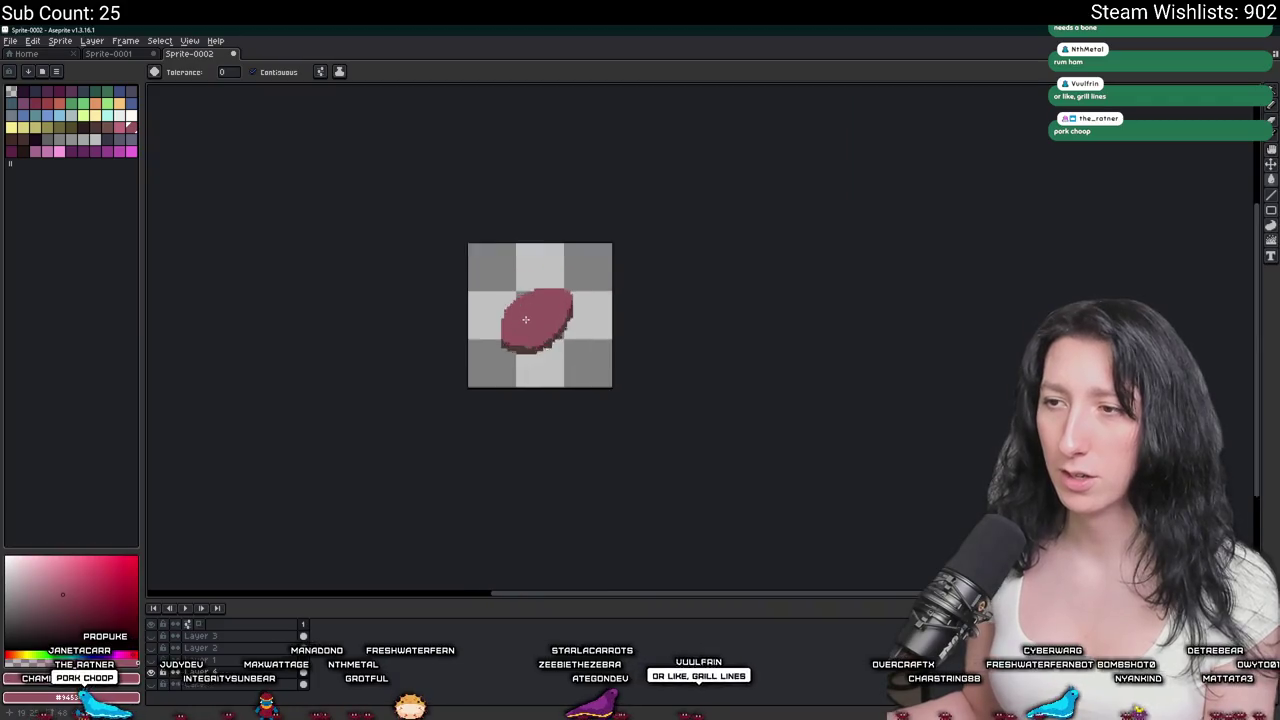
Dot darker brown specks into the slab's dark rim with the pencil.
{"action": "scroll", "coordinate": [222, 259], "scroll_direction": "up", "scroll_amount": 5}
{"action": "left_click", "coordinate": [108, 143]}
{"action": "key", "text": "b"}
{"action": "scroll", "coordinate": [379, 416], "scroll_direction": "up", "scroll_amount": 1}
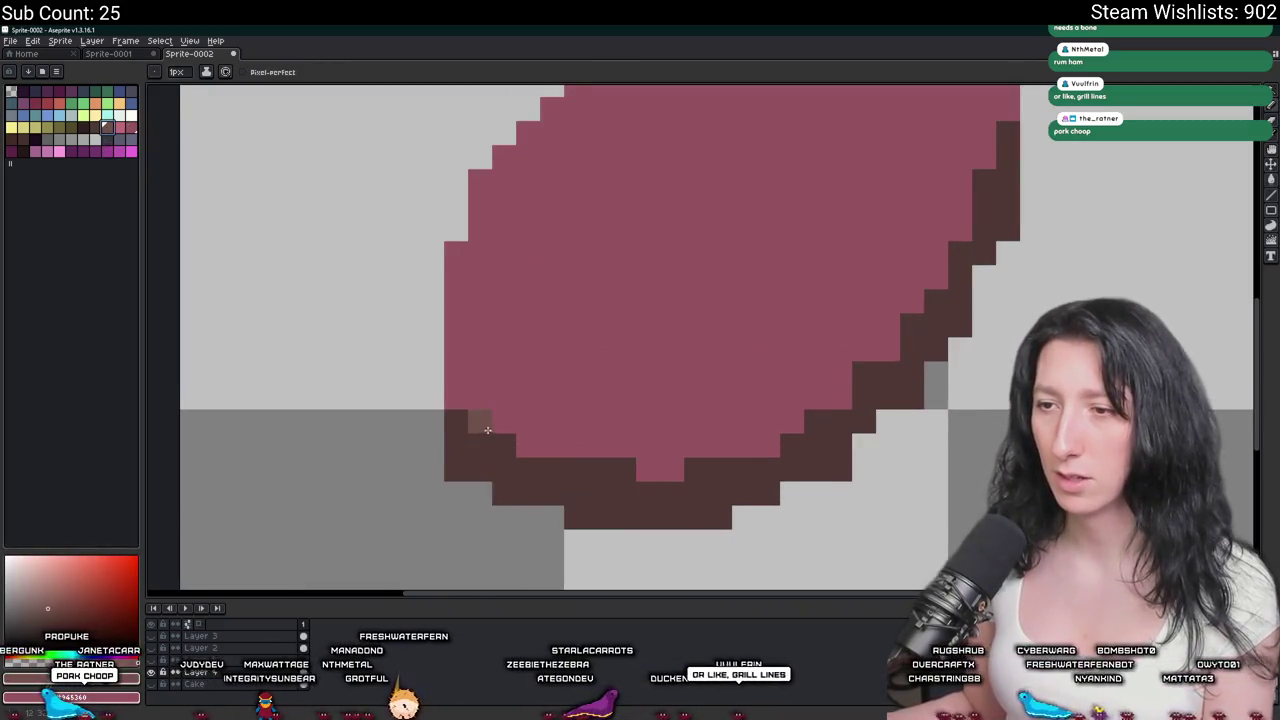
{"action": "scroll", "coordinate": [379, 416], "scroll_direction": "up", "scroll_amount": 1}
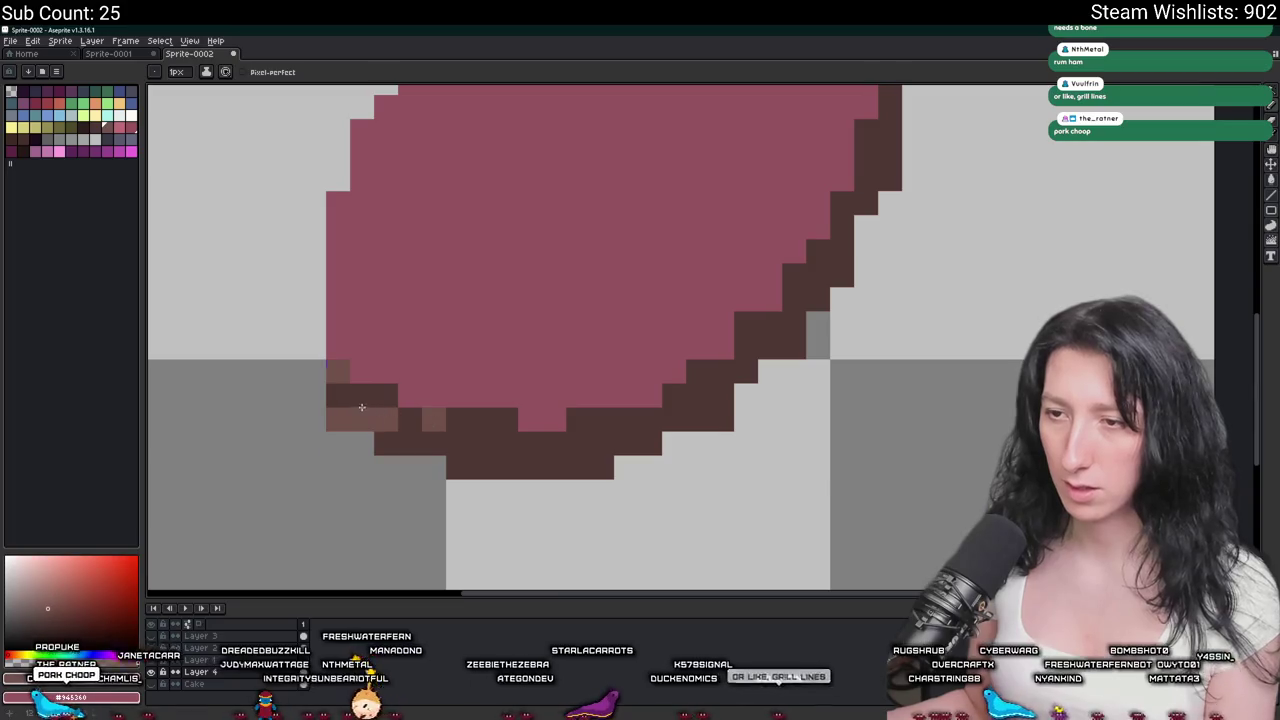
{"action": "scroll", "coordinate": [380, 410], "scroll_direction": "down", "scroll_amount": 2}
{"action": "scroll", "coordinate": [400, 432], "scroll_direction": "down", "scroll_amount": 3}
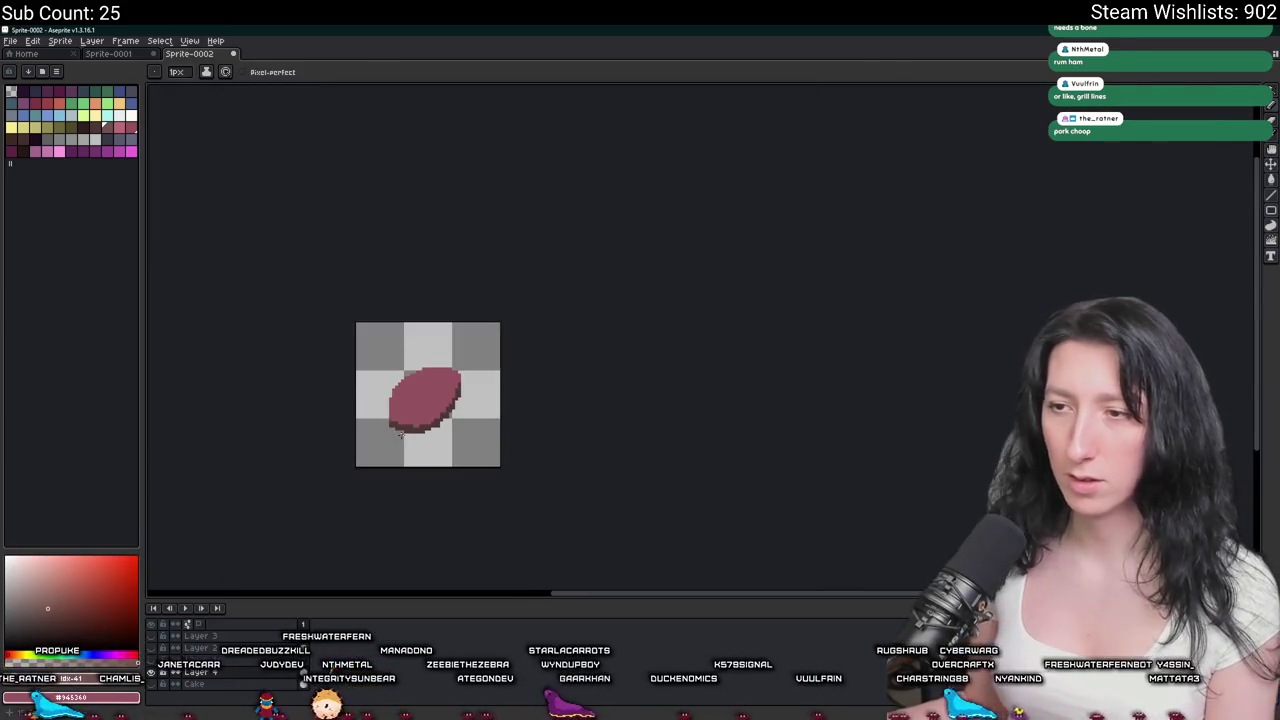
{"action": "scroll", "coordinate": [400, 432], "scroll_direction": "up", "scroll_amount": 3}
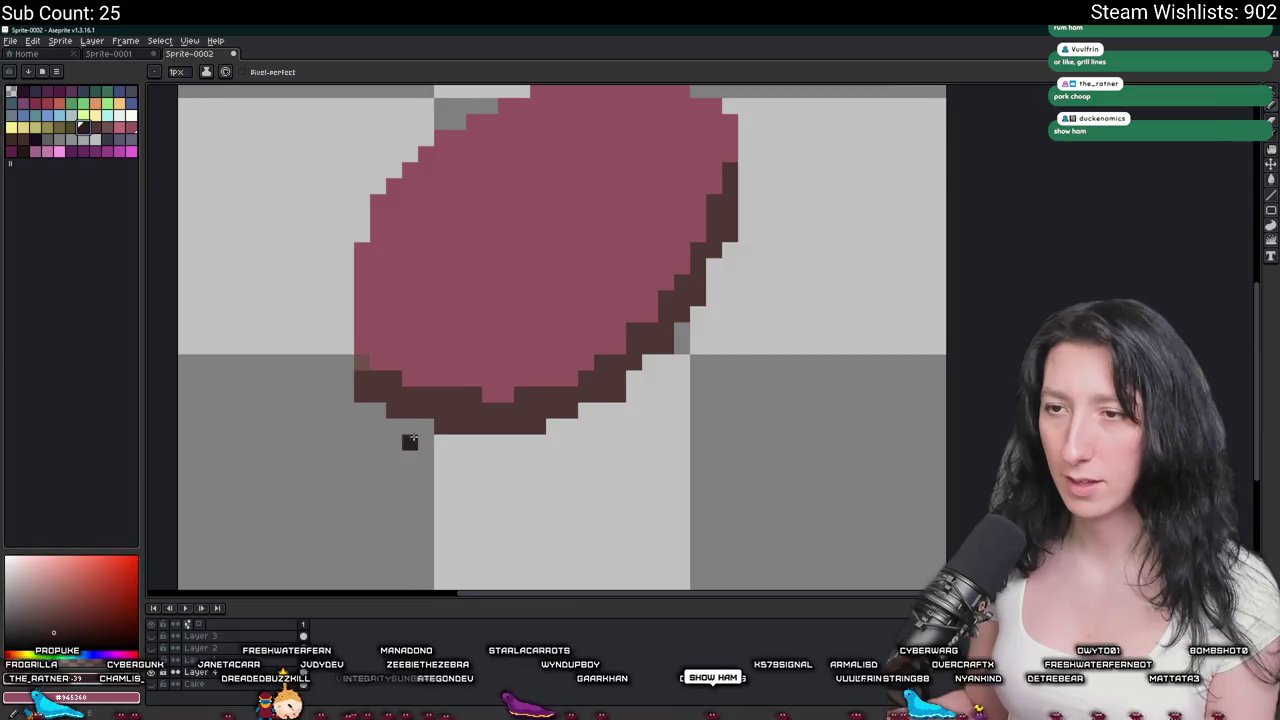
{"action": "scroll", "coordinate": [412, 435], "scroll_direction": "up", "scroll_amount": 2}
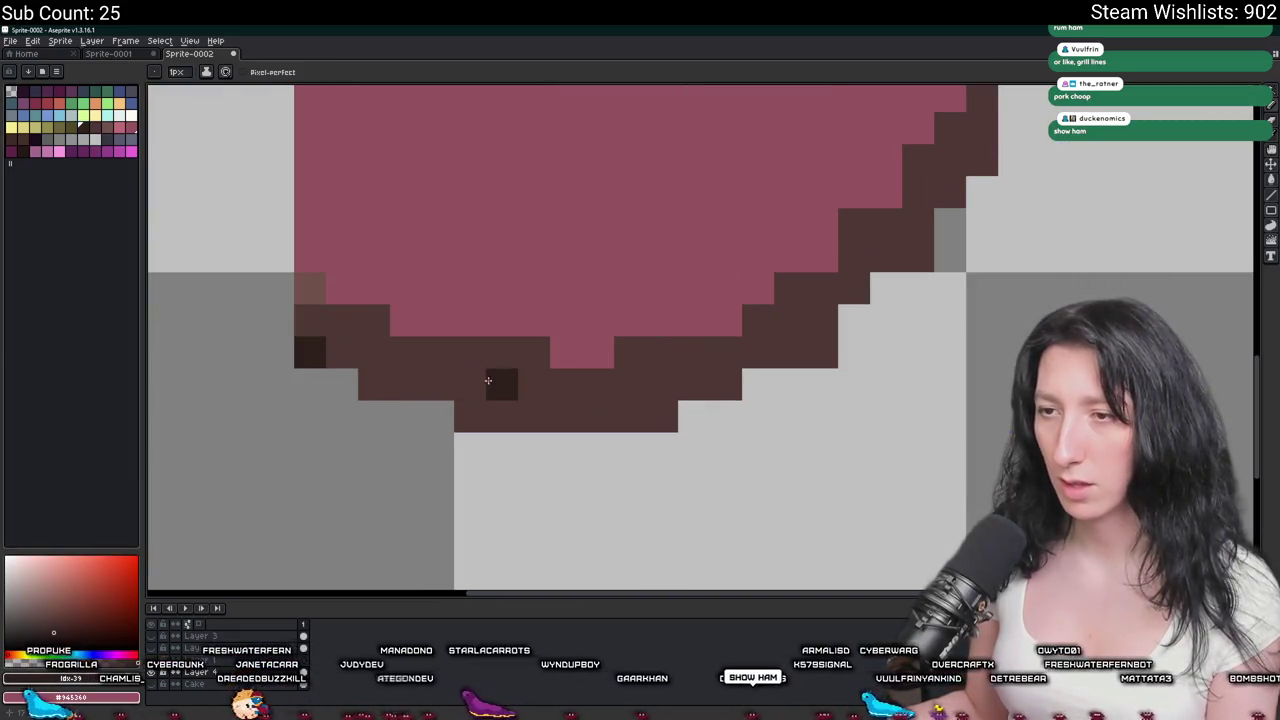
{"action": "left_click", "coordinate": [438, 384]}
{"action": "scroll", "coordinate": [438, 384], "scroll_direction": "down", "scroll_amount": 2}
{"action": "scroll", "coordinate": [460, 380], "scroll_direction": "down", "scroll_amount": 2}
{"action": "scroll", "coordinate": [480, 378], "scroll_direction": "down", "scroll_amount": 1}
{"action": "scroll", "coordinate": [493, 373], "scroll_direction": "up", "scroll_amount": 3}
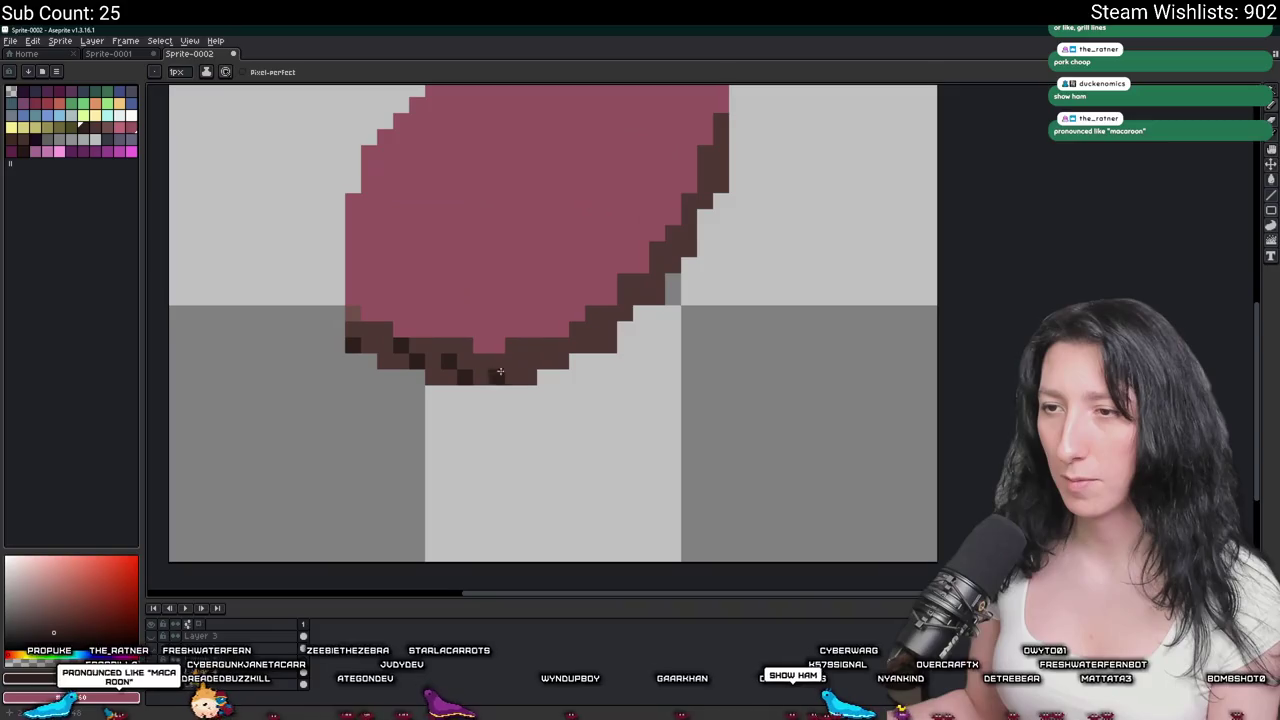
{"action": "left_click", "coordinate": [491, 395]}
{"action": "left_click", "coordinate": [494, 399]}
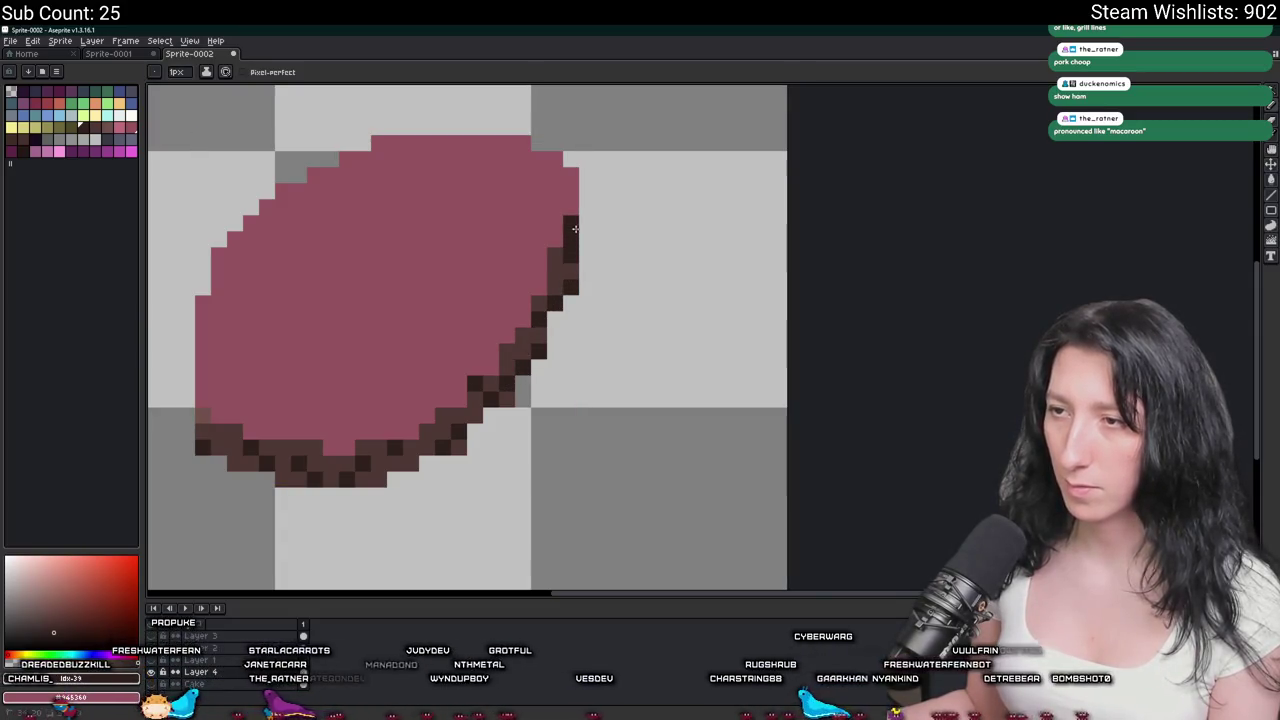
{"action": "scroll", "coordinate": [575, 228], "scroll_direction": "down", "scroll_amount": 3}
{"action": "scroll", "coordinate": [546, 346], "scroll_direction": "up", "scroll_amount": 2}
{"action": "scroll", "coordinate": [546, 346], "scroll_direction": "down", "scroll_amount": 3}
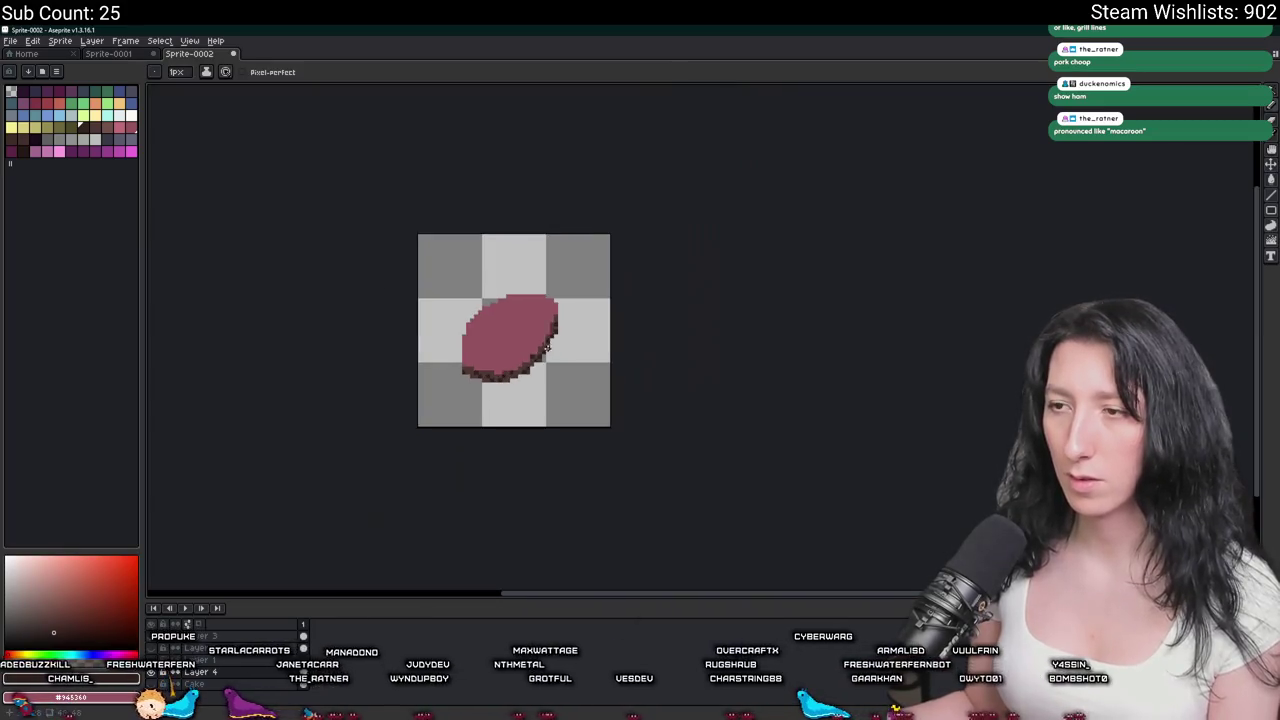
{"action": "scroll", "coordinate": [548, 346], "scroll_direction": "up", "scroll_amount": 1}
{"action": "scroll", "coordinate": [560, 346], "scroll_direction": "down", "scroll_amount": 1}
{"action": "scroll", "coordinate": [574, 346], "scroll_direction": "down", "scroll_amount": 1}
{"action": "scroll", "coordinate": [606, 340], "scroll_direction": "up", "scroll_amount": 2}
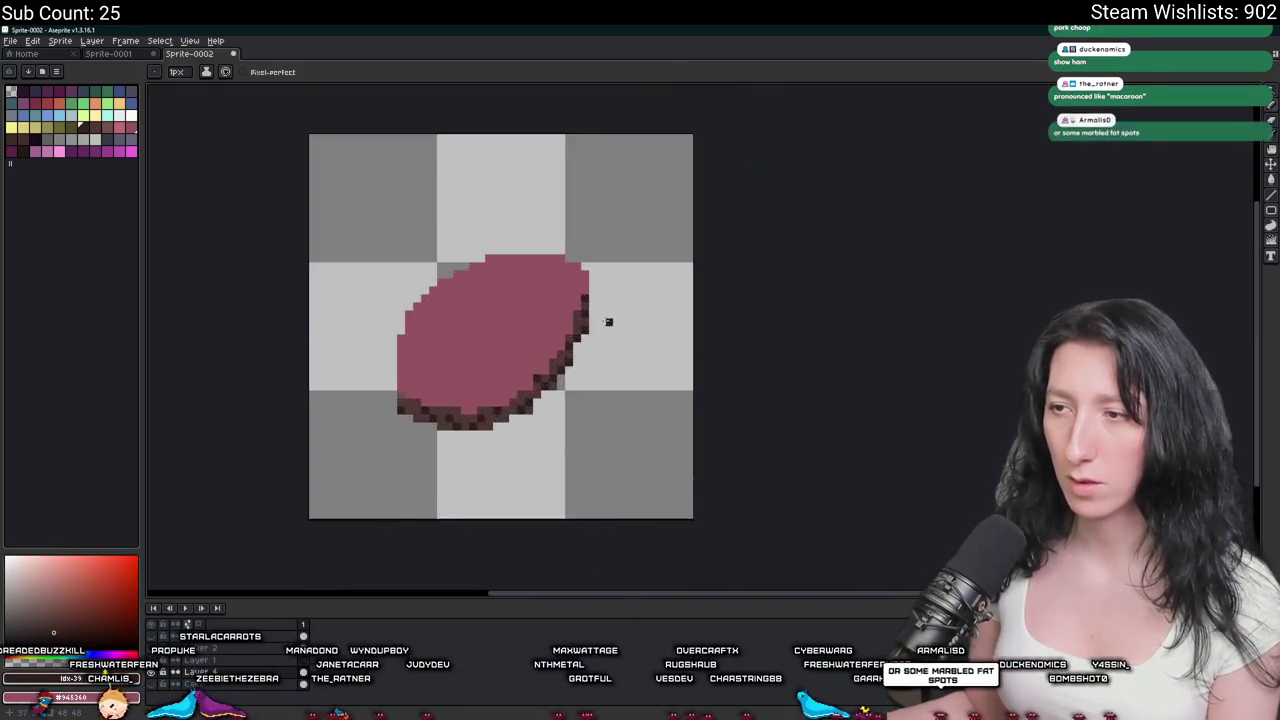
{"action": "scroll", "coordinate": [608, 322], "scroll_direction": "up", "scroll_amount": 2}
{"action": "scroll", "coordinate": [551, 331], "scroll_direction": "down", "scroll_amount": 4}
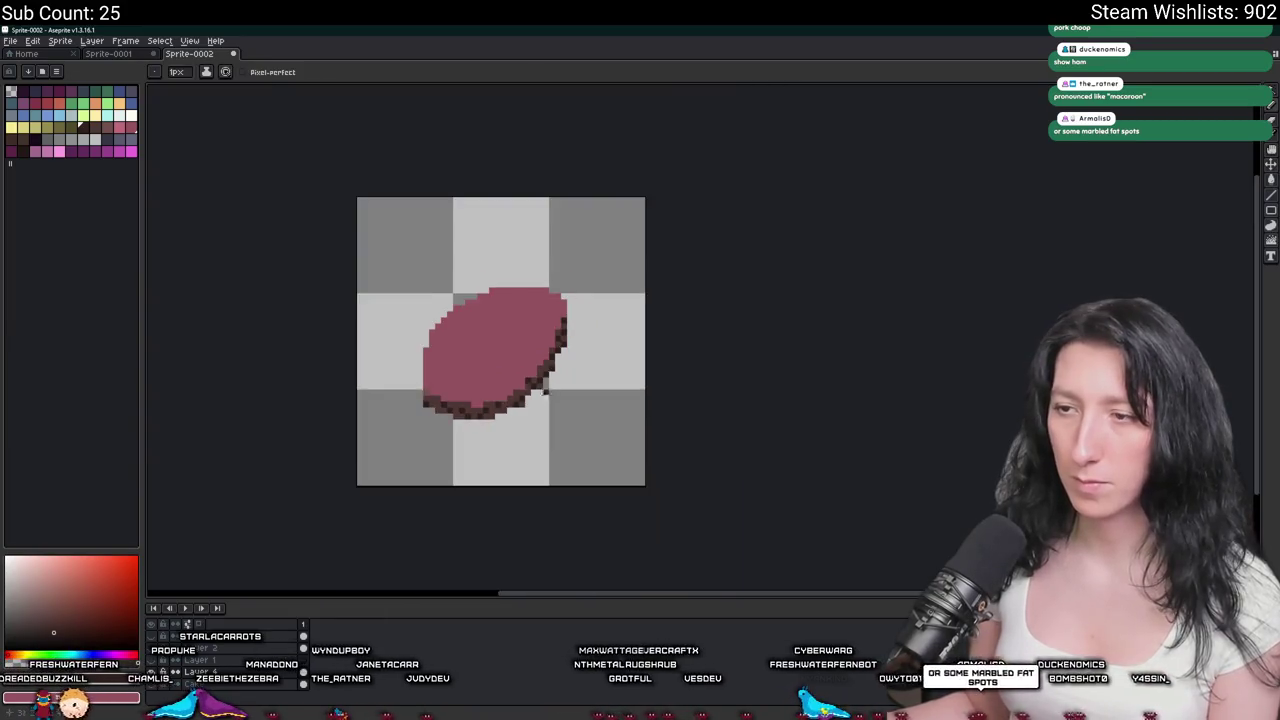
{"action": "scroll", "coordinate": [620, 360], "scroll_direction": "down", "scroll_amount": 1}
{"action": "scroll", "coordinate": [691, 392], "scroll_direction": "down", "scroll_amount": 1}
Refill the slab with a deeper crimson using the paint bucket.
{"action": "key", "text": "i"}
{"action": "scroll", "coordinate": [640, 431], "scroll_direction": "up", "scroll_amount": 2}
{"action": "left_click", "coordinate": [603, 429]}
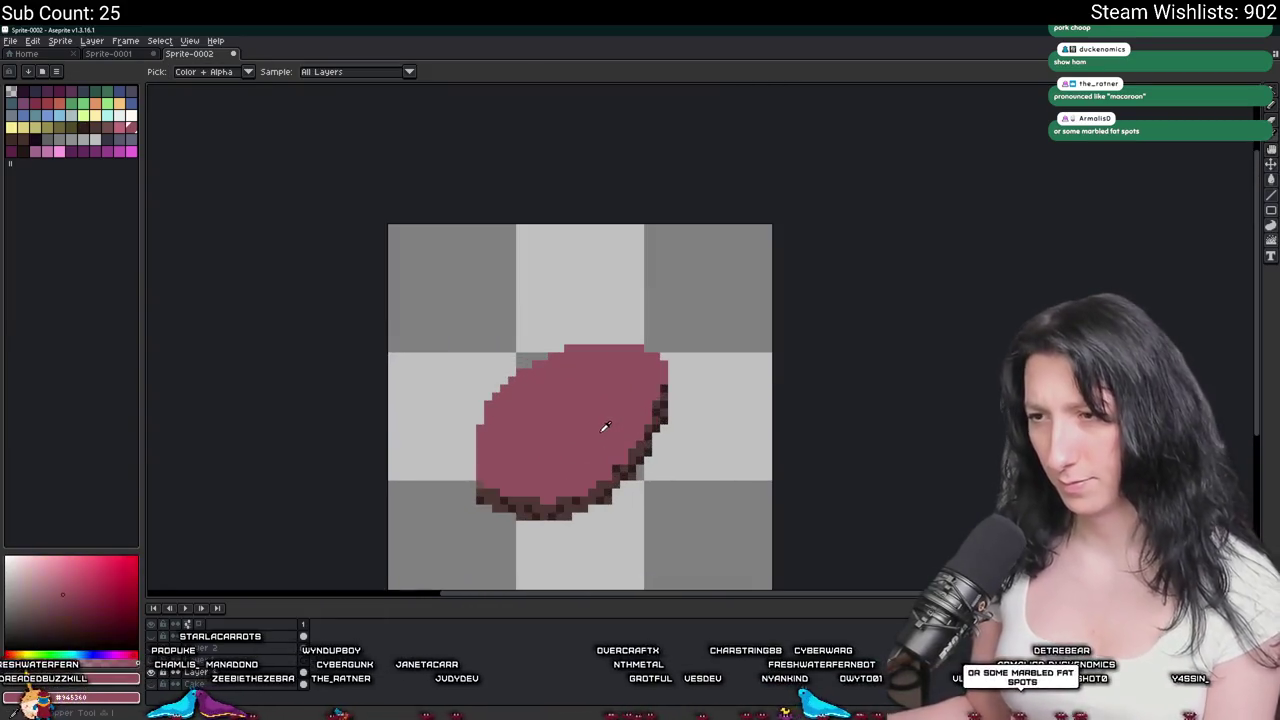
{"action": "left_click", "coordinate": [33, 100]}
{"action": "key", "text": "g"}
{"action": "left_click", "coordinate": [528, 428]}
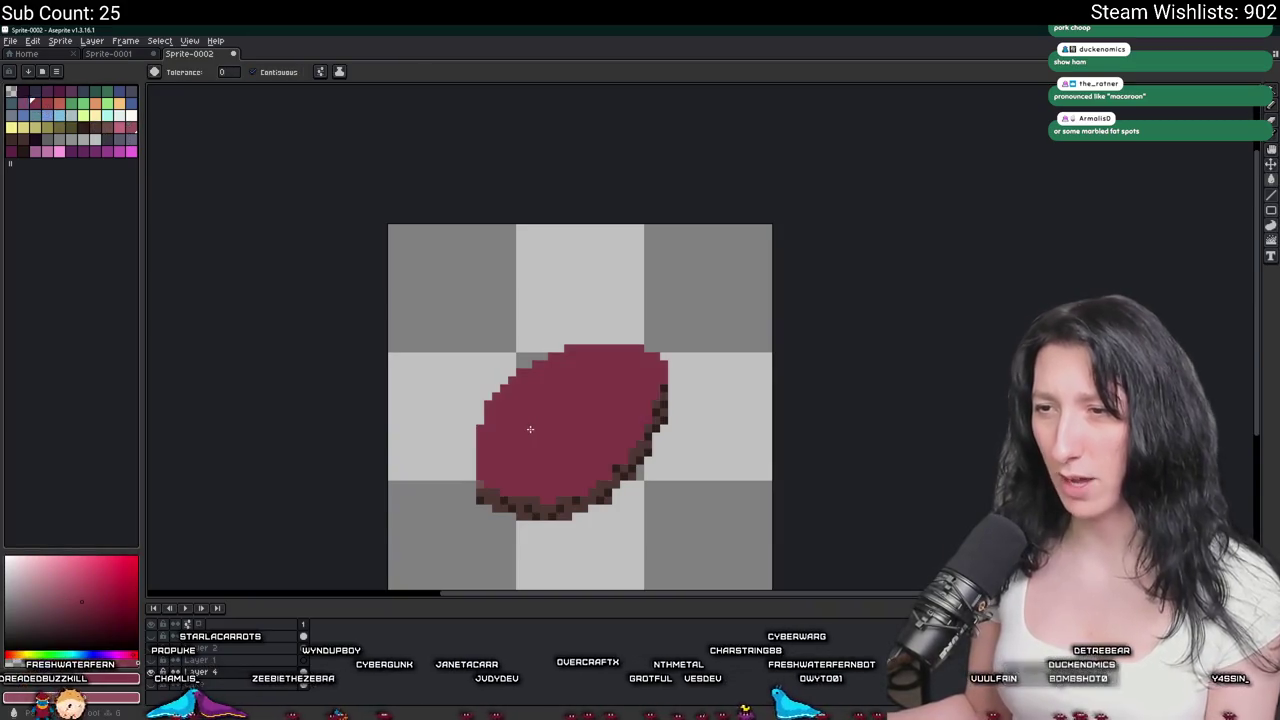
Undo the crimson paint-bucket fill with Ctrl+Z, restoring the mauve slab.
{"action": "scroll", "coordinate": [528, 428], "scroll_direction": "down", "scroll_amount": 5}
{"action": "scroll", "coordinate": [541, 430], "scroll_direction": "up", "scroll_amount": 4}
{"action": "scroll", "coordinate": [541, 431], "scroll_direction": "up", "scroll_amount": 3}
{"action": "key", "text": "ctrl+z"}
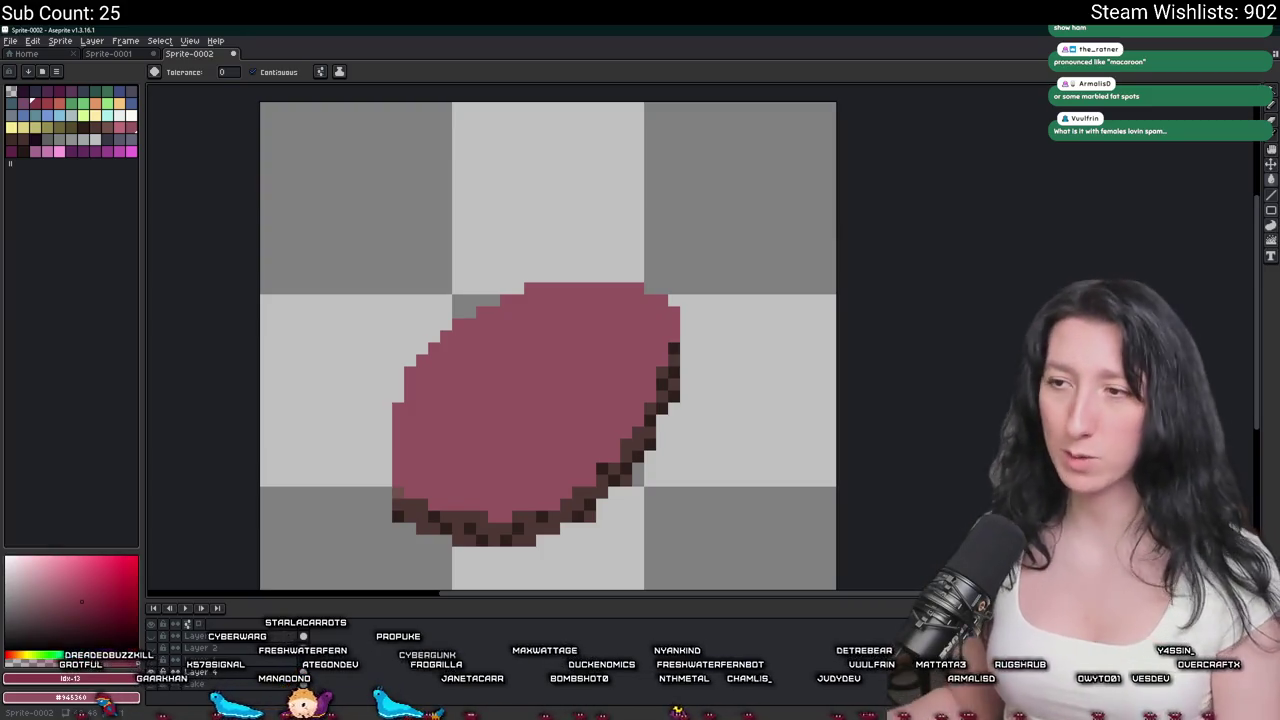
Test-fill the ham slab with a lighter pink, then undo the fill.
{"action": "key", "text": "i"}
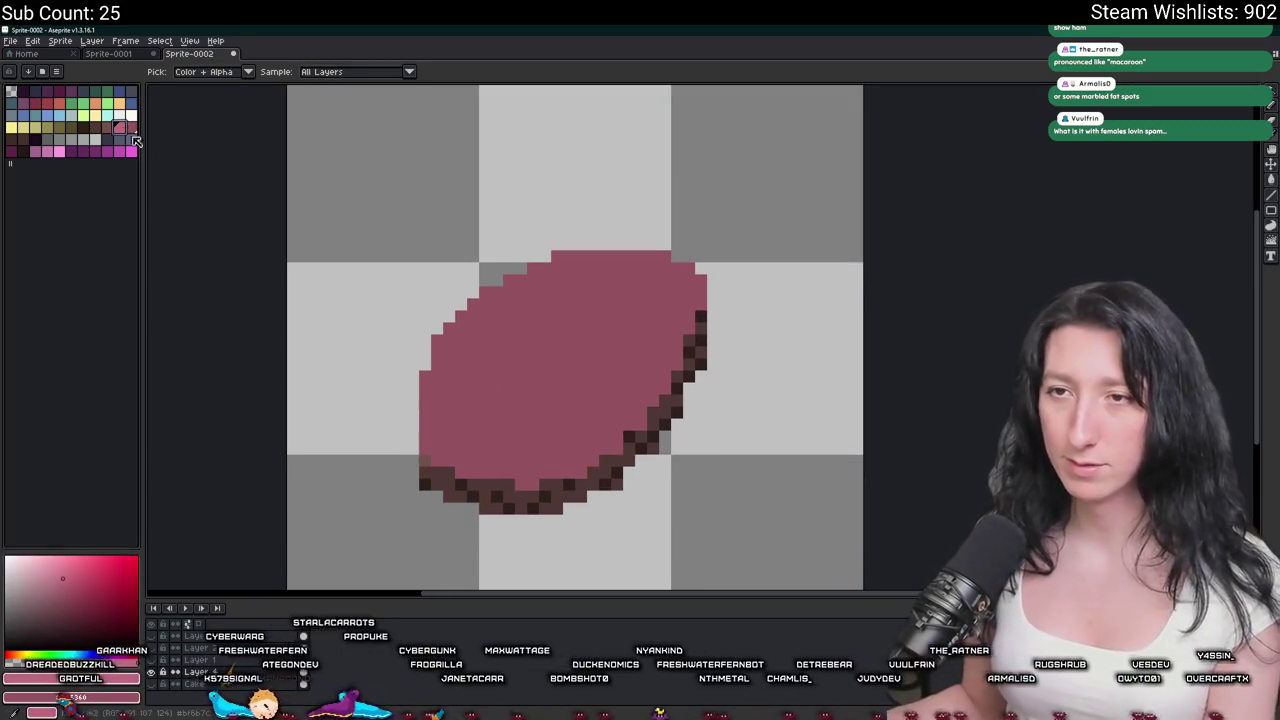
{"action": "key", "text": "g"}
{"action": "scroll", "coordinate": [471, 403], "scroll_direction": "up", "scroll_amount": 2}
{"action": "left_click", "coordinate": [388, 331]}
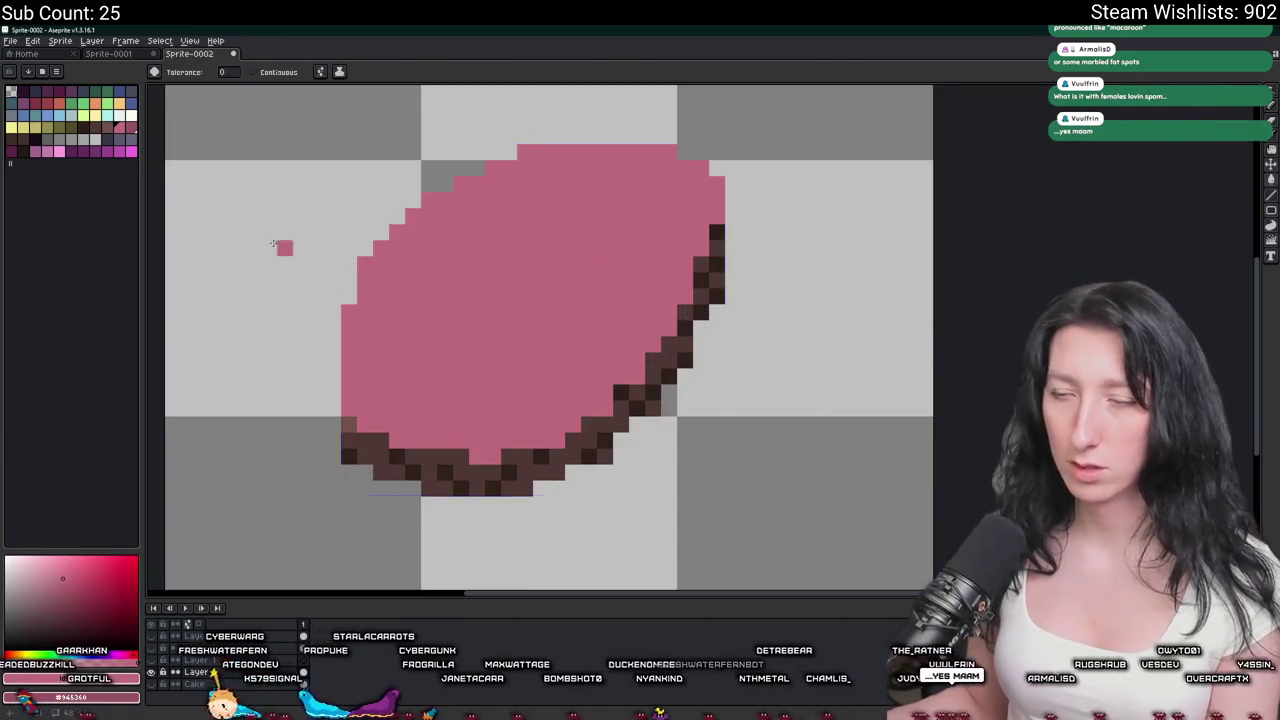
{"action": "key", "text": "ctrl+z"}
Test-fill the slab with a salmon colour, then undo that fill too.
{"action": "left_click", "coordinate": [58, 103]}
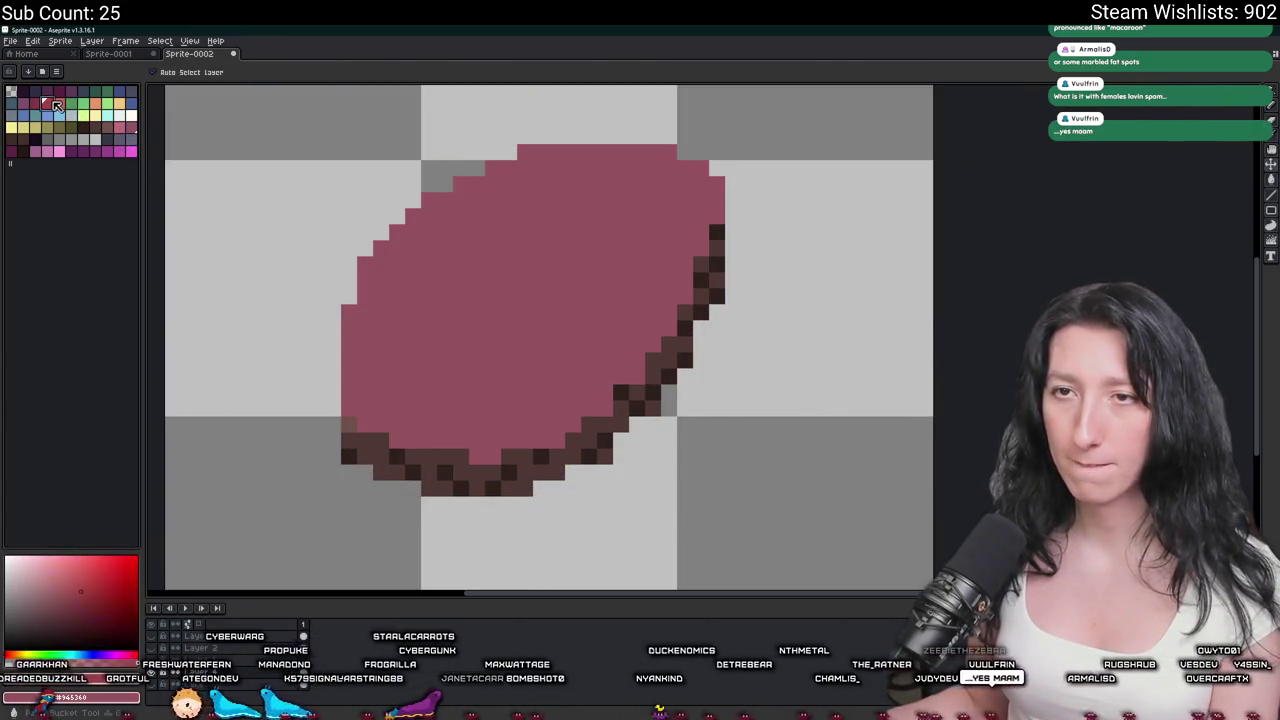
{"action": "key", "text": "g"}
{"action": "left_click", "coordinate": [434, 249]}
{"action": "scroll", "coordinate": [436, 250], "scroll_direction": "down", "scroll_amount": 3}
{"action": "scroll", "coordinate": [436, 250], "scroll_direction": "up", "scroll_amount": 3}
{"action": "key", "text": "ctrl+z"}
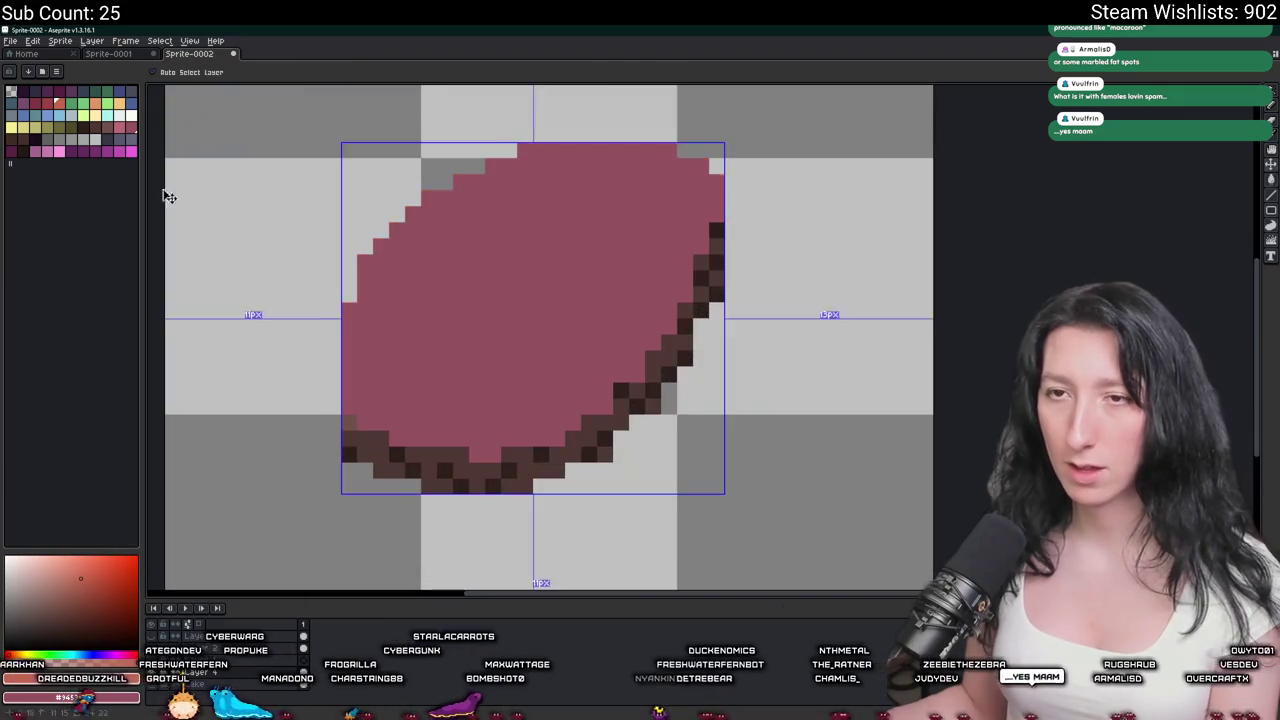
{"action": "scroll", "coordinate": [564, 323], "scroll_direction": "down", "scroll_amount": 3}
{"action": "scroll", "coordinate": [564, 323], "scroll_direction": "up", "scroll_amount": 3}
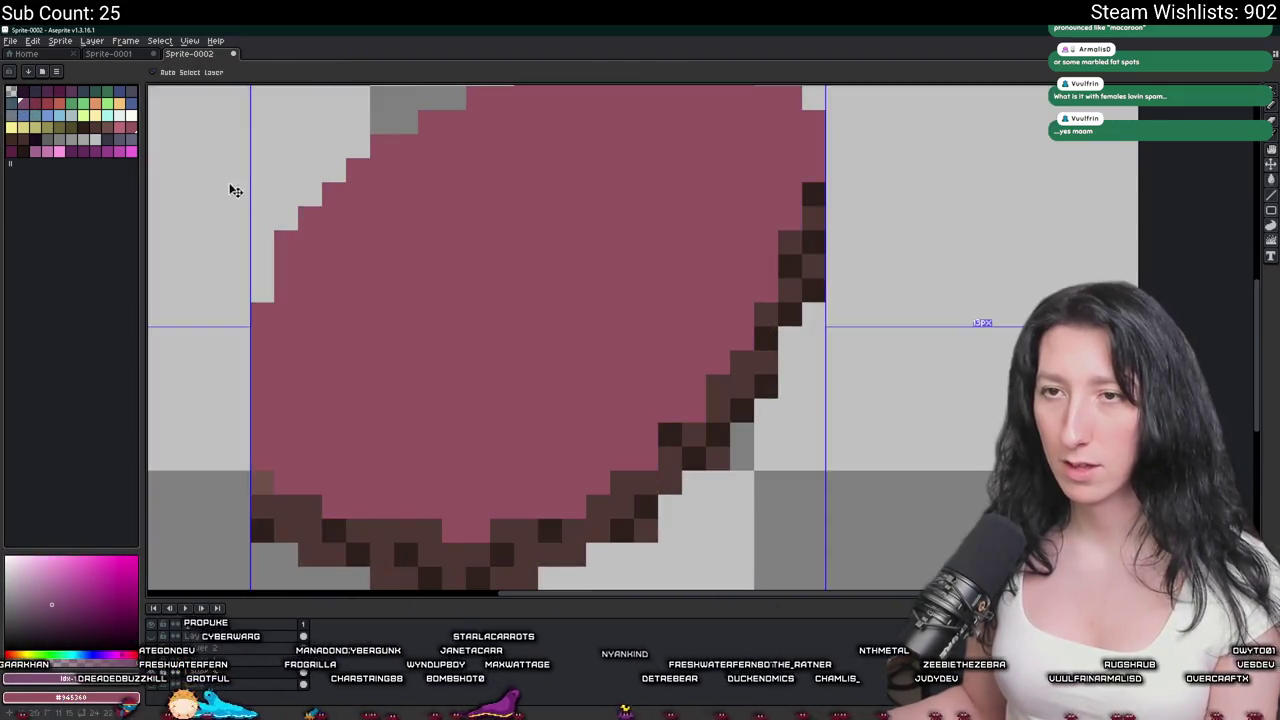
Lower the pink's HSV brightness to get 784346 and dab a test pixel with it.
{"action": "key", "text": "i"}
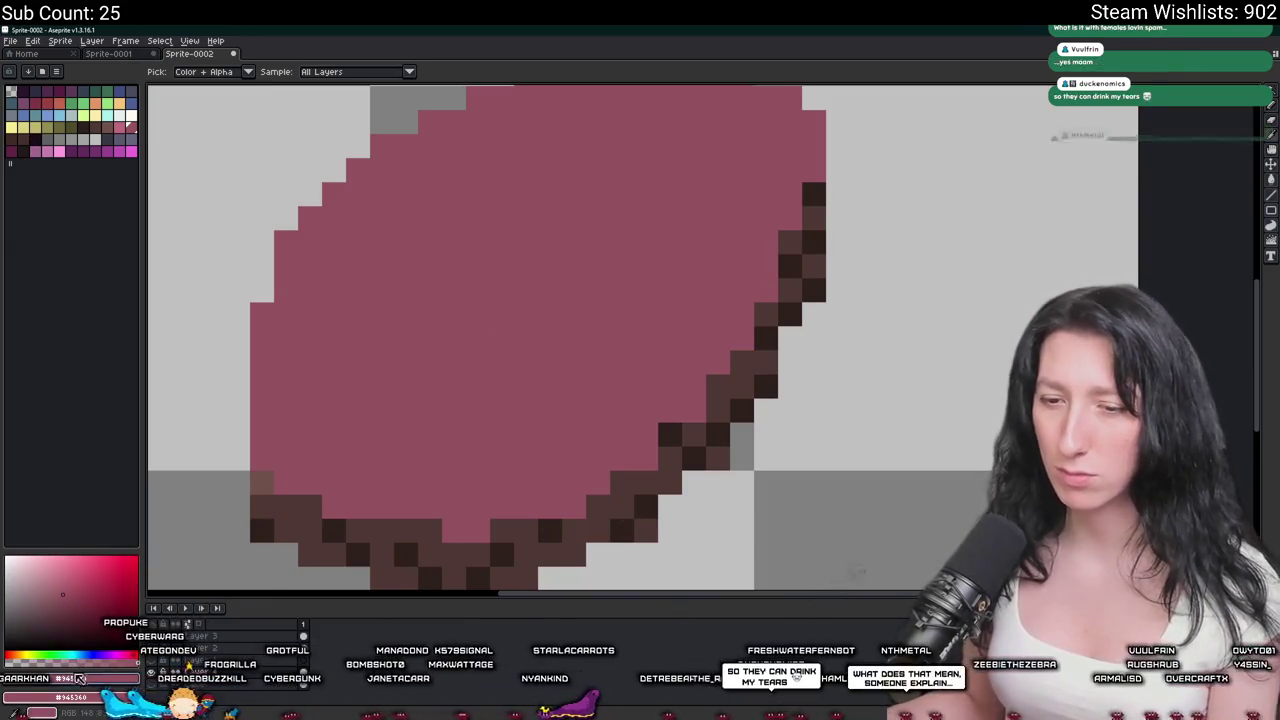
{"action": "left_click", "coordinate": [50, 686]}
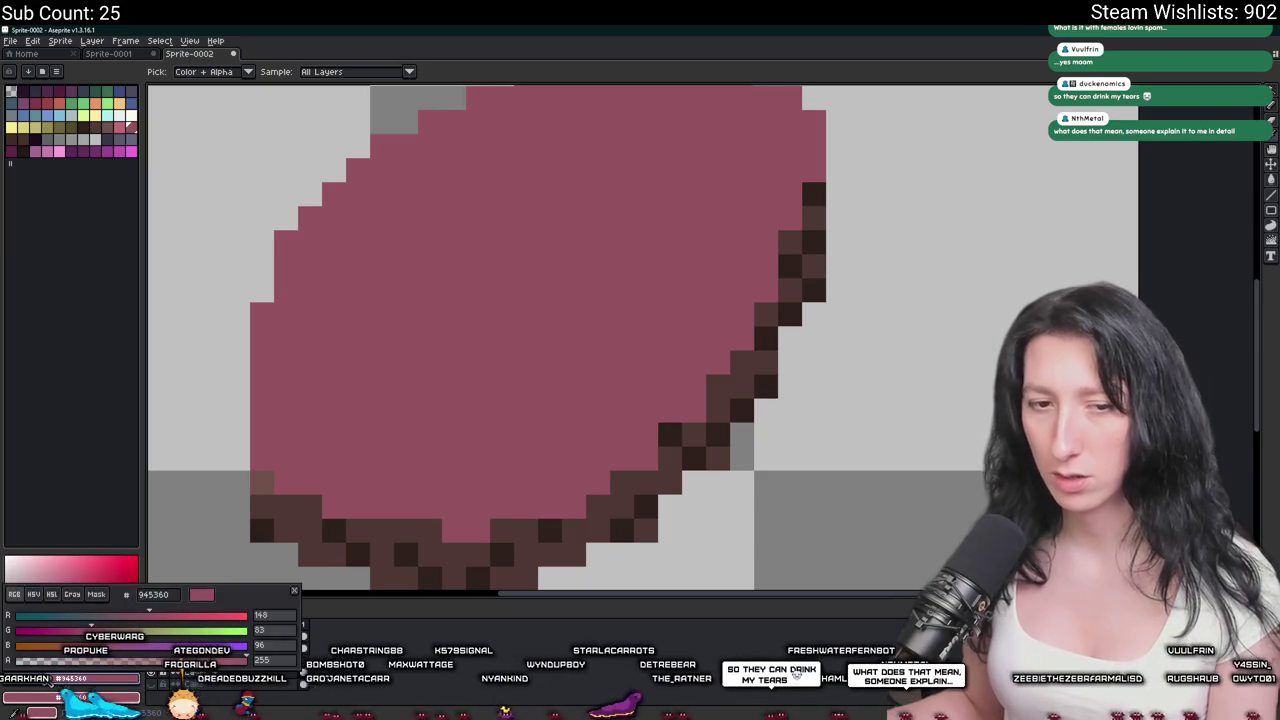
{"action": "left_click", "coordinate": [40, 594]}
{"action": "left_click", "coordinate": [128, 647]}
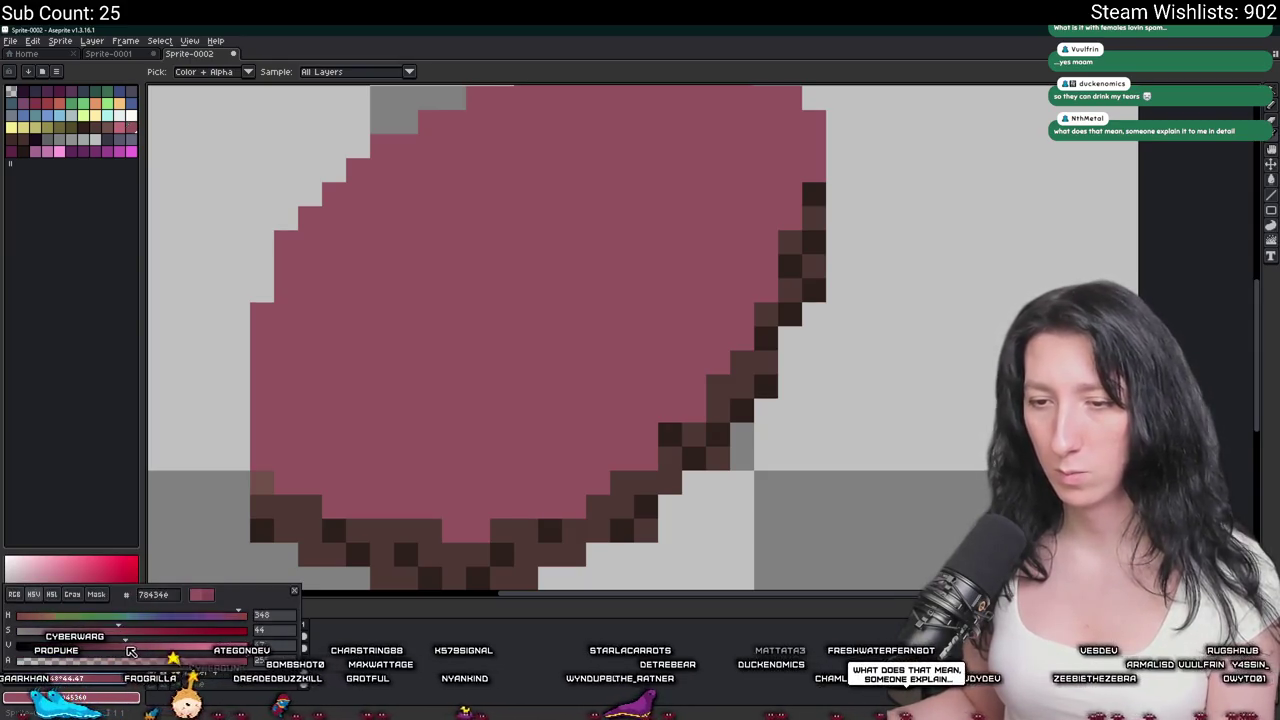
{"action": "left_click", "coordinate": [324, 394]}
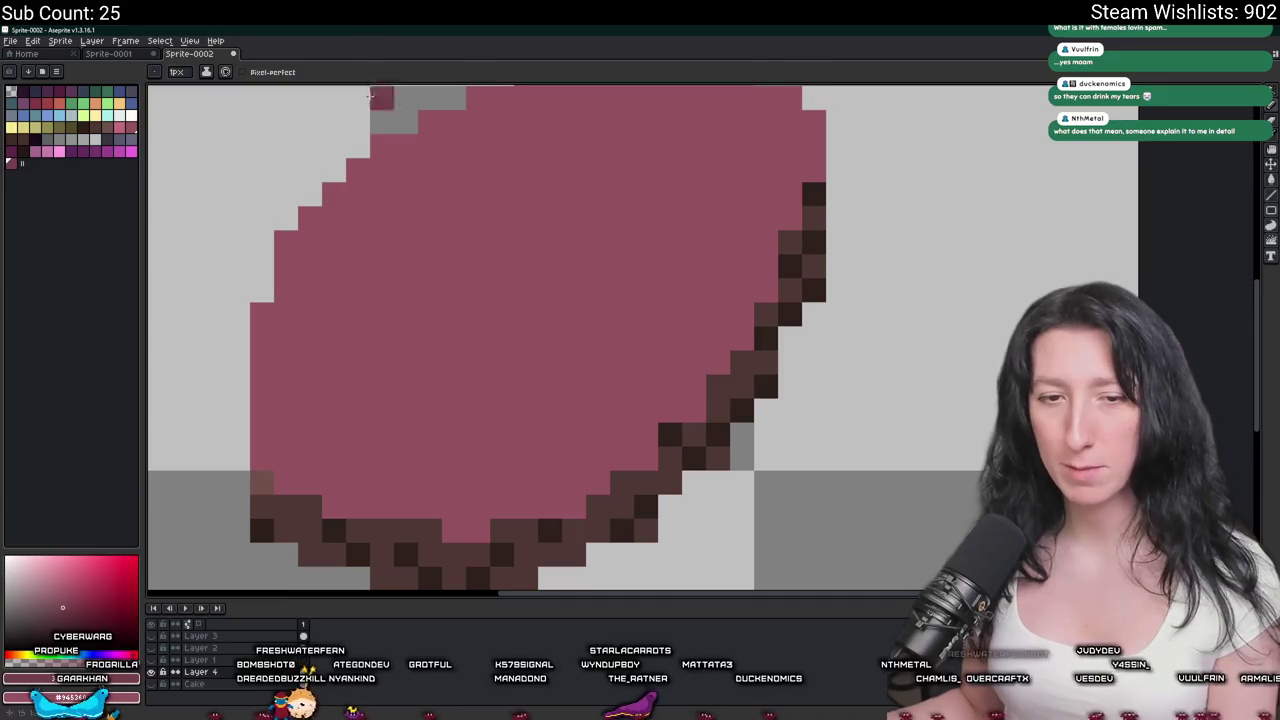
Draw dark pink diagonal streaks across the slab, redrawing a misplaced stroke and fixing stray pixels.
{"action": "scroll", "coordinate": [389, 260], "scroll_direction": "up", "scroll_amount": 2}
{"action": "scroll", "coordinate": [389, 260], "scroll_direction": "left", "scroll_amount": 2}
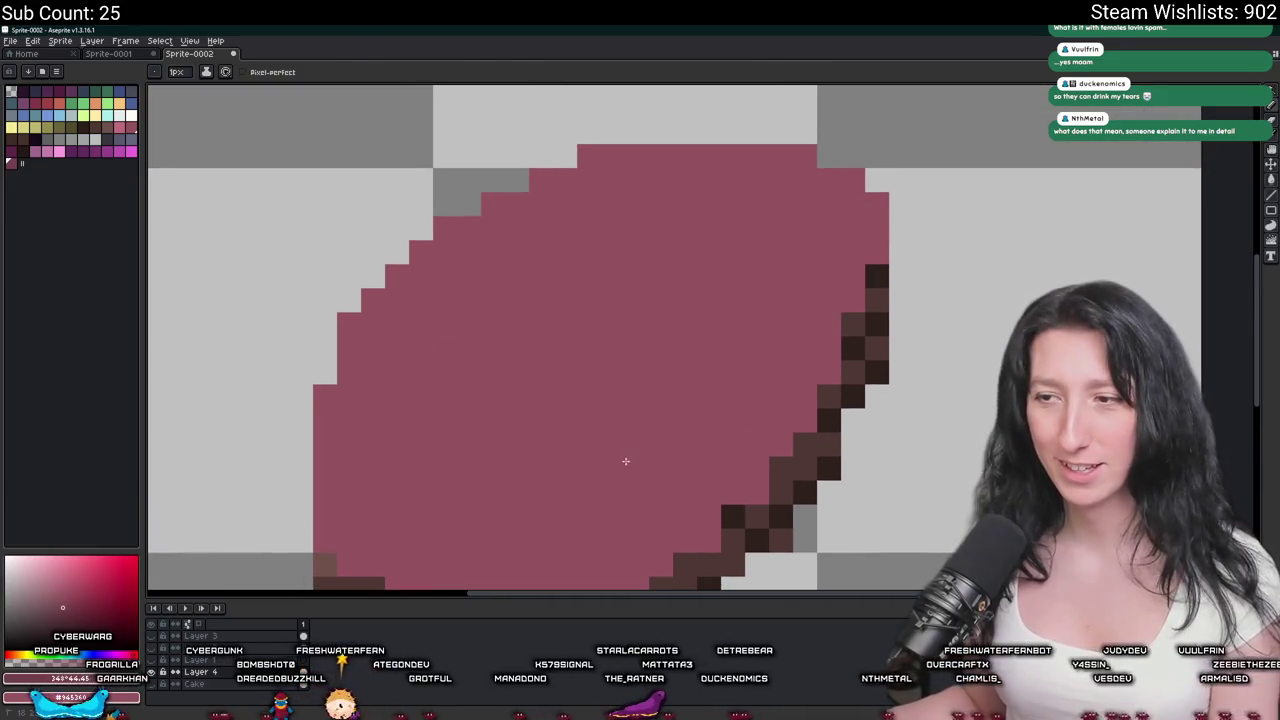
{"action": "scroll", "coordinate": [478, 375], "scroll_direction": "down", "scroll_amount": 2}
{"action": "scroll", "coordinate": [478, 375], "scroll_direction": "right", "scroll_amount": 1}
{"action": "left_click_drag", "start_coordinate": [310, 338], "coordinate": [718, 498]}
{"action": "scroll", "coordinate": [611, 451], "scroll_direction": "down", "scroll_amount": 2}
{"action": "scroll", "coordinate": [657, 466], "scroll_direction": "down", "scroll_amount": 1}
{"action": "key", "text": "ctrl+z"}
{"action": "scroll", "coordinate": [560, 433], "scroll_direction": "up", "scroll_amount": 2}
{"action": "left_click_drag", "start_coordinate": [618, 376], "coordinate": [765, 438]}
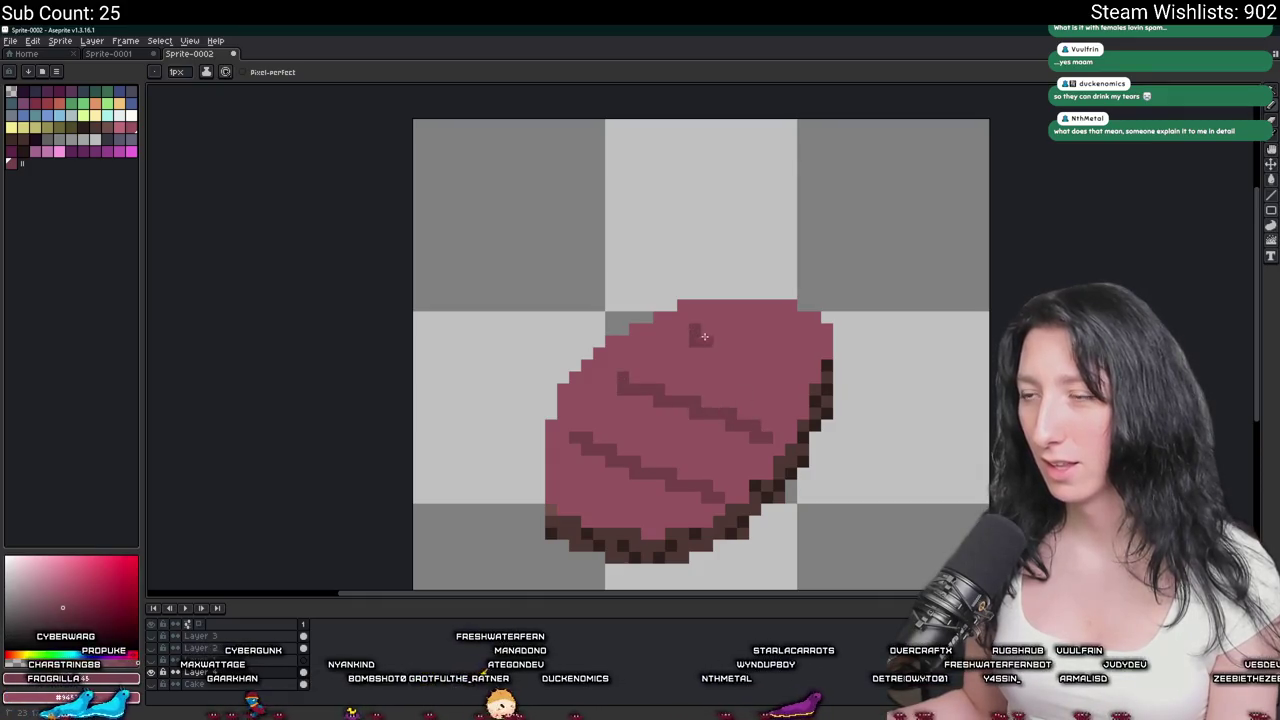
{"action": "left_click_drag", "start_coordinate": [690, 333], "coordinate": [799, 378]}
{"action": "scroll", "coordinate": [799, 378], "scroll_direction": "down", "scroll_amount": 2}
{"action": "scroll", "coordinate": [799, 378], "scroll_direction": "down", "scroll_amount": 2}
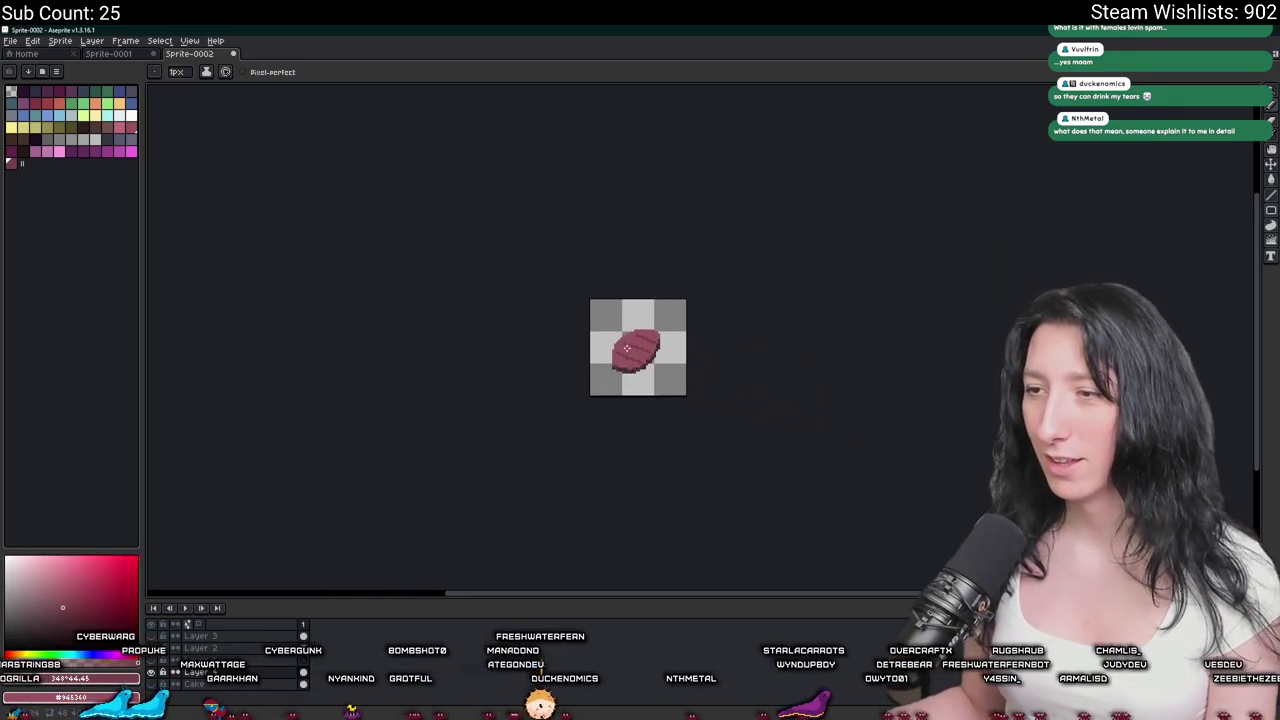
{"action": "scroll", "coordinate": [602, 352], "scroll_direction": "up", "scroll_amount": 5}
{"action": "left_click_drag", "start_coordinate": [602, 352], "coordinate": [555, 331]}
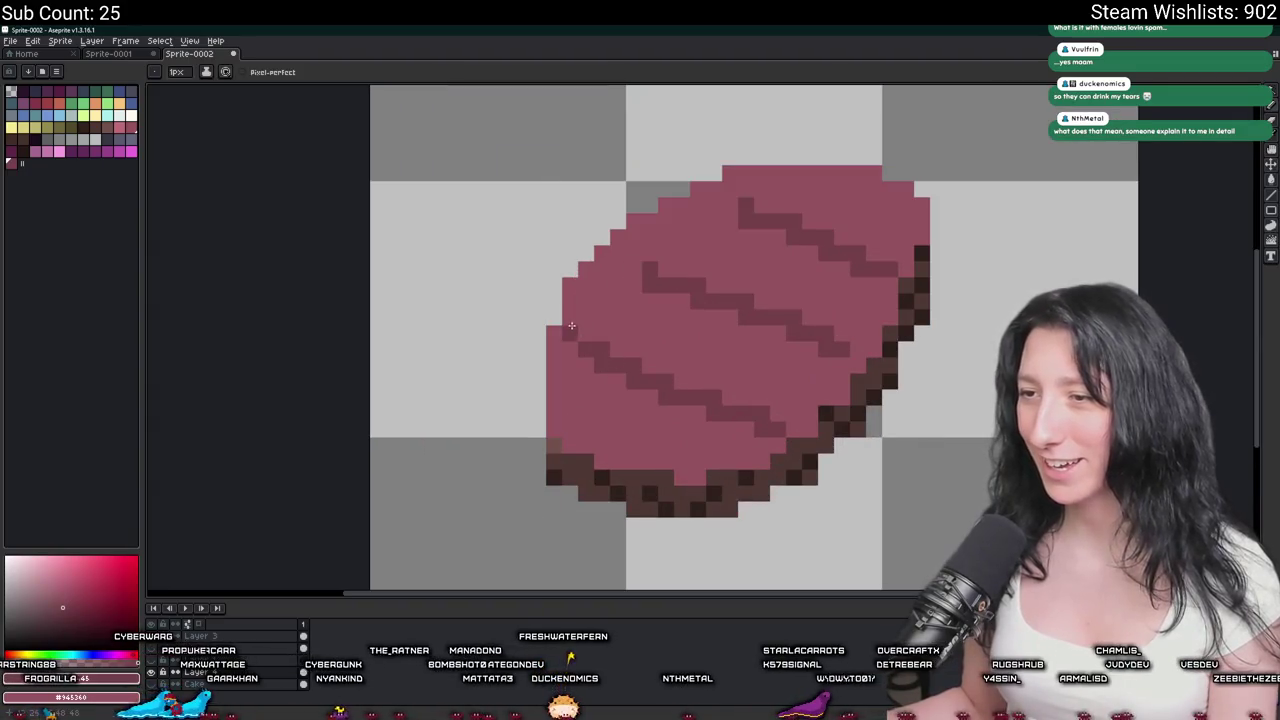
{"action": "left_click", "coordinate": [571, 327]}
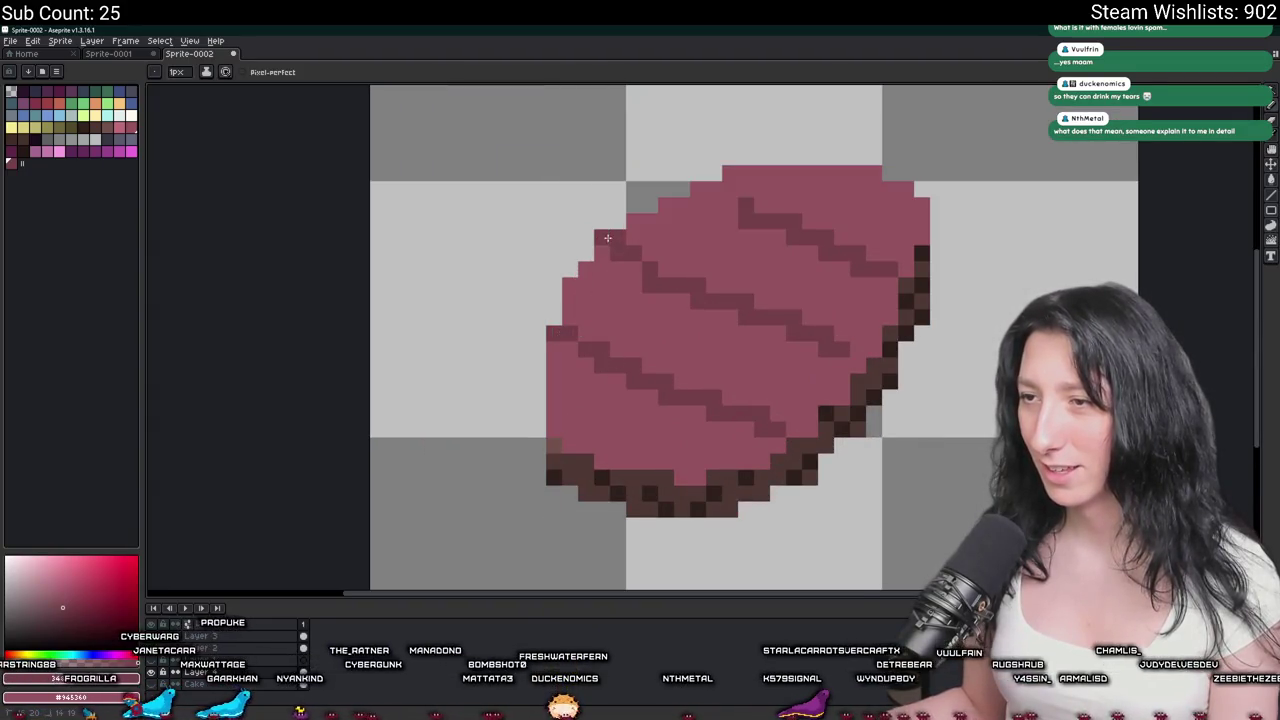
Pan and zoom to bring the slab's left side into view.
{"action": "left_click_drag", "start_coordinate": [614, 238], "coordinate": [516, 280]}
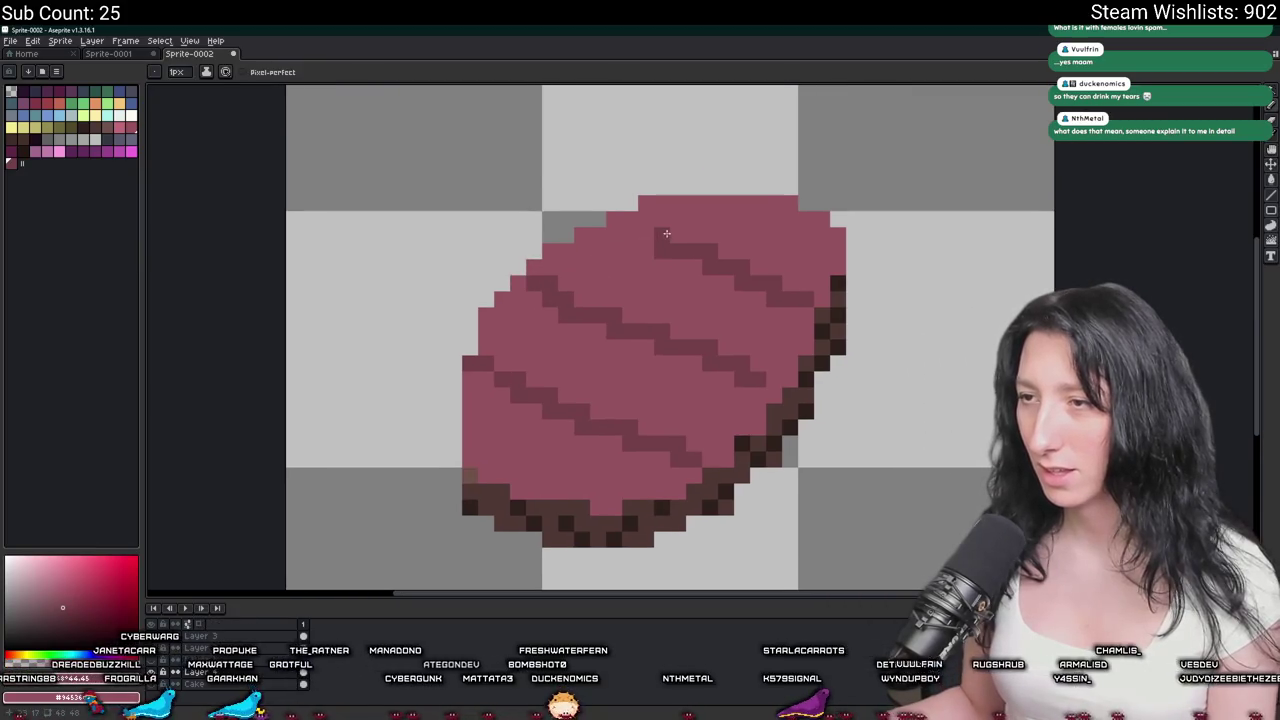
{"action": "scroll", "coordinate": [621, 221], "scroll_direction": "down", "scroll_amount": 5}
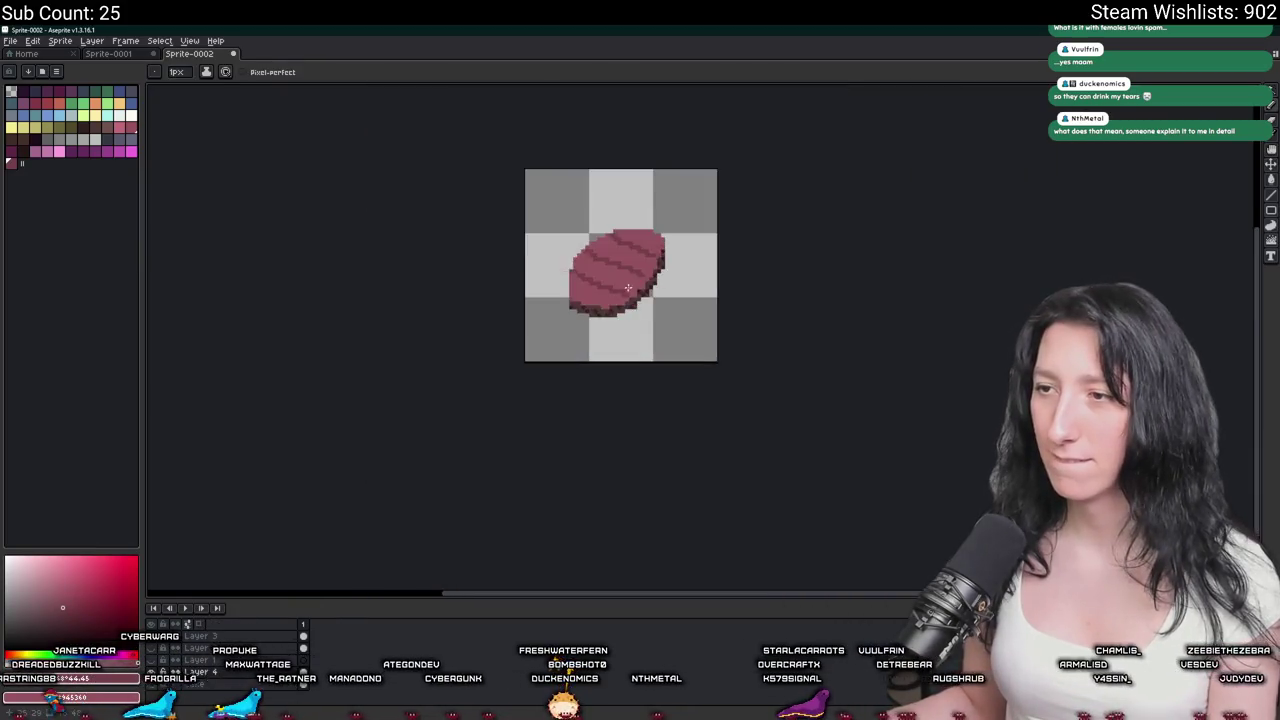
{"action": "scroll", "coordinate": [627, 311], "scroll_direction": "up", "scroll_amount": 4}
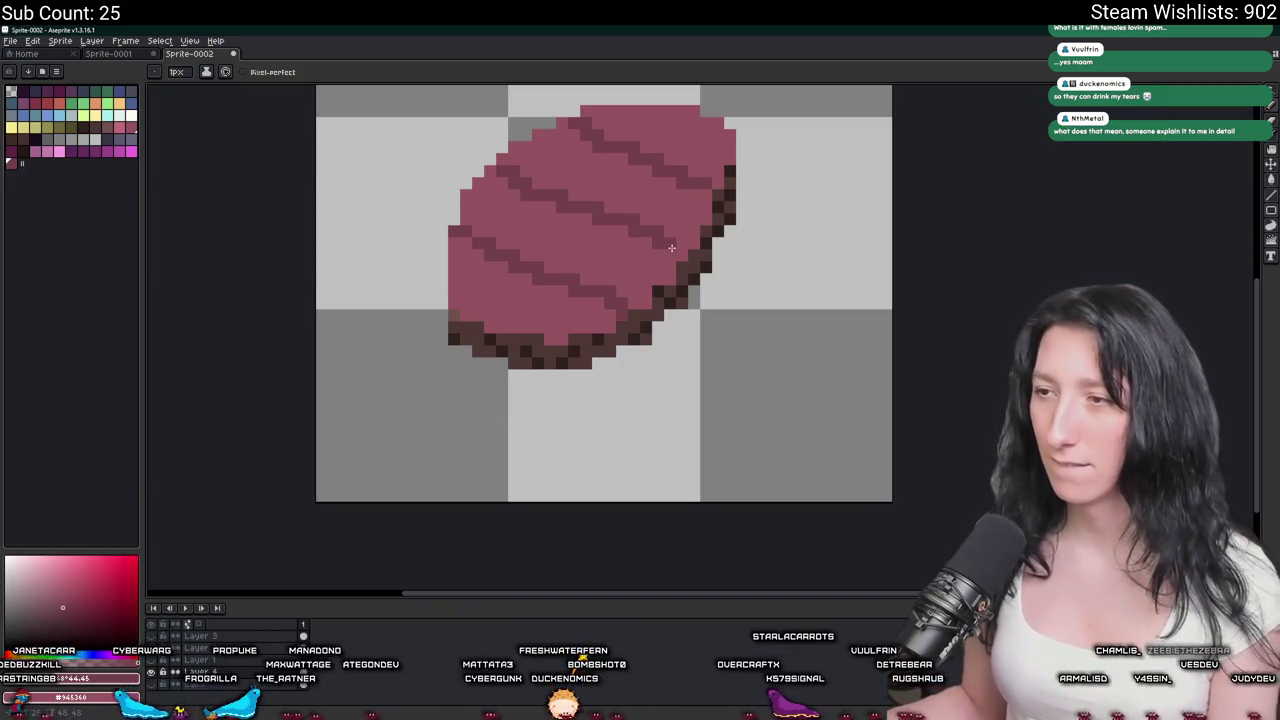
{"action": "key", "text": "ctrl"}
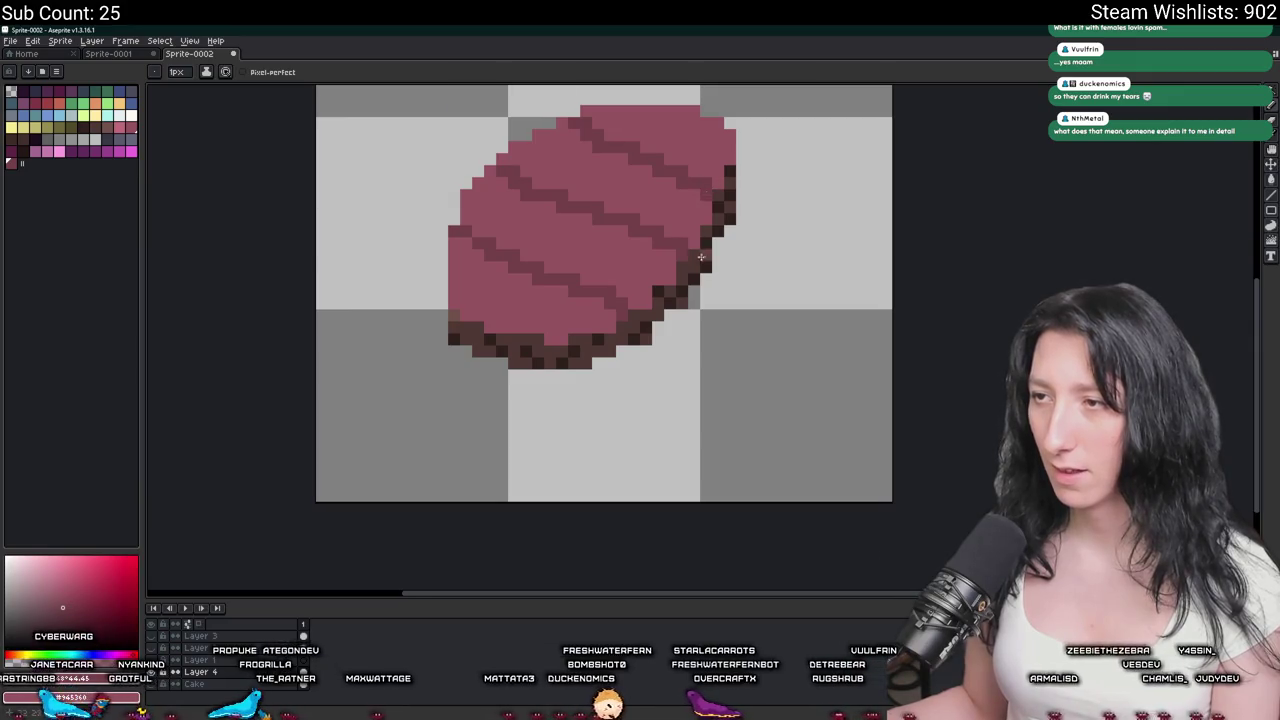
{"action": "scroll", "coordinate": [700, 250], "scroll_direction": "down", "scroll_amount": 3}
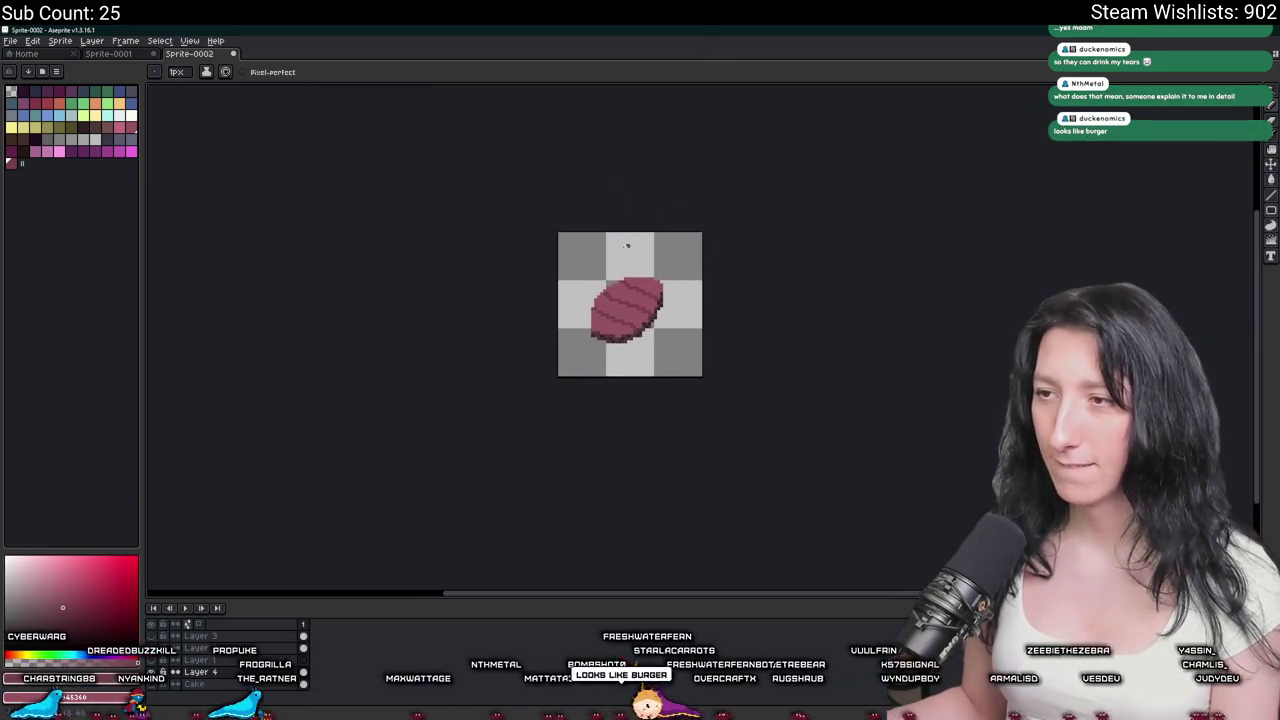
{"action": "scroll", "coordinate": [628, 243], "scroll_direction": "up", "scroll_amount": 1}
{"action": "scroll", "coordinate": [615, 280], "scroll_direction": "up", "scroll_amount": 1}
{"action": "scroll", "coordinate": [603, 315], "scroll_direction": "up", "scroll_amount": 4}
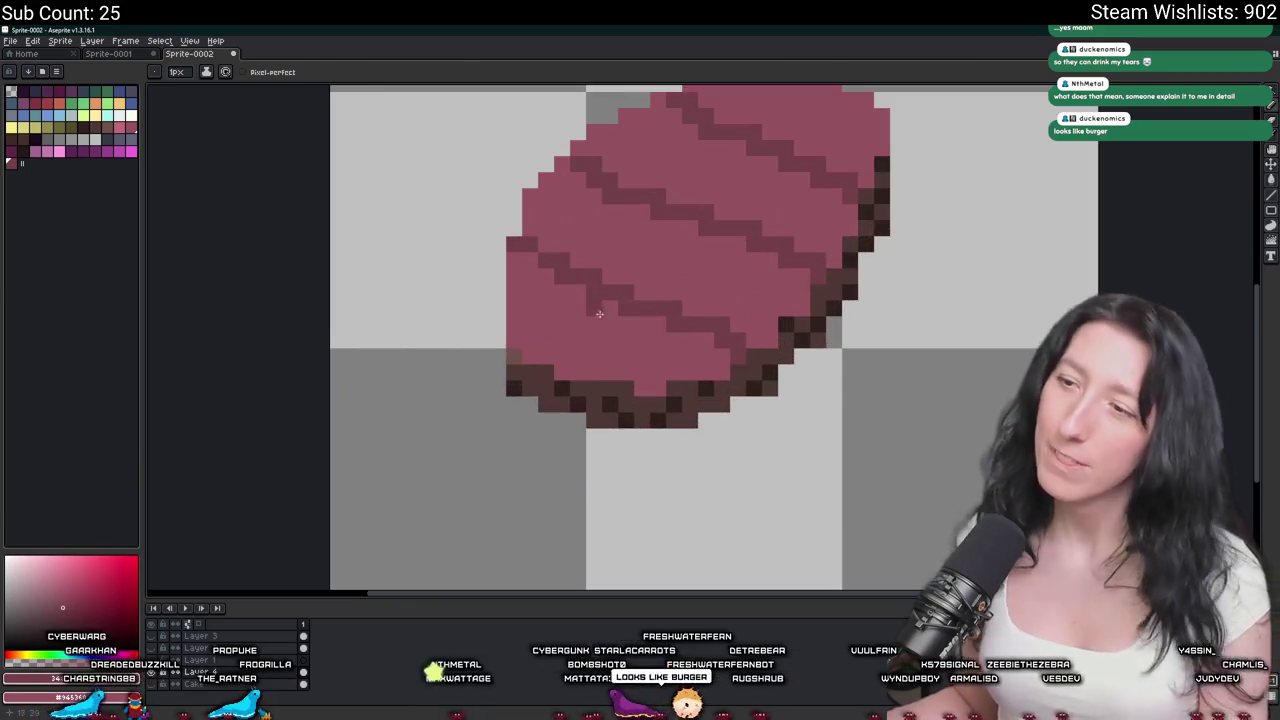
{"action": "scroll", "coordinate": [603, 315], "scroll_direction": "down", "scroll_amount": 1}
{"action": "scroll", "coordinate": [560, 283], "scroll_direction": "up", "scroll_amount": 2}
Paint light-pink highlights down the slab's left edge and along its top edge.
{"action": "left_click_drag", "start_coordinate": [478, 240], "coordinate": [478, 362]}
{"action": "scroll", "coordinate": [467, 325], "scroll_direction": "up", "scroll_amount": 2}
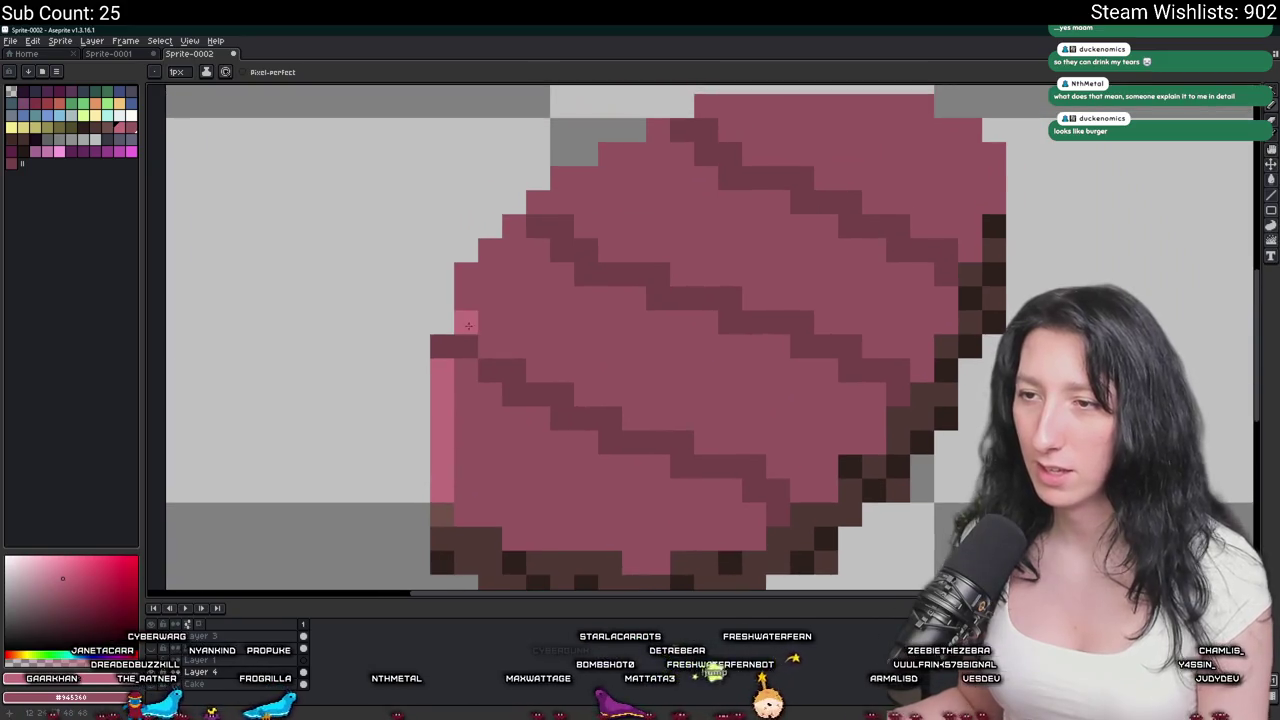
{"action": "left_click", "coordinate": [514, 226]}
{"action": "scroll", "coordinate": [505, 236], "scroll_direction": "down", "scroll_amount": 2}
{"action": "scroll", "coordinate": [505, 236], "scroll_direction": "down", "scroll_amount": 3}
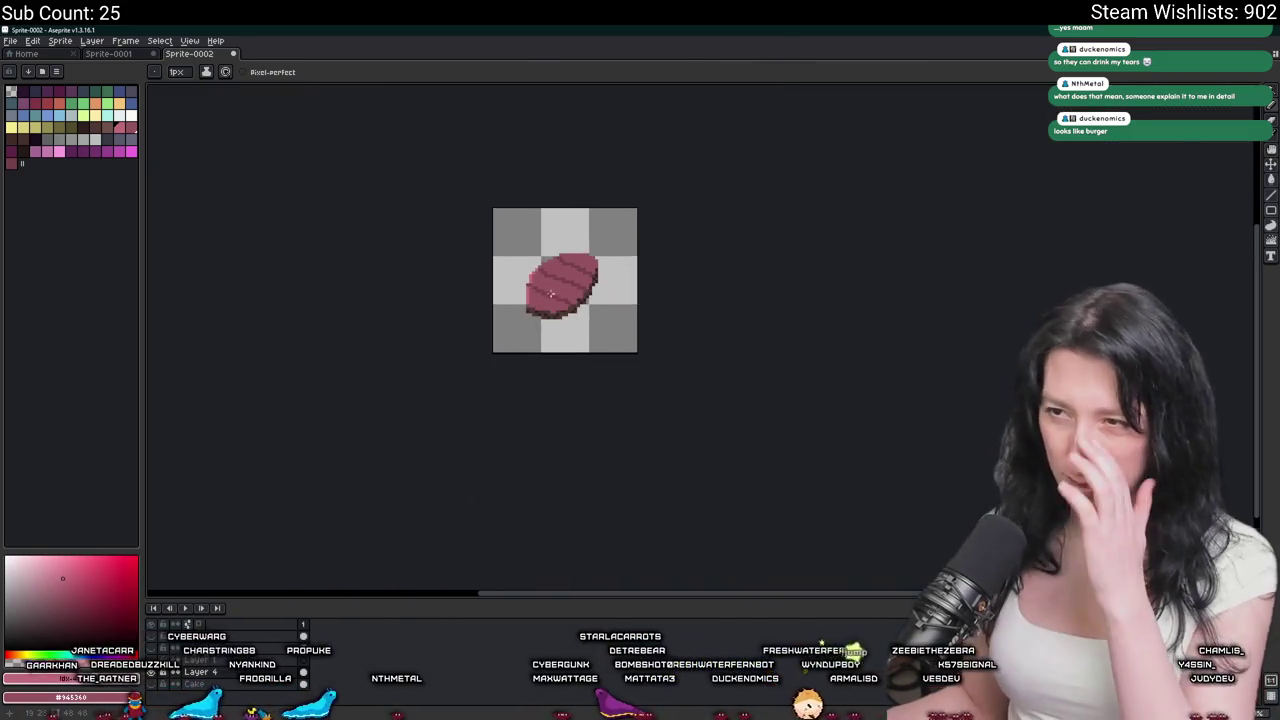
{"action": "scroll", "coordinate": [505, 236], "scroll_direction": "up", "scroll_amount": 3}
{"action": "scroll", "coordinate": [505, 236], "scroll_direction": "up", "scroll_amount": 2}
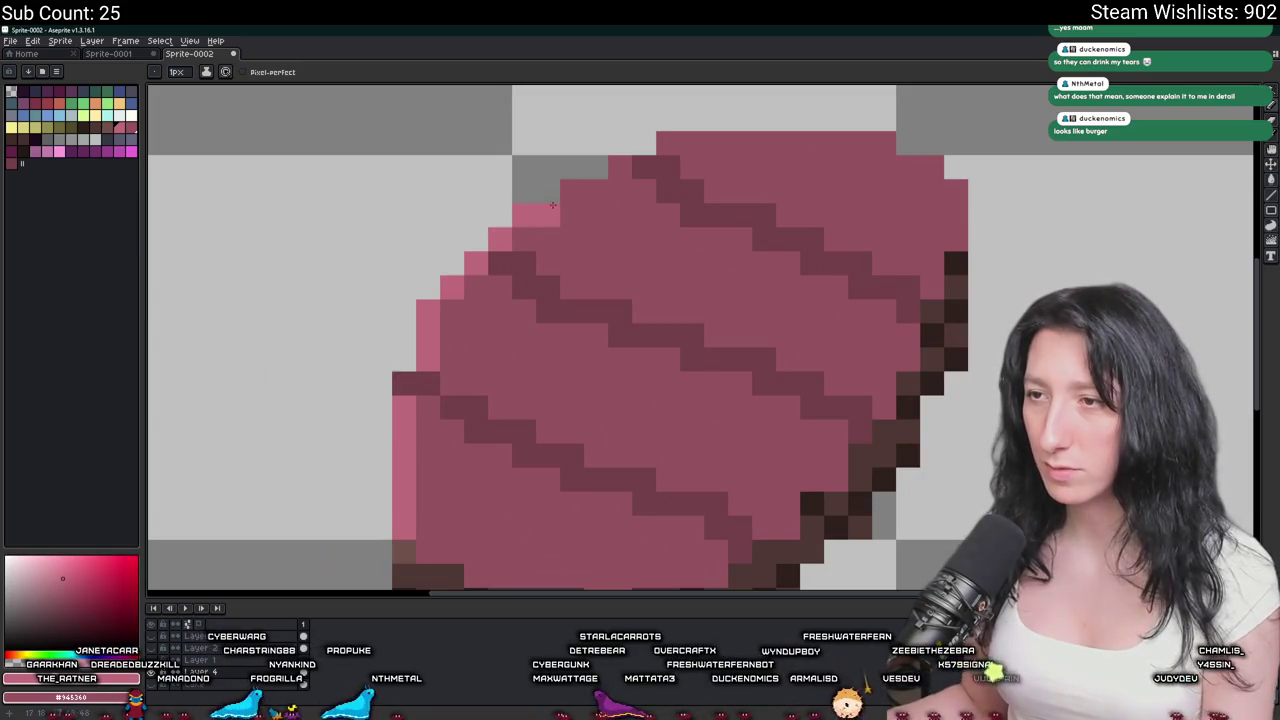
{"action": "mouse_move", "coordinate": [668, 148]}
{"action": "left_mouse_down"}
{"action": "mouse_move", "coordinate": [840, 145]}
{"action": "mouse_move", "coordinate": [911, 161]}
{"action": "left_mouse_up"}
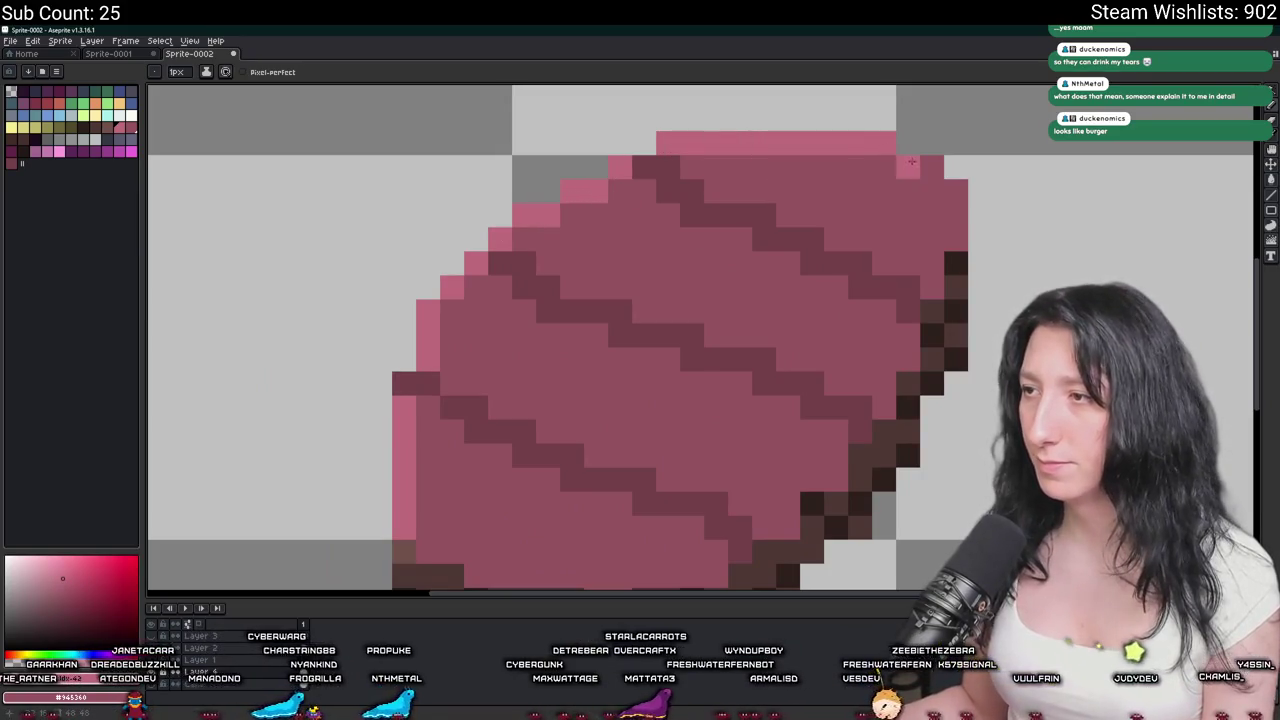
{"action": "scroll", "coordinate": [950, 237], "scroll_direction": "down", "scroll_amount": 6}
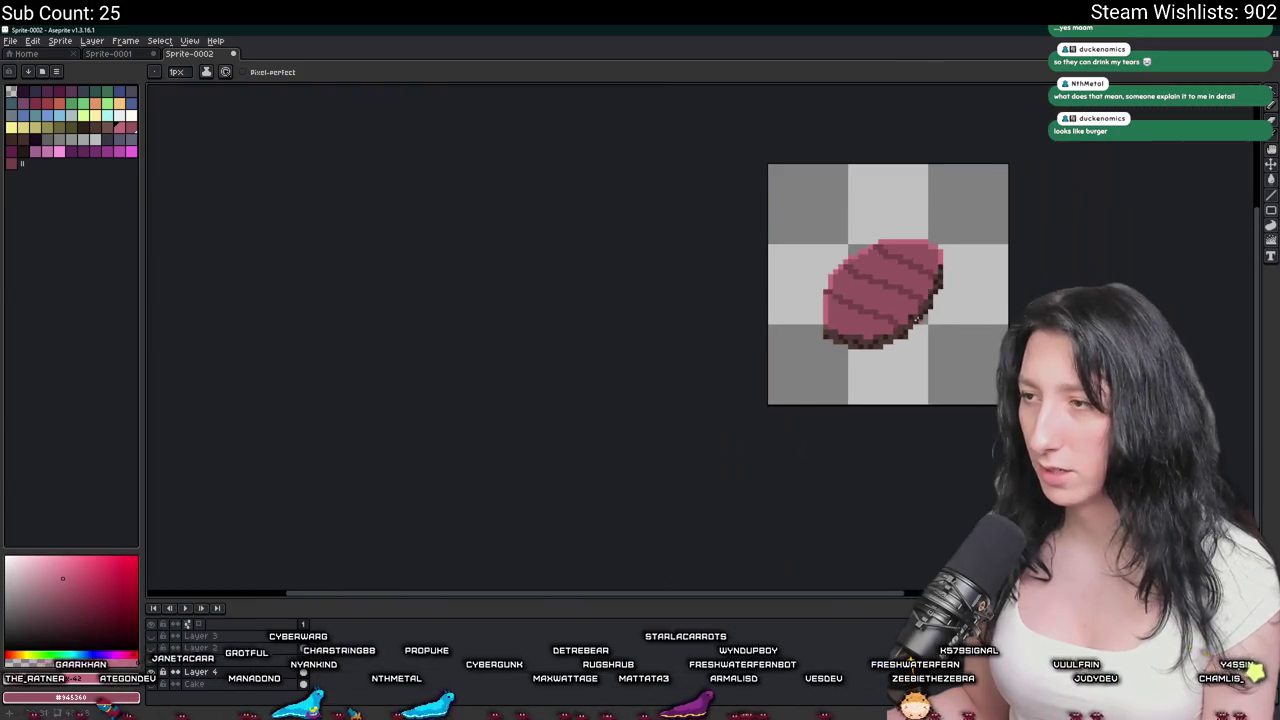
{"action": "scroll", "coordinate": [950, 237], "scroll_direction": "down", "scroll_amount": 3}
Add light-pink highlights at the lower-left rim, lower pink row and right edge, undoing a stray stroke.
{"action": "left_click_drag", "start_coordinate": [926, 334], "coordinate": [888, 356]}
{"action": "key", "text": "ctrl+z"}
{"action": "scroll", "coordinate": [885, 350], "scroll_direction": "up", "scroll_amount": 2}
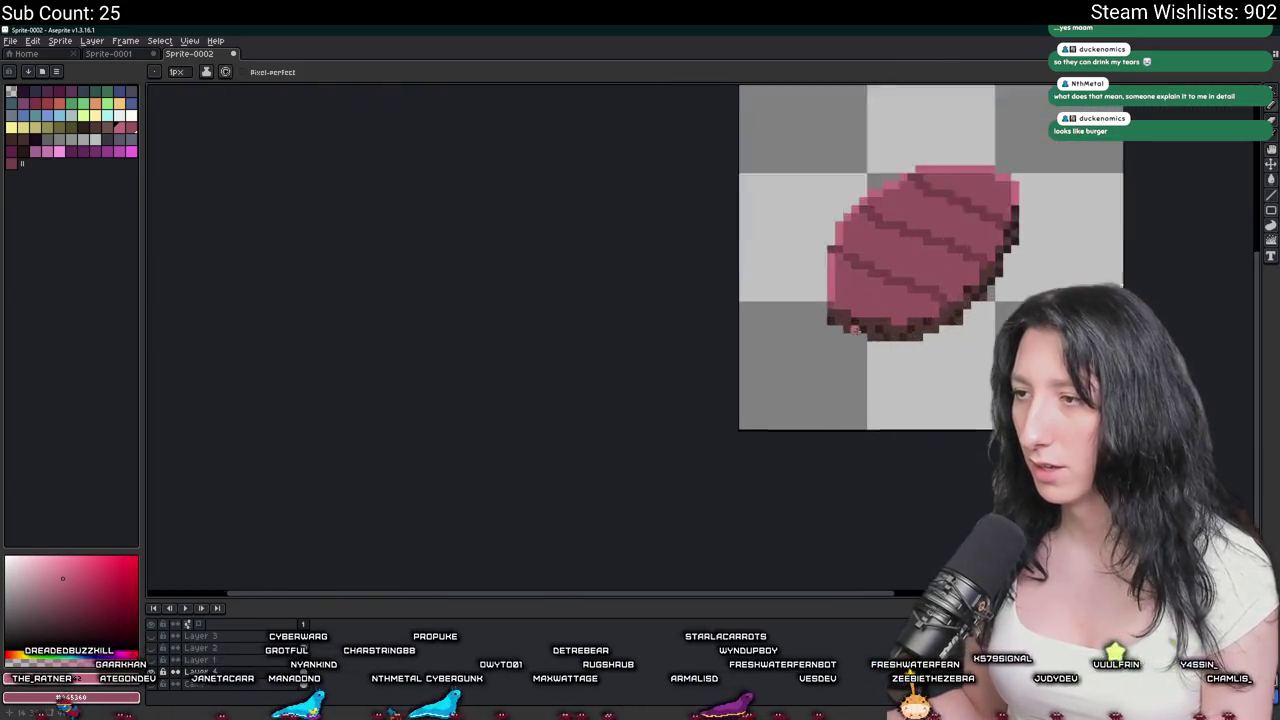
{"action": "scroll", "coordinate": [885, 350], "scroll_direction": "up", "scroll_amount": 3}
{"action": "scroll", "coordinate": [885, 350], "scroll_direction": "up", "scroll_amount": 2}
{"action": "mouse_move", "coordinate": [627, 262]}
{"action": "left_mouse_down"}
{"action": "mouse_move", "coordinate": [677, 290]}
{"action": "mouse_move", "coordinate": [804, 294]}
{"action": "mouse_move", "coordinate": [868, 326]}
{"action": "left_mouse_up"}
{"action": "mouse_move", "coordinate": [446, 381]}
{"action": "left_mouse_down"}
{"action": "mouse_move", "coordinate": [521, 381]}
{"action": "mouse_move", "coordinate": [640, 316]}
{"action": "mouse_move", "coordinate": [594, 399]}
{"action": "left_mouse_up"}
{"action": "mouse_move", "coordinate": [643, 352]}
{"action": "left_mouse_down"}
{"action": "mouse_move", "coordinate": [583, 451]}
{"action": "mouse_move", "coordinate": [644, 384]}
{"action": "left_mouse_up"}
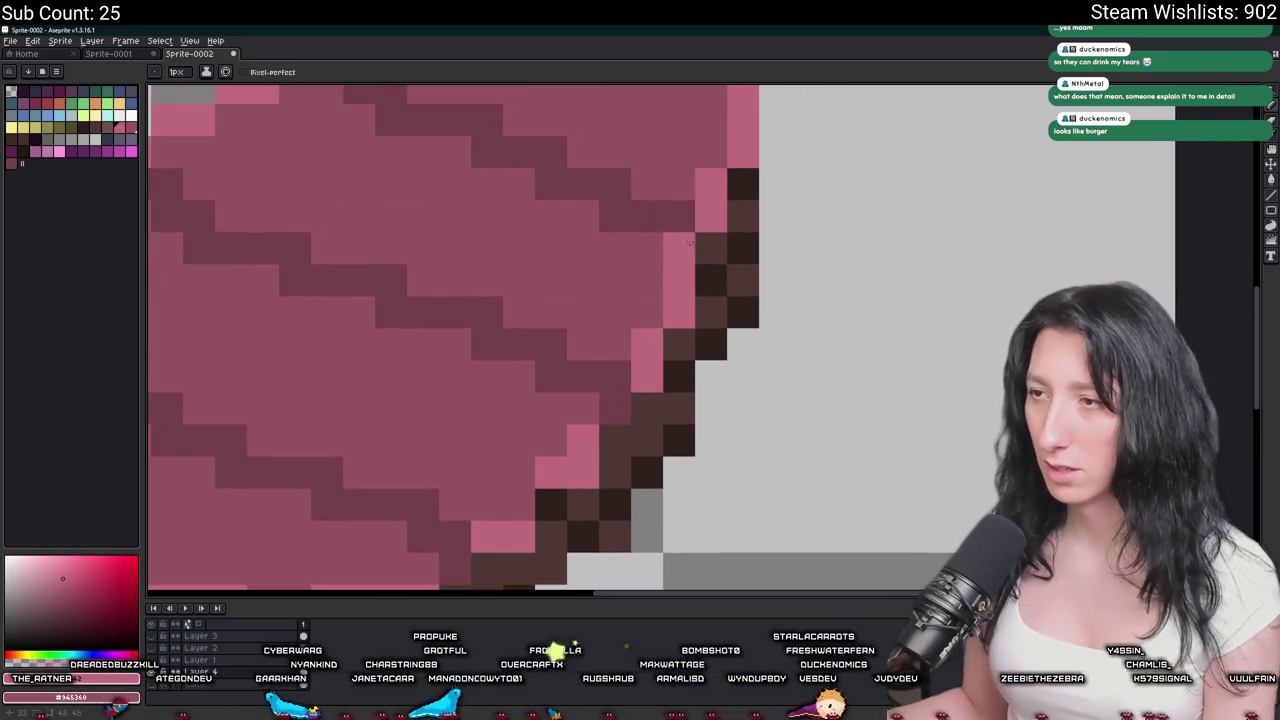
Zoom around the slab and add a light-pink highlight pixel at its right edge.
{"action": "scroll", "coordinate": [703, 220], "scroll_direction": "down", "scroll_amount": 5}
{"action": "scroll", "coordinate": [660, 400], "scroll_direction": "down", "scroll_amount": 1}
{"action": "left_click_drag", "start_coordinate": [660, 424], "coordinate": [634, 463]}
{"action": "scroll", "coordinate": [635, 463], "scroll_direction": "up", "scroll_amount": 1}
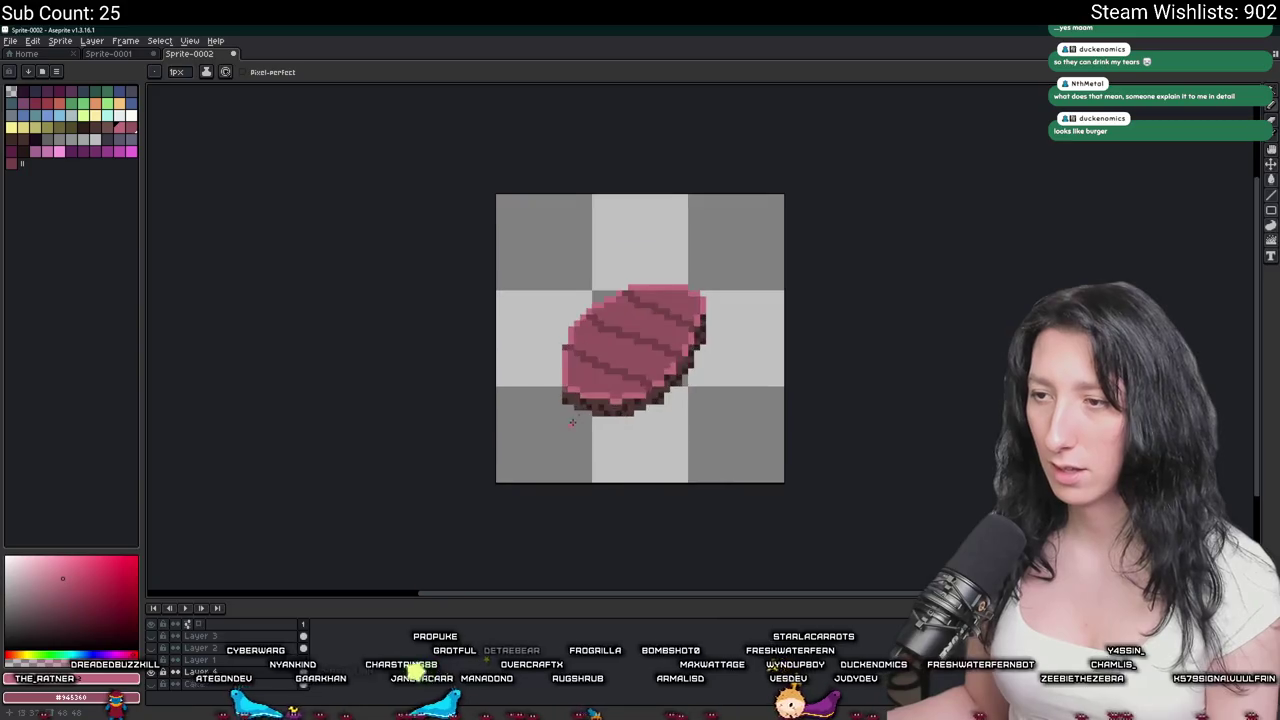
{"action": "scroll", "coordinate": [645, 420], "scroll_direction": "up", "scroll_amount": 2}
{"action": "scroll", "coordinate": [658, 379], "scroll_direction": "up", "scroll_amount": 1}
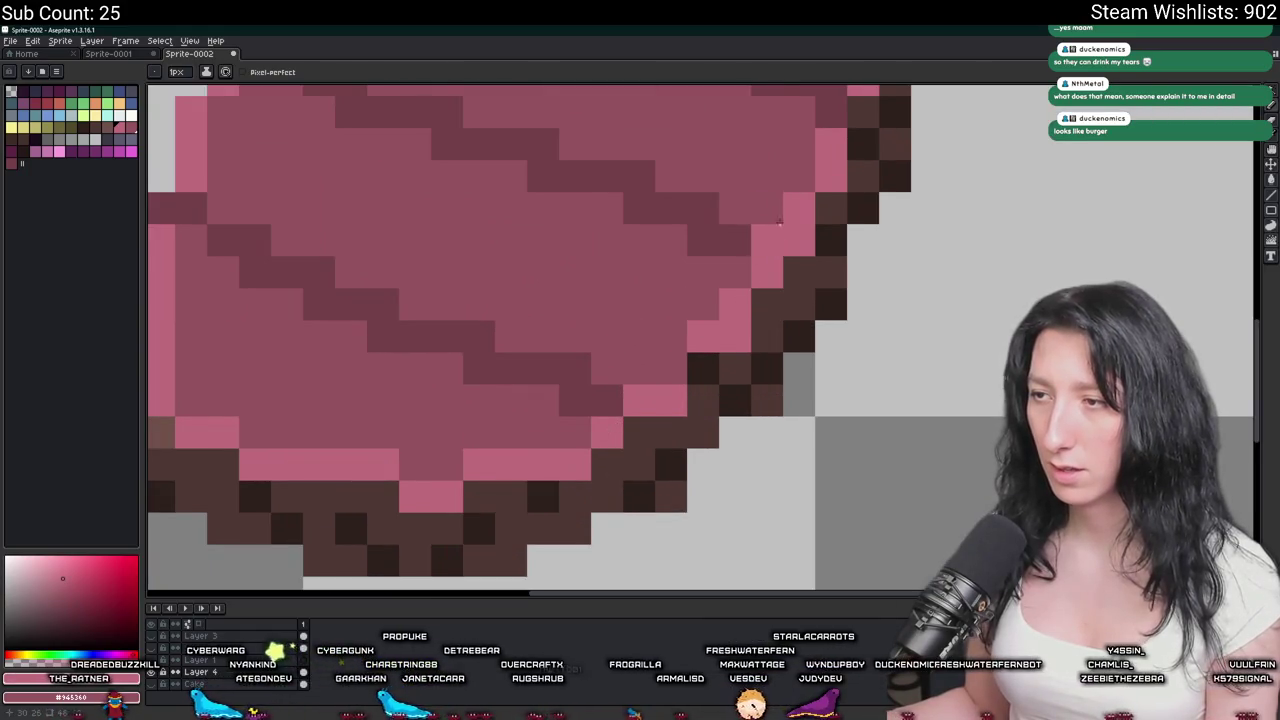
{"action": "scroll", "coordinate": [780, 320], "scroll_direction": "down", "scroll_amount": 1}
{"action": "scroll", "coordinate": [770, 400], "scroll_direction": "down", "scroll_amount": 2}
{"action": "scroll", "coordinate": [764, 450], "scroll_direction": "down", "scroll_amount": 1}
{"action": "scroll", "coordinate": [764, 450], "scroll_direction": "down", "scroll_amount": 1}
{"action": "scroll", "coordinate": [685, 349], "scroll_direction": "down", "scroll_amount": 1}
{"action": "scroll", "coordinate": [652, 385], "scroll_direction": "down", "scroll_amount": 1}
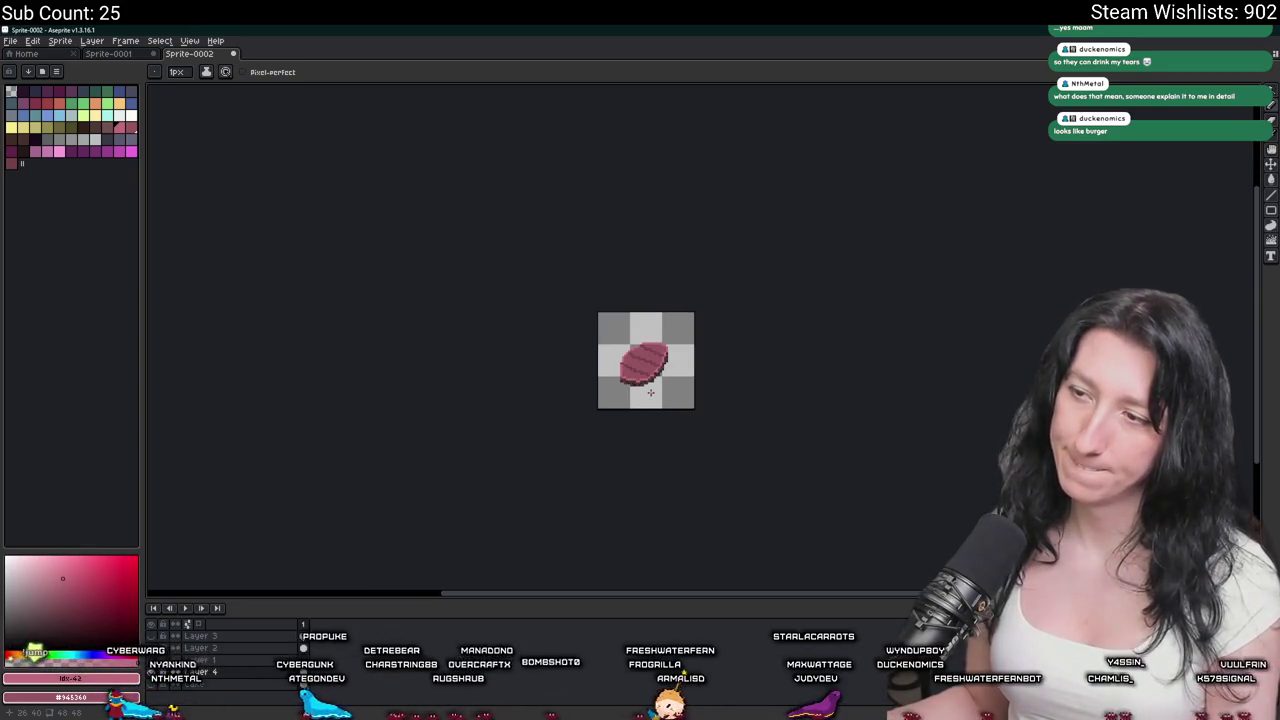
{"action": "scroll", "coordinate": [646, 379], "scroll_direction": "up", "scroll_amount": 2}
{"action": "key", "text": "ctrl"}
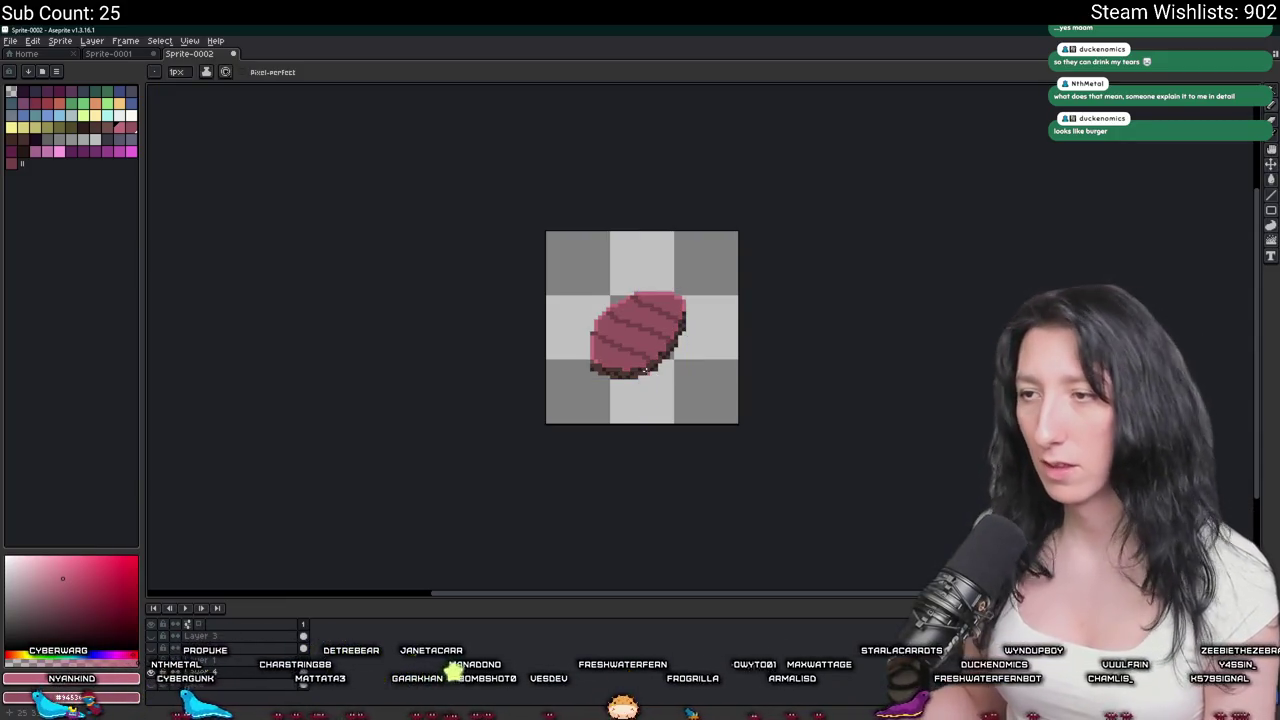
{"action": "scroll", "coordinate": [607, 365], "scroll_direction": "up", "scroll_amount": 3}
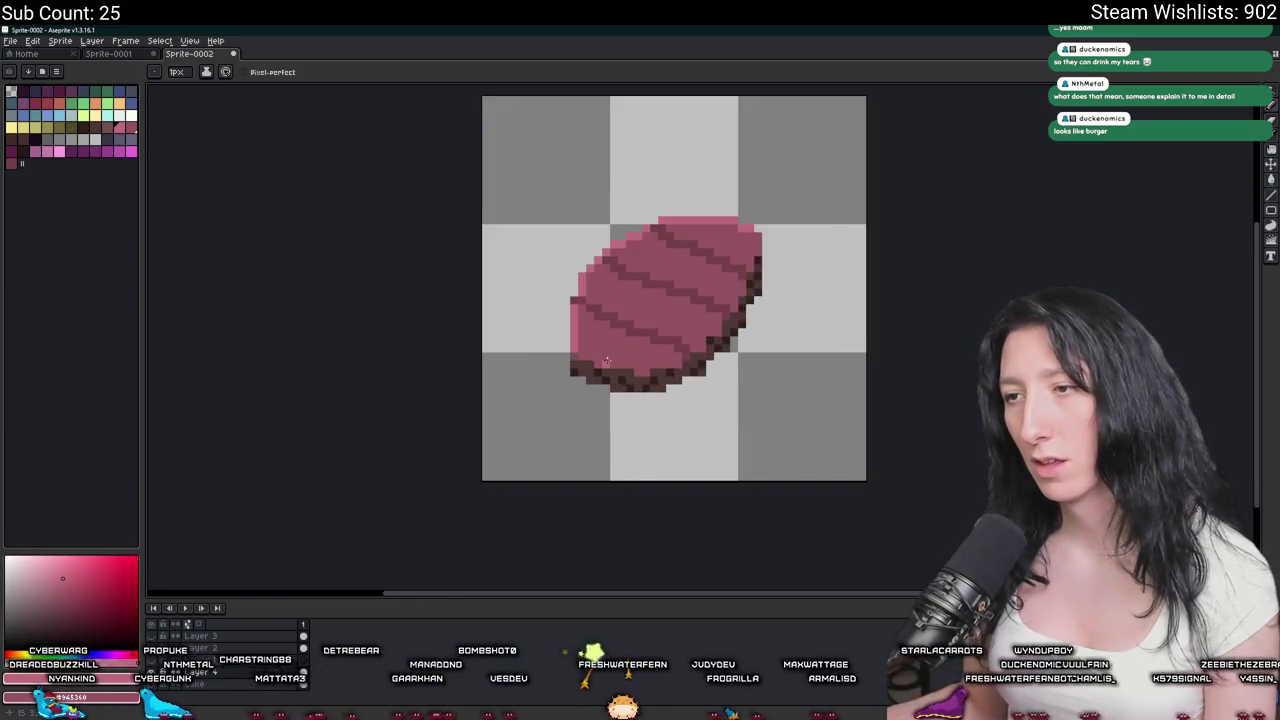
{"action": "scroll", "coordinate": [595, 370], "scroll_direction": "up", "scroll_amount": 3}
{"action": "scroll", "coordinate": [548, 357], "scroll_direction": "down", "scroll_amount": 2}
{"action": "scroll", "coordinate": [734, 226], "scroll_direction": "up", "scroll_amount": 2}
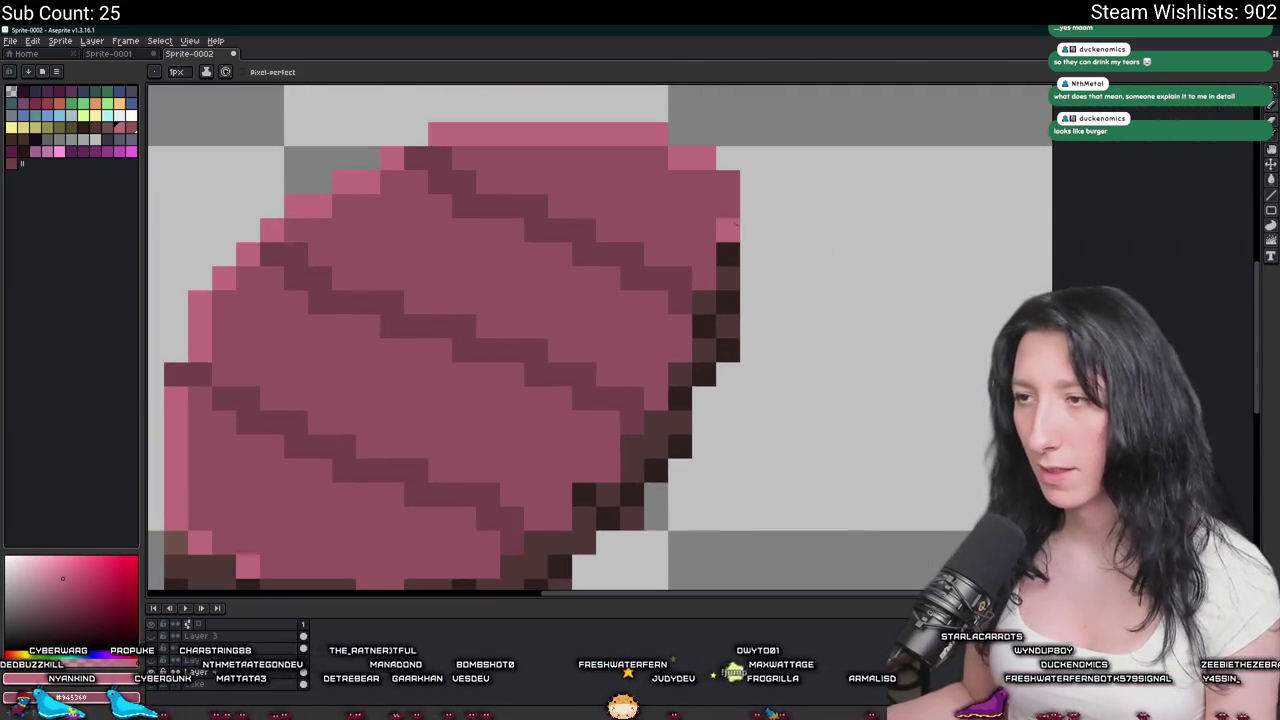
{"action": "scroll", "coordinate": [728, 203], "scroll_direction": "down", "scroll_amount": 2}
{"action": "scroll", "coordinate": [720, 241], "scroll_direction": "up", "scroll_amount": 2}
{"action": "left_click", "coordinate": [720, 245]}
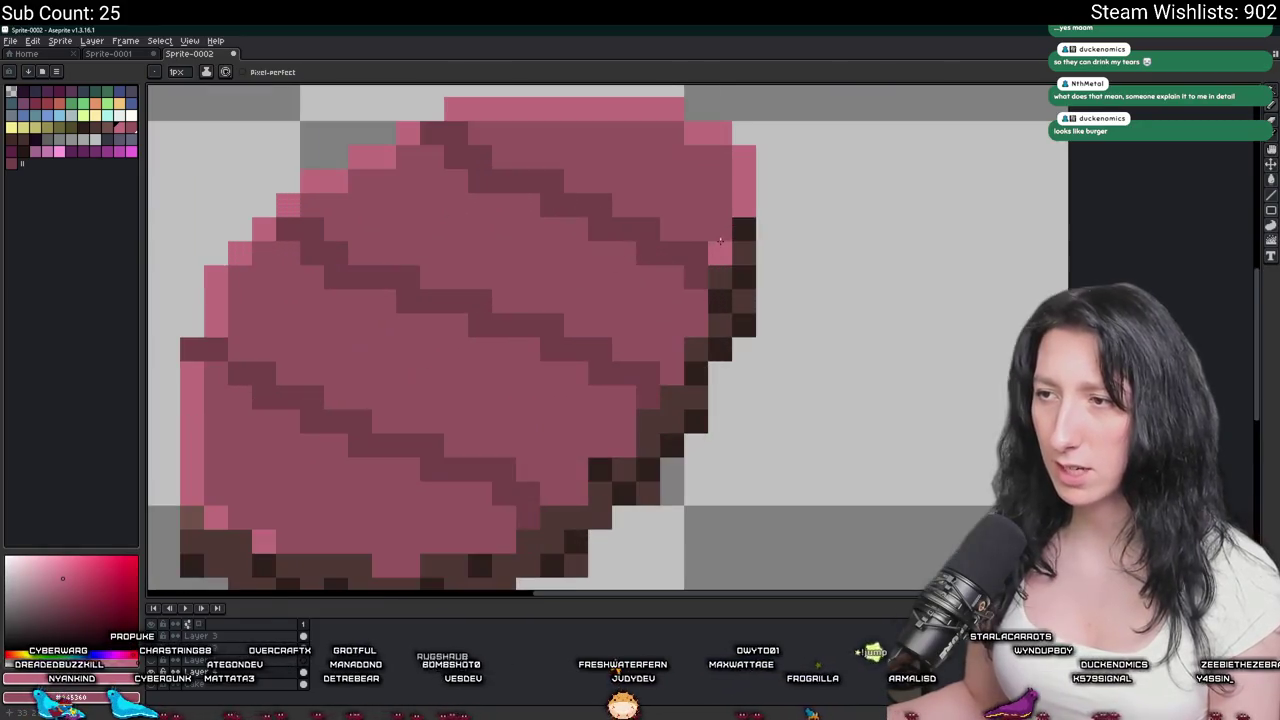
Place light-pink highlight pixels down the lower-right edge and along the bottom rim beside the rind.
{"action": "left_click_drag", "start_coordinate": [665, 330], "coordinate": [772, 272]}
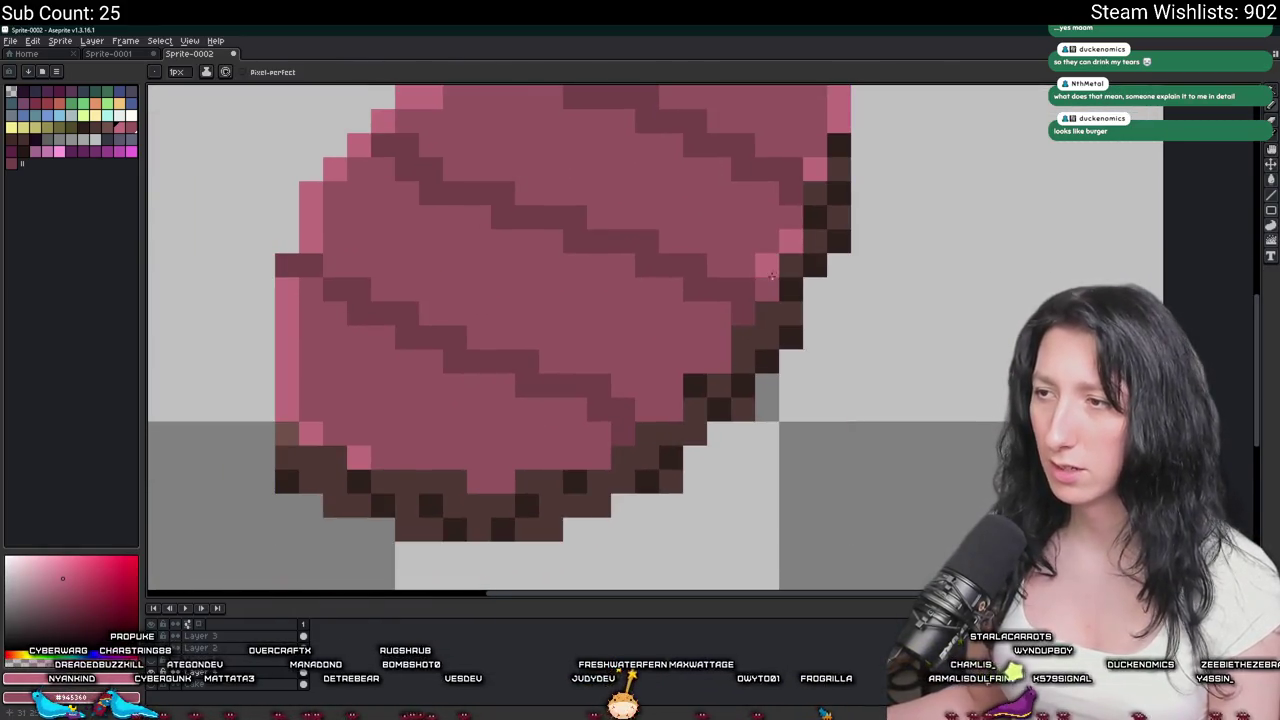
{"action": "left_click", "coordinate": [647, 409]}
{"action": "left_click", "coordinate": [575, 458]}
{"action": "left_click", "coordinate": [599, 458]}
{"action": "left_click", "coordinate": [551, 458]}
{"action": "left_click", "coordinate": [527, 482]}
{"action": "left_click", "coordinate": [575, 434]}
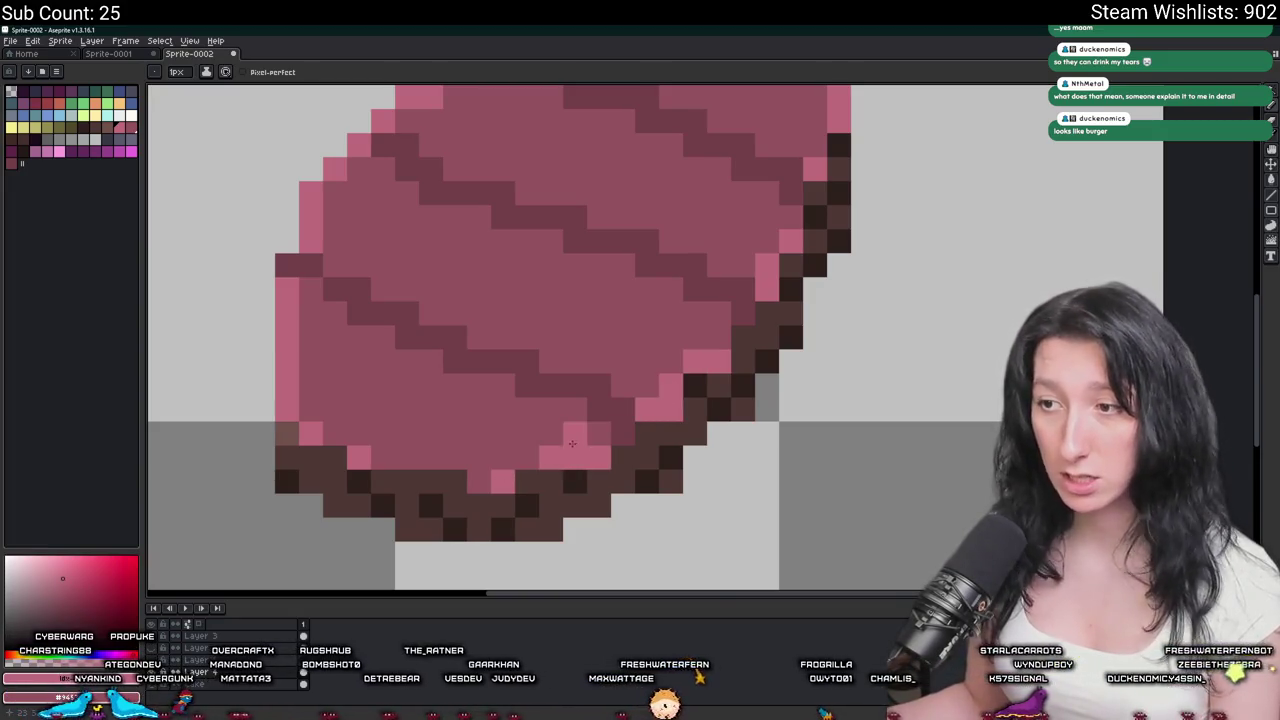
{"action": "left_click", "coordinate": [599, 434]}
{"action": "scroll", "coordinate": [596, 450], "scroll_direction": "down", "scroll_amount": 3}
{"action": "scroll", "coordinate": [596, 452], "scroll_direction": "down", "scroll_amount": 1}
{"action": "scroll", "coordinate": [596, 453], "scroll_direction": "down", "scroll_amount": 1}
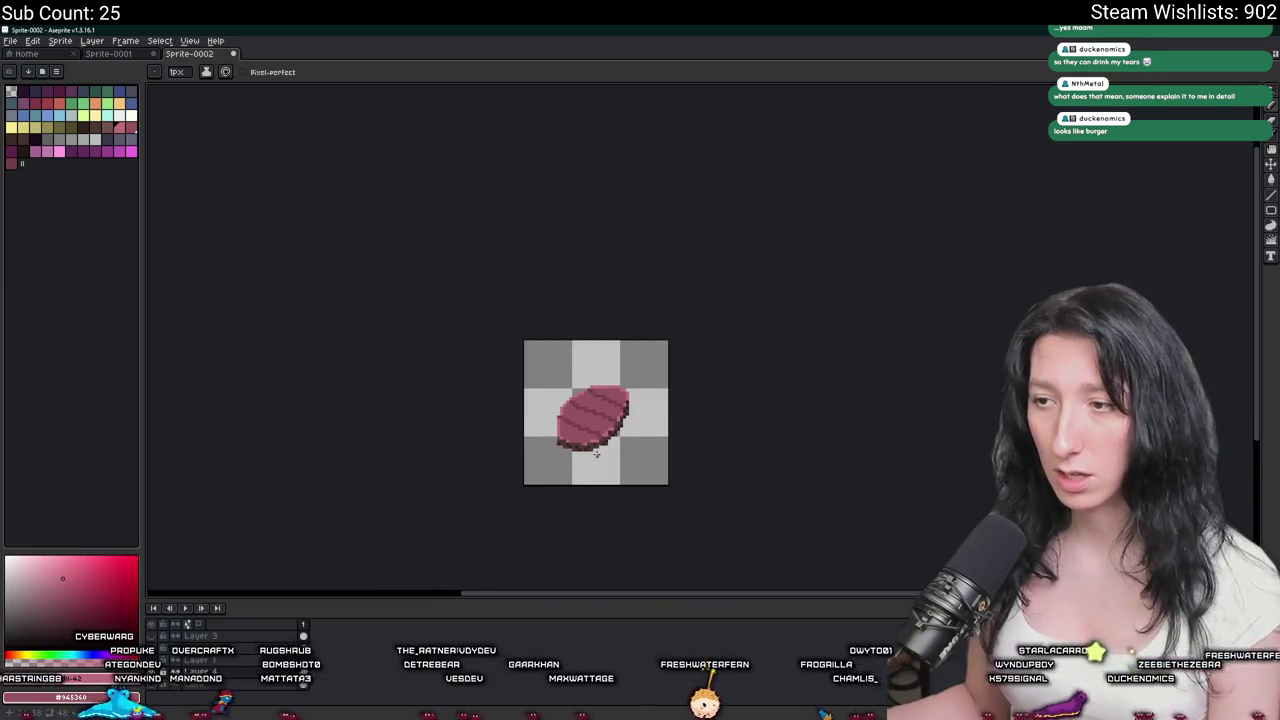
{"action": "scroll", "coordinate": [596, 453], "scroll_direction": "up", "scroll_amount": 1}
{"action": "scroll", "coordinate": [650, 410], "scroll_direction": "up", "scroll_amount": 1}
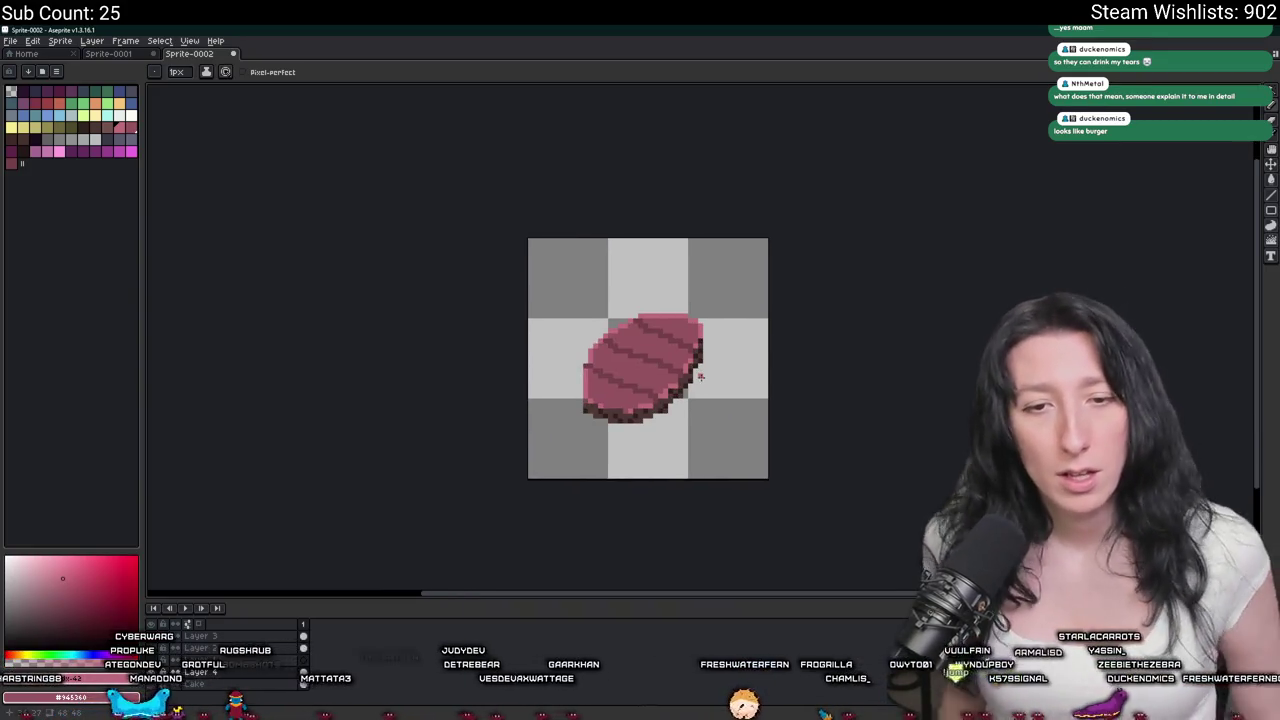
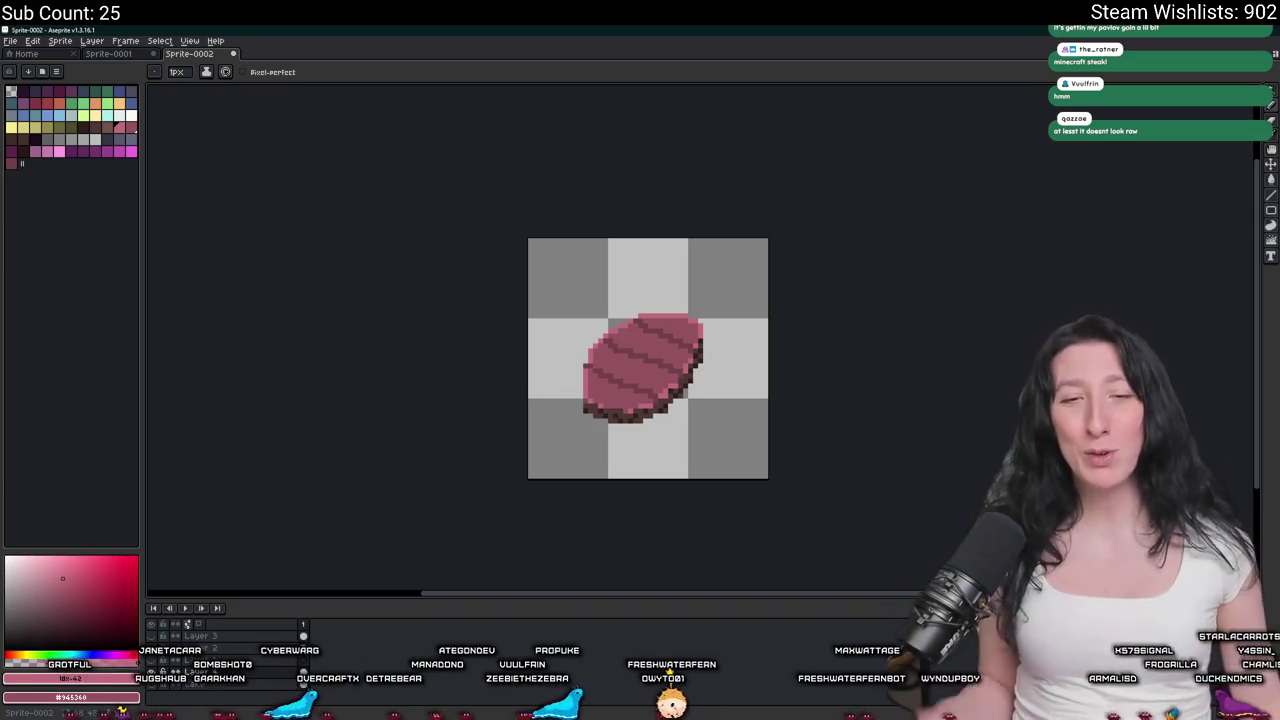
Eyedrop the steak's dark brown and apply a bottom-side Outline effect to thicken its underside.
{"action": "scroll", "coordinate": [620, 216], "scroll_direction": "down", "scroll_amount": 3}
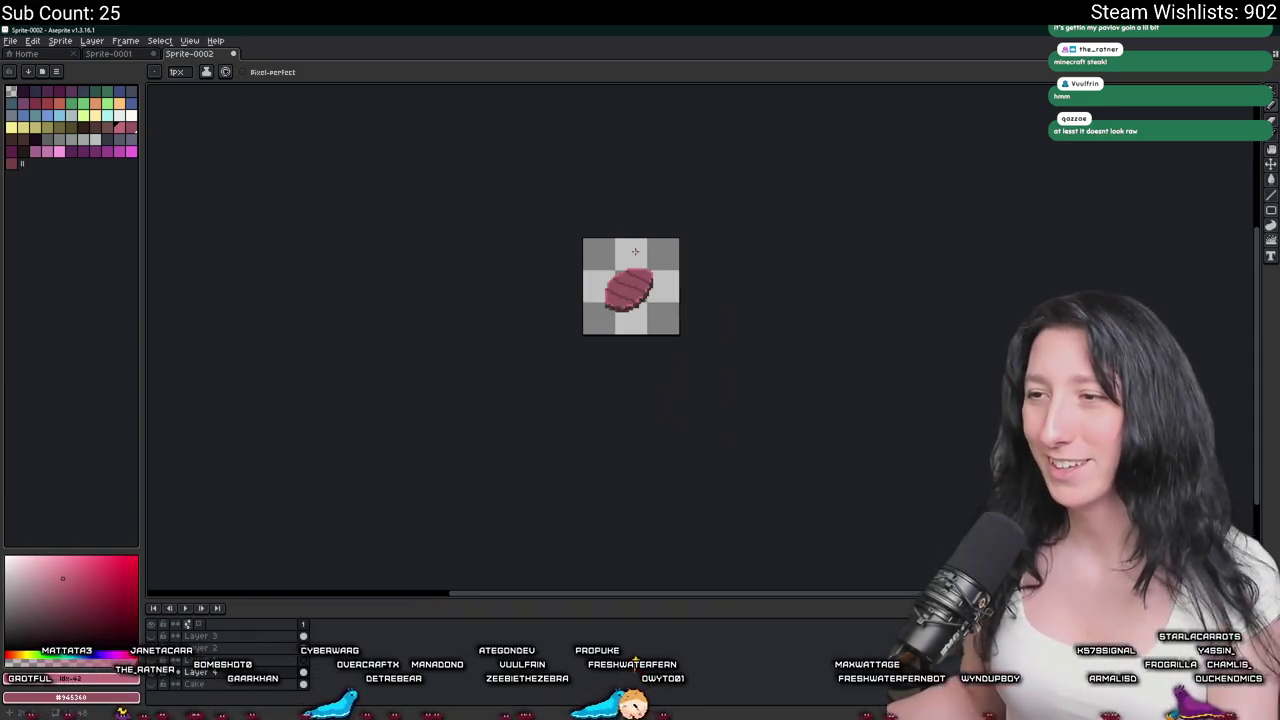
{"action": "scroll", "coordinate": [600, 300], "scroll_direction": "up", "scroll_amount": 4}
{"action": "scroll", "coordinate": [585, 362], "scroll_direction": "up", "scroll_amount": 4}
{"action": "left_click", "coordinate": [574, 357]}
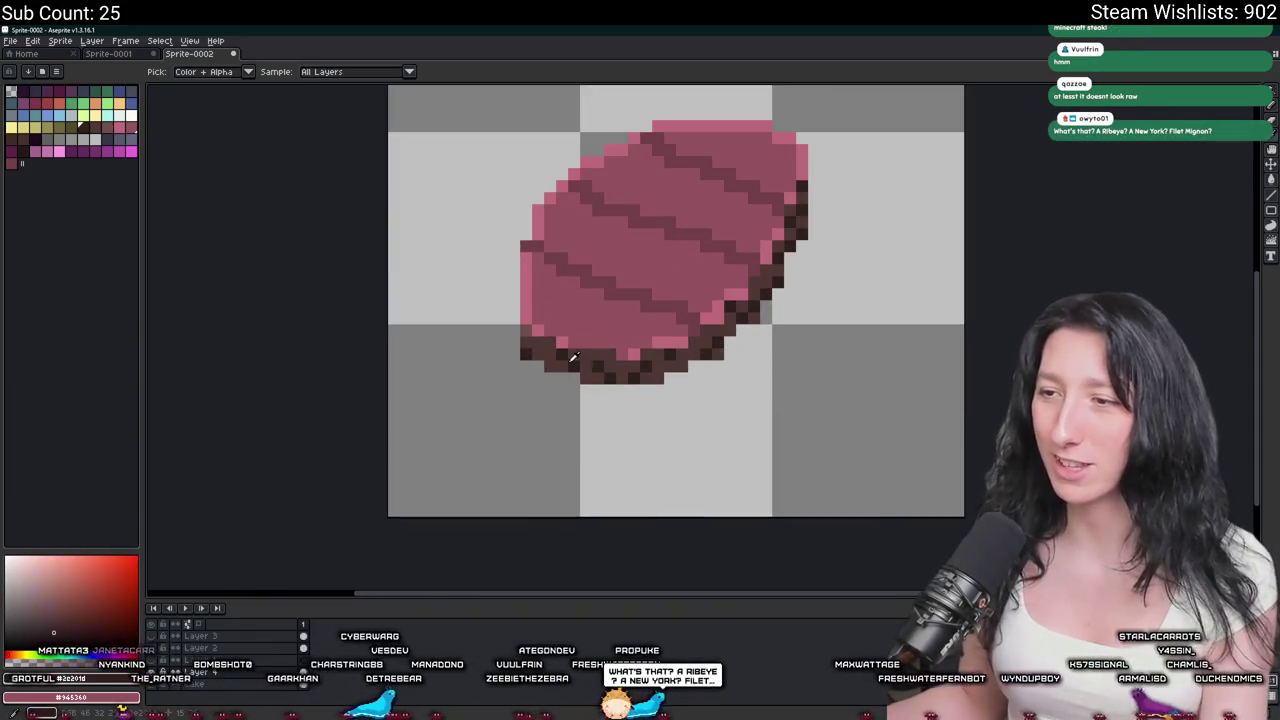
{"action": "key", "text": "shift+o"}
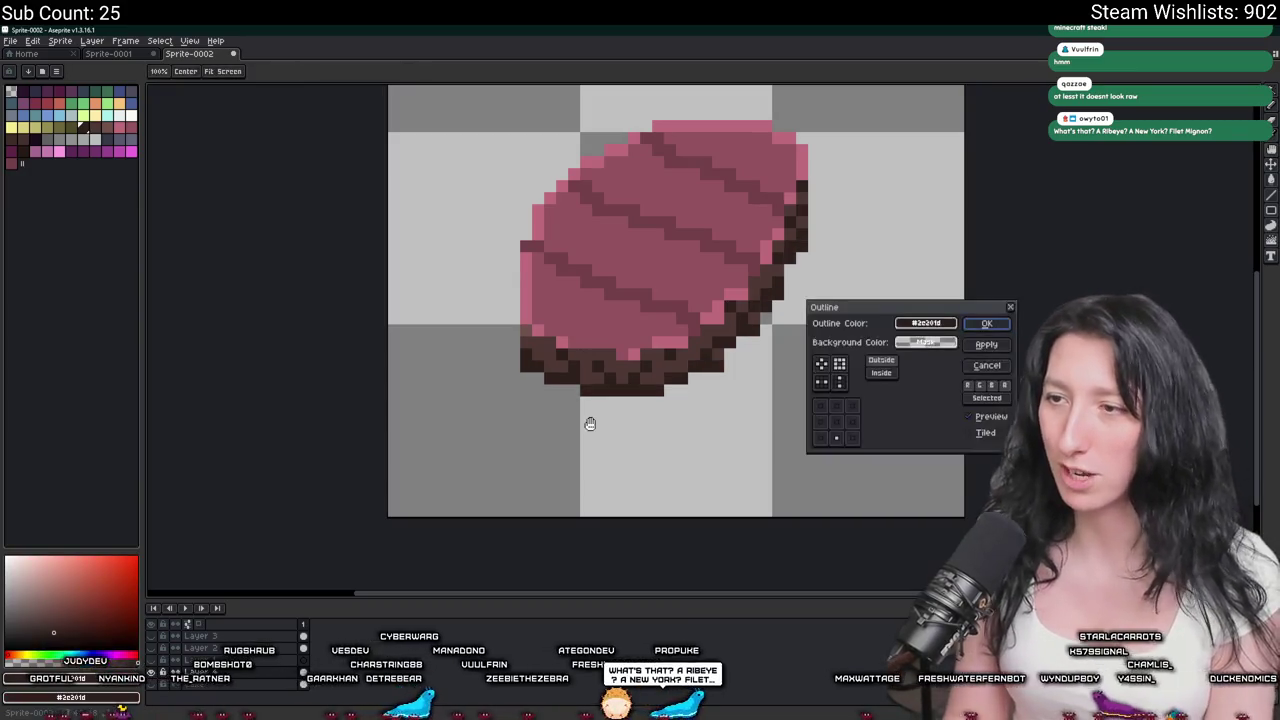
{"action": "left_click", "coordinate": [1006, 323]}
{"action": "scroll", "coordinate": [985, 323], "scroll_direction": "down", "scroll_amount": 3}
{"action": "scroll", "coordinate": [866, 380], "scroll_direction": "down", "scroll_amount": 1}
{"action": "scroll", "coordinate": [837, 397], "scroll_direction": "down", "scroll_amount": 1}
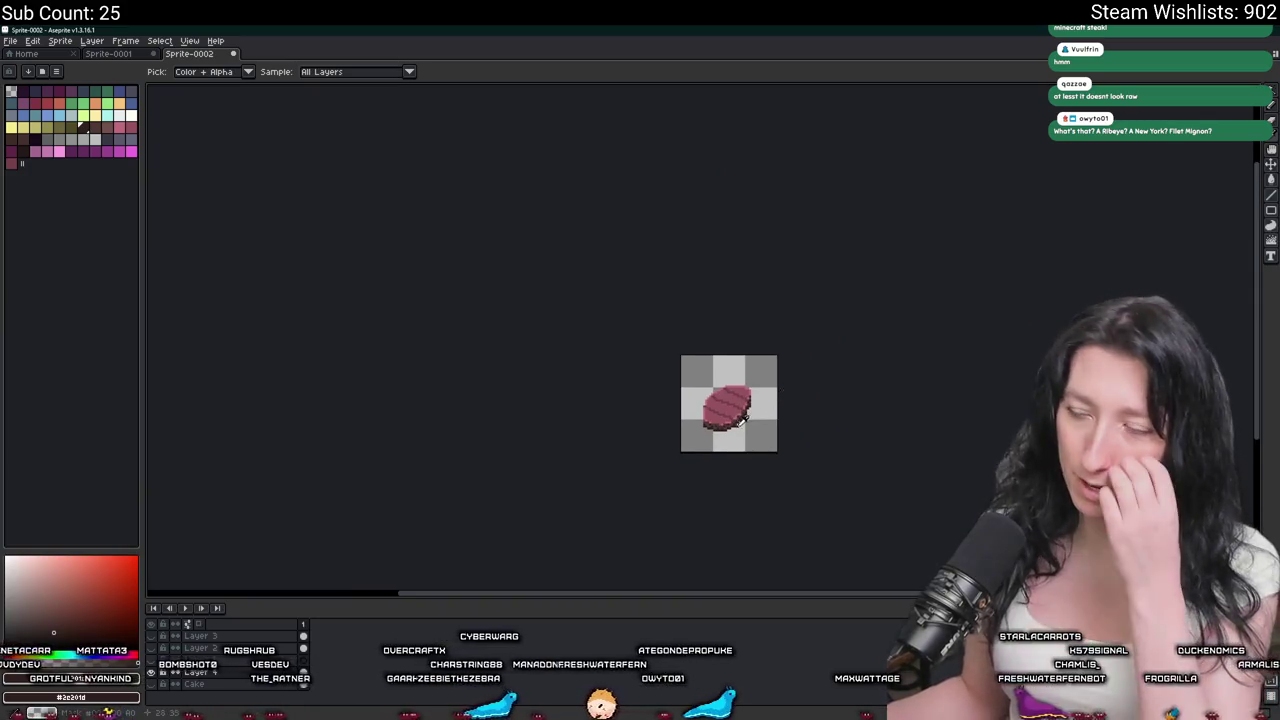
{"action": "scroll", "coordinate": [738, 423], "scroll_direction": "up", "scroll_amount": 2}
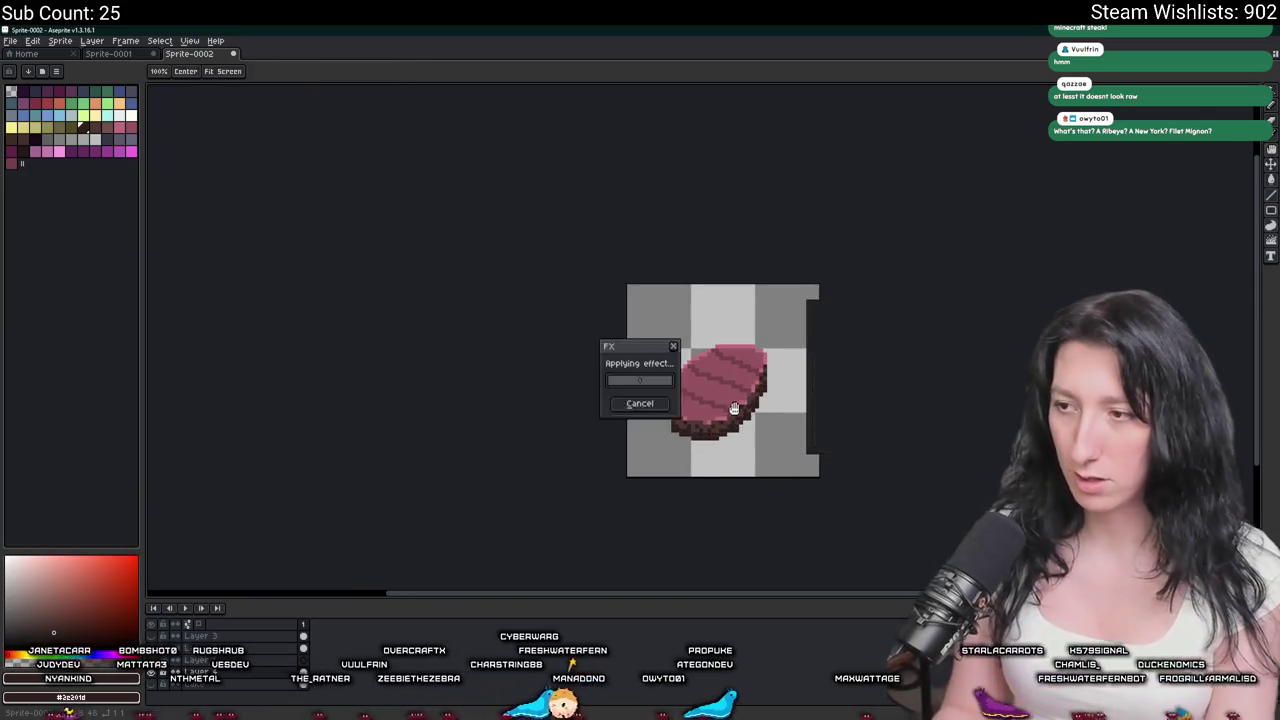
{"action": "scroll", "coordinate": [714, 410], "scroll_direction": "down", "scroll_amount": 2}
{"action": "scroll", "coordinate": [714, 410], "scroll_direction": "up", "scroll_amount": 1}
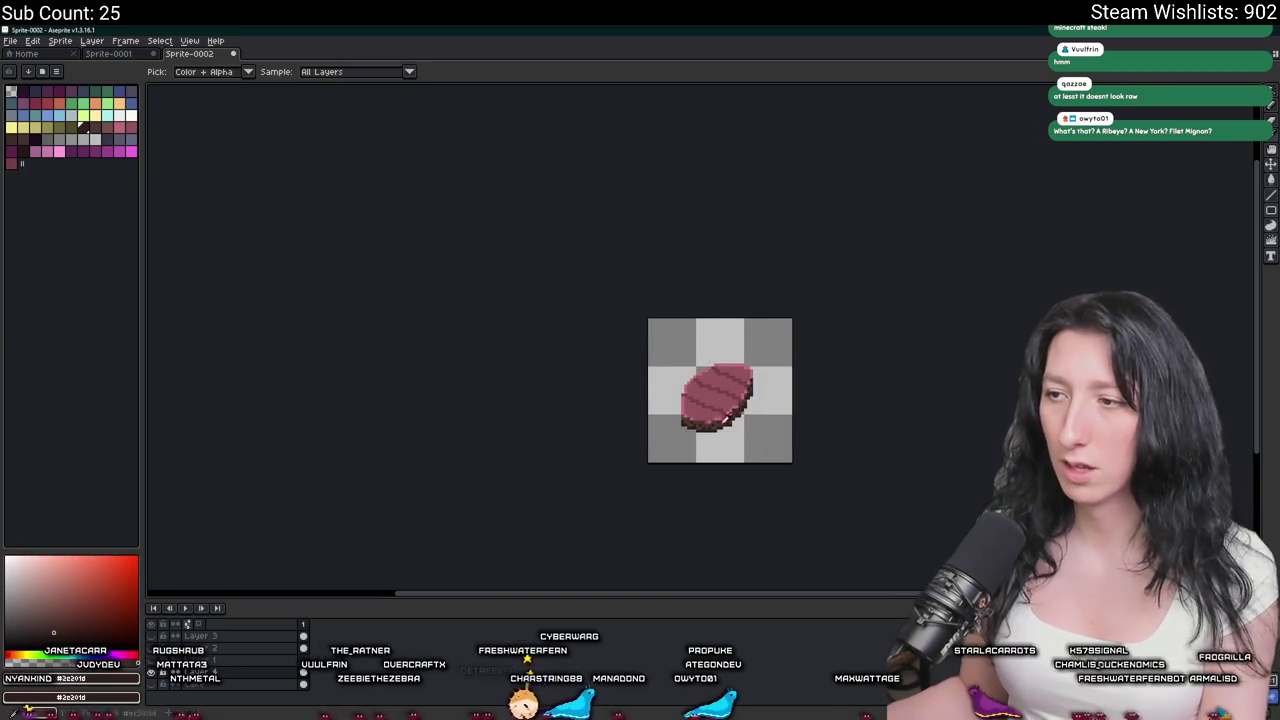
{"action": "scroll", "coordinate": [714, 434], "scroll_direction": "right", "scroll_amount": 2}
{"action": "scroll", "coordinate": [660, 410], "scroll_direction": "up", "scroll_amount": 1}
{"action": "scroll", "coordinate": [600, 370], "scroll_direction": "up", "scroll_amount": 2}
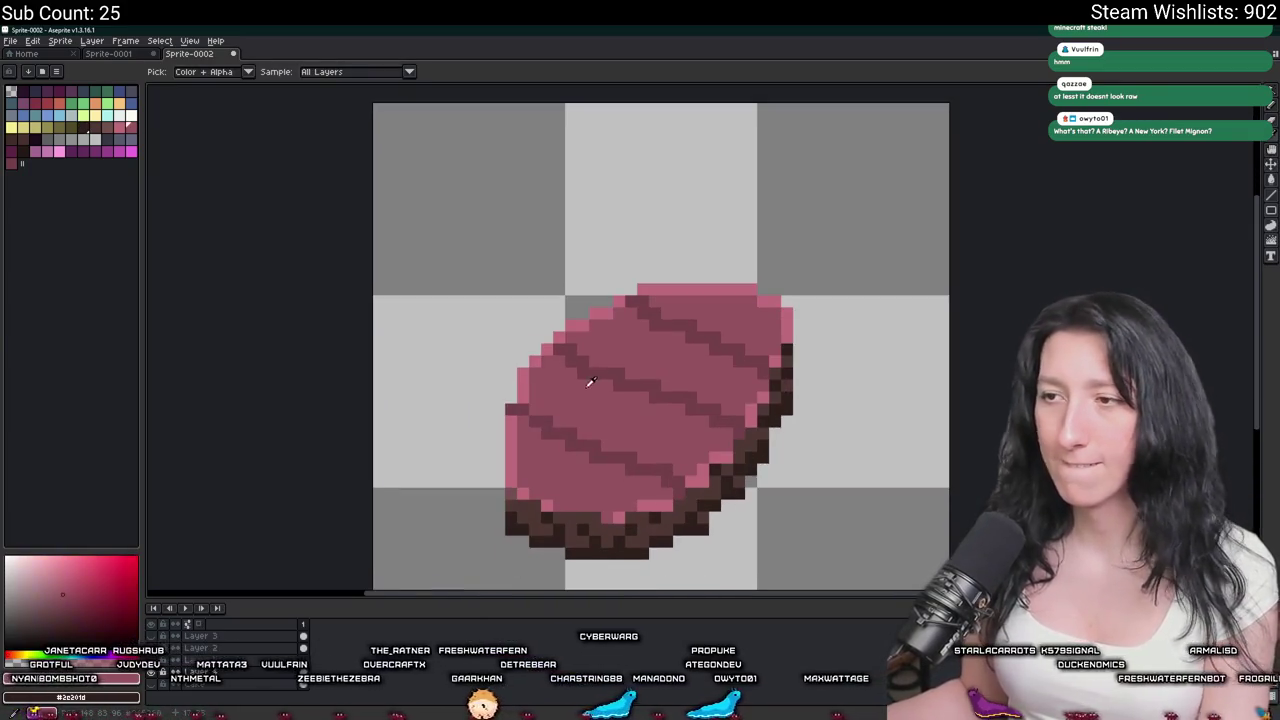
{"action": "scroll", "coordinate": [595, 370], "scroll_direction": "up", "scroll_amount": 1}
{"action": "key", "text": "b"}
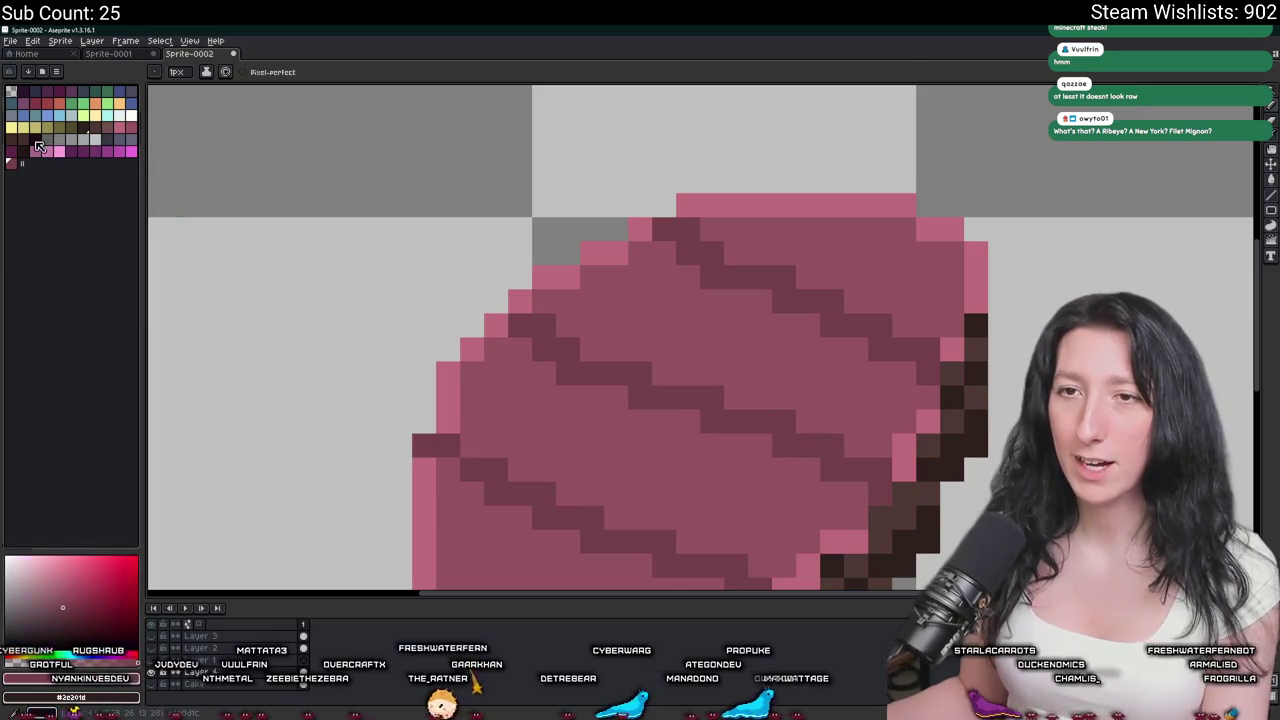
{"action": "left_click_drag", "start_coordinate": [590, 372], "coordinate": [811, 427]}
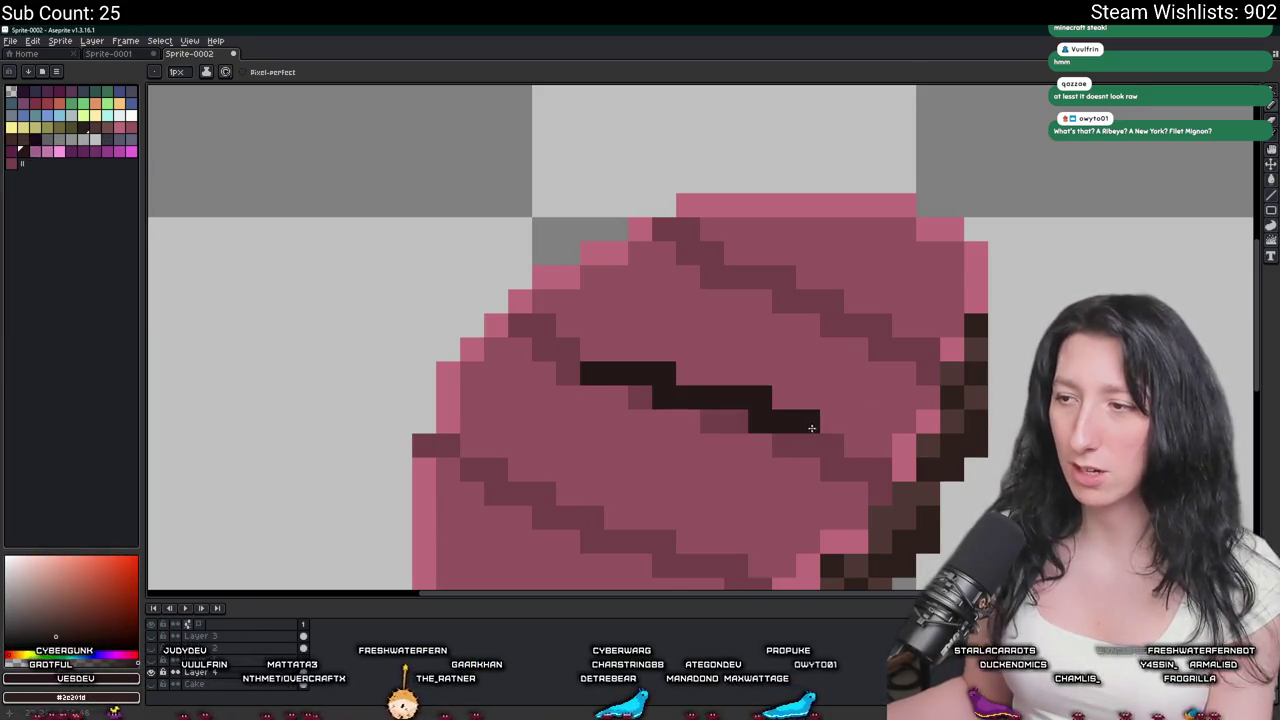
{"action": "scroll", "coordinate": [811, 427], "scroll_direction": "down", "scroll_amount": 7}
{"action": "key", "text": "ctrl+z"}
{"action": "scroll", "coordinate": [809, 395], "scroll_direction": "up", "scroll_amount": 5}
{"action": "key", "text": "i"}
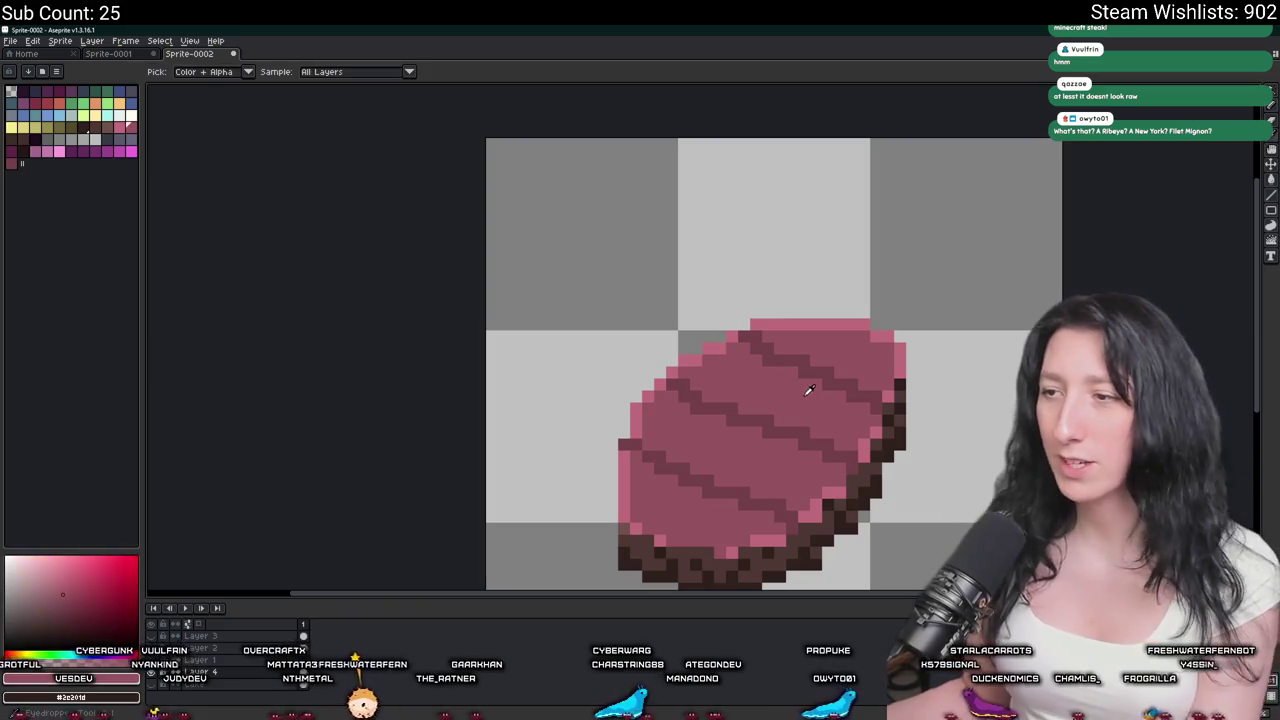
{"action": "scroll", "coordinate": [714, 363], "scroll_direction": "up", "scroll_amount": 1}
{"action": "key", "text": "g"}
{"action": "left_click", "coordinate": [651, 349]}
{"action": "scroll", "coordinate": [506, 473], "scroll_direction": "down", "scroll_amount": 1}
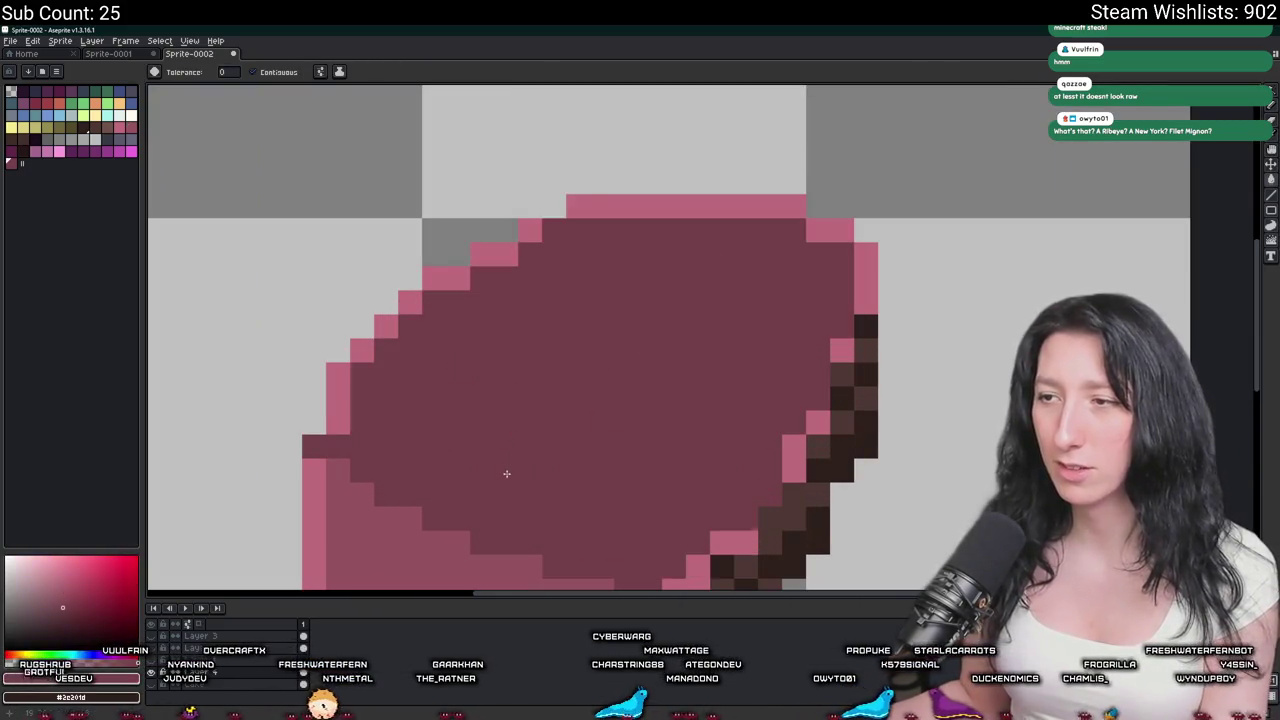
{"action": "scroll", "coordinate": [506, 473], "scroll_direction": "down", "scroll_amount": 2}
{"action": "scroll", "coordinate": [515, 420], "scroll_direction": "up", "scroll_amount": 1}
{"action": "scroll", "coordinate": [520, 400], "scroll_direction": "up", "scroll_amount": 1}
{"action": "key", "text": "v"}
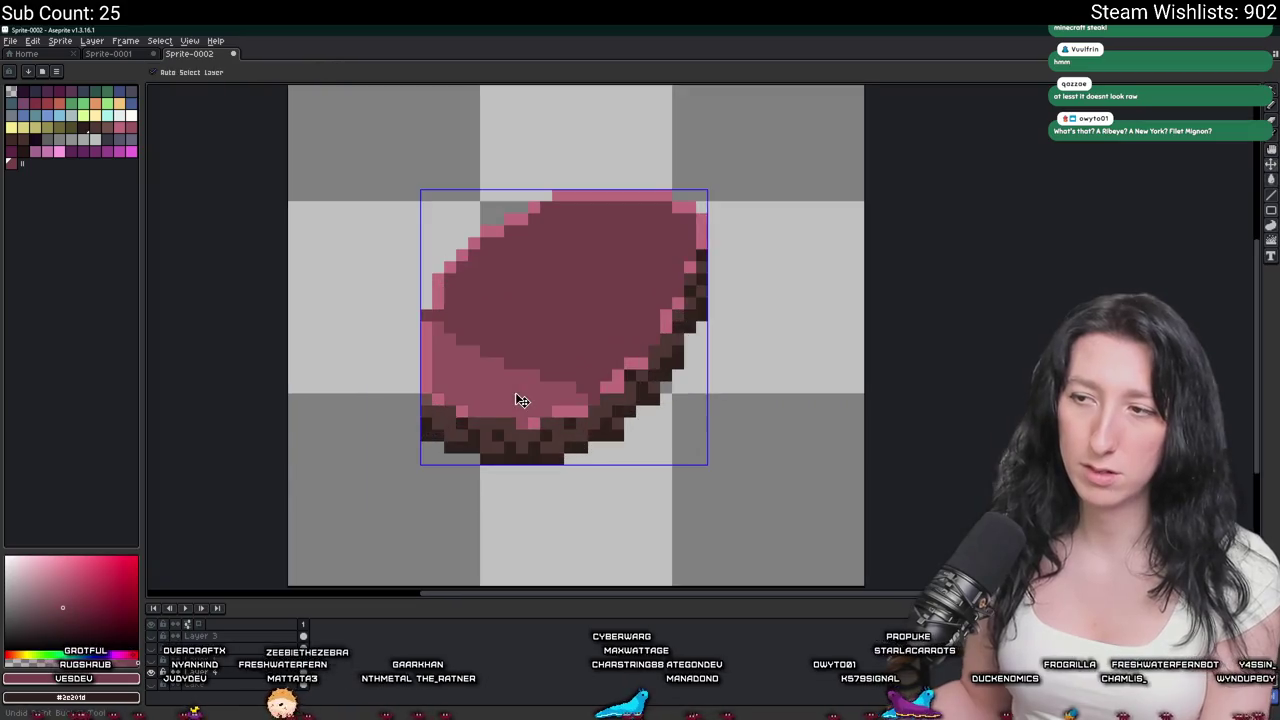
{"action": "key", "text": "ctrl+z"}
{"action": "key", "text": "g"}
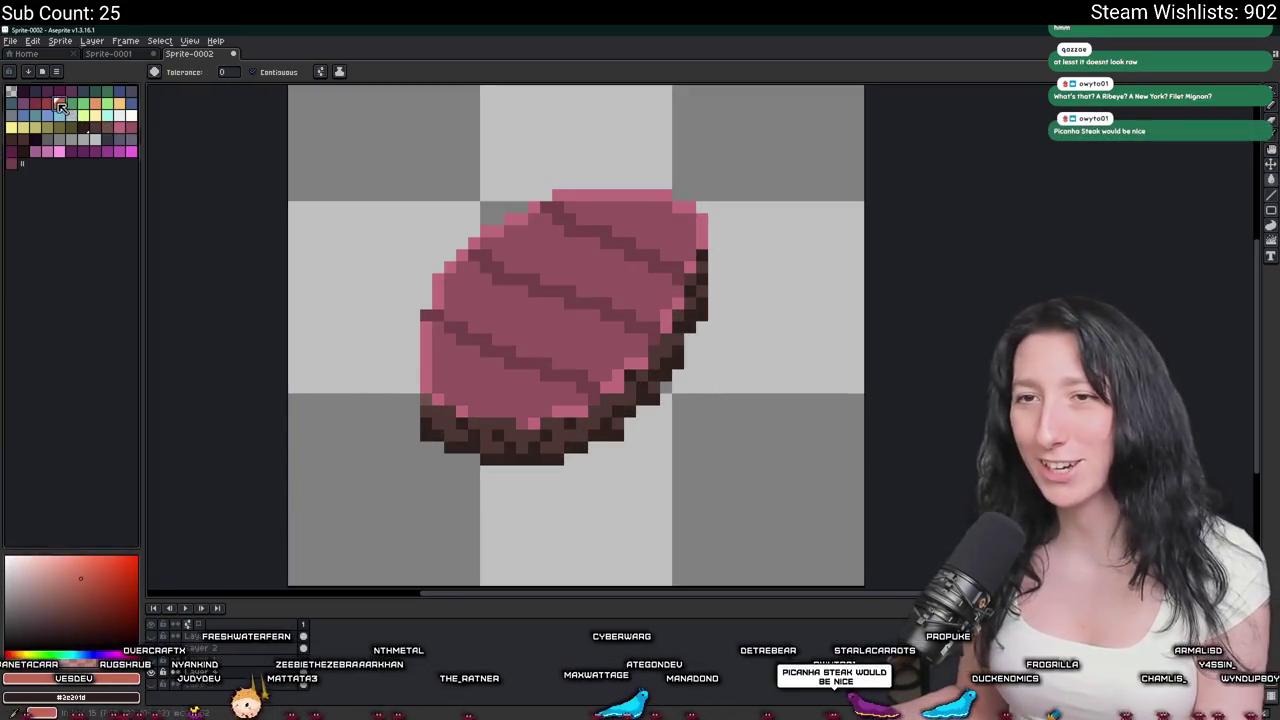
{"action": "left_click", "coordinate": [62, 108]}
{"action": "left_click", "coordinate": [545, 300]}
{"action": "left_click", "coordinate": [510, 375]}
{"action": "left_click", "coordinate": [580, 265]}
{"action": "left_click", "coordinate": [630, 225]}
{"action": "key", "text": "ctrl+z"}
{"action": "key", "text": "ctrl+z"}
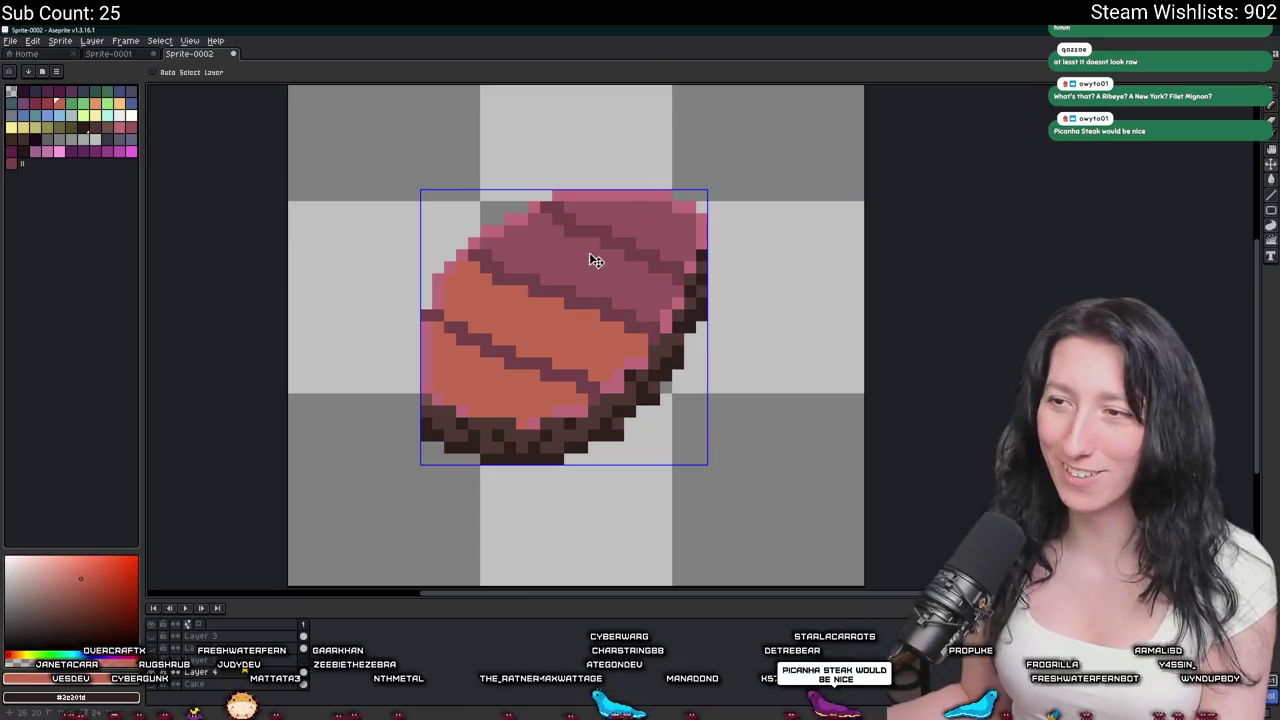
{"action": "key", "text": "ctrl+z"}
{"action": "key", "text": "ctrl+z"}
{"action": "scroll", "coordinate": [506, 337], "scroll_direction": "up", "scroll_amount": 3}
{"action": "left_click", "coordinate": [471, 371], "text": "alt"}
{"action": "key", "text": "b"}
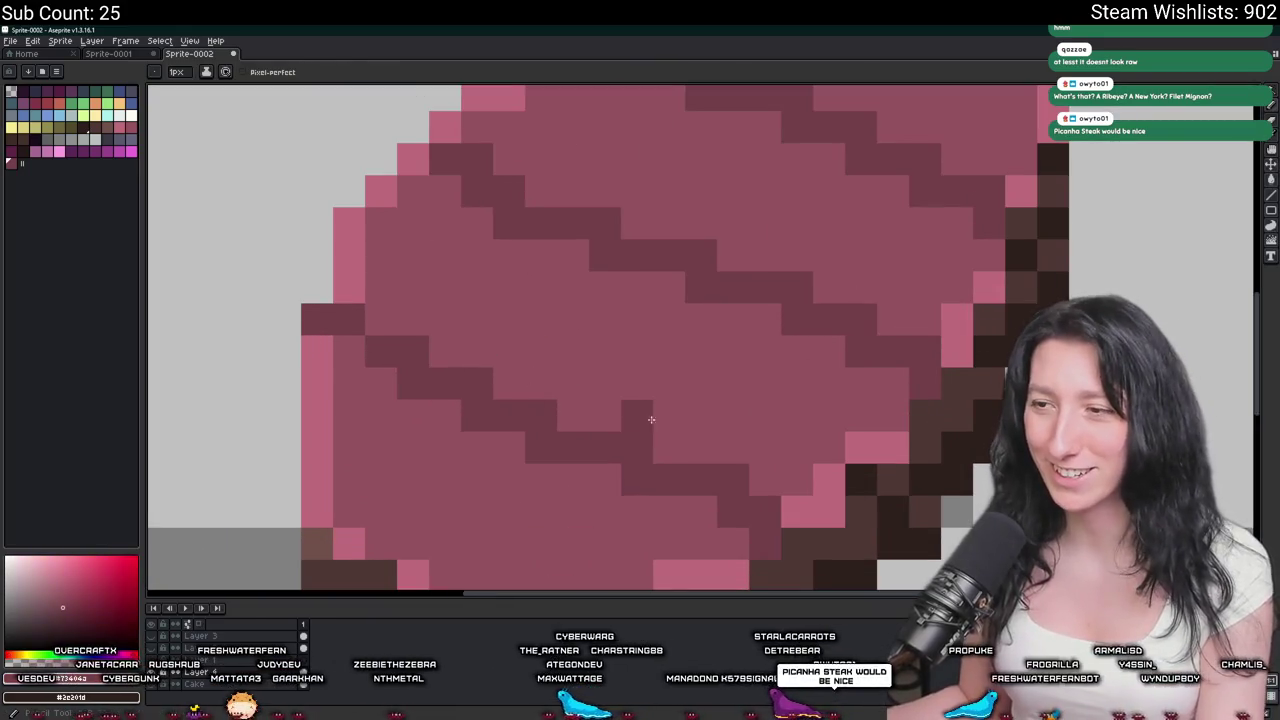
{"action": "left_click_drag", "start_coordinate": [645, 415], "coordinate": [474, 309]}
{"action": "scroll", "coordinate": [474, 309], "scroll_direction": "down", "scroll_amount": 4}
{"action": "scroll", "coordinate": [534, 470], "scroll_direction": "up", "scroll_amount": 1}
{"action": "scroll", "coordinate": [534, 470], "scroll_direction": "down", "scroll_amount": 3}
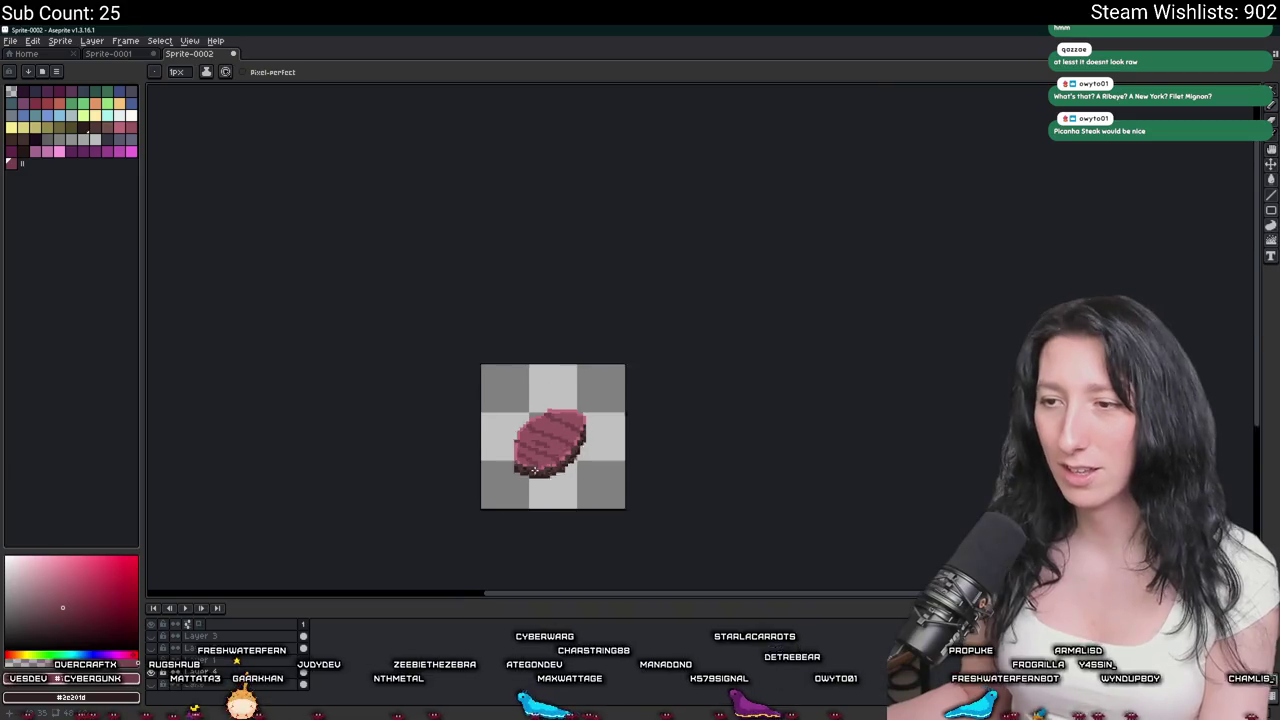
{"action": "scroll", "coordinate": [536, 462], "scroll_direction": "up", "scroll_amount": 3}
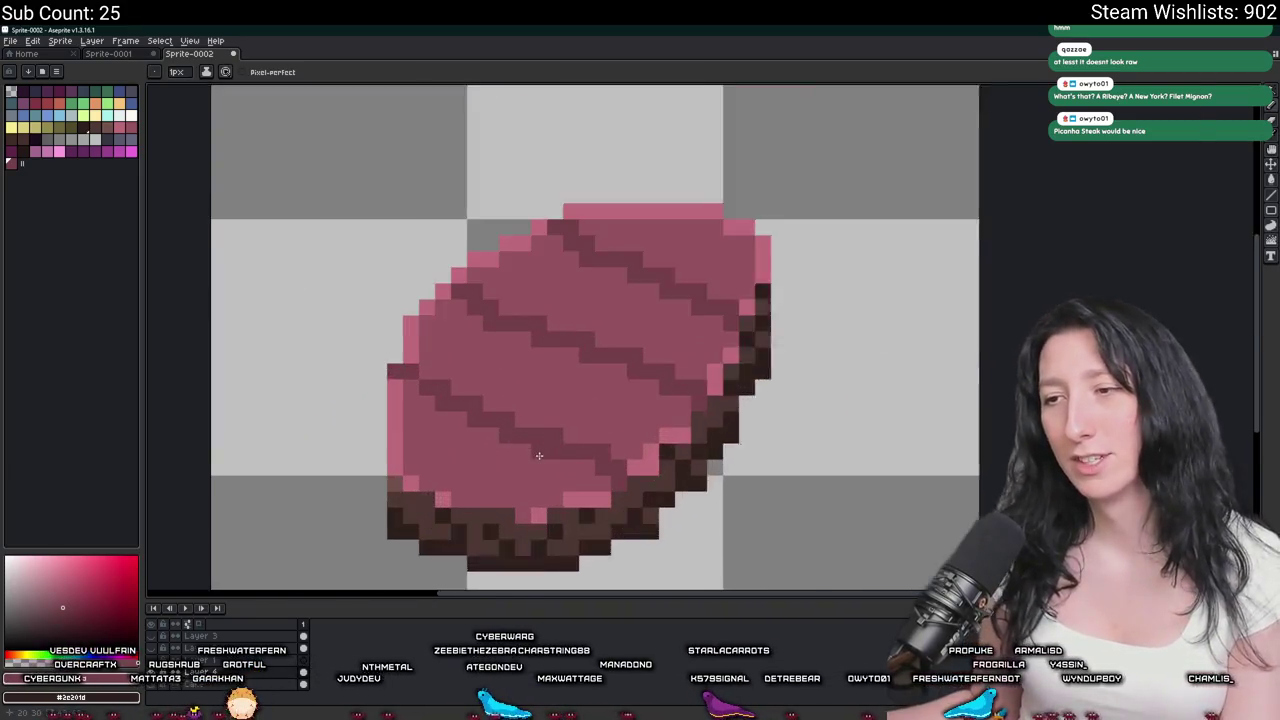
{"action": "scroll", "coordinate": [538, 455], "scroll_direction": "up", "scroll_amount": 1}
{"action": "scroll", "coordinate": [492, 277], "scroll_direction": "down", "scroll_amount": 4}
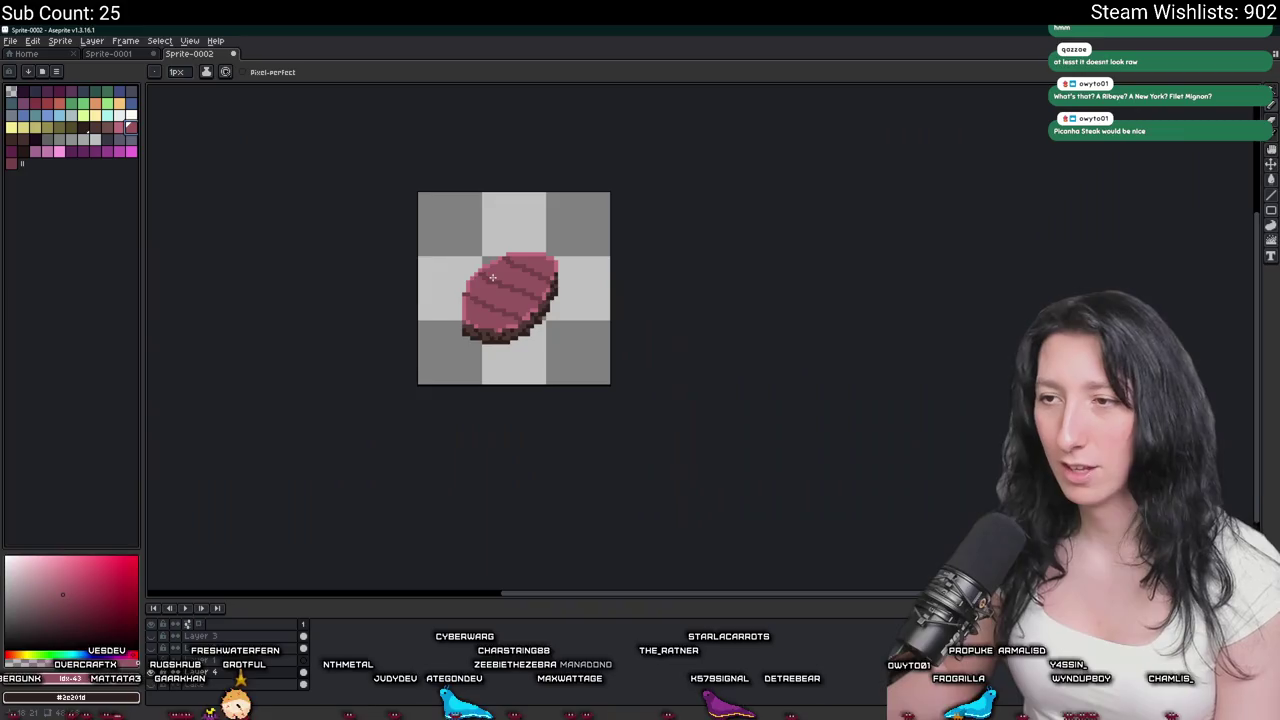
{"action": "left_click_drag", "start_coordinate": [492, 277], "coordinate": [532, 354]}
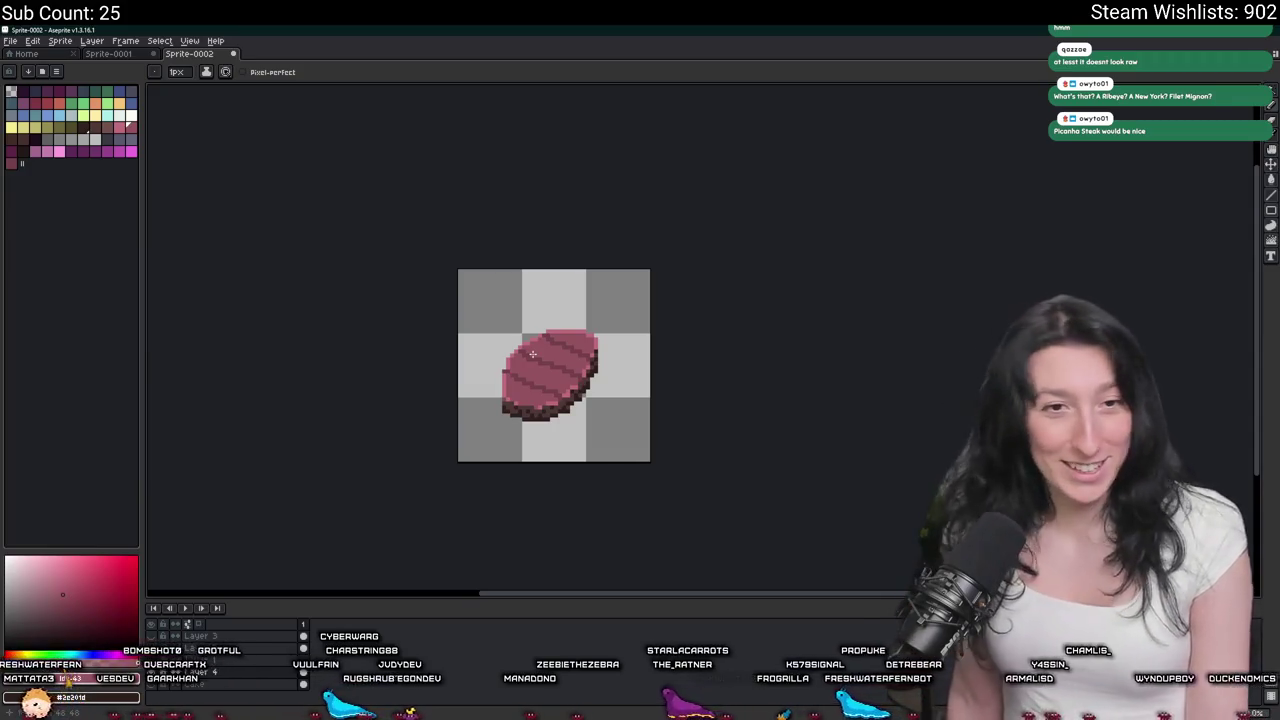
{"action": "scroll", "coordinate": [532, 354], "scroll_direction": "up", "scroll_amount": 3}
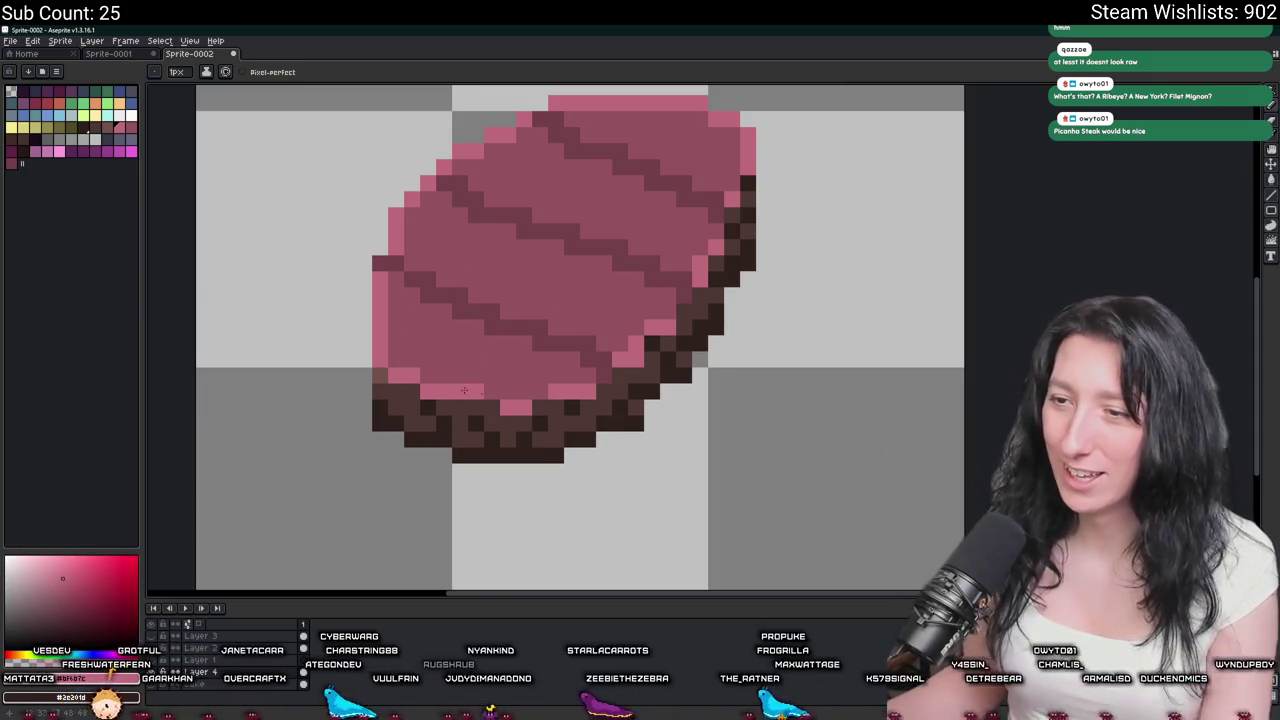
{"action": "scroll", "coordinate": [489, 400], "scroll_direction": "down", "scroll_amount": 4}
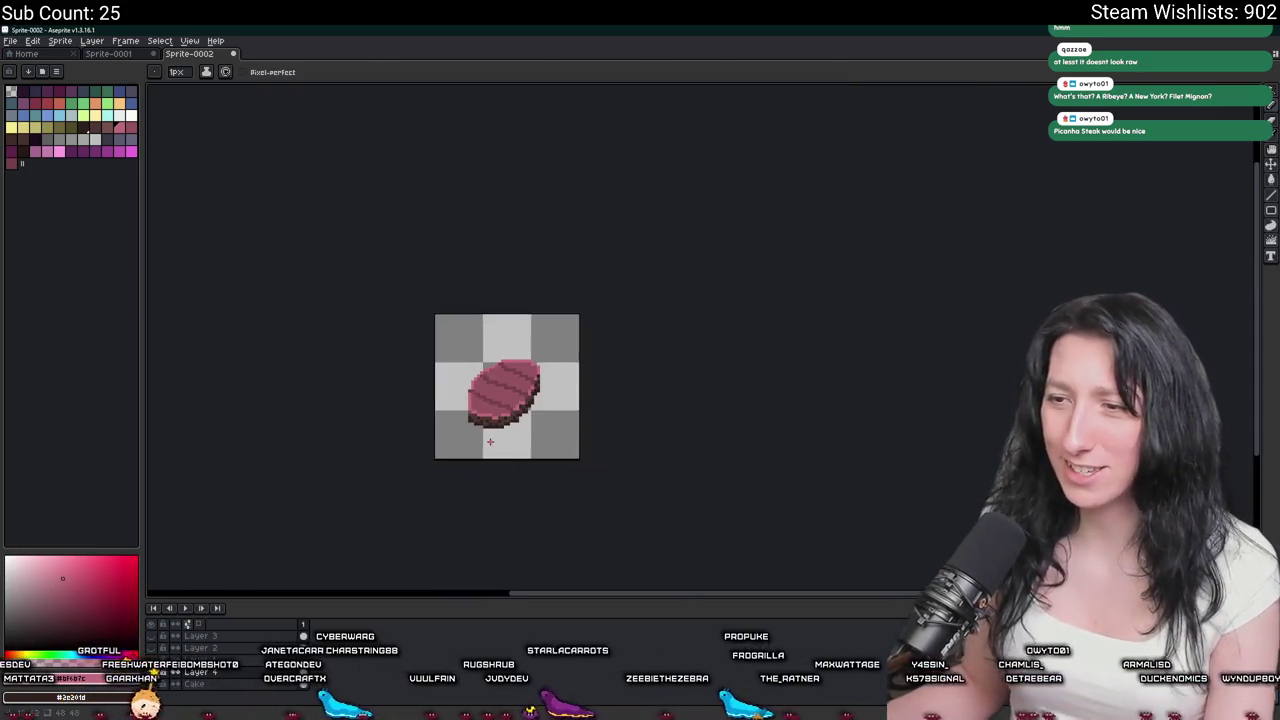
{"action": "scroll", "coordinate": [490, 441], "scroll_direction": "up", "scroll_amount": 1}
{"action": "scroll", "coordinate": [540, 360], "scroll_direction": "up", "scroll_amount": 1}
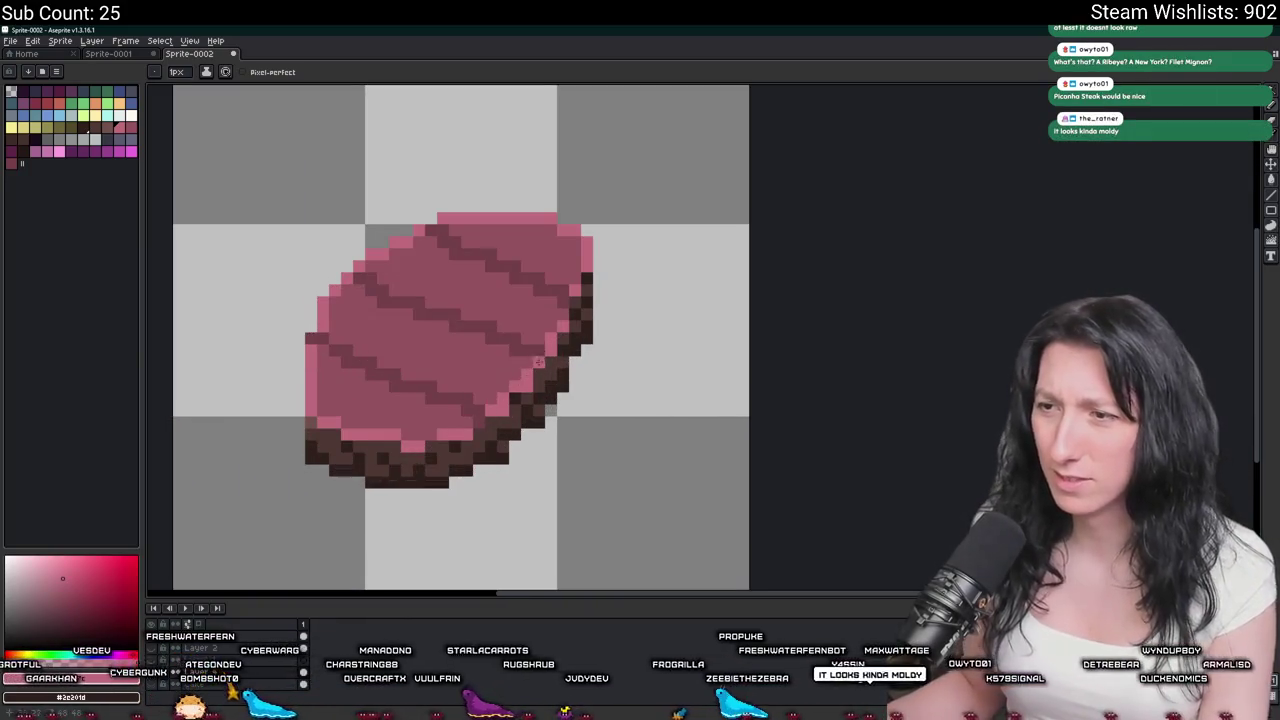
{"action": "scroll", "coordinate": [565, 316], "scroll_direction": "down", "scroll_amount": 1}
{"action": "scroll", "coordinate": [565, 316], "scroll_direction": "down", "scroll_amount": 1}
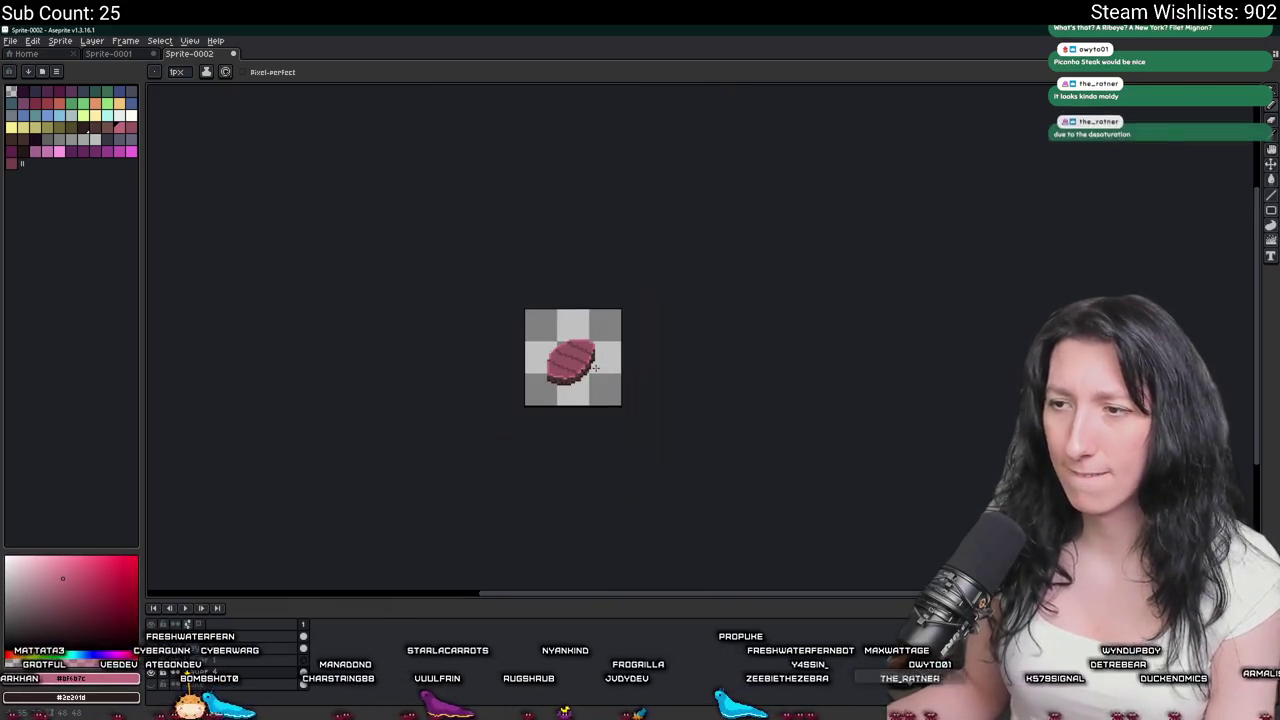
{"action": "scroll", "coordinate": [573, 345], "scroll_direction": "up", "scroll_amount": 2}
{"action": "key", "text": "alt"}
{"action": "scroll", "coordinate": [573, 345], "scroll_direction": "up", "scroll_amount": 1}
{"action": "left_click", "coordinate": [571, 374], "text": "alt"}
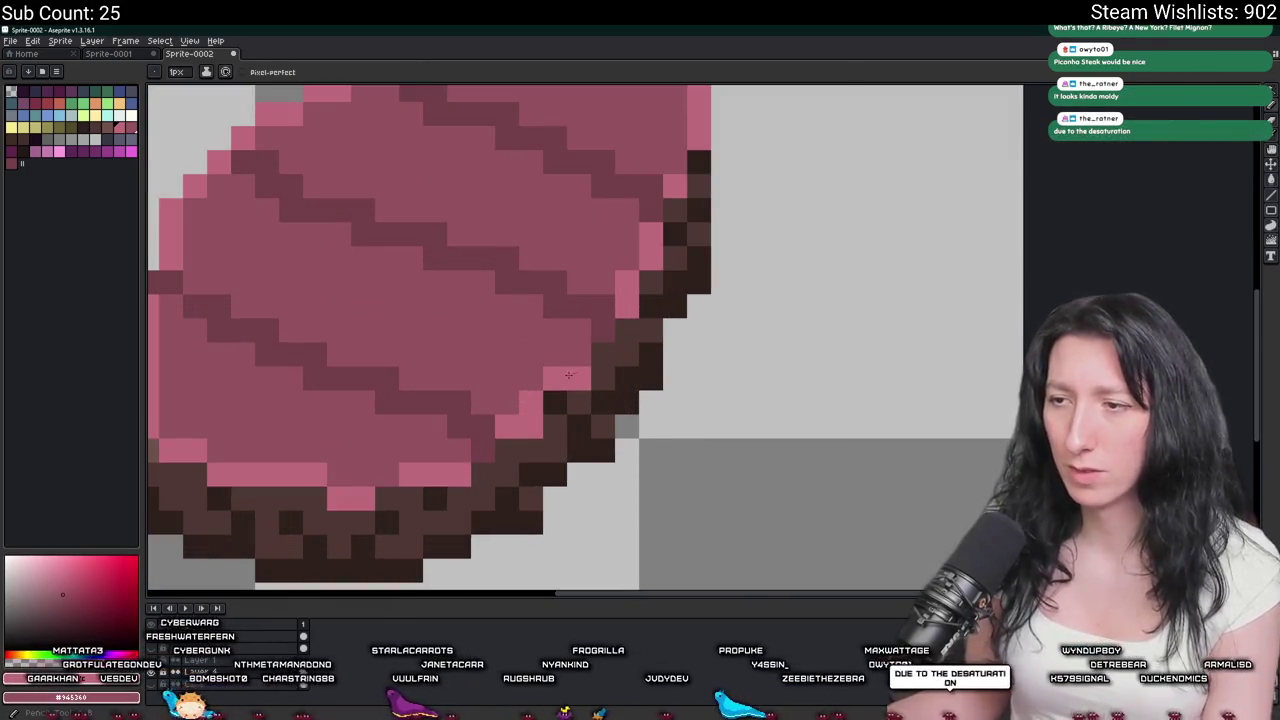
{"action": "scroll", "coordinate": [540, 398], "scroll_direction": "down", "scroll_amount": 3}
{"action": "scroll", "coordinate": [560, 400], "scroll_direction": "down", "scroll_amount": 2}
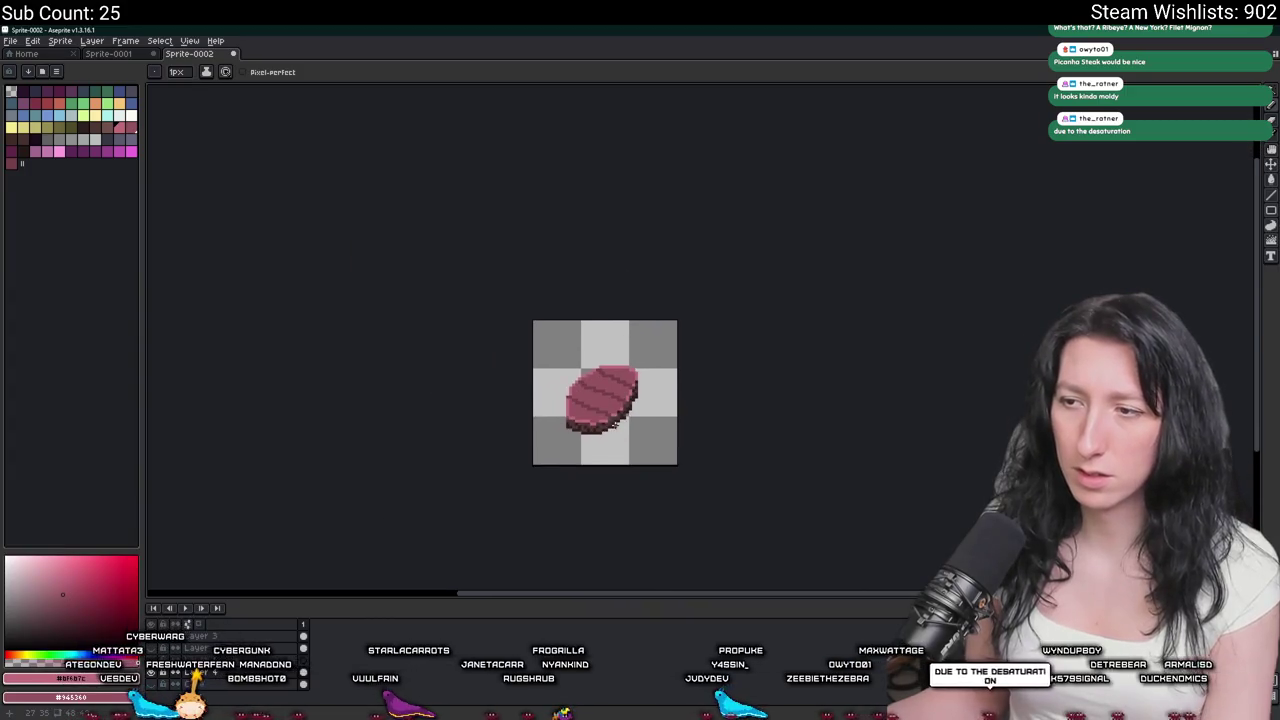
{"action": "scroll", "coordinate": [617, 409], "scroll_direction": "up", "scroll_amount": 1}
{"action": "scroll", "coordinate": [624, 411], "scroll_direction": "up", "scroll_amount": 1}
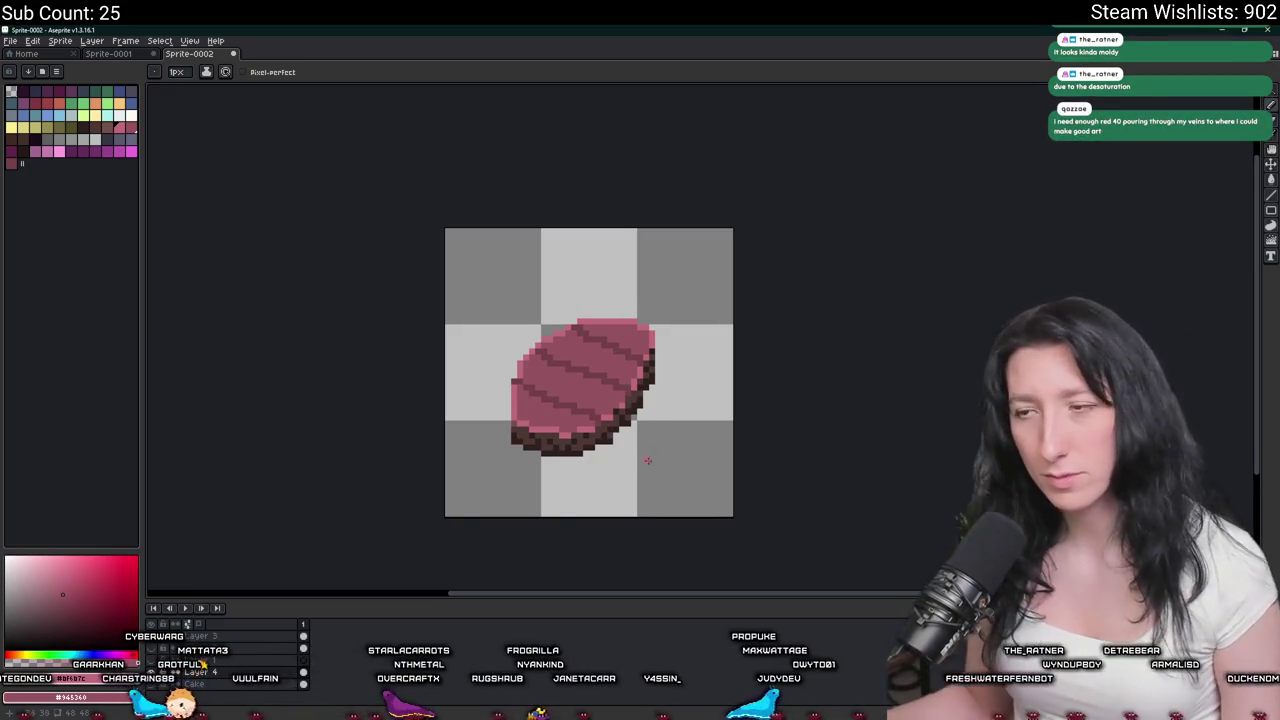
{"action": "scroll", "coordinate": [650, 462], "scroll_direction": "down", "scroll_amount": 2}
{"action": "scroll", "coordinate": [631, 466], "scroll_direction": "down", "scroll_amount": 2}
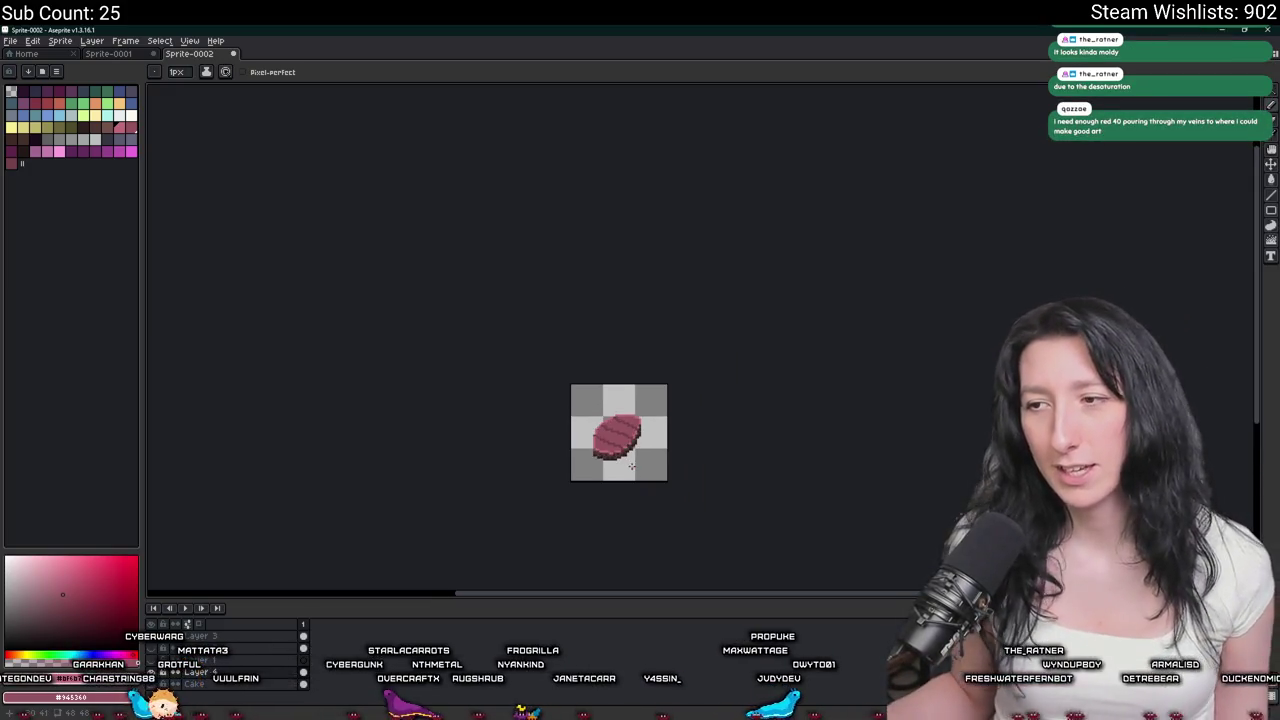
Show the steak layer, select all, and move the steak up and left on the canvas.
{"action": "left_click", "coordinate": [157, 678]}
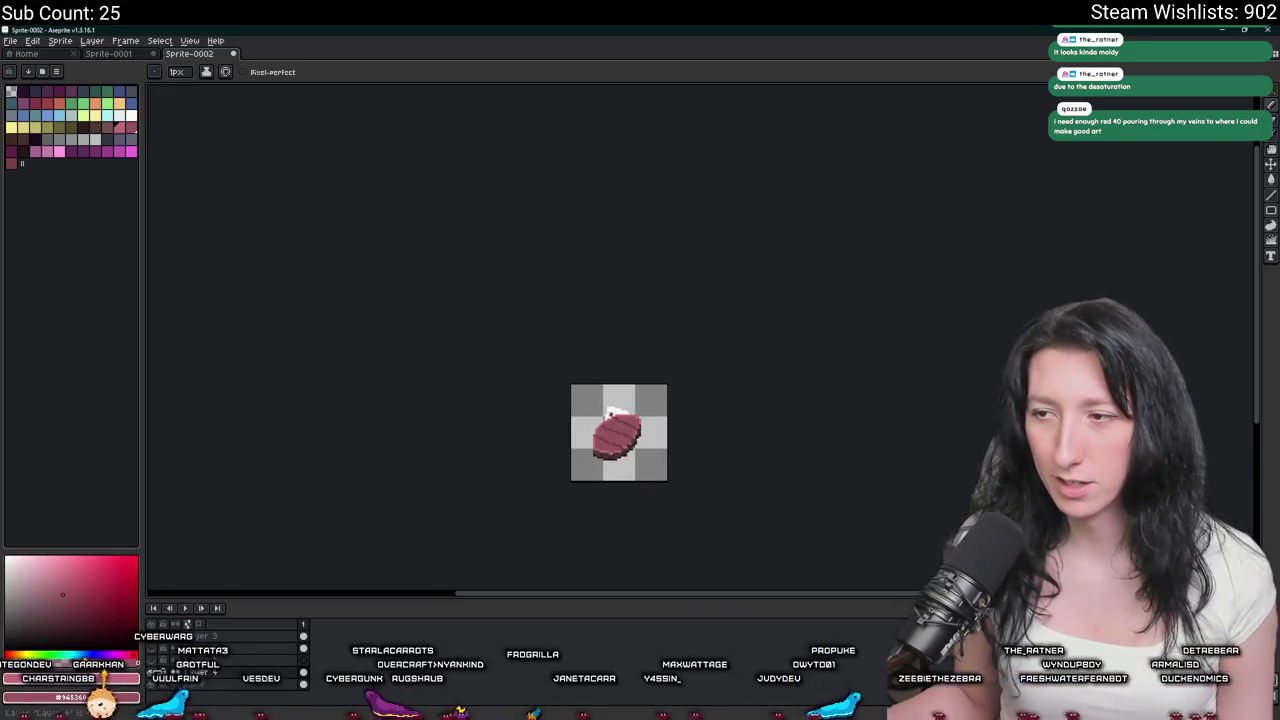
{"action": "scroll", "coordinate": [668, 383], "scroll_direction": "up", "scroll_amount": 4}
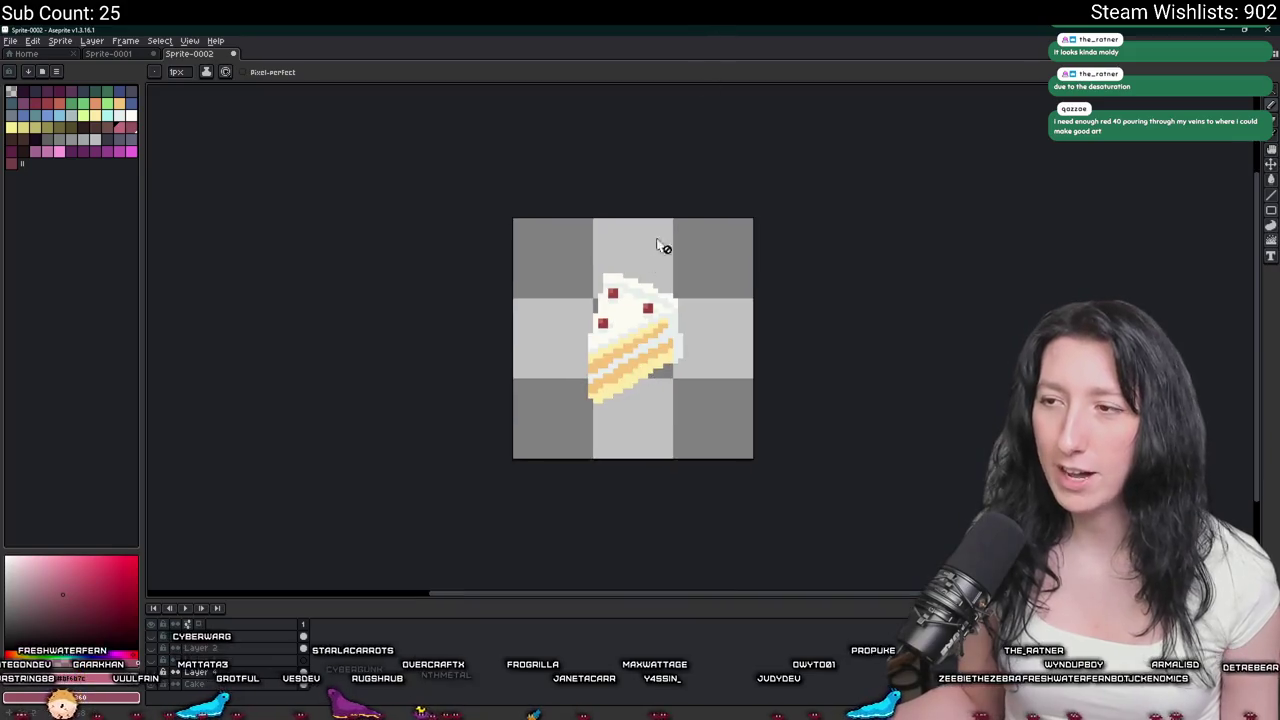
{"action": "left_click", "coordinate": [154, 688]}
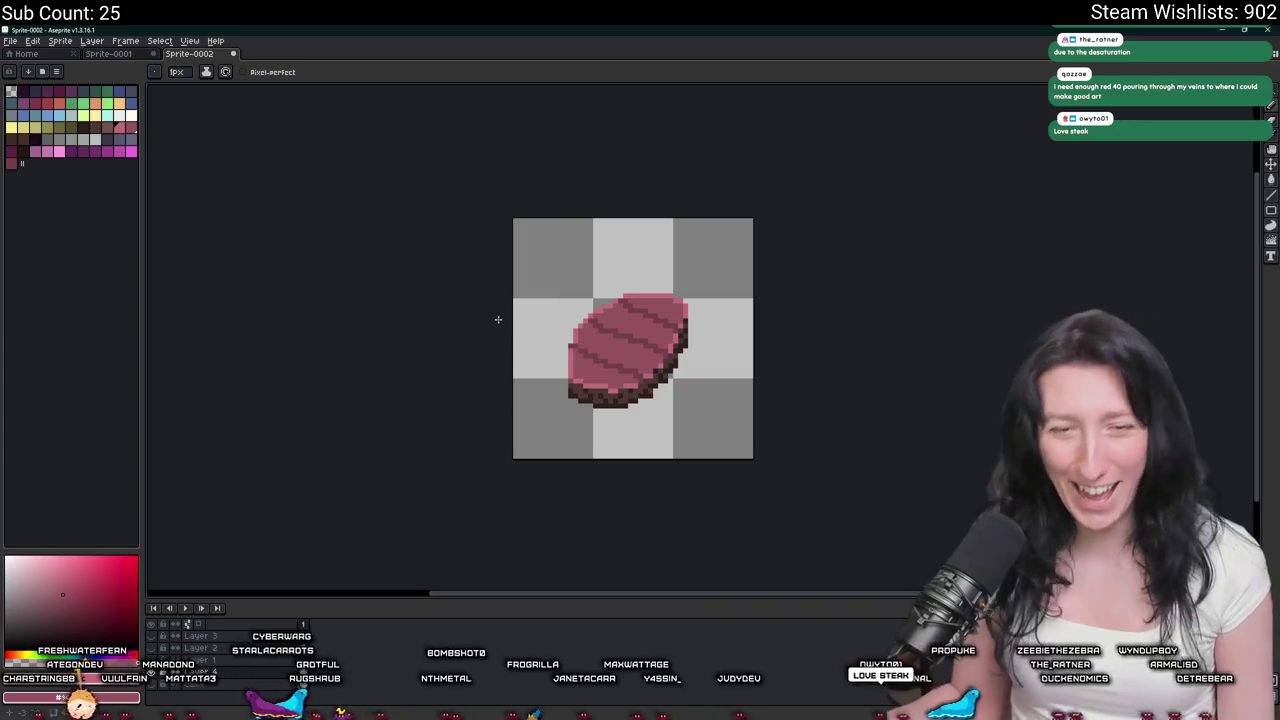
{"action": "key", "text": "m"}
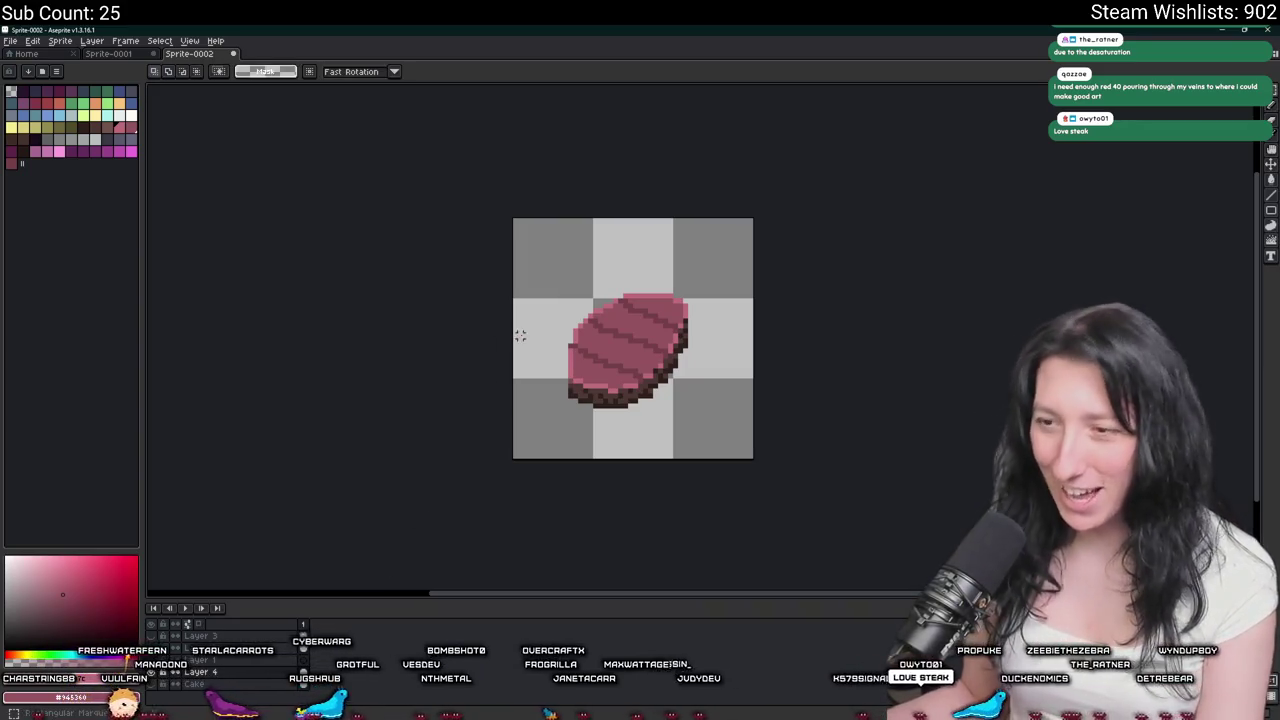
{"action": "scroll", "coordinate": [520, 337], "scroll_direction": "up", "scroll_amount": 1}
{"action": "key", "text": "ctrl+a"}
{"action": "left_click_drag", "start_coordinate": [808, 274], "coordinate": [800, 257]}
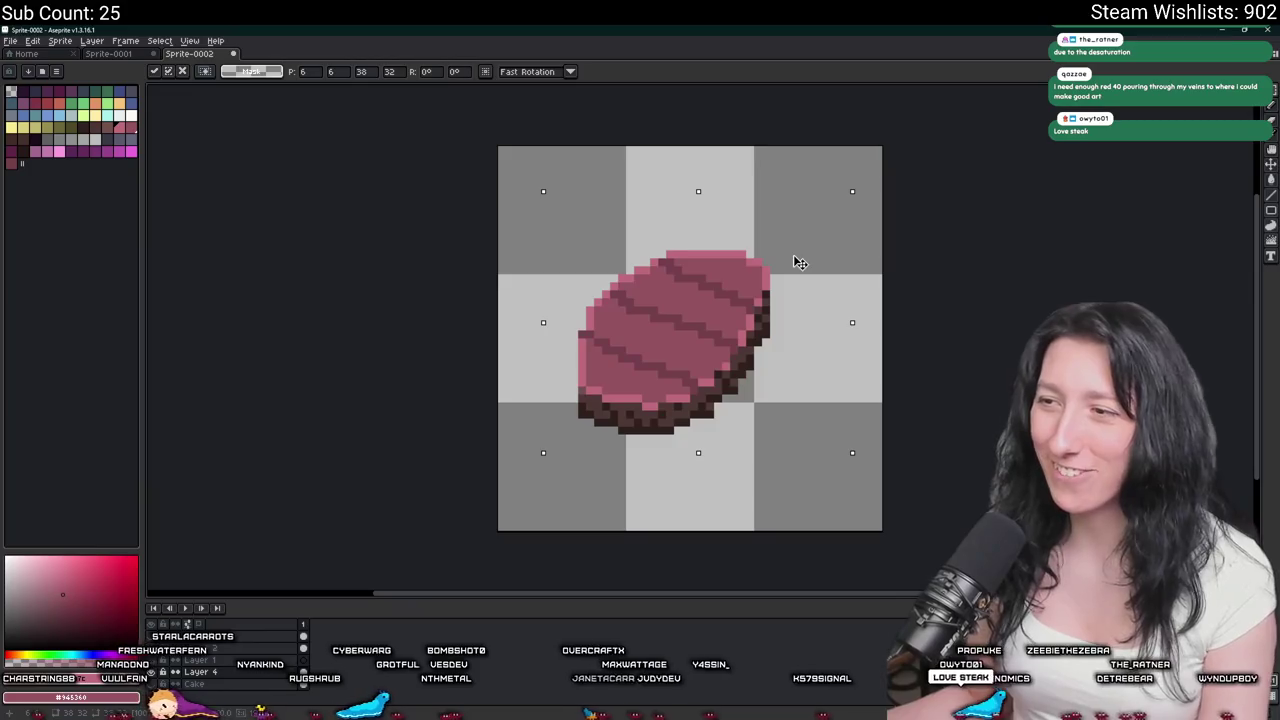
{"action": "key", "text": "Return"}
Toggle the cake and macaron layers off, leaving only the steak layer visible.
{"action": "left_click", "coordinate": [164, 679]}
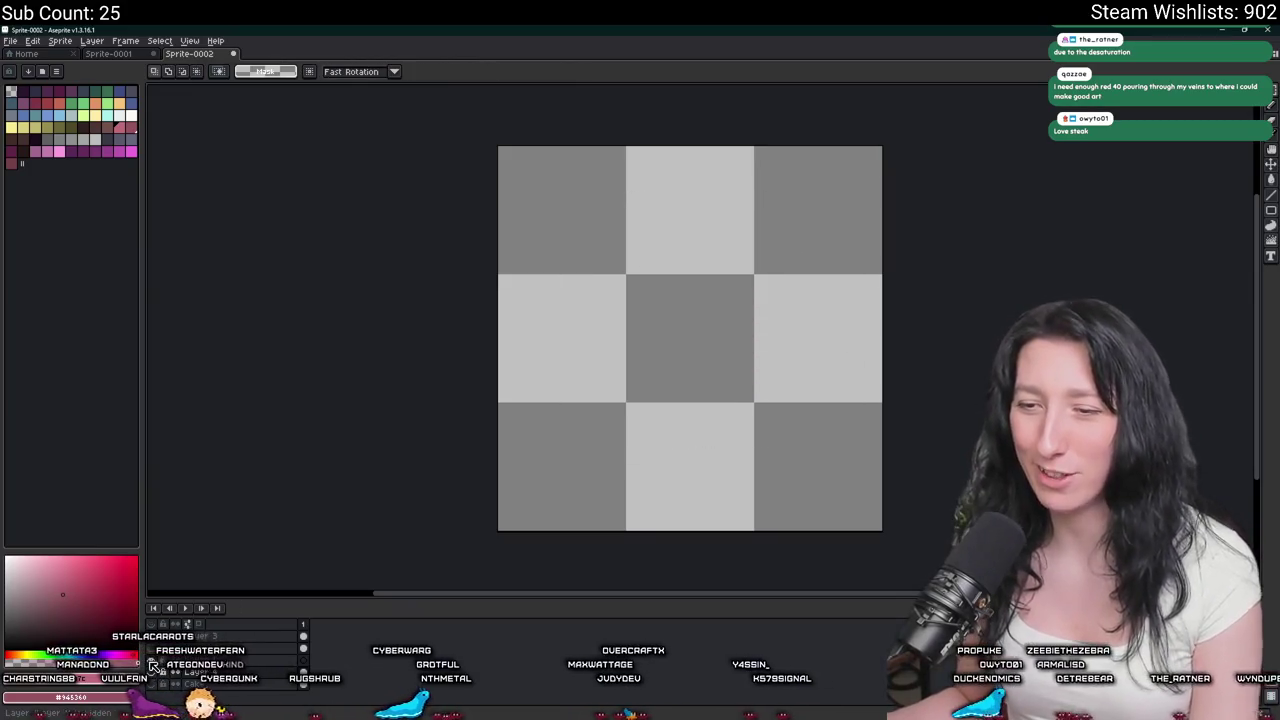
{"action": "left_click", "coordinate": [151, 650]}
{"action": "left_click", "coordinate": [151, 650]}
{"action": "left_click", "coordinate": [153, 637]}
{"action": "left_click", "coordinate": [156, 640]}
{"action": "left_click", "coordinate": [155, 651]}
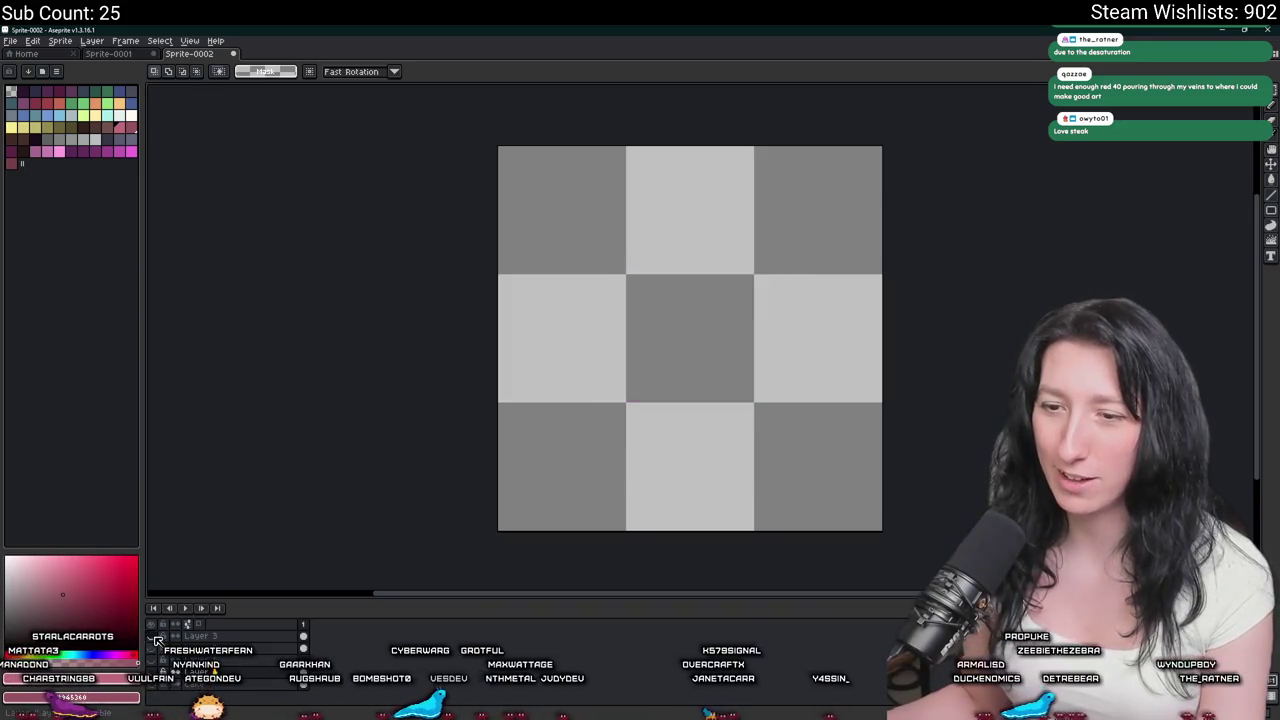
{"action": "left_click", "coordinate": [155, 651]}
{"action": "left_click", "coordinate": [154, 651]}
{"action": "left_click", "coordinate": [154, 651]}
{"action": "left_click", "coordinate": [156, 638]}
{"action": "left_click", "coordinate": [156, 638]}
{"action": "left_click", "coordinate": [155, 664]}
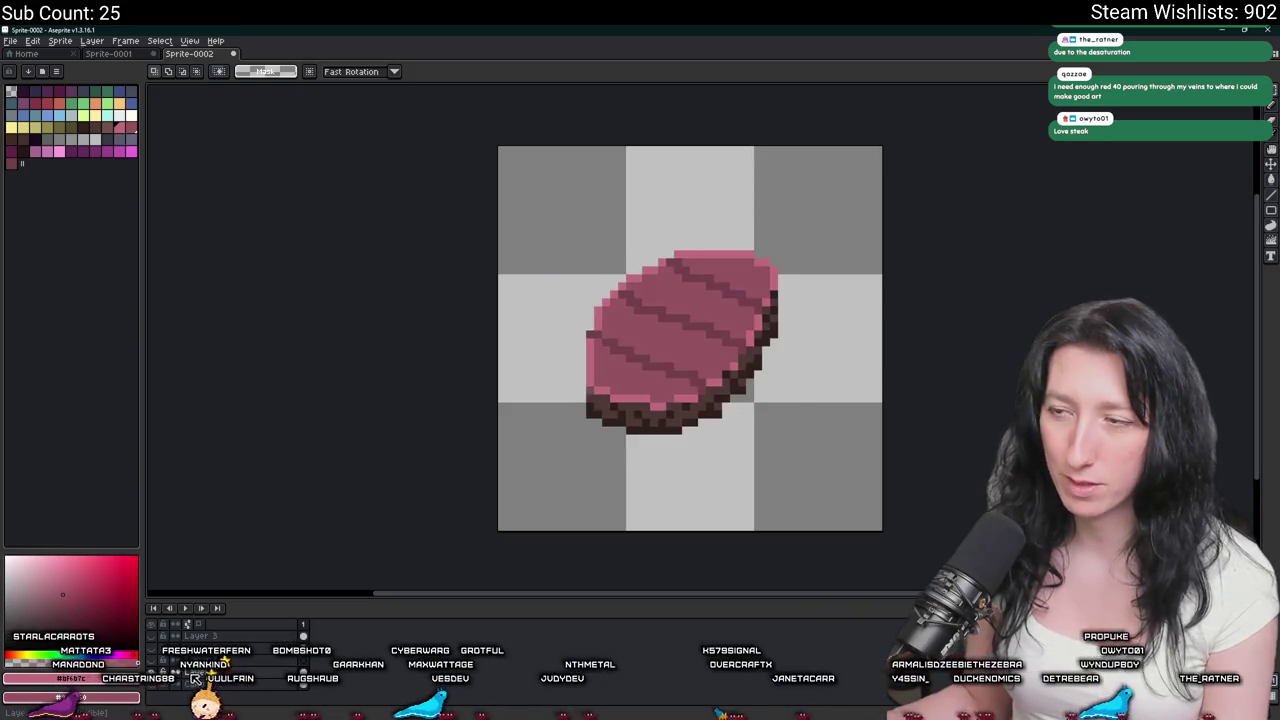
Pick a brown colour and paint a first brown spot on the steak with the pencil.
{"action": "left_click_drag", "start_coordinate": [520, 355], "coordinate": [463, 325]}
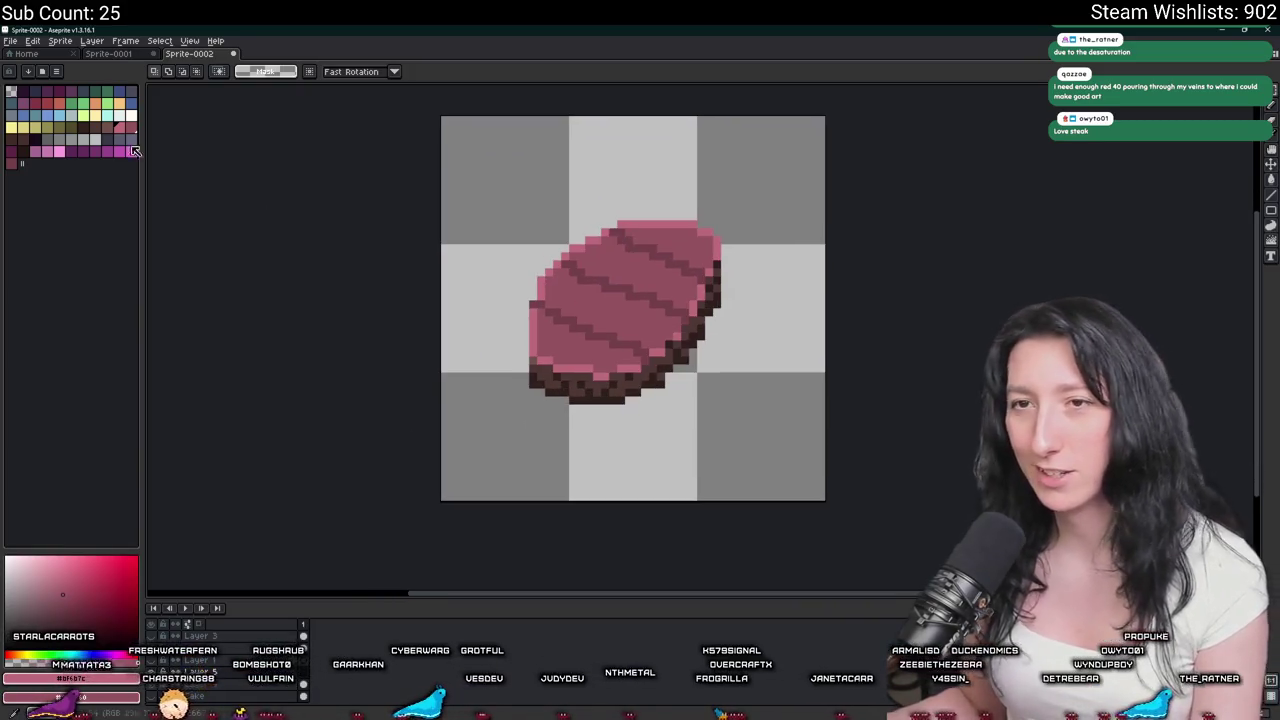
{"action": "left_click", "coordinate": [98, 128]}
{"action": "key", "text": "b"}
{"action": "scroll", "coordinate": [520, 300], "scroll_direction": "up", "scroll_amount": 5}
{"action": "mouse_move", "coordinate": [460, 318]}
{"action": "left_mouse_down"}
{"action": "mouse_move", "coordinate": [490, 330]}
{"action": "mouse_move", "coordinate": [499, 298]}
{"action": "mouse_move", "coordinate": [558, 320]}
{"action": "left_mouse_up"}
Paint a second brown spot near the steak's top, undoing a stray pixel.
{"action": "scroll", "coordinate": [560, 320], "scroll_direction": "down", "scroll_amount": 1}
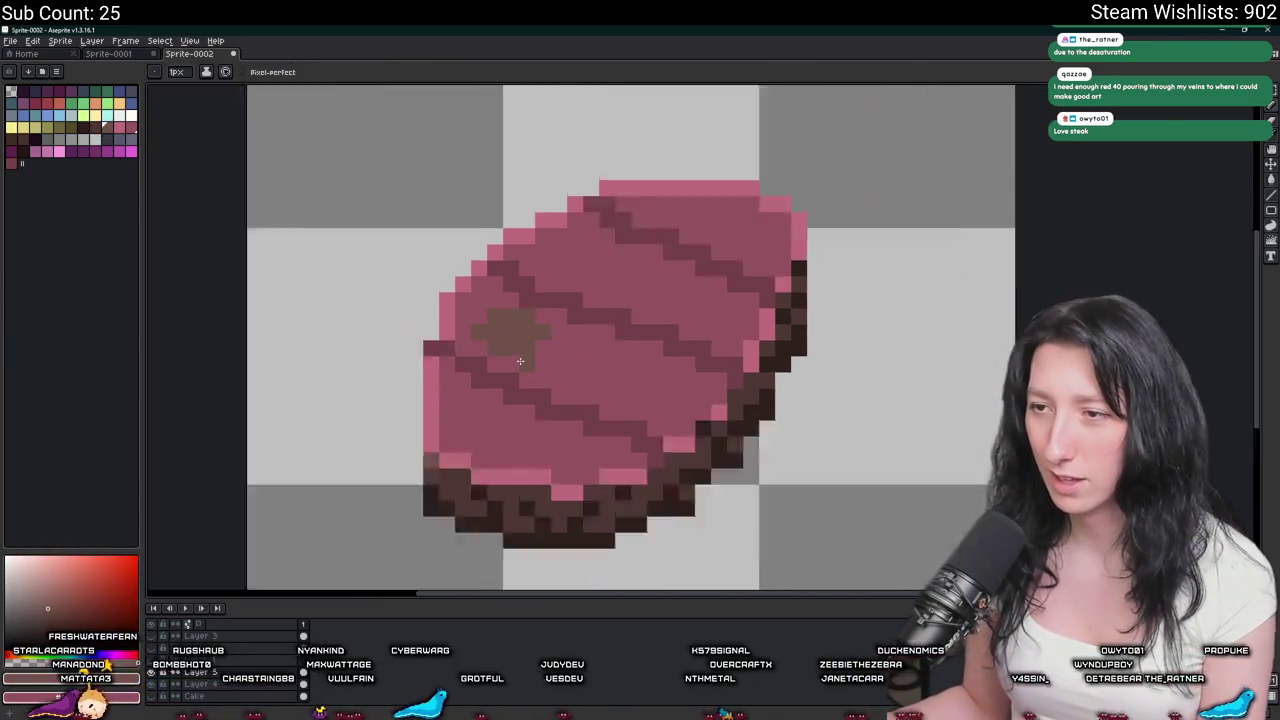
{"action": "scroll", "coordinate": [590, 310], "scroll_direction": "up", "scroll_amount": 1}
{"action": "mouse_move", "coordinate": [604, 269]}
{"action": "left_mouse_down"}
{"action": "mouse_move", "coordinate": [654, 246]}
{"action": "mouse_move", "coordinate": [613, 283]}
{"action": "left_mouse_up"}
{"action": "scroll", "coordinate": [682, 268], "scroll_direction": "down", "scroll_amount": 3}
{"action": "scroll", "coordinate": [650, 290], "scroll_direction": "up", "scroll_amount": 2}
{"action": "scroll", "coordinate": [629, 314], "scroll_direction": "down", "scroll_amount": 2}
{"action": "scroll", "coordinate": [629, 314], "scroll_direction": "up", "scroll_amount": 3}
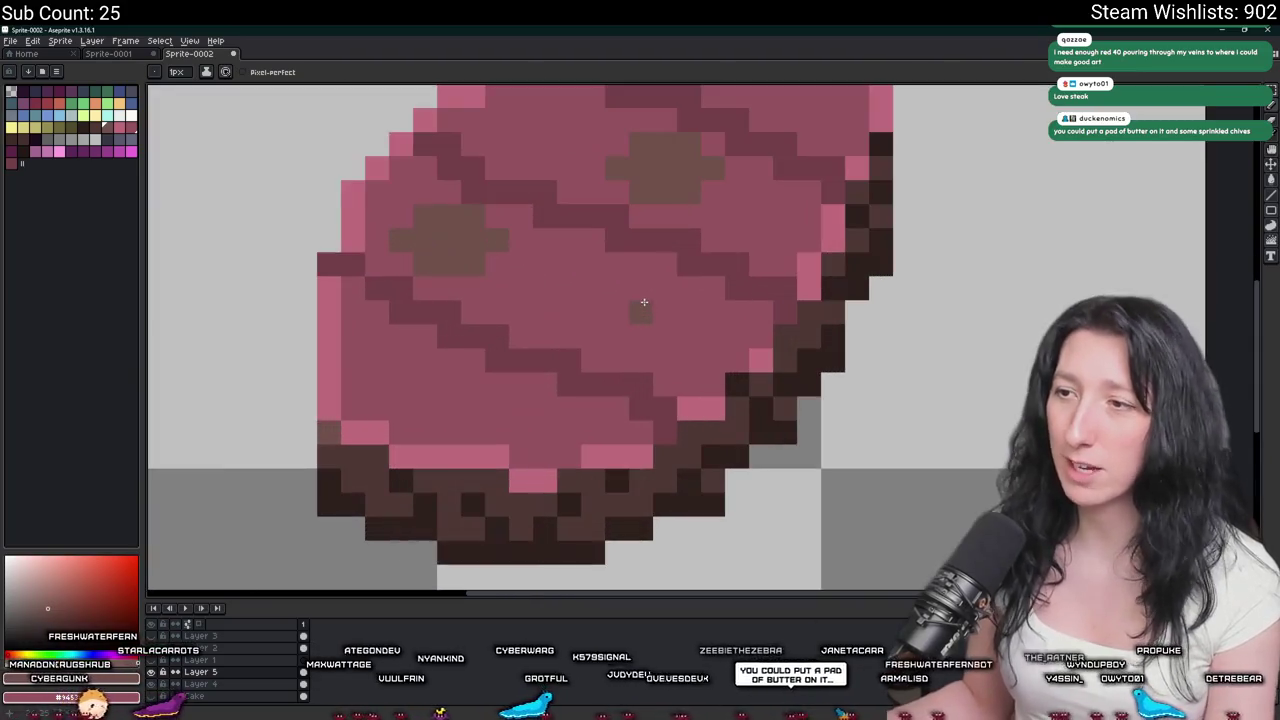
{"action": "key", "text": "ctrl+z"}
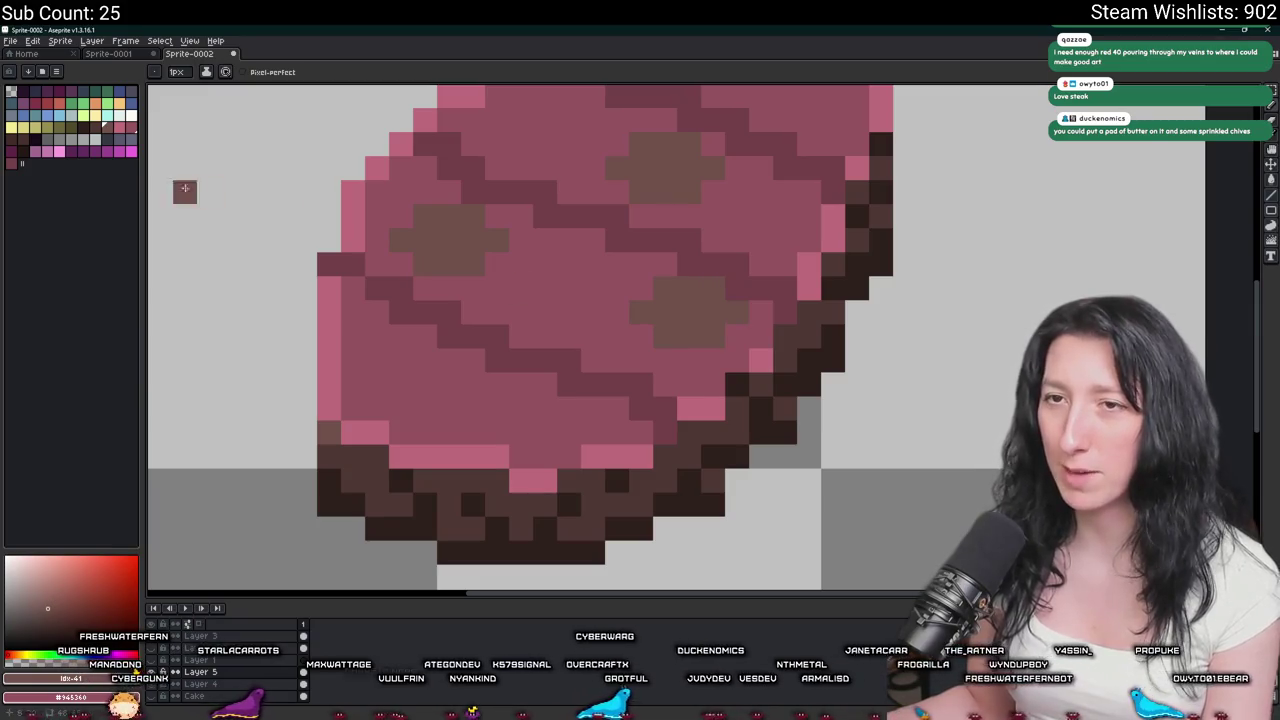
Shade the undersides of the brown spots with a darker brown.
{"action": "left_click", "coordinate": [100, 132]}
{"action": "left_click", "coordinate": [425, 255]}
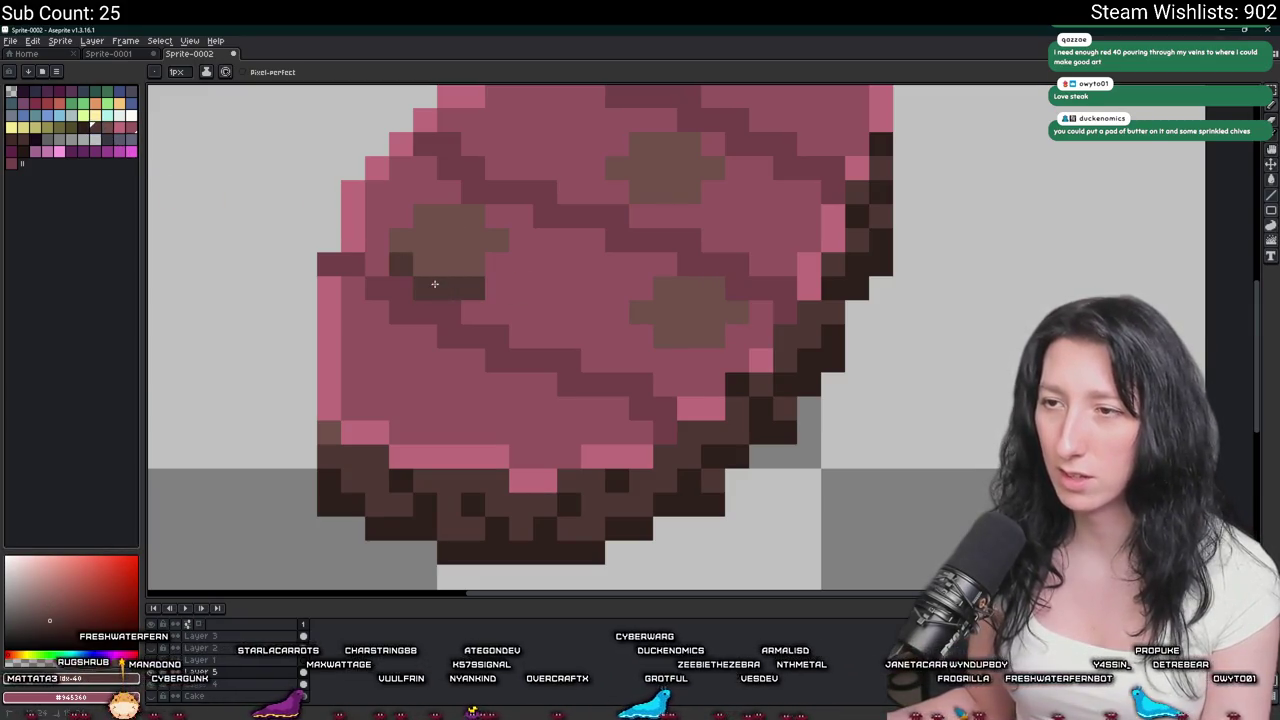
{"action": "scroll", "coordinate": [489, 263], "scroll_direction": "down", "scroll_amount": 3}
{"action": "scroll", "coordinate": [520, 300], "scroll_direction": "down", "scroll_amount": 2}
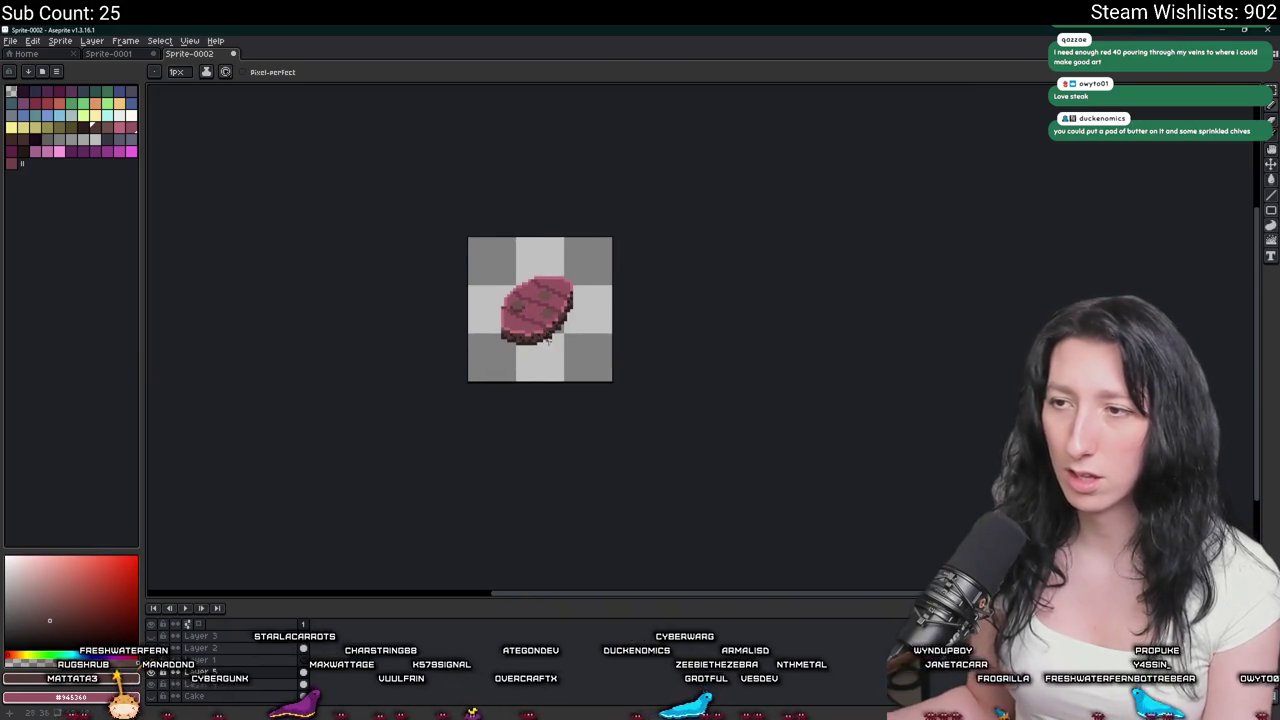
{"action": "scroll", "coordinate": [552, 356], "scroll_direction": "down", "scroll_amount": 2}
{"action": "scroll", "coordinate": [551, 356], "scroll_direction": "up", "scroll_amount": 4}
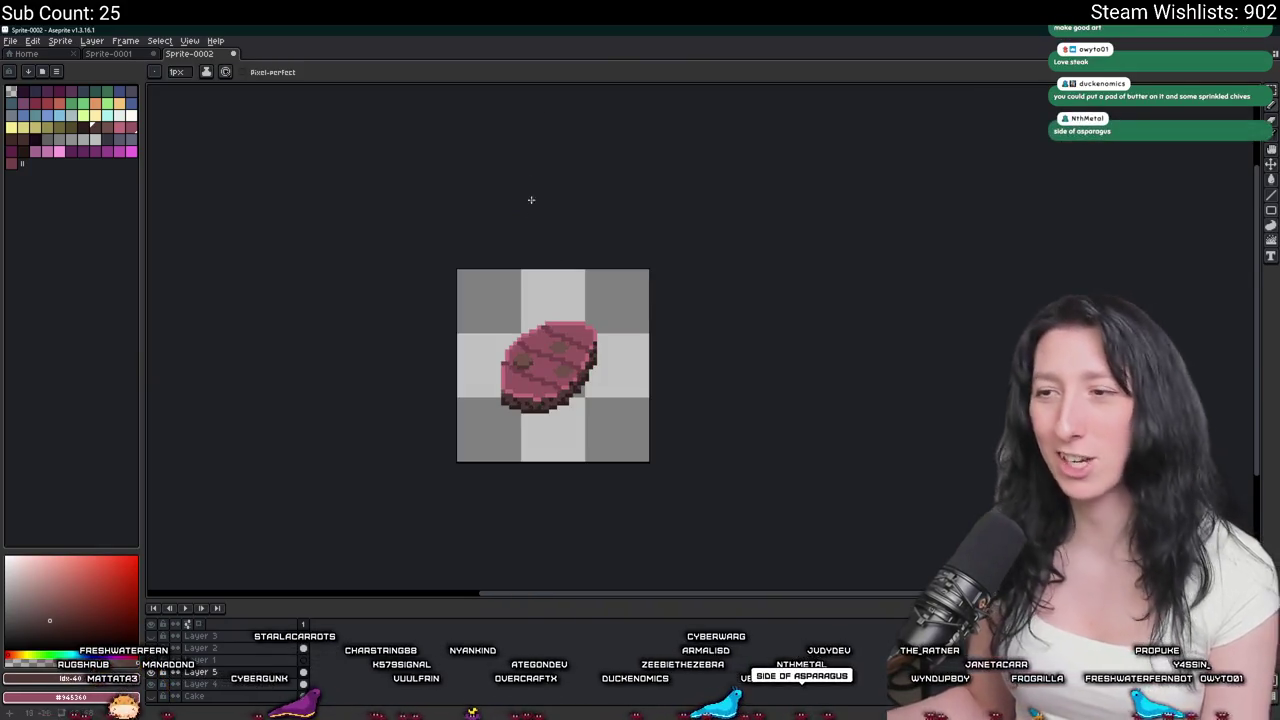
{"action": "scroll", "coordinate": [542, 329], "scroll_direction": "up", "scroll_amount": 3}
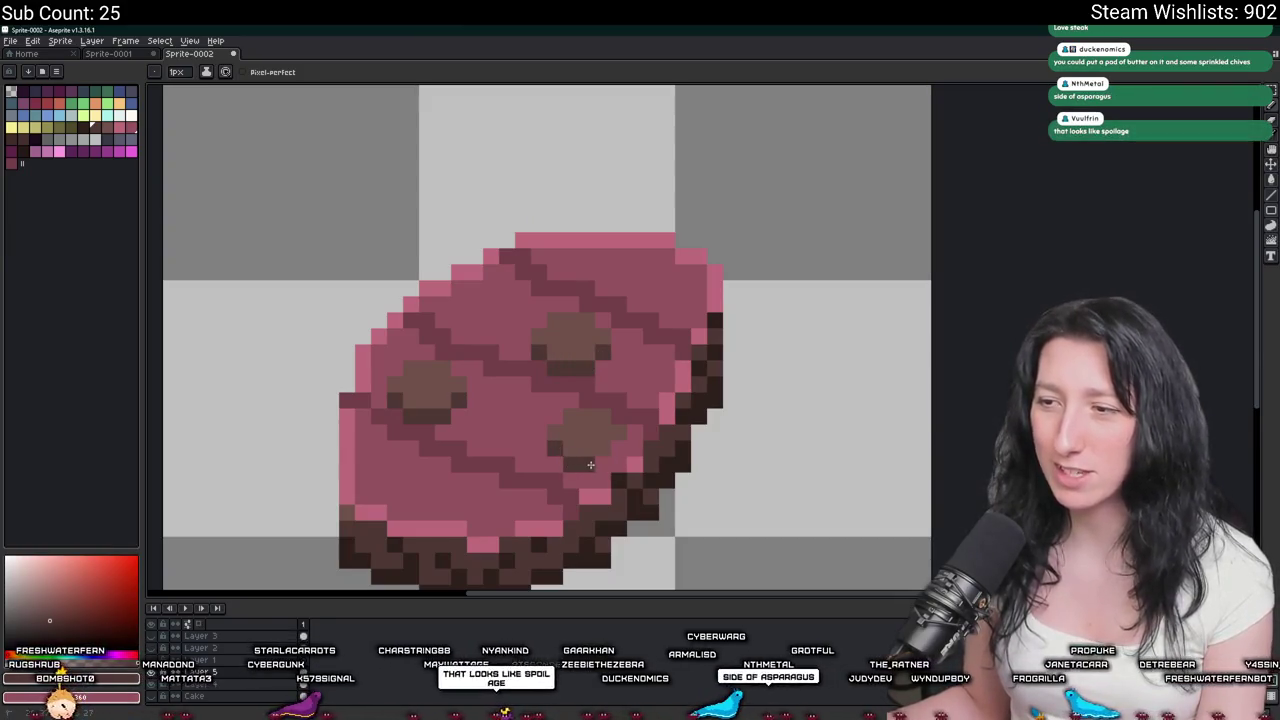
{"action": "left_click", "coordinate": [83, 103]}
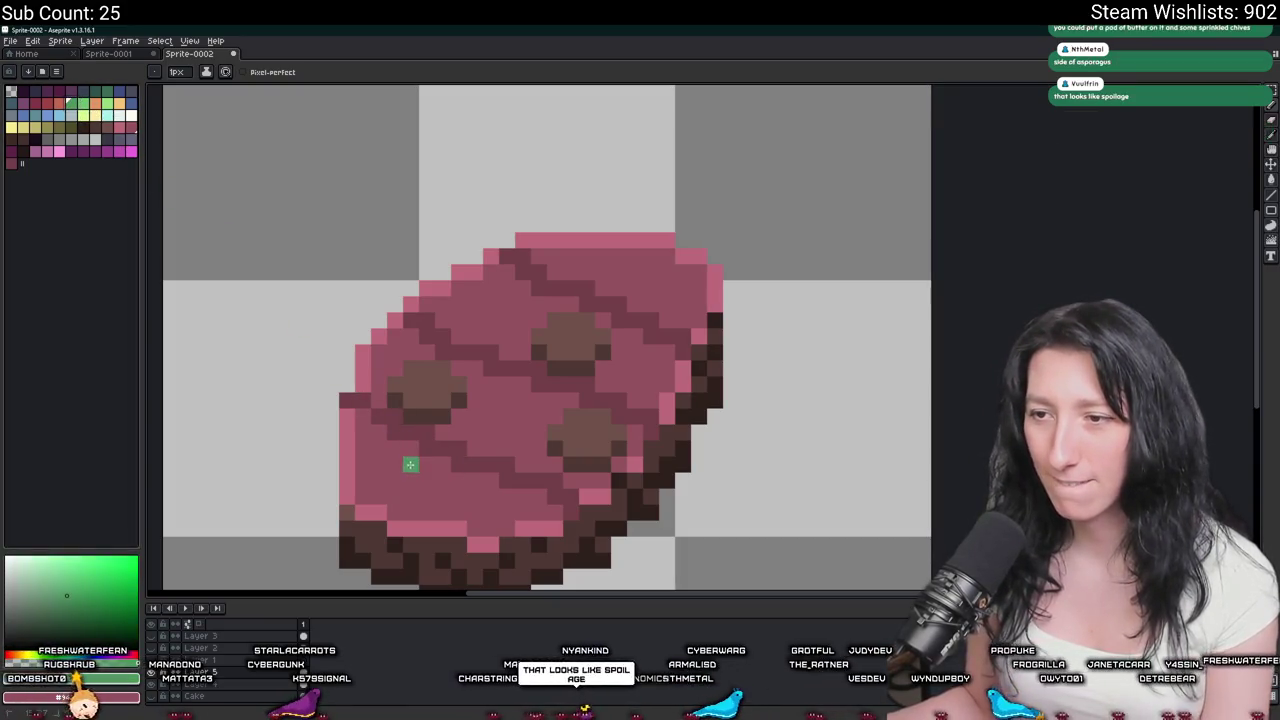
Draw a short green fleck on the steak, undoing the misplaced green strokes.
{"action": "left_click_drag", "start_coordinate": [408, 462], "coordinate": [520, 435]}
{"action": "key", "text": "ctrl+z"}
{"action": "key", "text": "ctrl+z"}
{"action": "scroll", "coordinate": [470, 490], "scroll_direction": "down", "scroll_amount": 2}
{"action": "scroll", "coordinate": [484, 482], "scroll_direction": "up", "scroll_amount": 2}
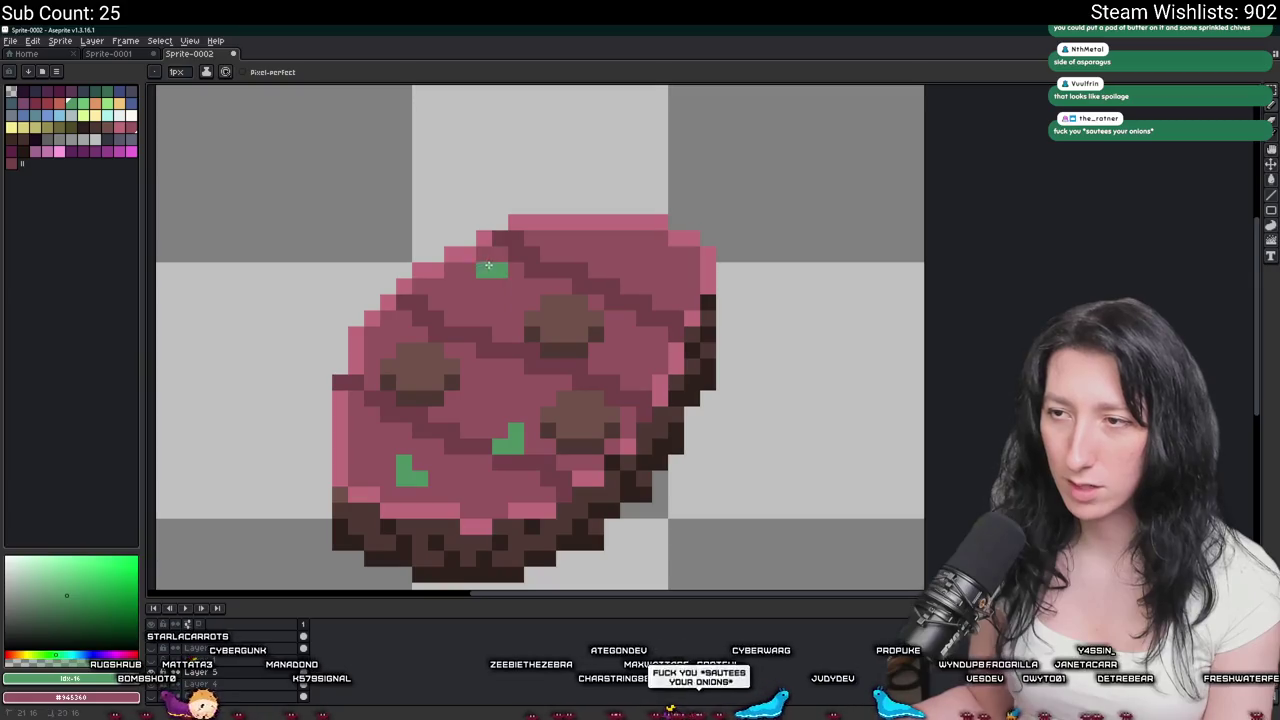
{"action": "key", "text": "ctrl+z"}
{"action": "left_click_drag", "start_coordinate": [482, 268], "coordinate": [480, 279]}
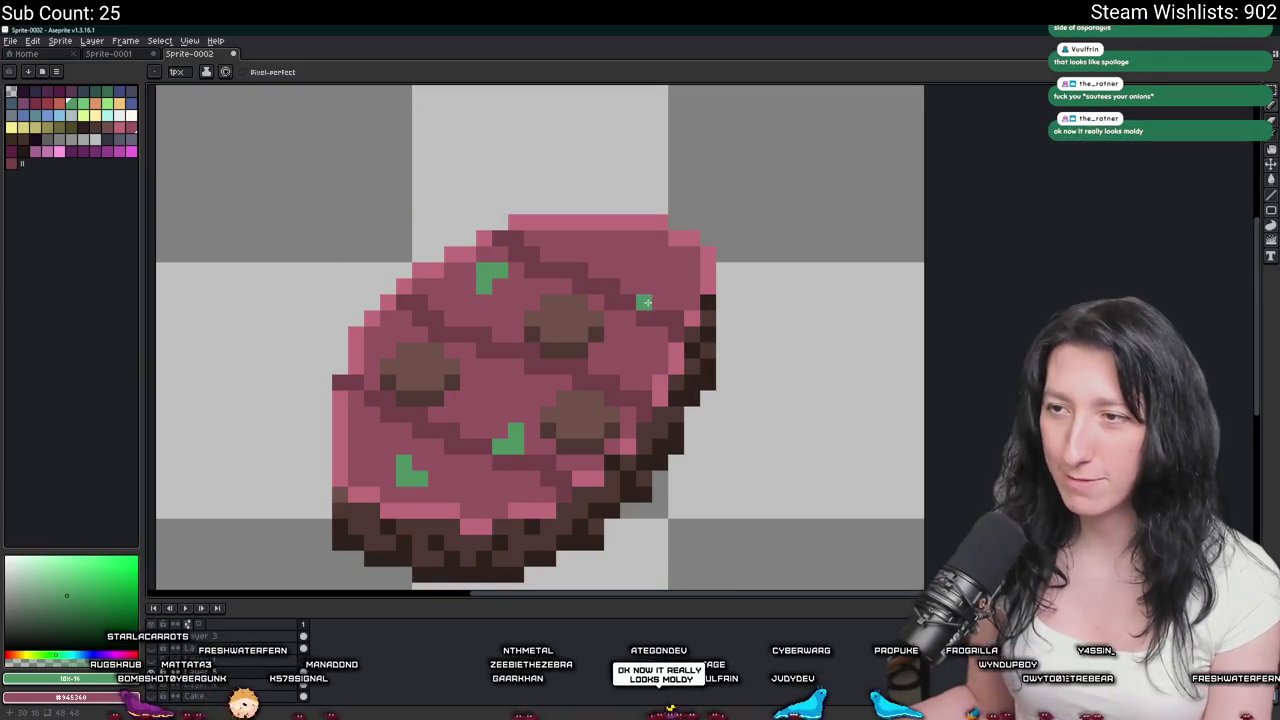
{"action": "scroll", "coordinate": [676, 283], "scroll_direction": "down", "scroll_amount": 4}
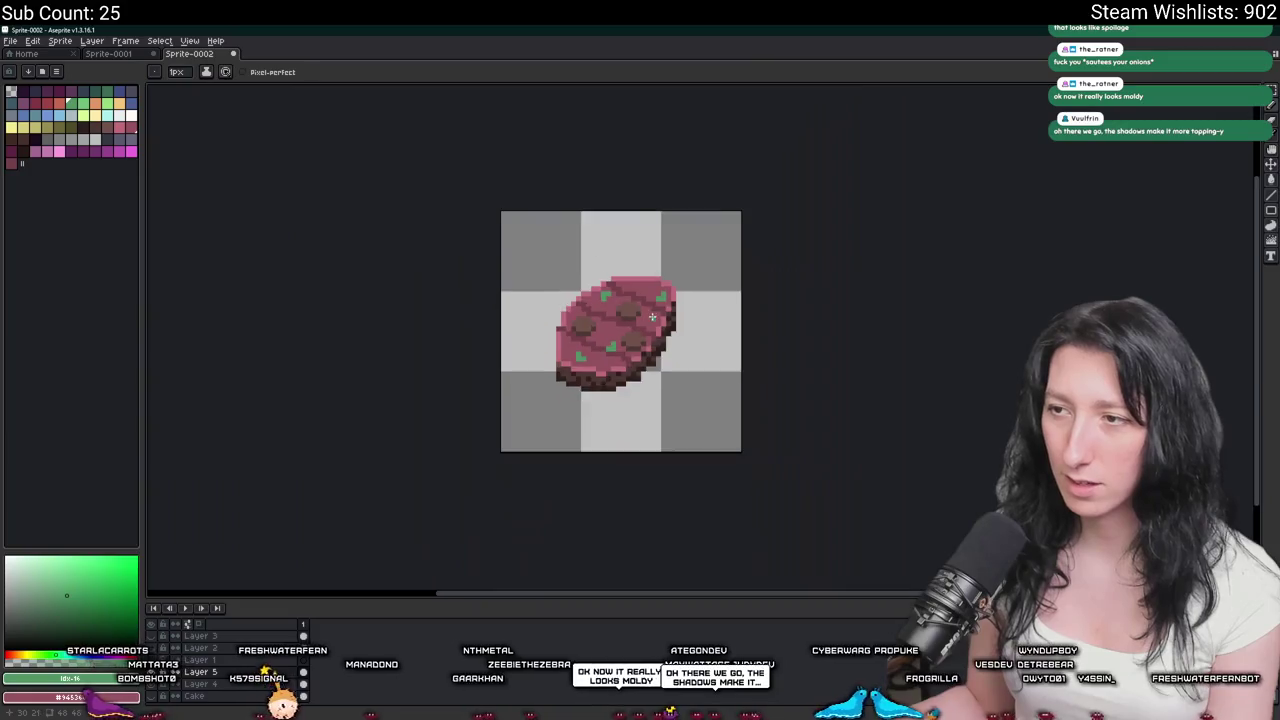
{"action": "scroll", "coordinate": [666, 300], "scroll_direction": "up", "scroll_amount": 3}
{"action": "scroll", "coordinate": [666, 286], "scroll_direction": "up", "scroll_amount": 3}
{"action": "scroll", "coordinate": [649, 295], "scroll_direction": "down", "scroll_amount": 2}
Switch to sampling colours from the canvas with Alt while inspecting the steak.
{"action": "key", "text": "alt"}
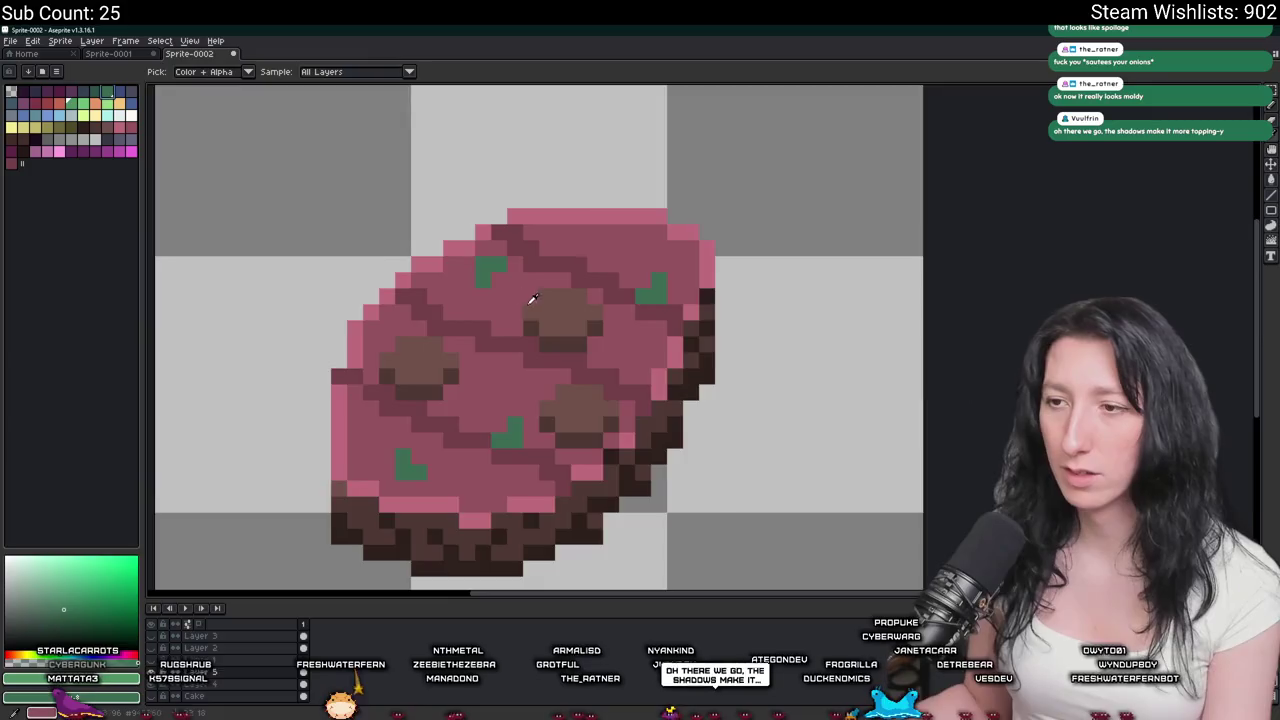
{"action": "scroll", "coordinate": [535, 302], "scroll_direction": "down", "scroll_amount": 4}
{"action": "scroll", "coordinate": [507, 304], "scroll_direction": "up", "scroll_amount": 4}
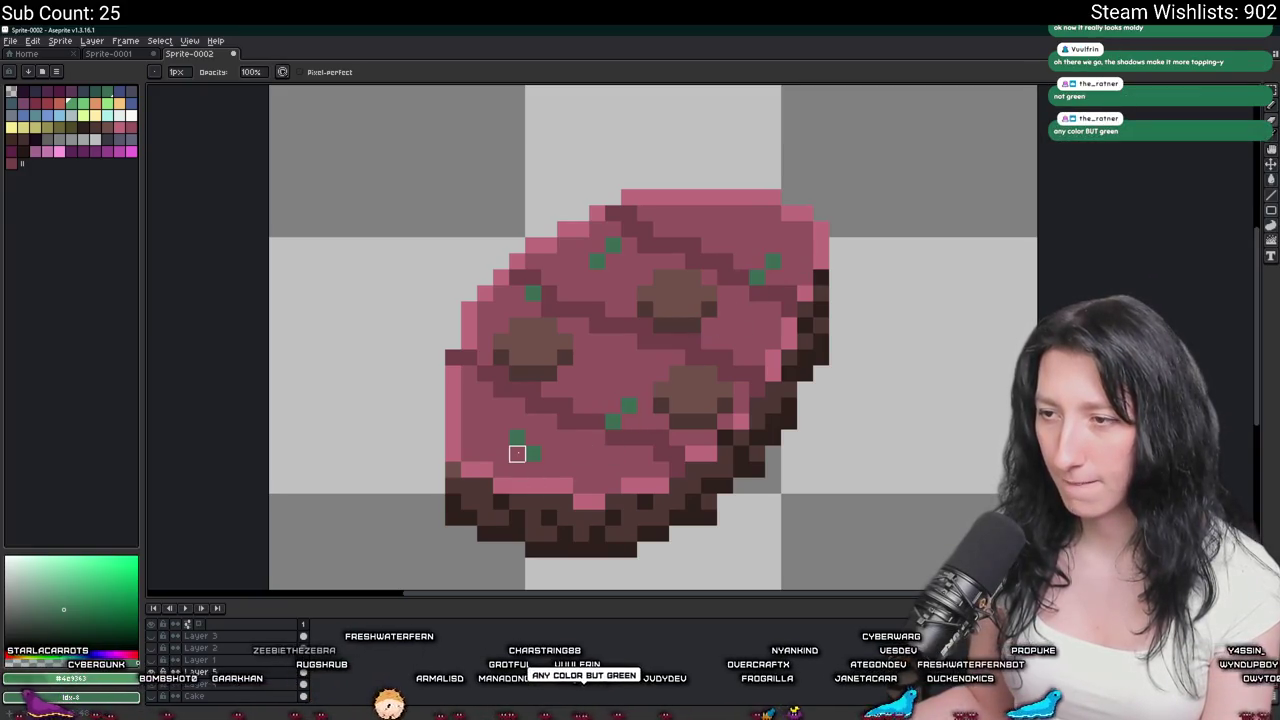
{"action": "scroll", "coordinate": [517, 453], "scroll_direction": "down", "scroll_amount": 3}
{"action": "scroll", "coordinate": [557, 482], "scroll_direction": "down", "scroll_amount": 1}
{"action": "scroll", "coordinate": [548, 500], "scroll_direction": "up", "scroll_amount": 2}
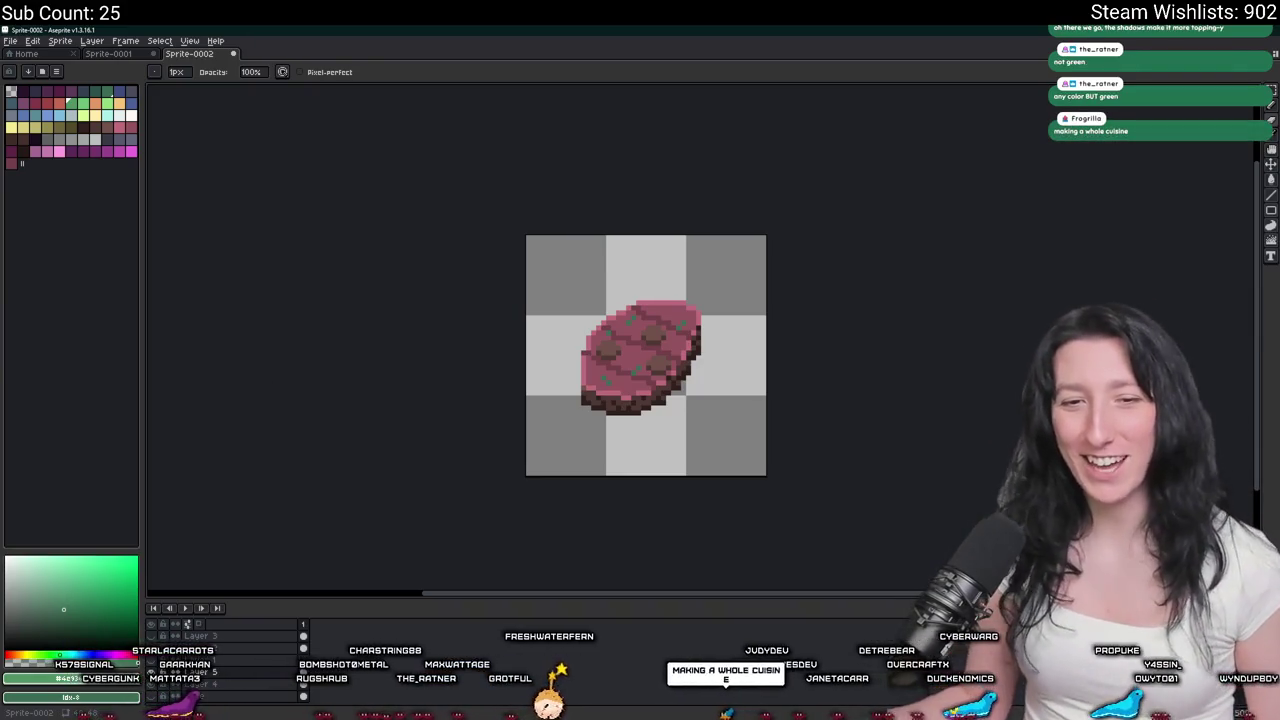
{"action": "scroll", "coordinate": [608, 412], "scroll_direction": "down", "scroll_amount": 1}
{"action": "scroll", "coordinate": [605, 400], "scroll_direction": "up", "scroll_amount": 2}
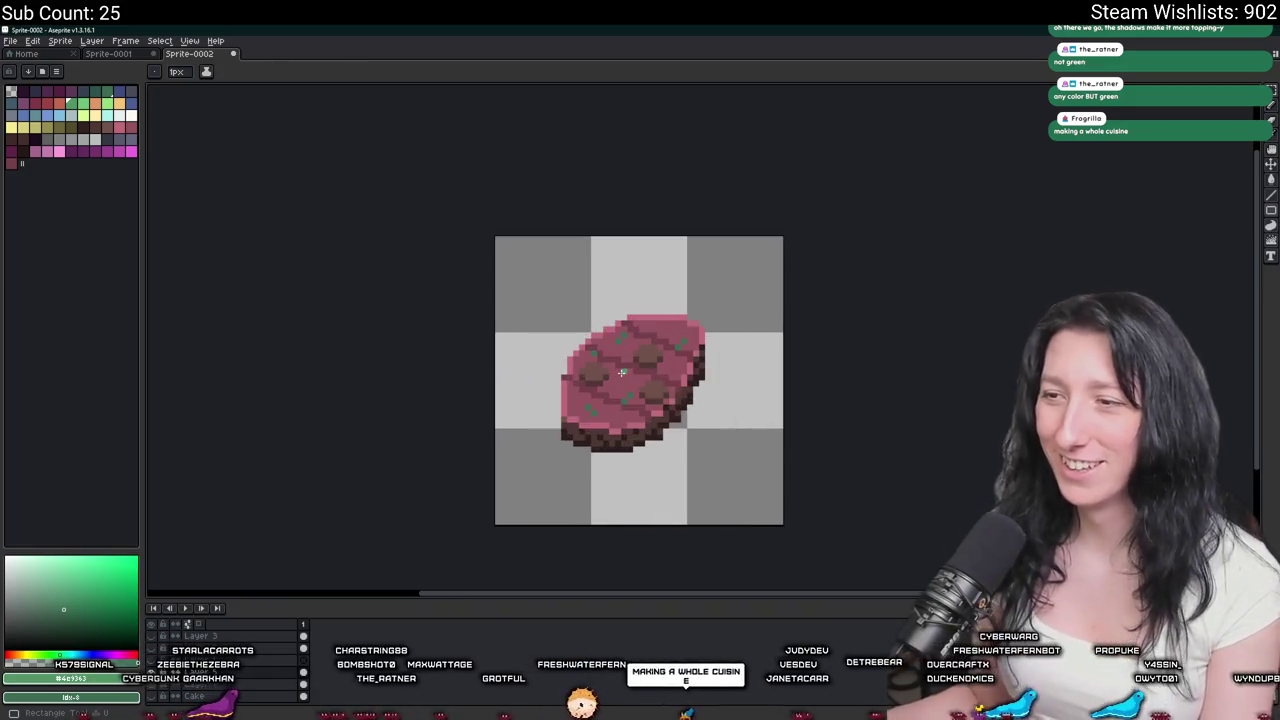
Sample the steak's pink and darken a pixel under the left brown spot.
{"action": "scroll", "coordinate": [602, 385], "scroll_direction": "up", "scroll_amount": 2}
{"action": "left_click", "coordinate": [600, 369], "text": "alt"}
{"action": "scroll", "coordinate": [600, 369], "scroll_direction": "down", "scroll_amount": 1}
{"action": "scroll", "coordinate": [620, 390], "scroll_direction": "up", "scroll_amount": 1}
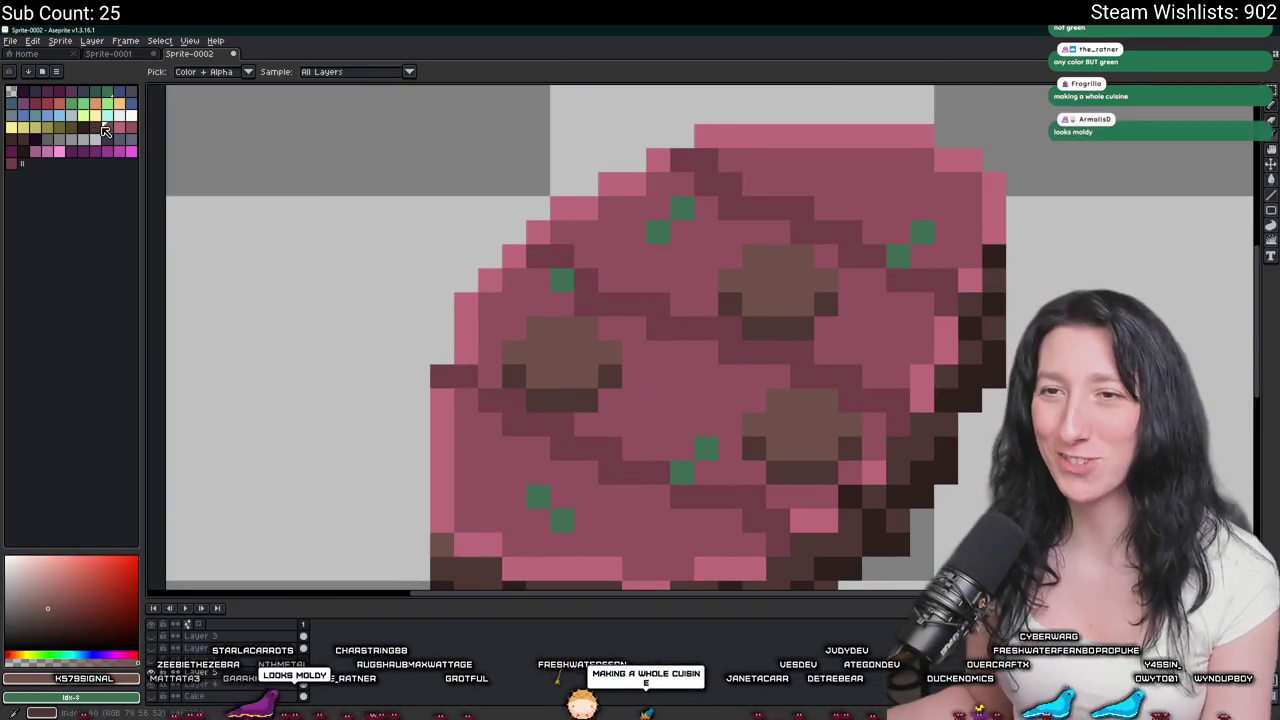
{"action": "scroll", "coordinate": [540, 350], "scroll_direction": "down", "scroll_amount": 1}
{"action": "scroll", "coordinate": [540, 355], "scroll_direction": "up", "scroll_amount": 2}
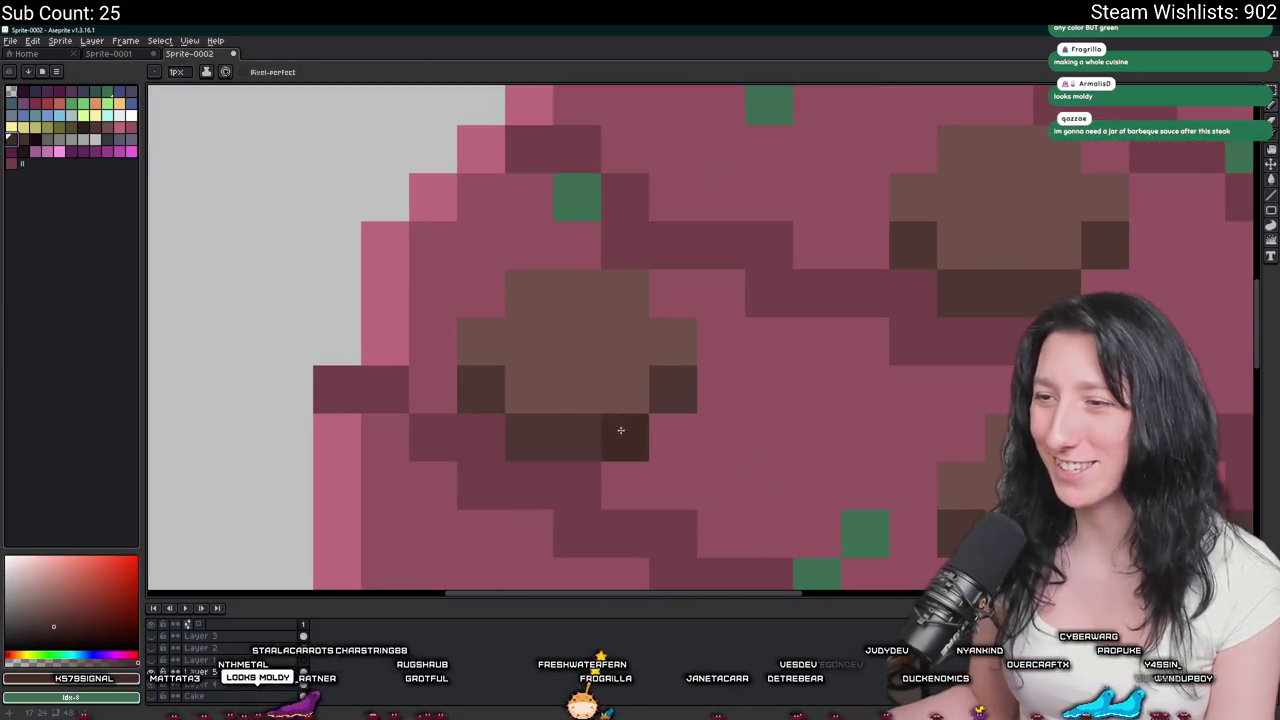
{"action": "left_click", "coordinate": [480, 437]}
{"action": "scroll", "coordinate": [553, 480], "scroll_direction": "down", "scroll_amount": 4}
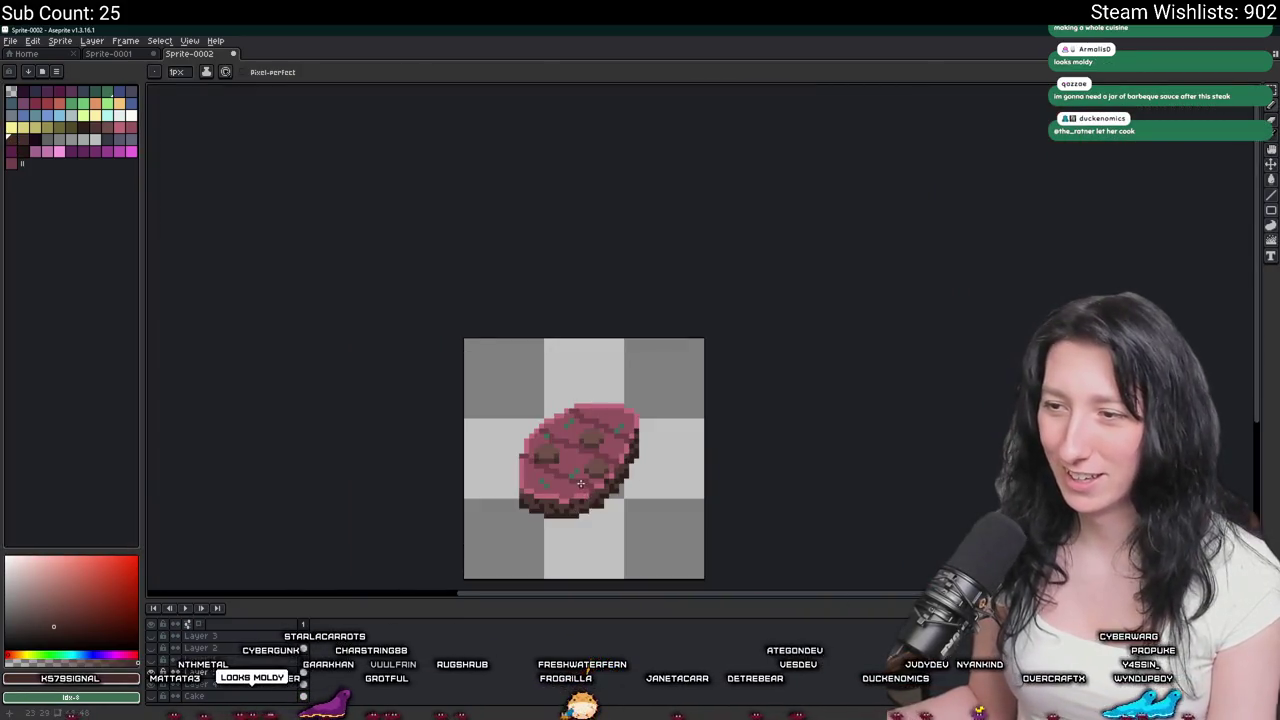
{"action": "scroll", "coordinate": [580, 483], "scroll_direction": "up", "scroll_amount": 1}
{"action": "scroll", "coordinate": [620, 400], "scroll_direction": "up", "scroll_amount": 2}
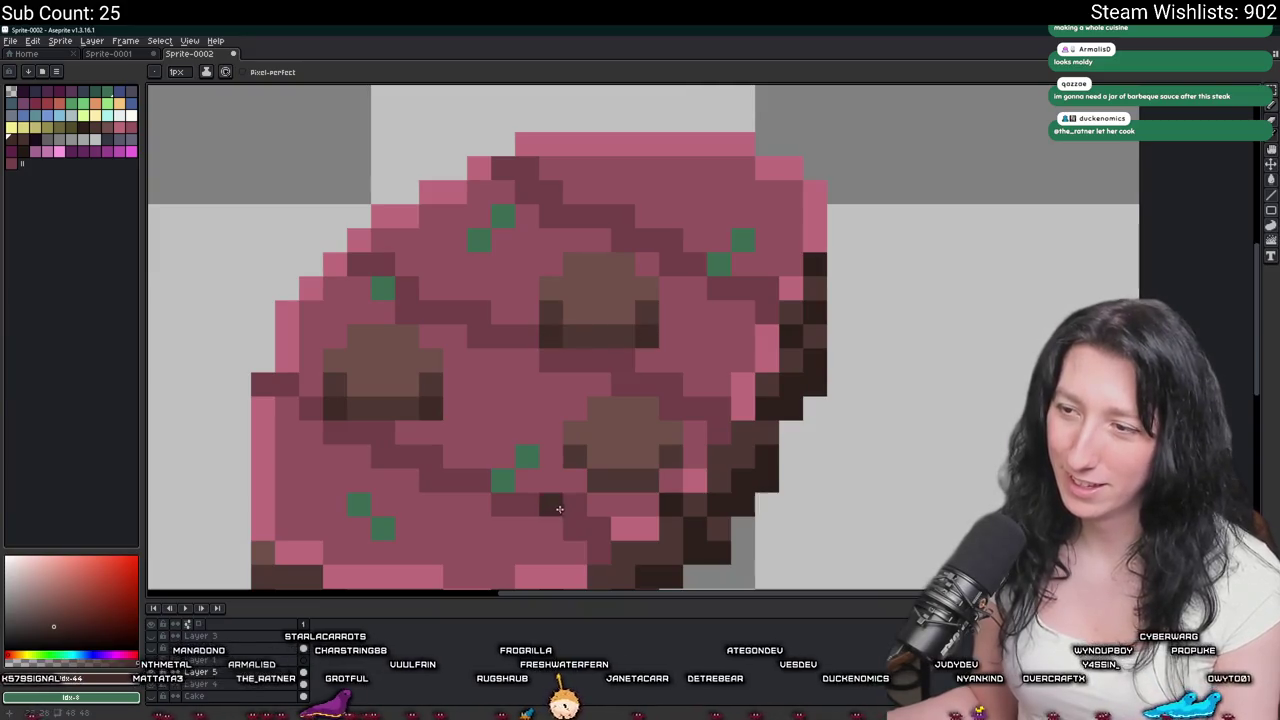
{"action": "scroll", "coordinate": [661, 484], "scroll_direction": "down", "scroll_amount": 2}
{"action": "scroll", "coordinate": [640, 470], "scroll_direction": "down", "scroll_amount": 1}
{"action": "scroll", "coordinate": [636, 430], "scroll_direction": "down", "scroll_amount": 1}
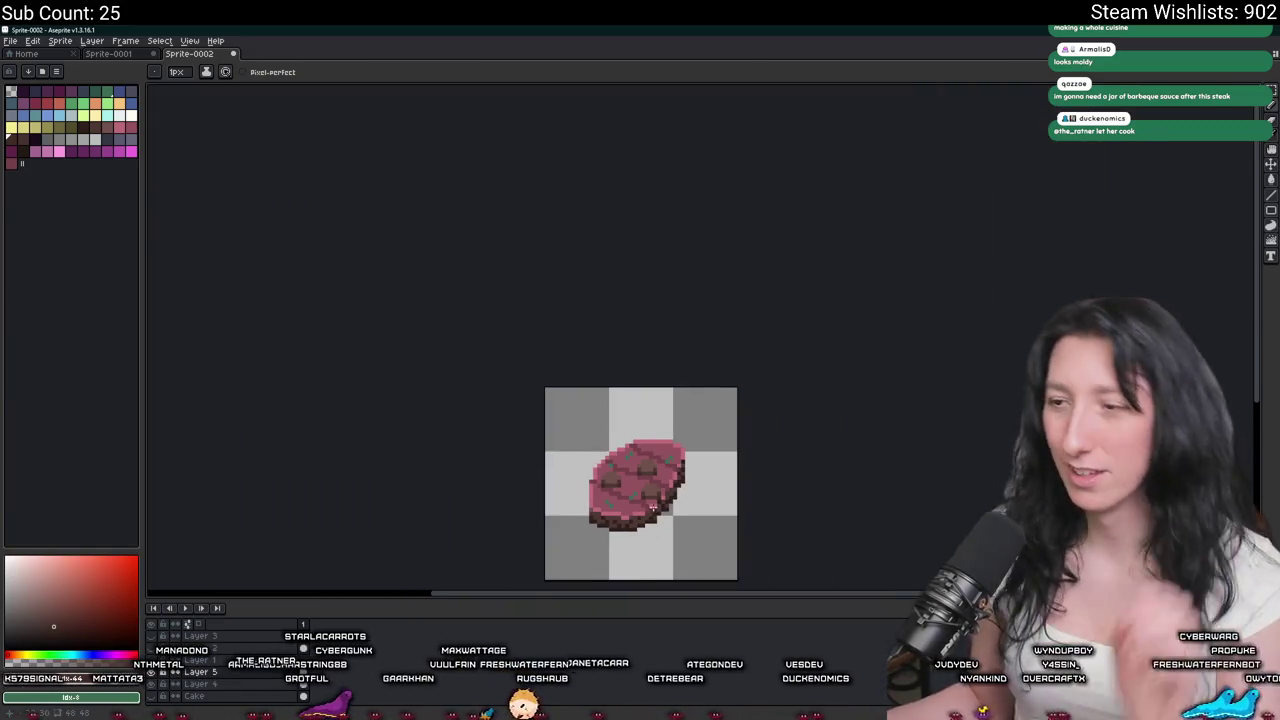
{"action": "scroll", "coordinate": [636, 411], "scroll_direction": "down", "scroll_amount": 1}
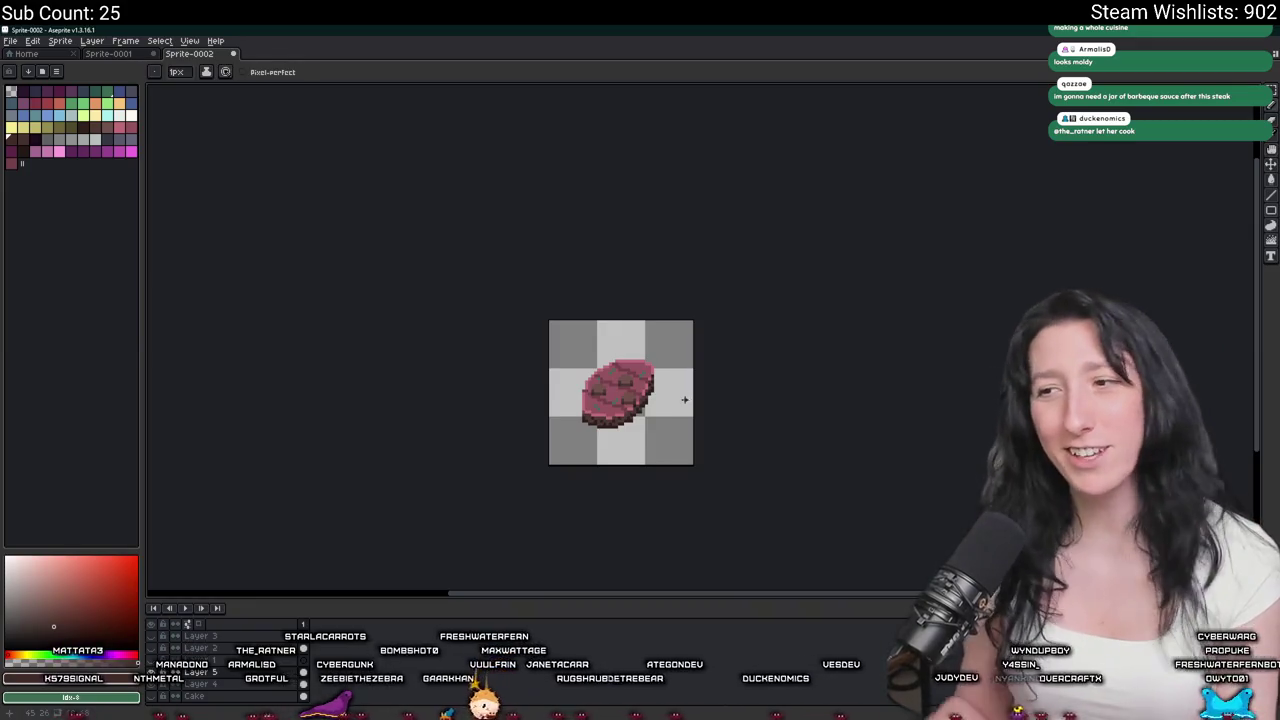
{"action": "scroll", "coordinate": [660, 380], "scroll_direction": "up", "scroll_amount": 1}
{"action": "scroll", "coordinate": [610, 300], "scroll_direction": "up", "scroll_amount": 2}
{"action": "scroll", "coordinate": [500, 220], "scroll_direction": "up", "scroll_amount": 1}
{"action": "scroll", "coordinate": [490, 240], "scroll_direction": "up", "scroll_amount": 3}
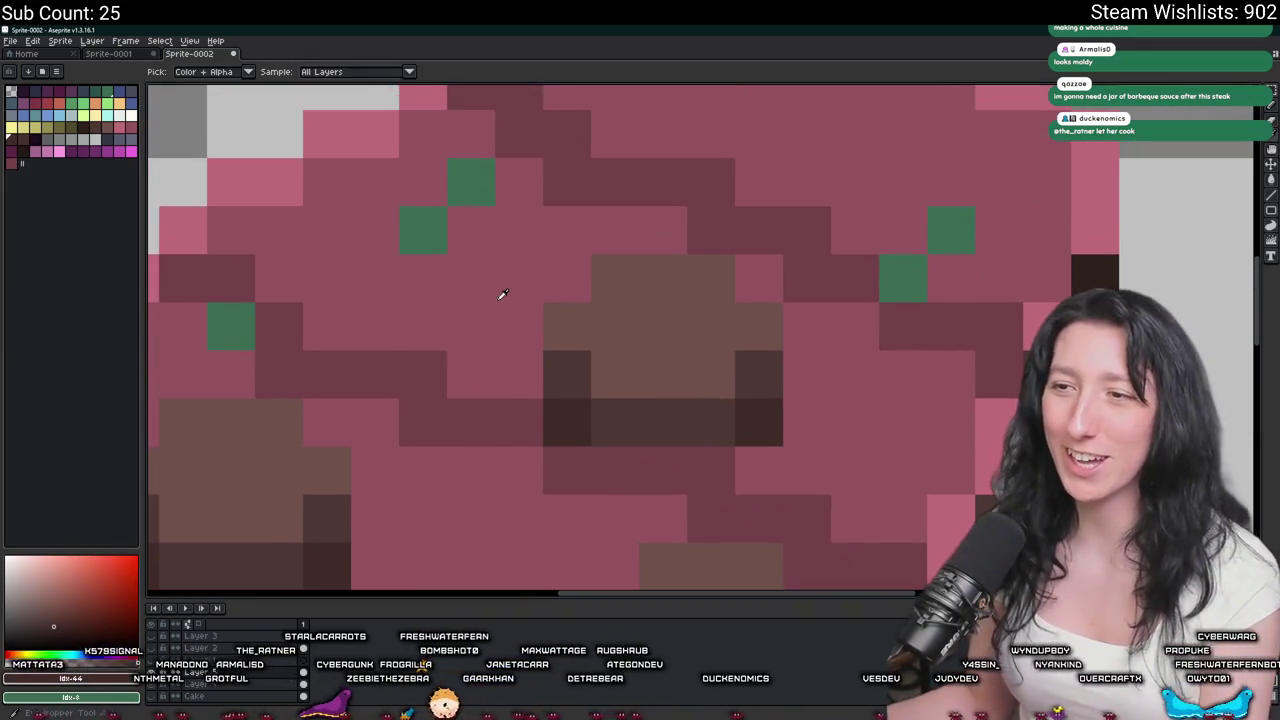
Pick a light pink swatch and paint highlight pixels near the sprite's top edge.
{"action": "left_click", "coordinate": [500, 294], "text": "alt"}
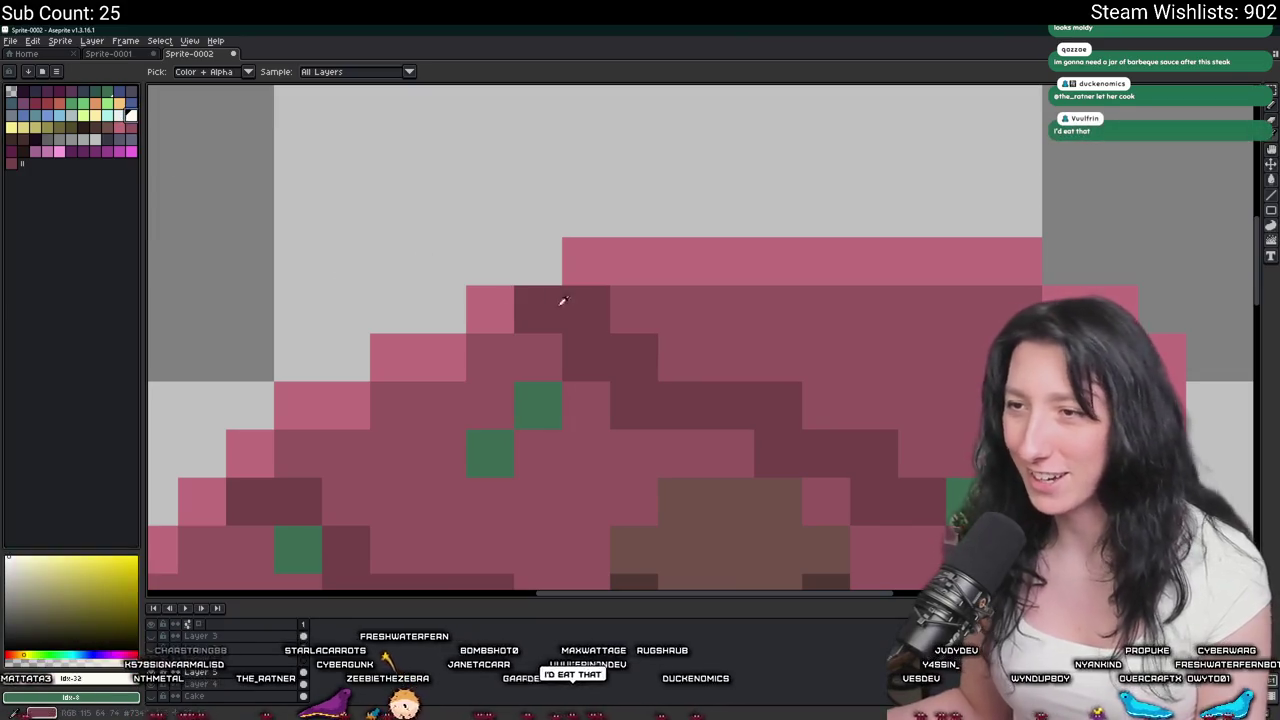
{"action": "left_click", "coordinate": [120, 127]}
{"action": "left_click", "coordinate": [829, 367]}
{"action": "scroll", "coordinate": [801, 345], "scroll_direction": "down", "scroll_amount": 1}
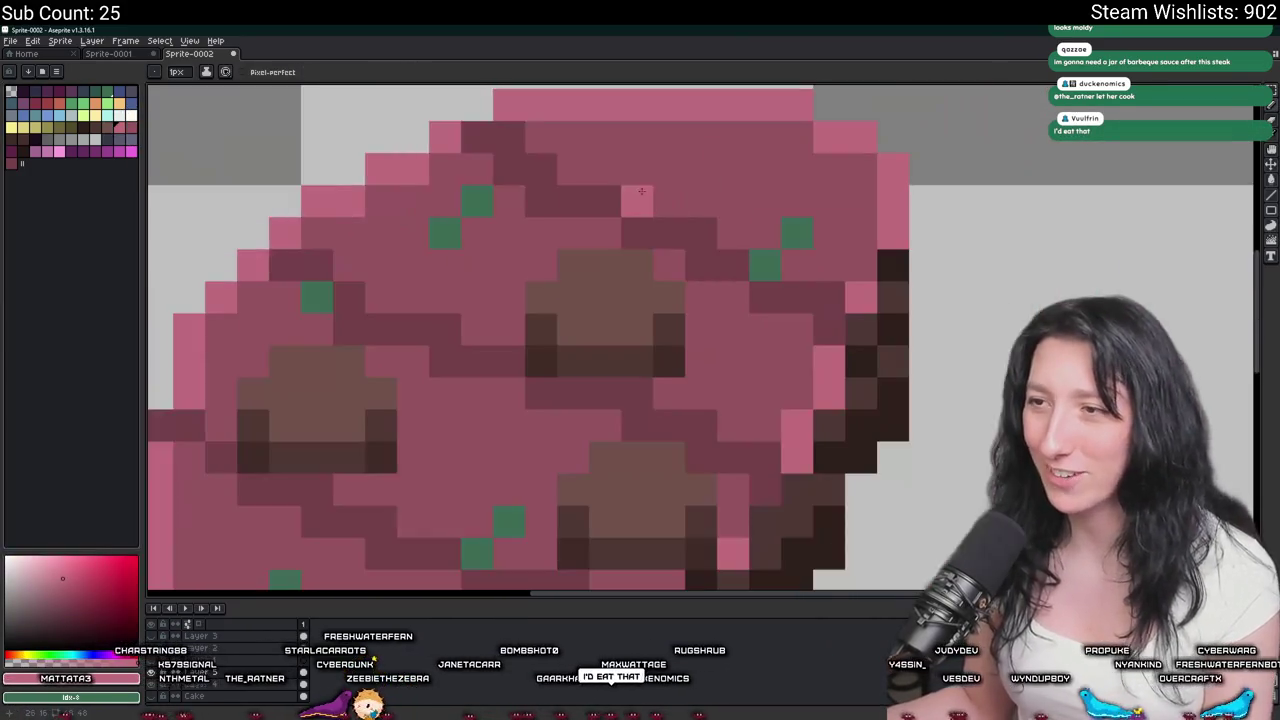
{"action": "scroll", "coordinate": [720, 189], "scroll_direction": "down", "scroll_amount": 4}
{"action": "scroll", "coordinate": [700, 230], "scroll_direction": "up", "scroll_amount": 1}
{"action": "scroll", "coordinate": [691, 249], "scroll_direction": "up", "scroll_amount": 3}
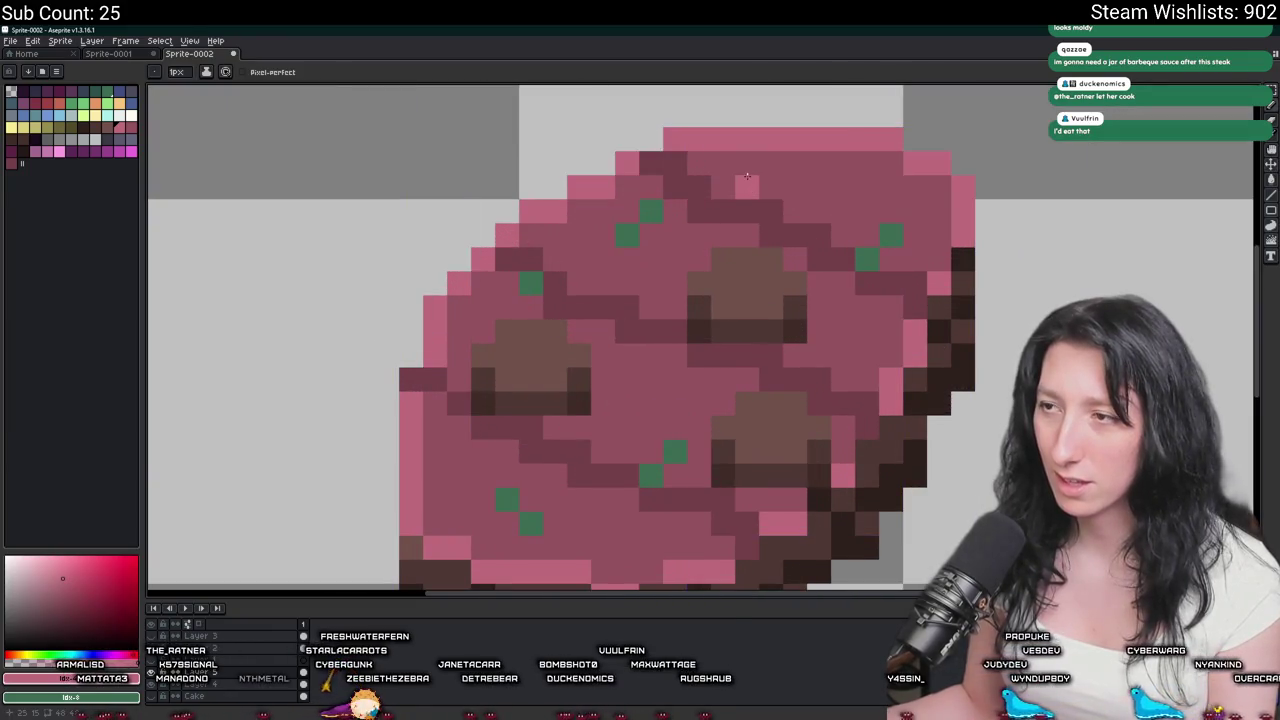
{"action": "scroll", "coordinate": [765, 170], "scroll_direction": "down", "scroll_amount": 4}
{"action": "scroll", "coordinate": [775, 168], "scroll_direction": "up", "scroll_amount": 1}
{"action": "scroll", "coordinate": [786, 166], "scroll_direction": "up", "scroll_amount": 3}
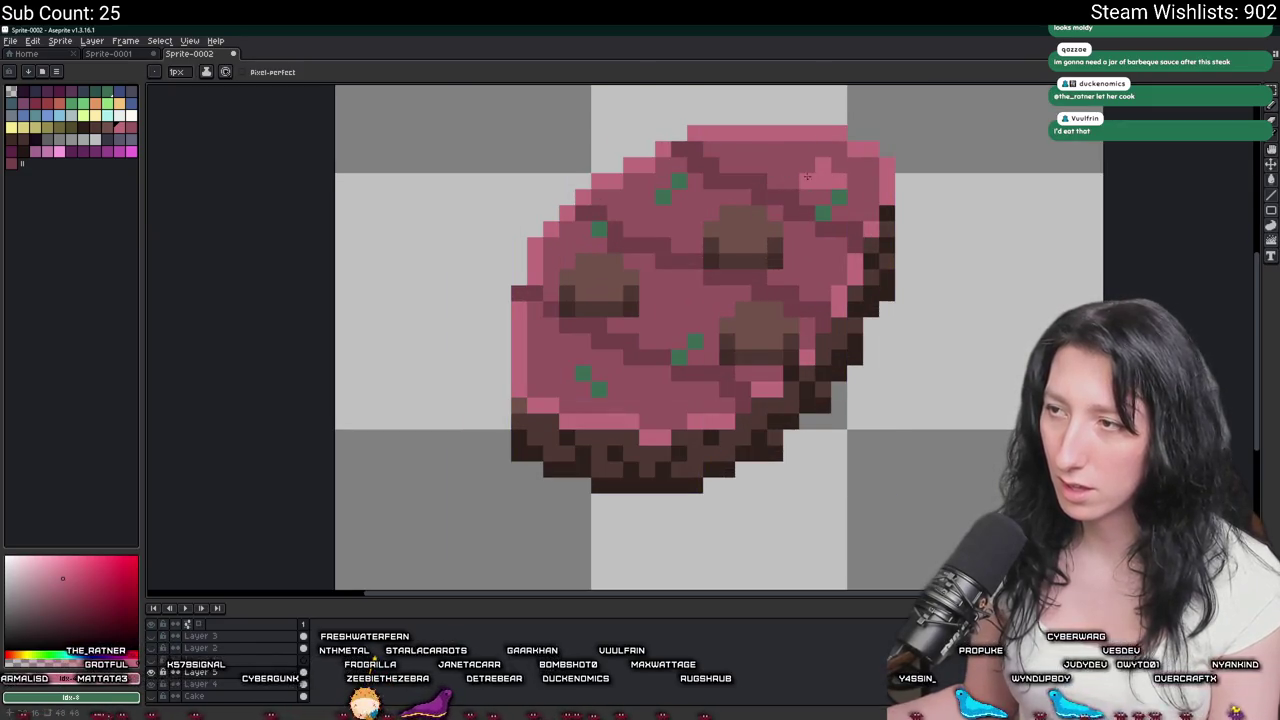
{"action": "scroll", "coordinate": [805, 175], "scroll_direction": "down", "scroll_amount": 1}
{"action": "scroll", "coordinate": [812, 210], "scroll_direction": "down", "scroll_amount": 3}
{"action": "scroll", "coordinate": [800, 232], "scroll_direction": "up", "scroll_amount": 3}
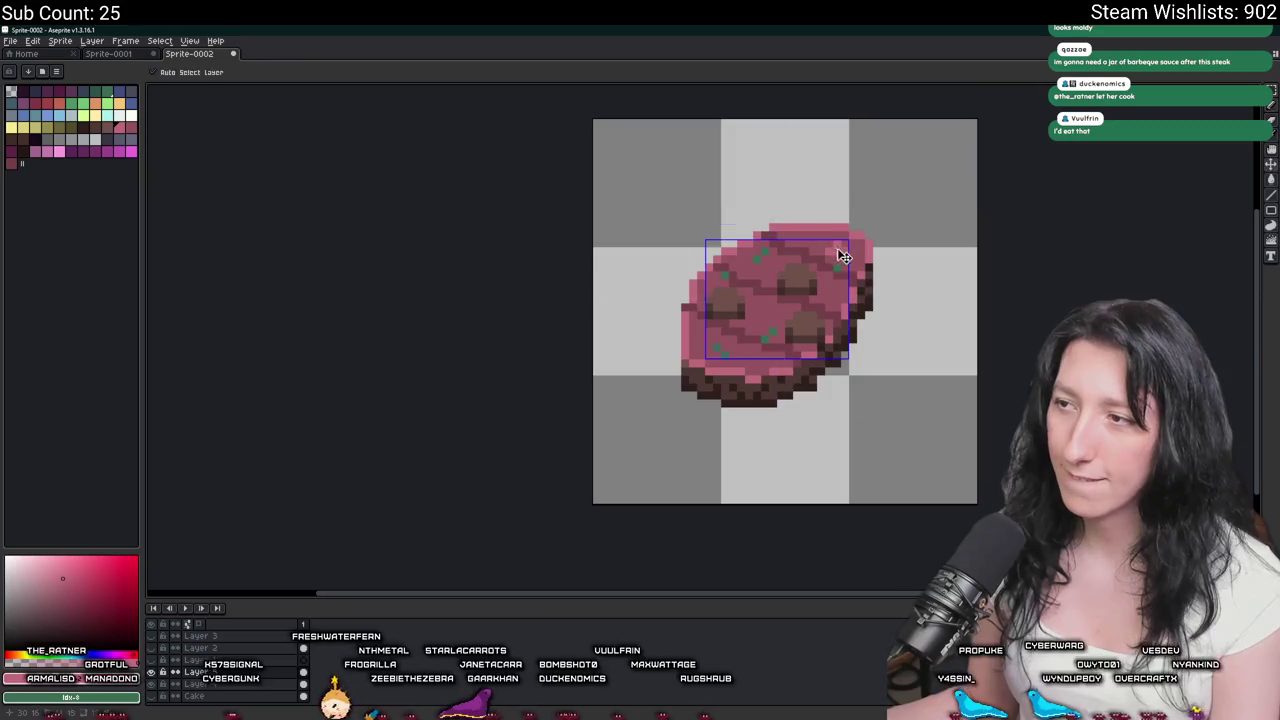
{"action": "scroll", "coordinate": [835, 248], "scroll_direction": "up", "scroll_amount": 3}
{"action": "scroll", "coordinate": [826, 232], "scroll_direction": "up", "scroll_amount": 2}
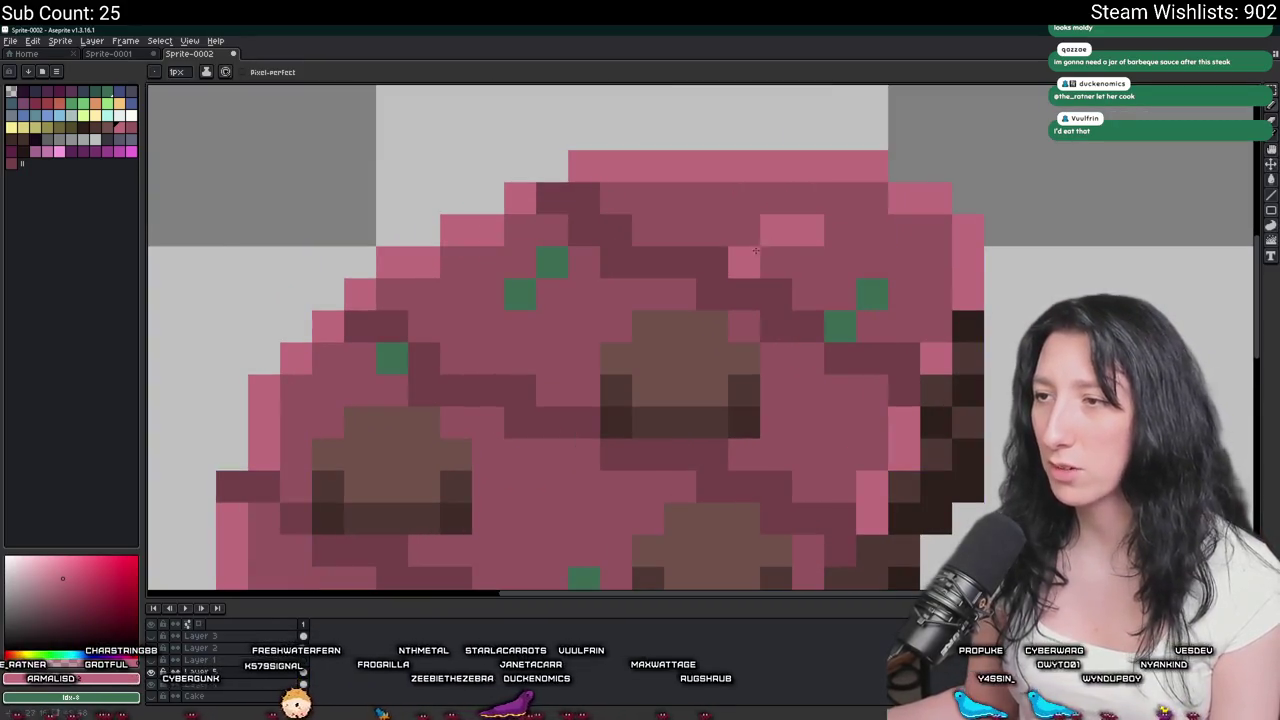
{"action": "scroll", "coordinate": [757, 250], "scroll_direction": "down", "scroll_amount": 1}
{"action": "scroll", "coordinate": [757, 250], "scroll_direction": "down", "scroll_amount": 1}
{"action": "key", "text": "v"}
{"action": "scroll", "coordinate": [732, 307], "scroll_direction": "up", "scroll_amount": 1}
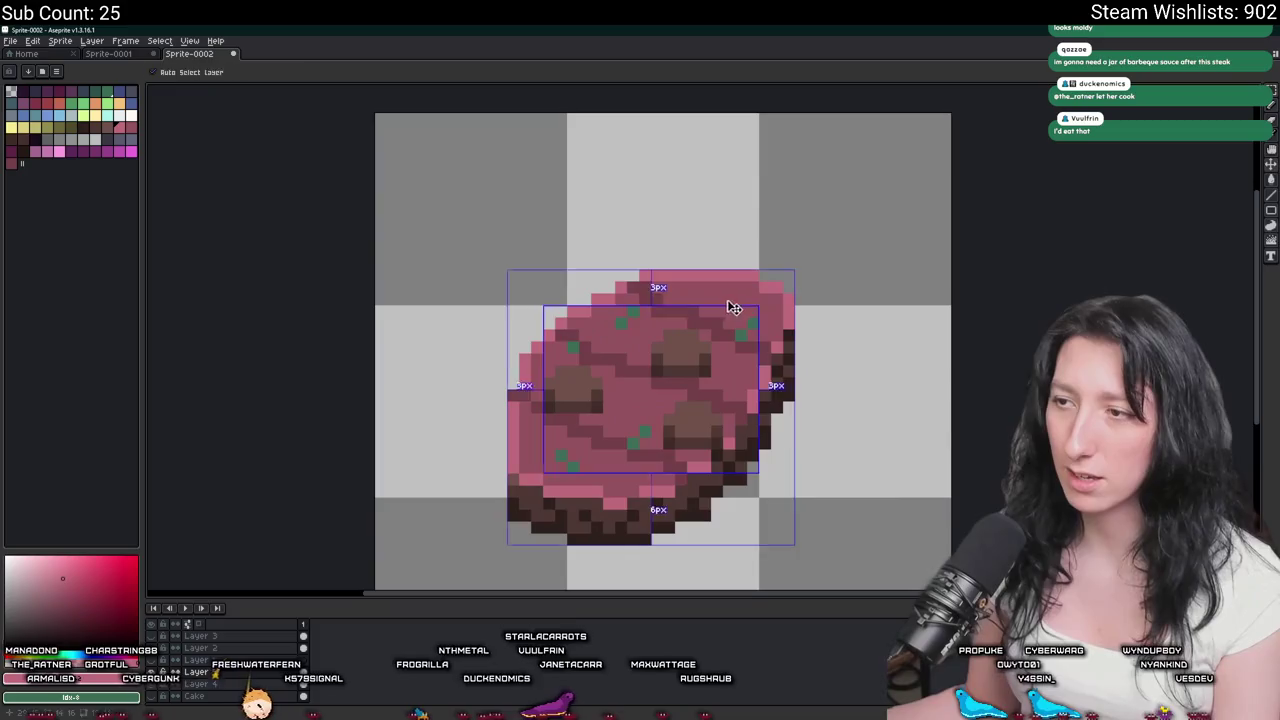
{"action": "key", "text": "b"}
{"action": "scroll", "coordinate": [700, 310], "scroll_direction": "down", "scroll_amount": 3}
{"action": "scroll", "coordinate": [690, 308], "scroll_direction": "down", "scroll_amount": 3}
{"action": "scroll", "coordinate": [662, 305], "scroll_direction": "up", "scroll_amount": 8}
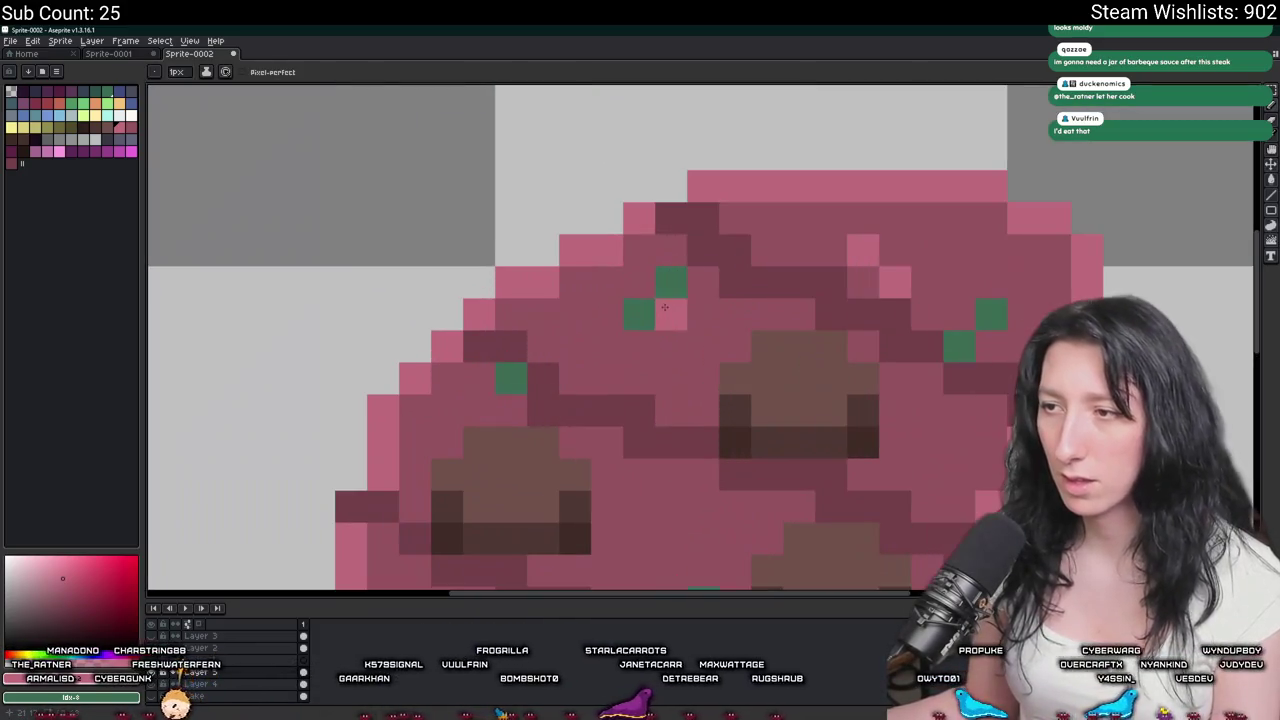
{"action": "scroll", "coordinate": [647, 352], "scroll_direction": "down", "scroll_amount": 2}
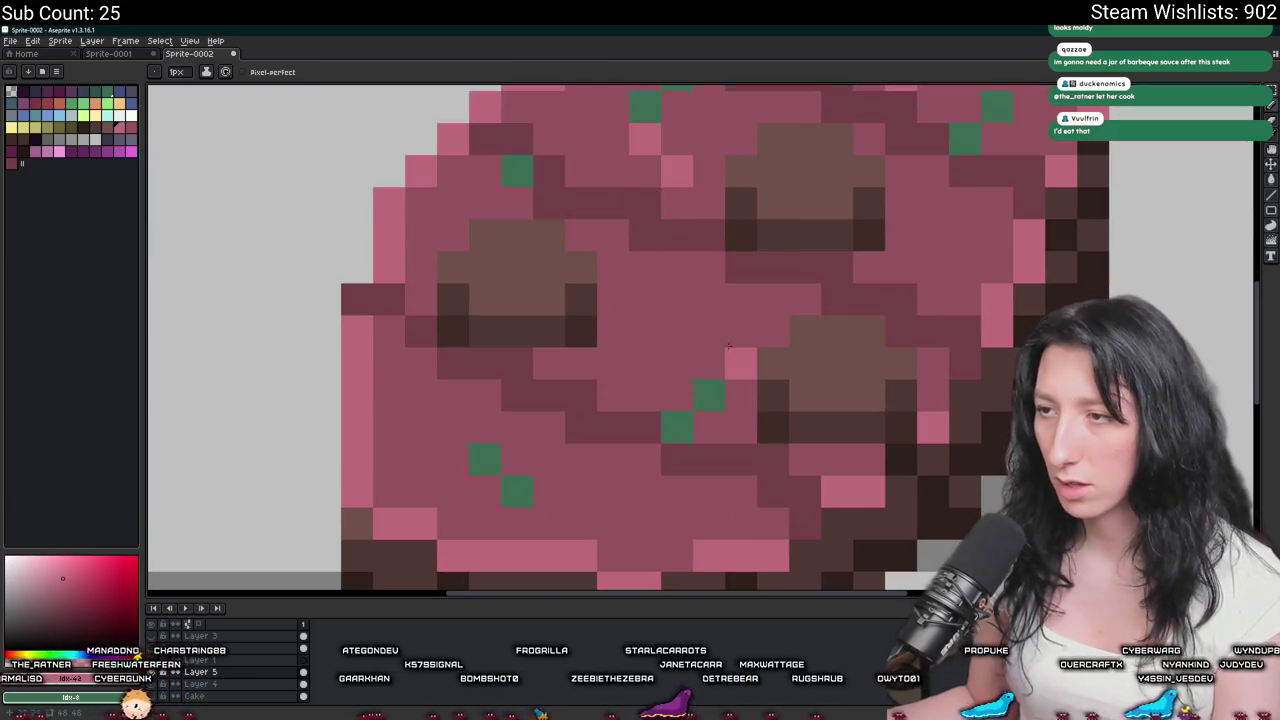
{"action": "scroll", "coordinate": [586, 420], "scroll_direction": "up", "scroll_amount": 1}
{"action": "scroll", "coordinate": [669, 400], "scroll_direction": "up", "scroll_amount": 1}
{"action": "scroll", "coordinate": [669, 400], "scroll_direction": "down", "scroll_amount": 3}
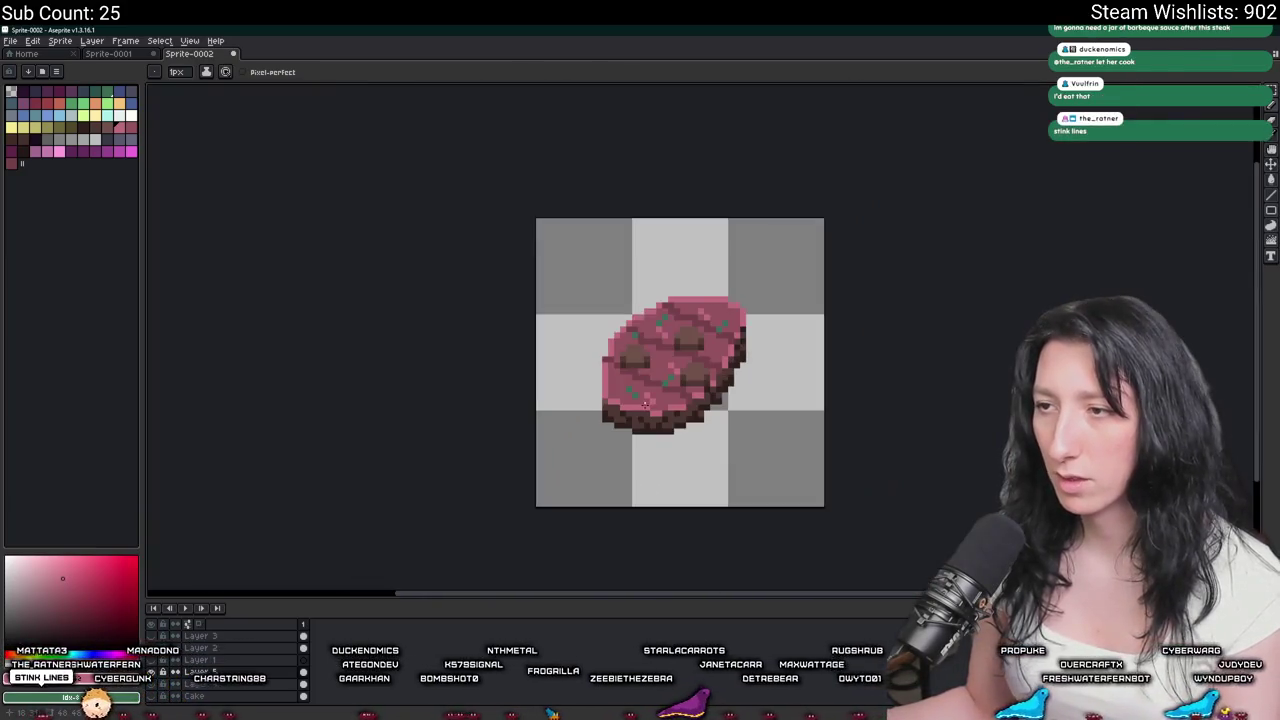
{"action": "scroll", "coordinate": [630, 415], "scroll_direction": "down", "scroll_amount": 3}
{"action": "scroll", "coordinate": [587, 430], "scroll_direction": "down", "scroll_amount": 2}
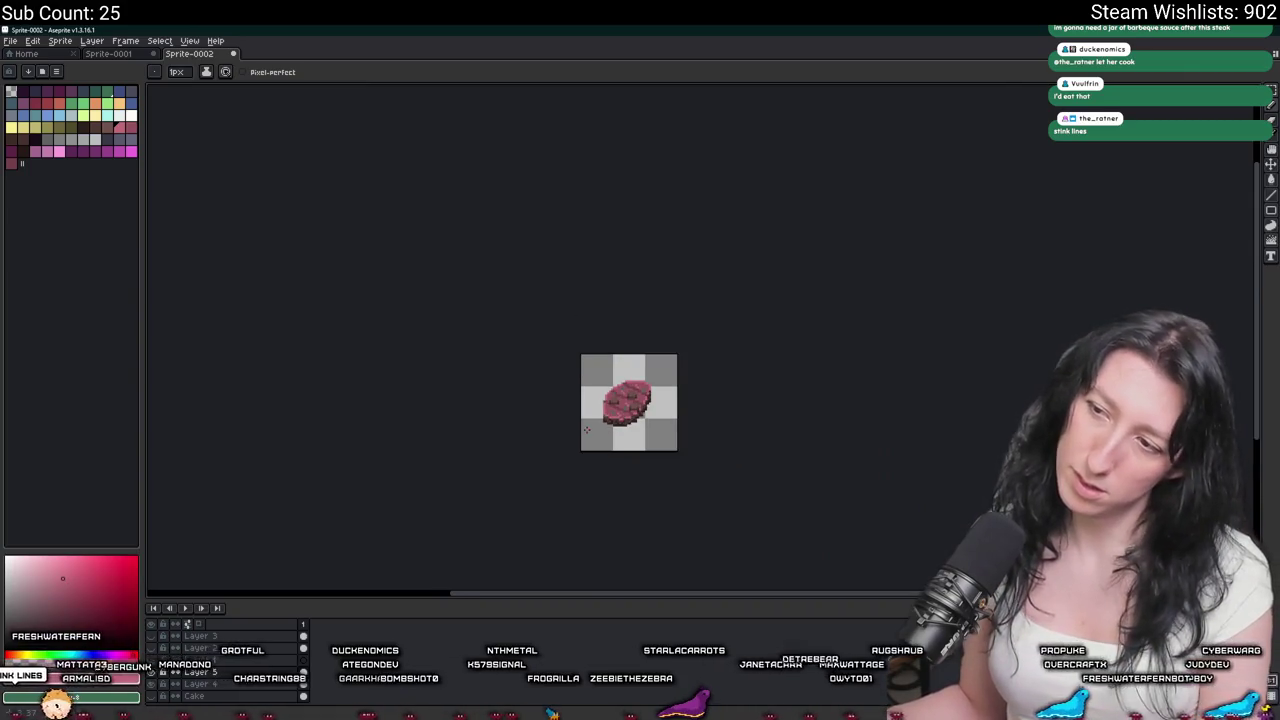
{"action": "scroll", "coordinate": [587, 430], "scroll_direction": "up", "scroll_amount": 1}
{"action": "scroll", "coordinate": [610, 400], "scroll_direction": "up", "scroll_amount": 5}
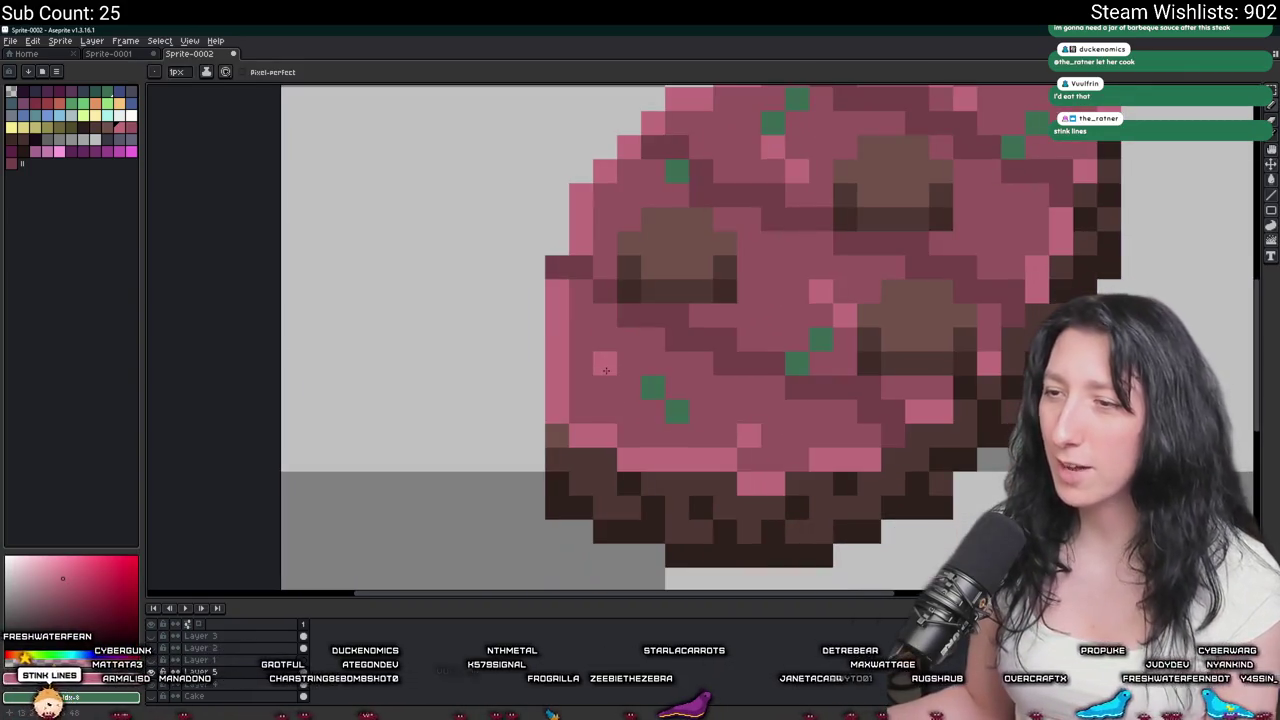
{"action": "scroll", "coordinate": [586, 342], "scroll_direction": "down", "scroll_amount": 2}
{"action": "scroll", "coordinate": [610, 390], "scroll_direction": "down", "scroll_amount": 5}
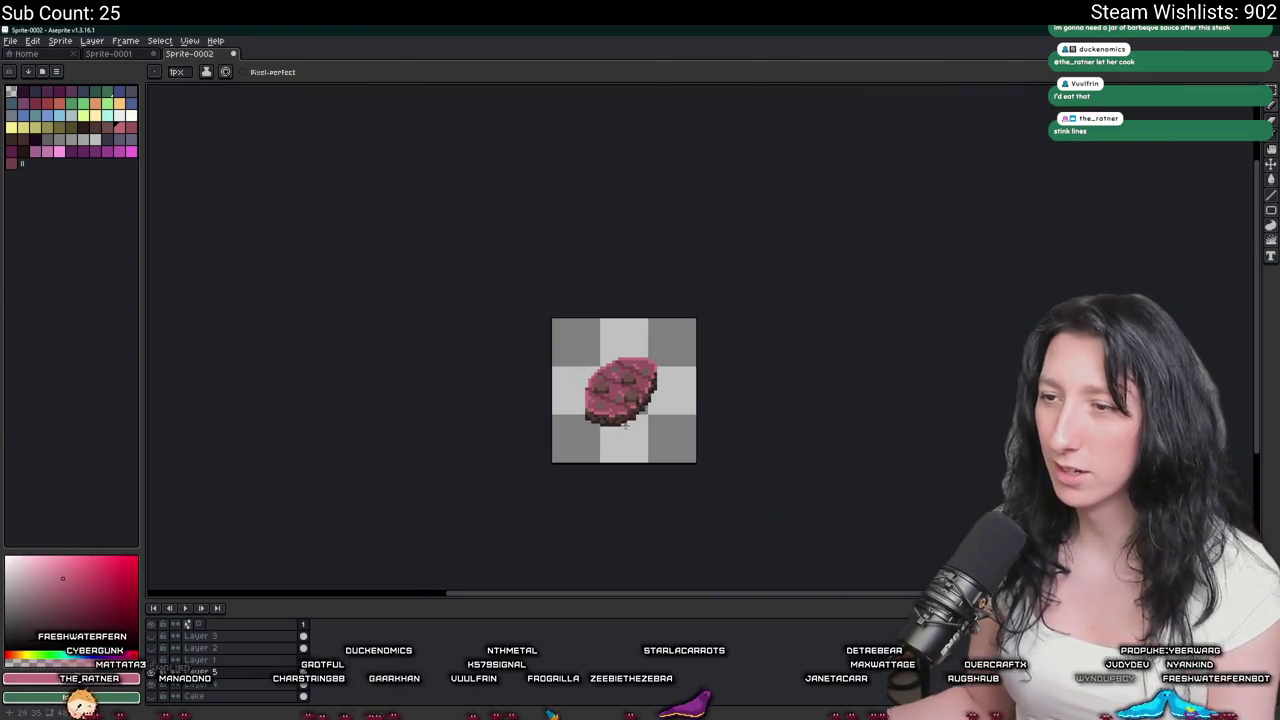
{"action": "scroll", "coordinate": [641, 426], "scroll_direction": "down", "scroll_amount": 1}
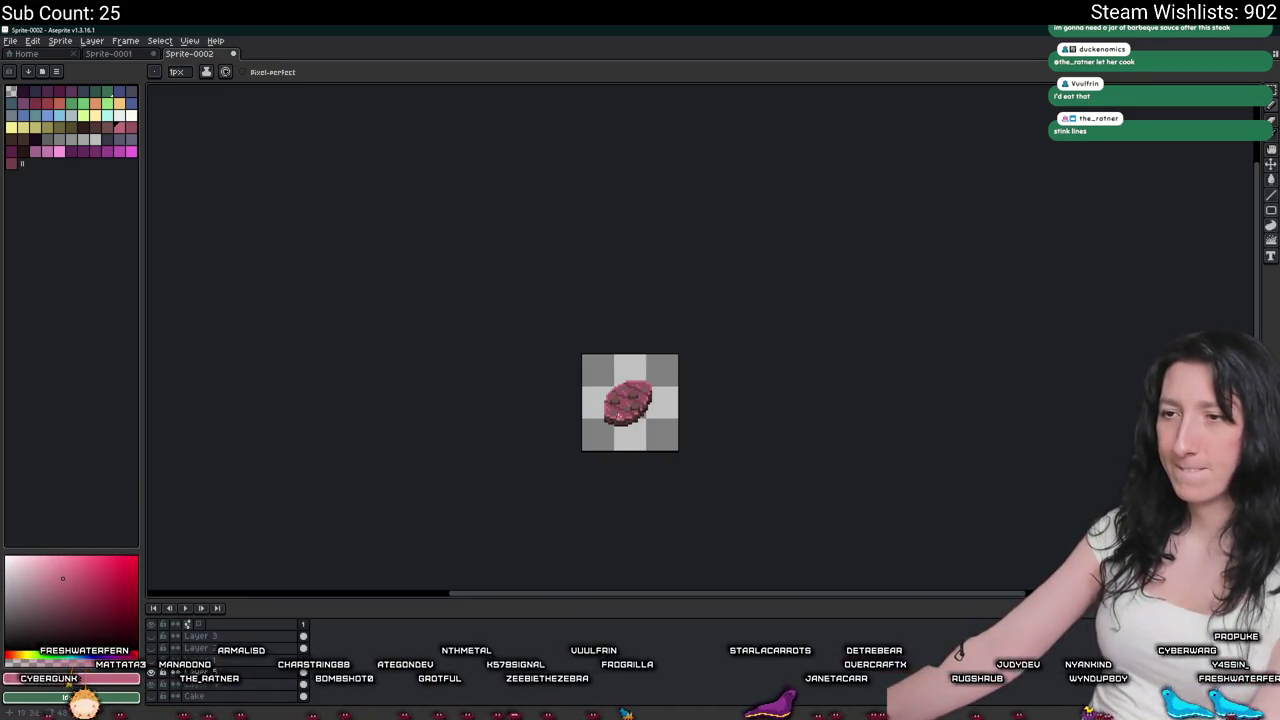
{"action": "scroll", "coordinate": [623, 402], "scroll_direction": "up", "scroll_amount": 3}
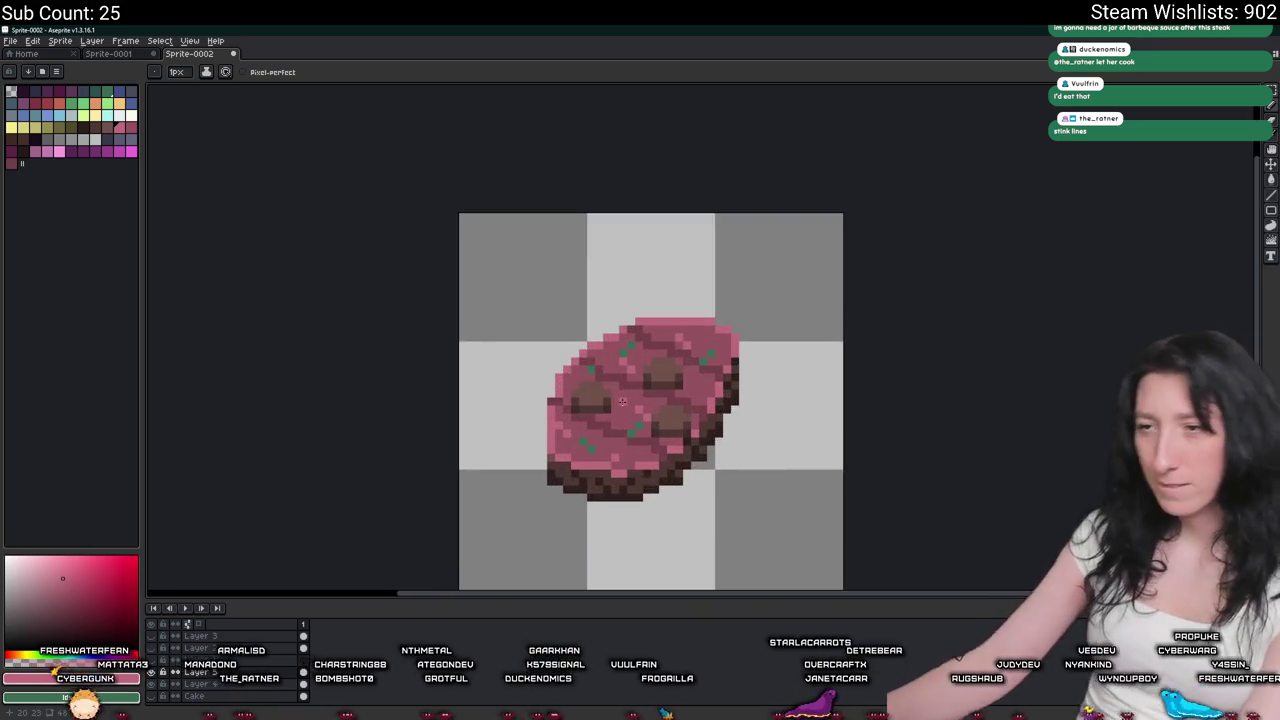
Pan the sprite up and left into view, then choose the dark brown palette swatch.
{"action": "scroll", "coordinate": [623, 402], "scroll_direction": "up", "scroll_amount": 2}
{"action": "left_click_drag", "start_coordinate": [622, 401], "coordinate": [621, 384]}
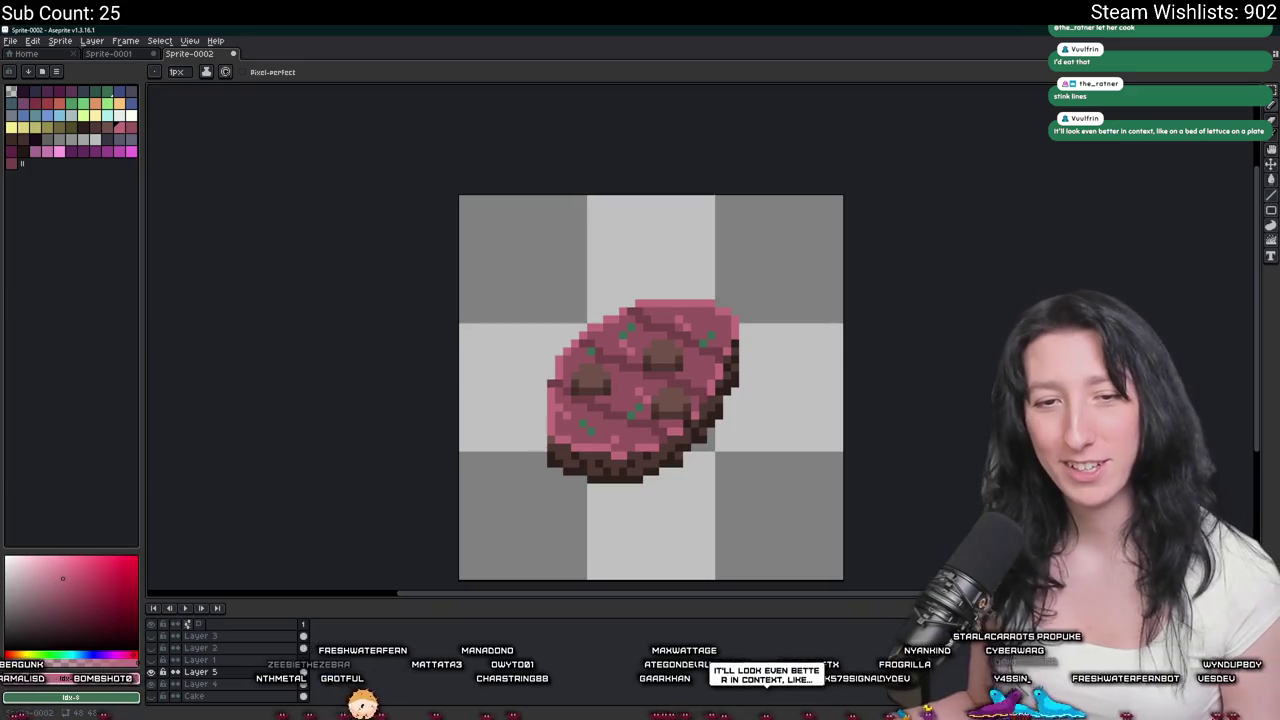
{"action": "mouse_move", "coordinate": [574, 400]}
{"action": "left_mouse_down"}
{"action": "mouse_move", "coordinate": [499, 376]}
{"action": "mouse_move", "coordinate": [525, 314]}
{"action": "left_mouse_up"}
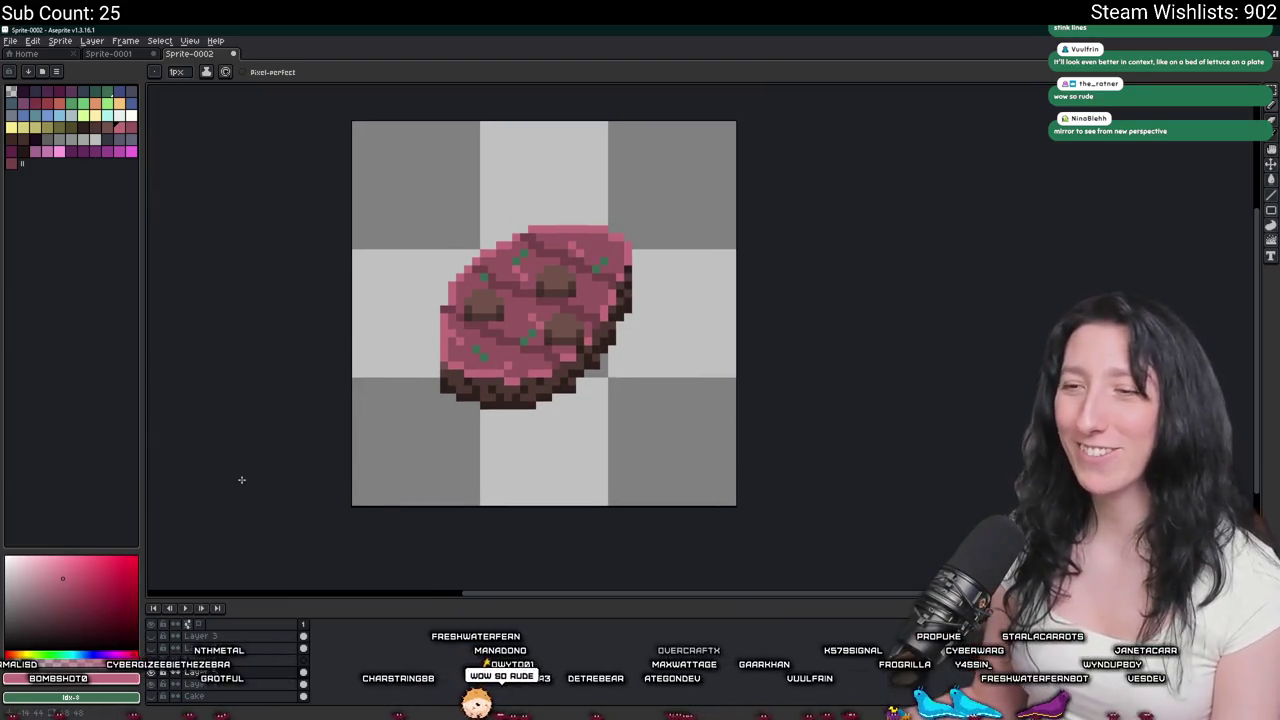
{"action": "left_click", "coordinate": [97, 128]}
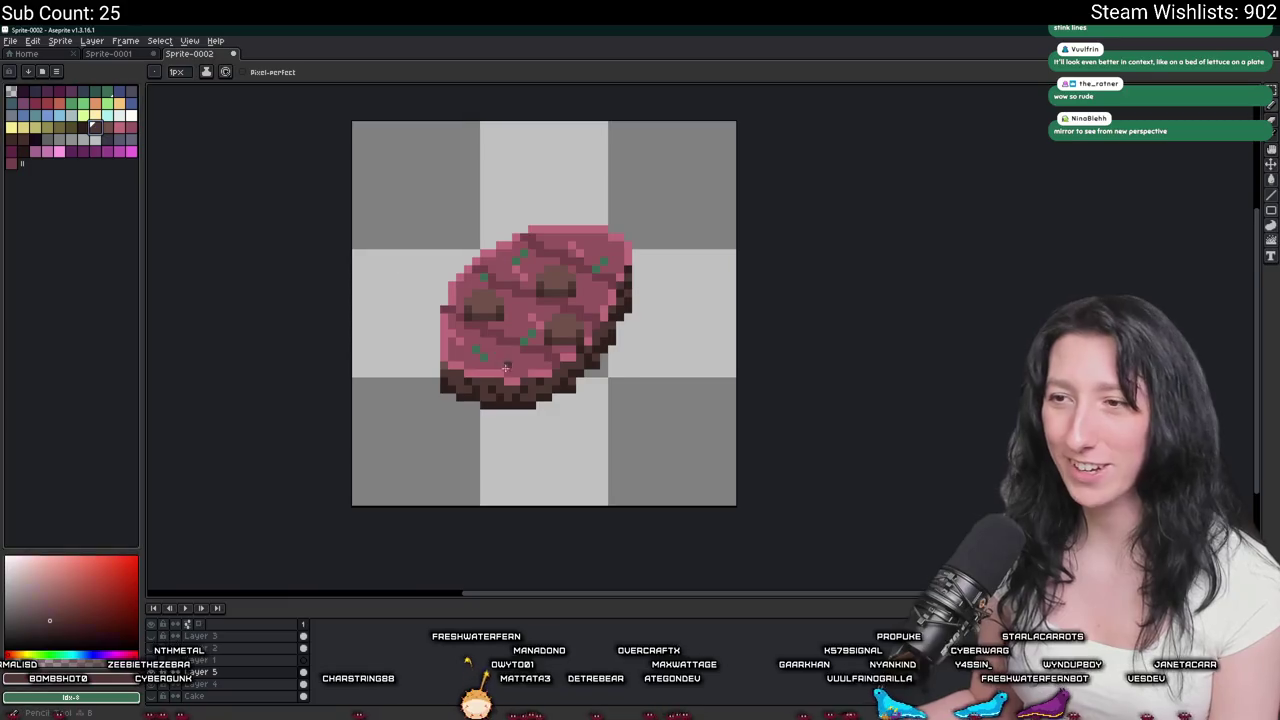
Draw a dark brown vertical drip below the steak, undoing stray dark pixels.
{"action": "scroll", "coordinate": [509, 371], "scroll_direction": "up", "scroll_amount": 3}
{"action": "left_click", "coordinate": [493, 477]}
{"action": "scroll", "coordinate": [500, 543], "scroll_direction": "down", "scroll_amount": 3}
{"action": "key", "text": "ctrl+z"}
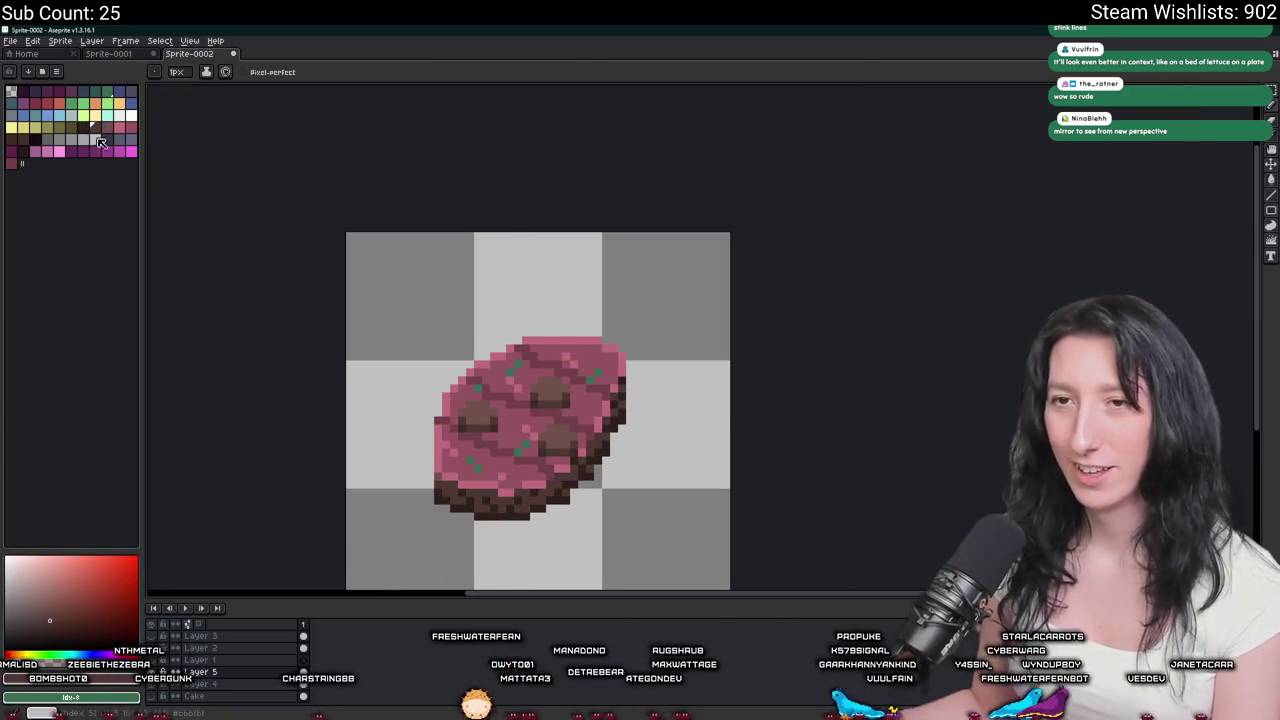
{"action": "left_click", "coordinate": [83, 117]}
{"action": "left_click", "coordinate": [23, 146]}
{"action": "scroll", "coordinate": [566, 366], "scroll_direction": "up", "scroll_amount": 3}
{"action": "left_click", "coordinate": [566, 362]}
{"action": "scroll", "coordinate": [566, 366], "scroll_direction": "up", "scroll_amount": 1}
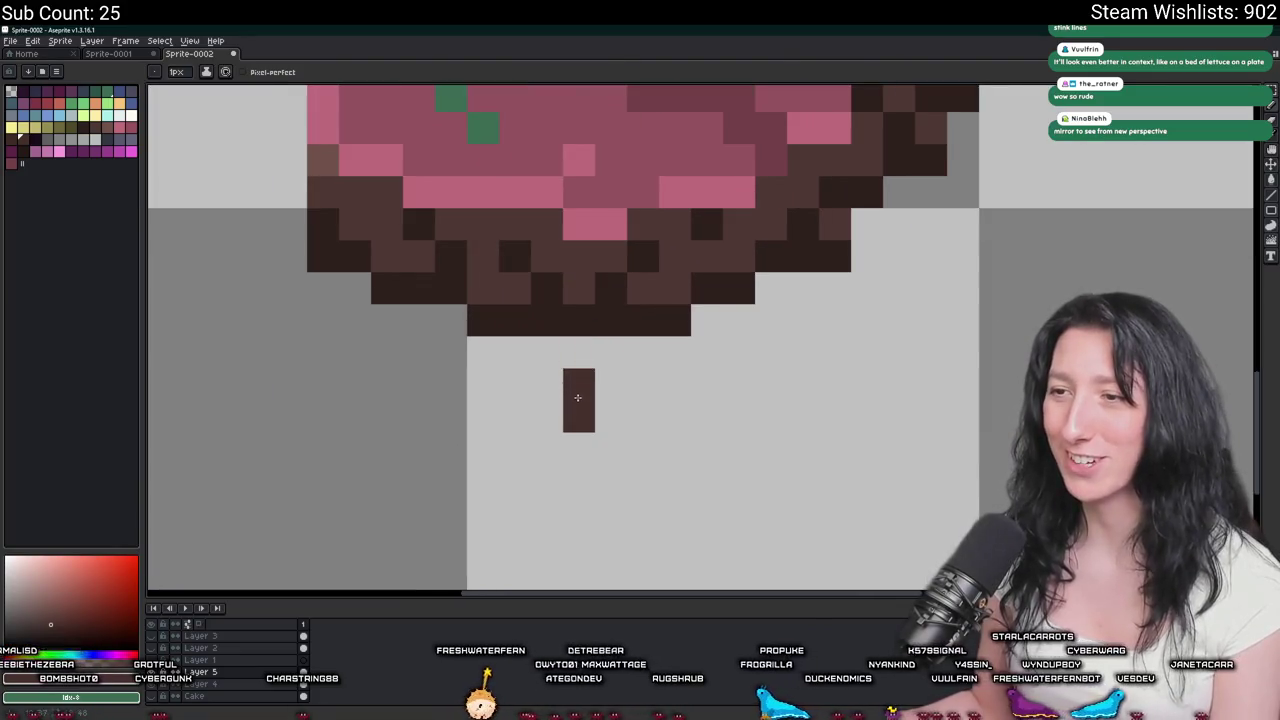
{"action": "key", "text": "ctrl+z"}
{"action": "scroll", "coordinate": [638, 251], "scroll_direction": "down", "scroll_amount": 1}
{"action": "left_click_drag", "start_coordinate": [567, 450], "coordinate": [567, 492]}
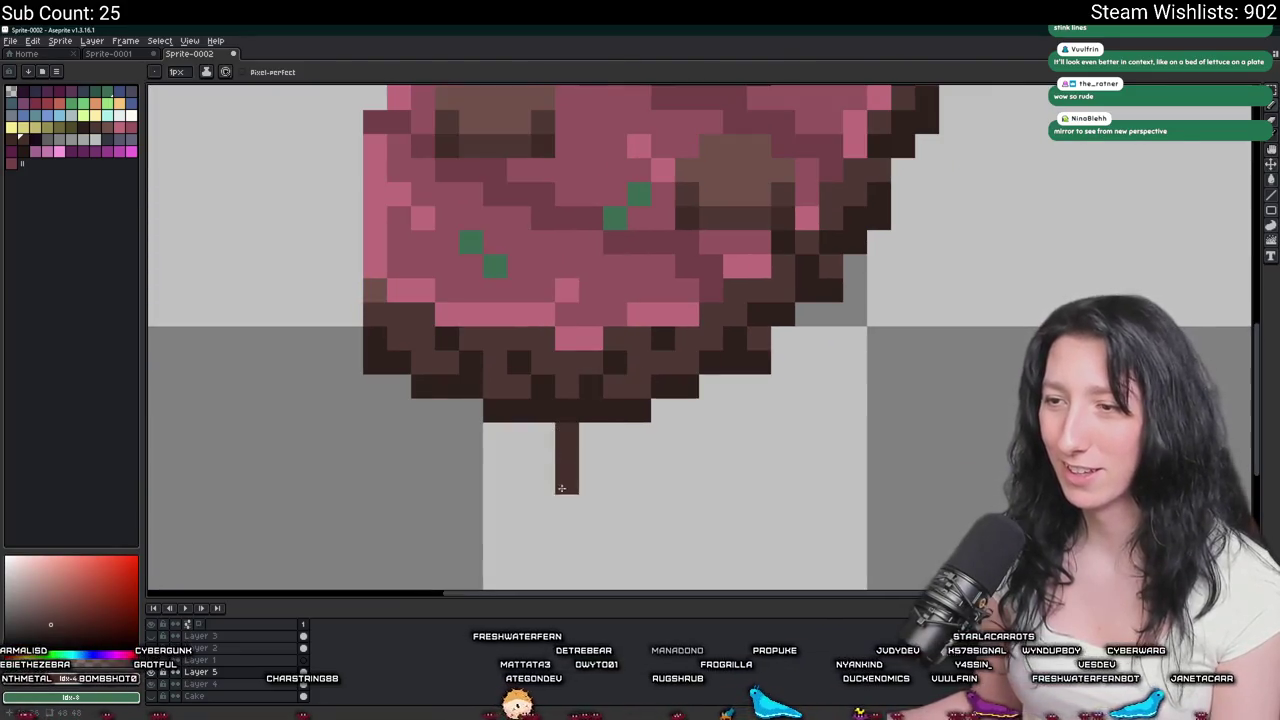
Mirror the sprite horizontally with Shift+H.
{"action": "scroll", "coordinate": [583, 398], "scroll_direction": "down", "scroll_amount": 3}
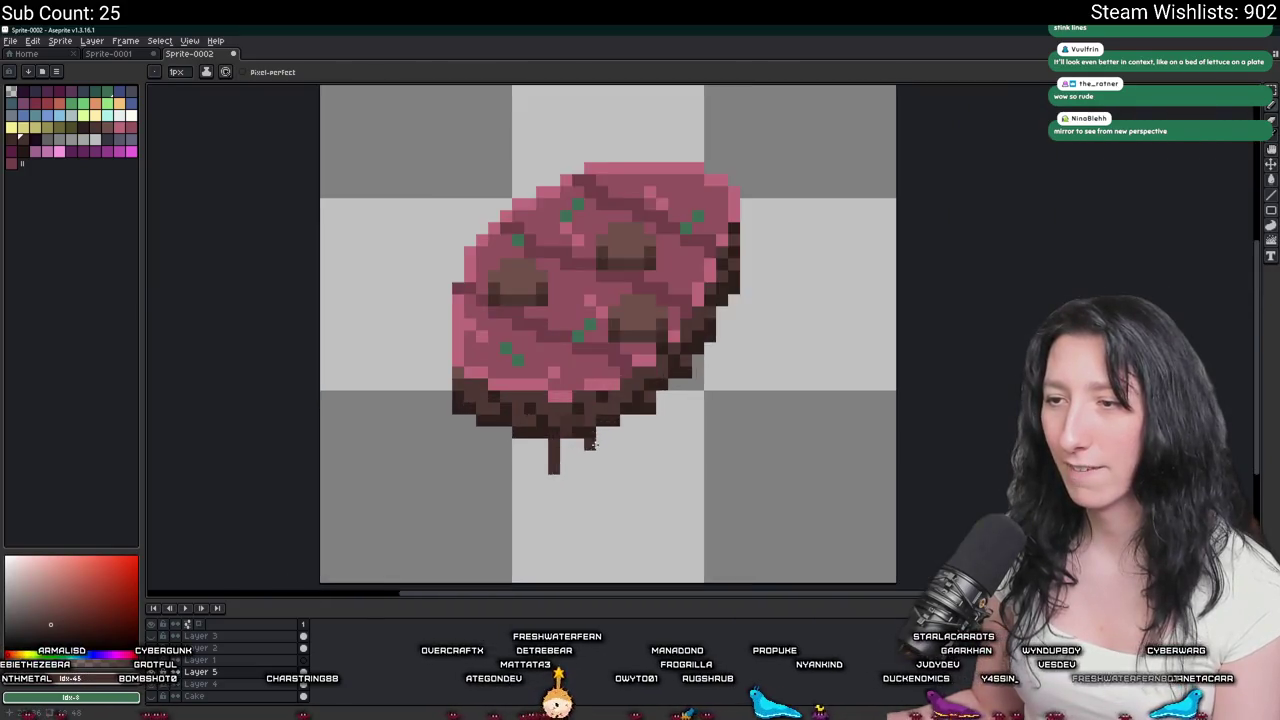
{"action": "scroll", "coordinate": [488, 390], "scroll_direction": "up", "scroll_amount": 3}
{"action": "scroll", "coordinate": [488, 390], "scroll_direction": "down", "scroll_amount": 1}
{"action": "scroll", "coordinate": [488, 390], "scroll_direction": "down", "scroll_amount": 2}
{"action": "scroll", "coordinate": [550, 360], "scroll_direction": "down", "scroll_amount": 1}
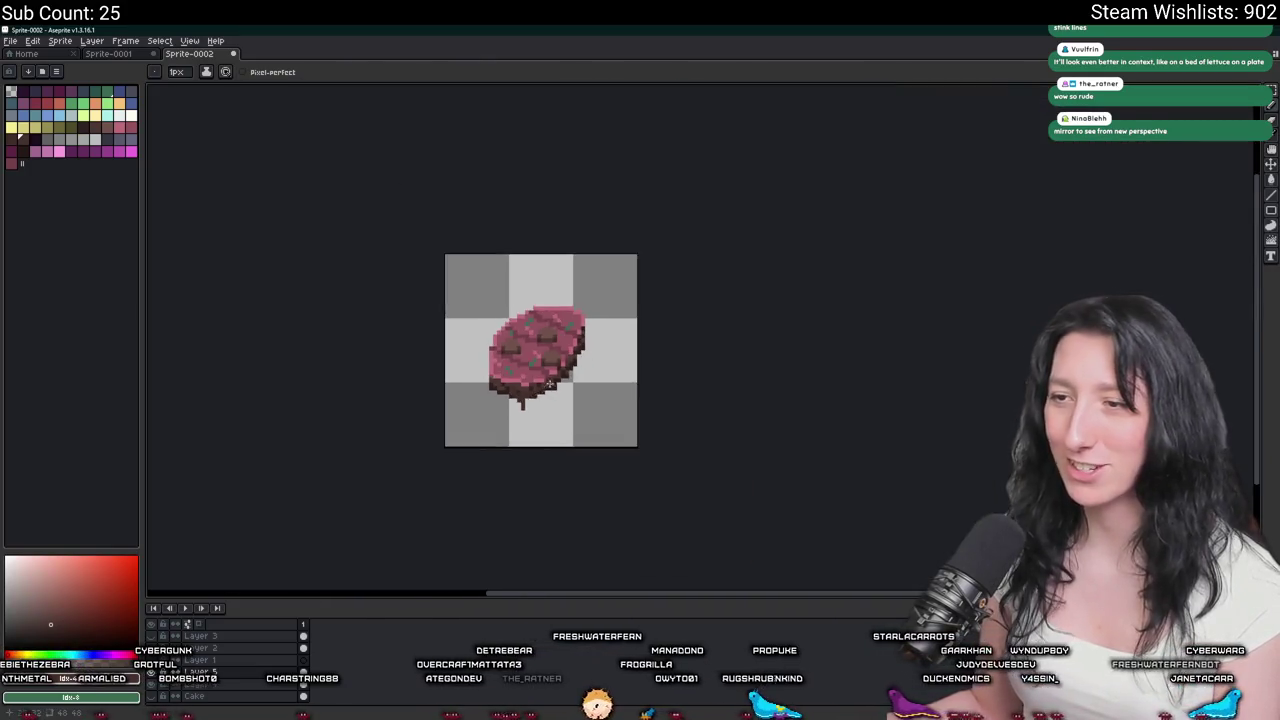
{"action": "scroll", "coordinate": [611, 328], "scroll_direction": "up", "scroll_amount": 3}
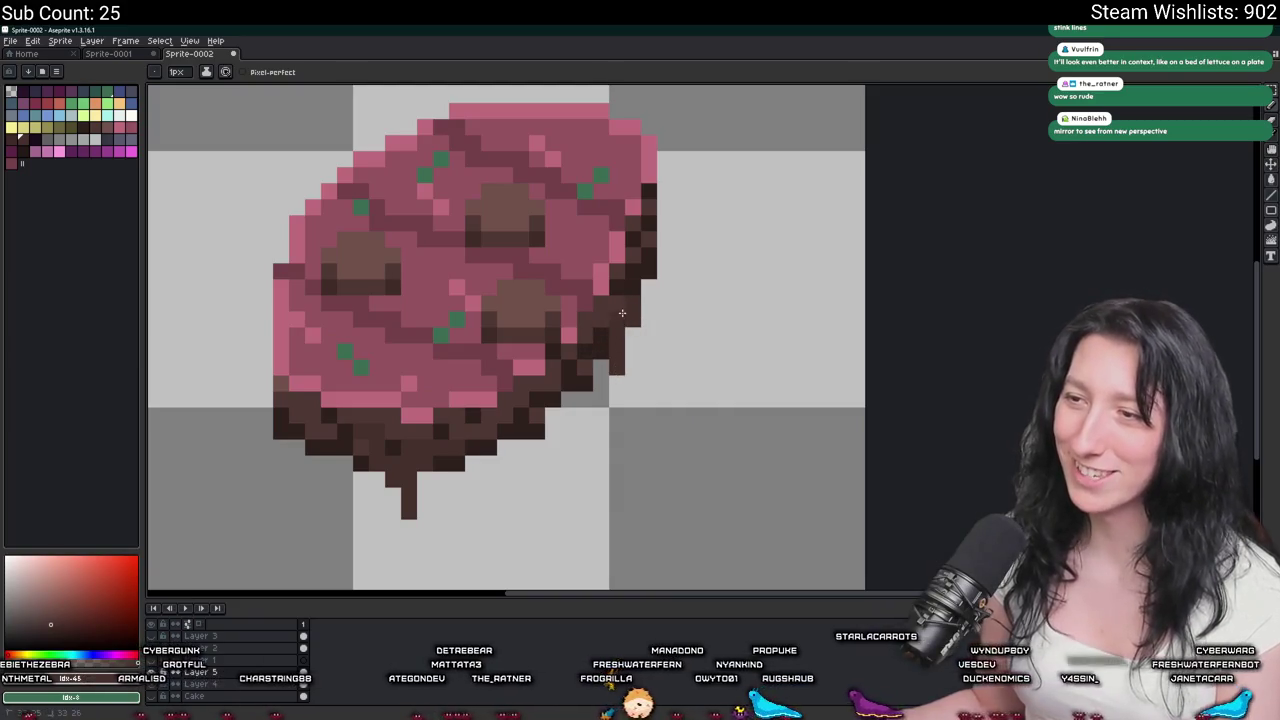
{"action": "scroll", "coordinate": [623, 313], "scroll_direction": "down", "scroll_amount": 2}
{"action": "key", "text": "shift+h"}
{"action": "scroll", "coordinate": [563, 408], "scroll_direction": "up", "scroll_amount": 3}
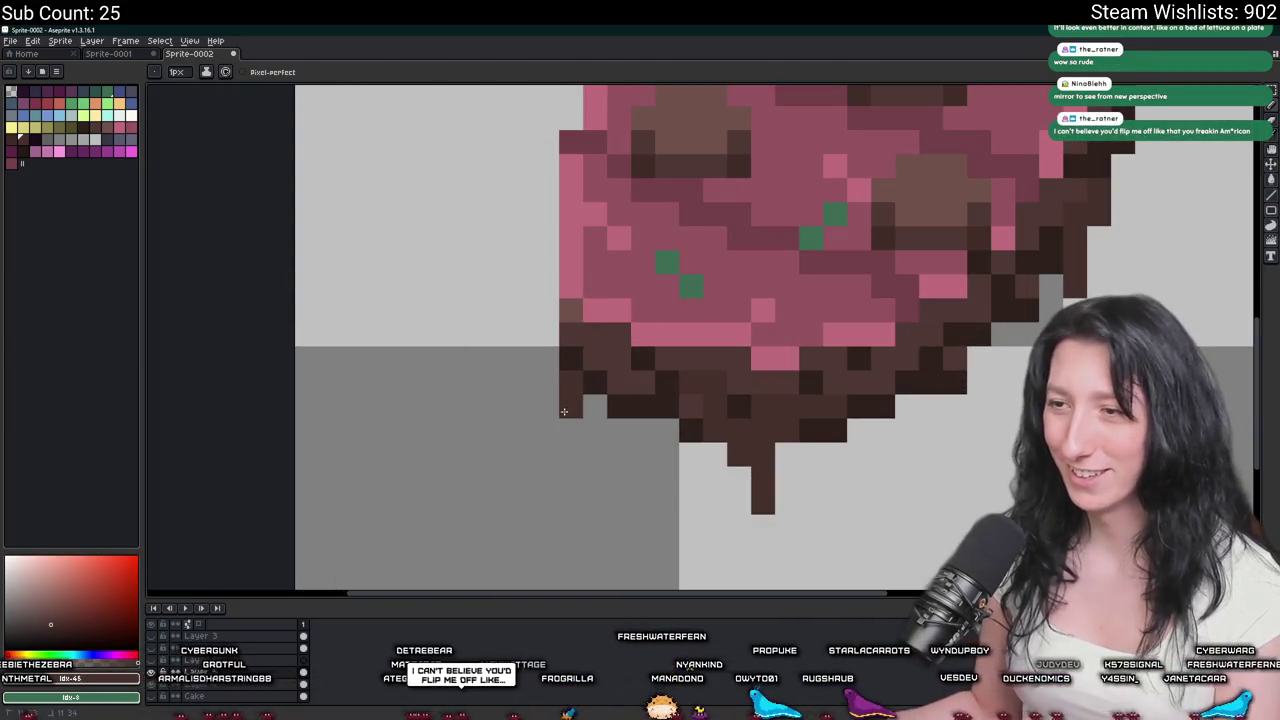
{"action": "scroll", "coordinate": [576, 352], "scroll_direction": "down", "scroll_amount": 4}
{"action": "scroll", "coordinate": [641, 401], "scroll_direction": "up", "scroll_amount": 3}
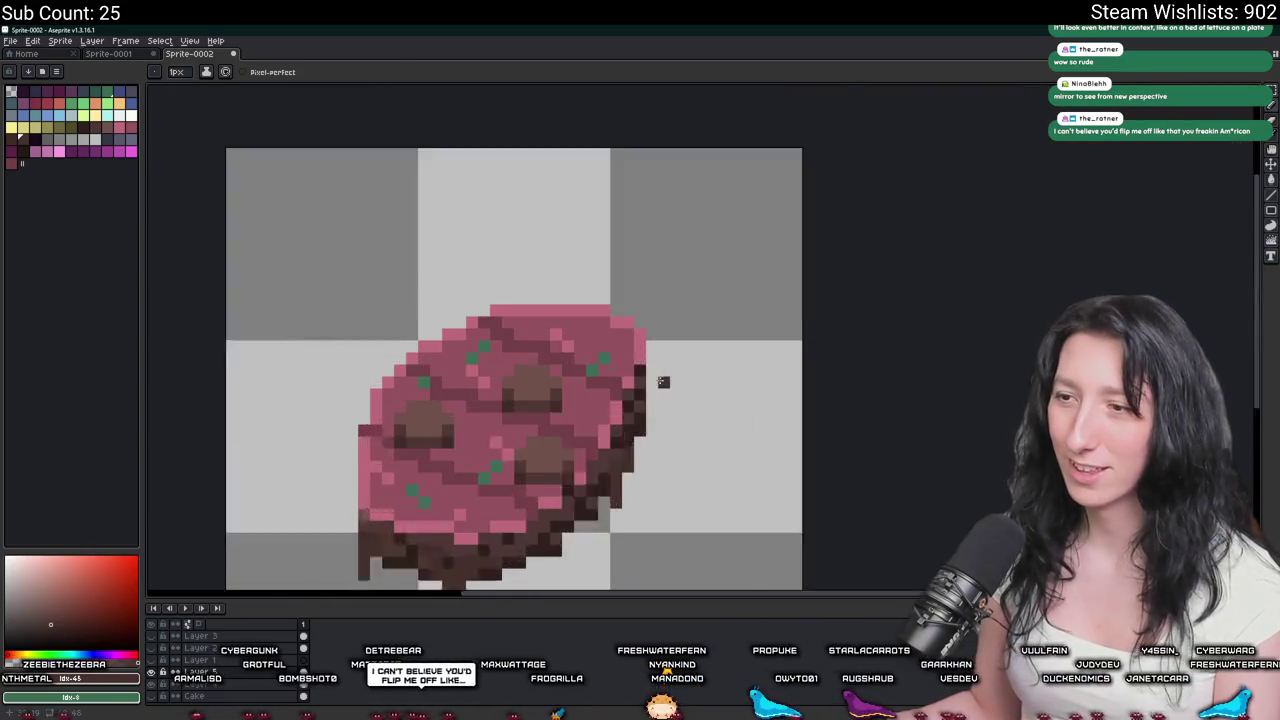
{"action": "scroll", "coordinate": [656, 453], "scroll_direction": "down", "scroll_amount": 4}
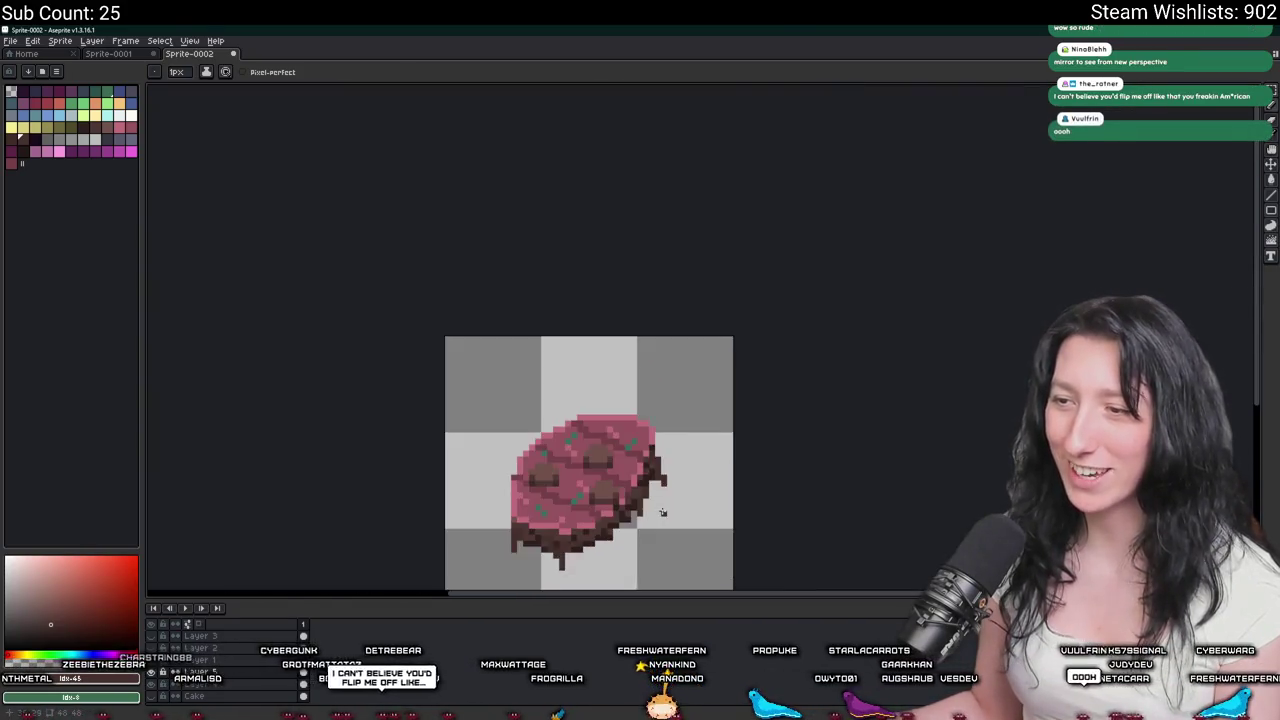
{"action": "scroll", "coordinate": [656, 453], "scroll_direction": "down", "scroll_amount": 2}
{"action": "scroll", "coordinate": [660, 465], "scroll_direction": "up", "scroll_amount": 3}
Fill dark brown pixels beside the drip up toward the steak's underside.
{"action": "key", "text": "v"}
{"action": "key", "text": "b"}
{"action": "scroll", "coordinate": [660, 465], "scroll_direction": "up", "scroll_amount": 3}
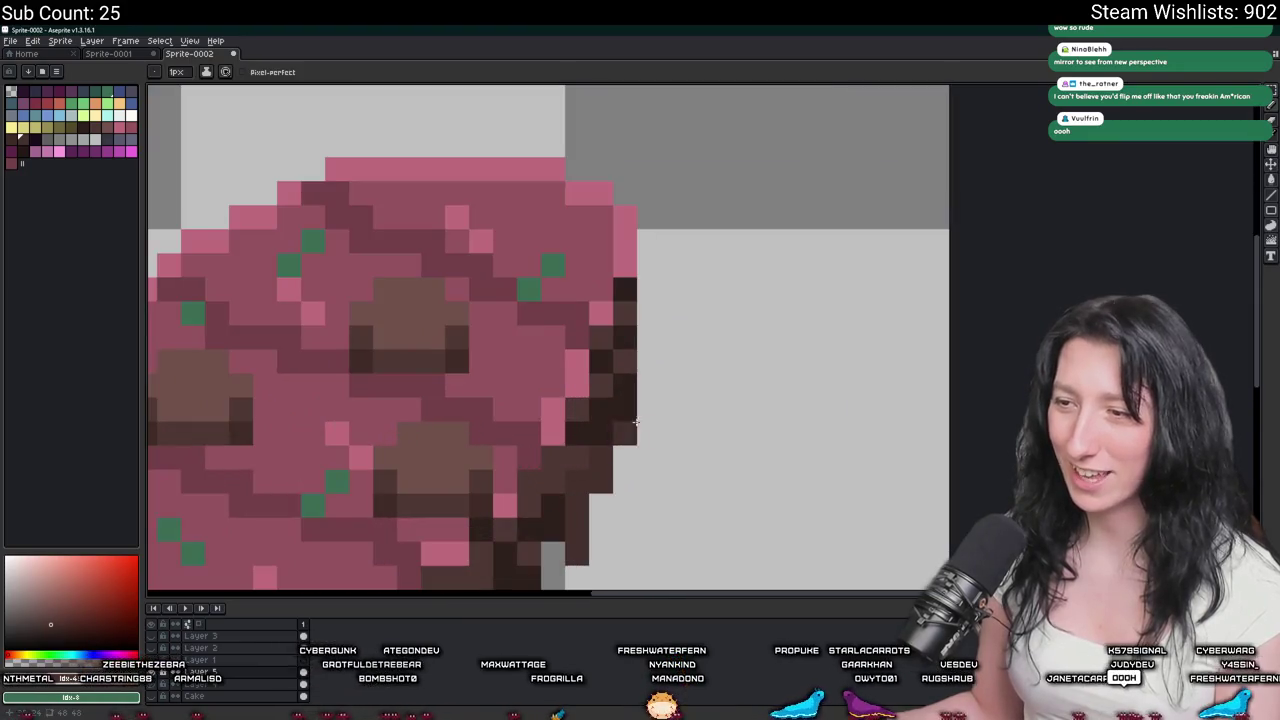
{"action": "scroll", "coordinate": [615, 500], "scroll_direction": "down", "scroll_amount": 3}
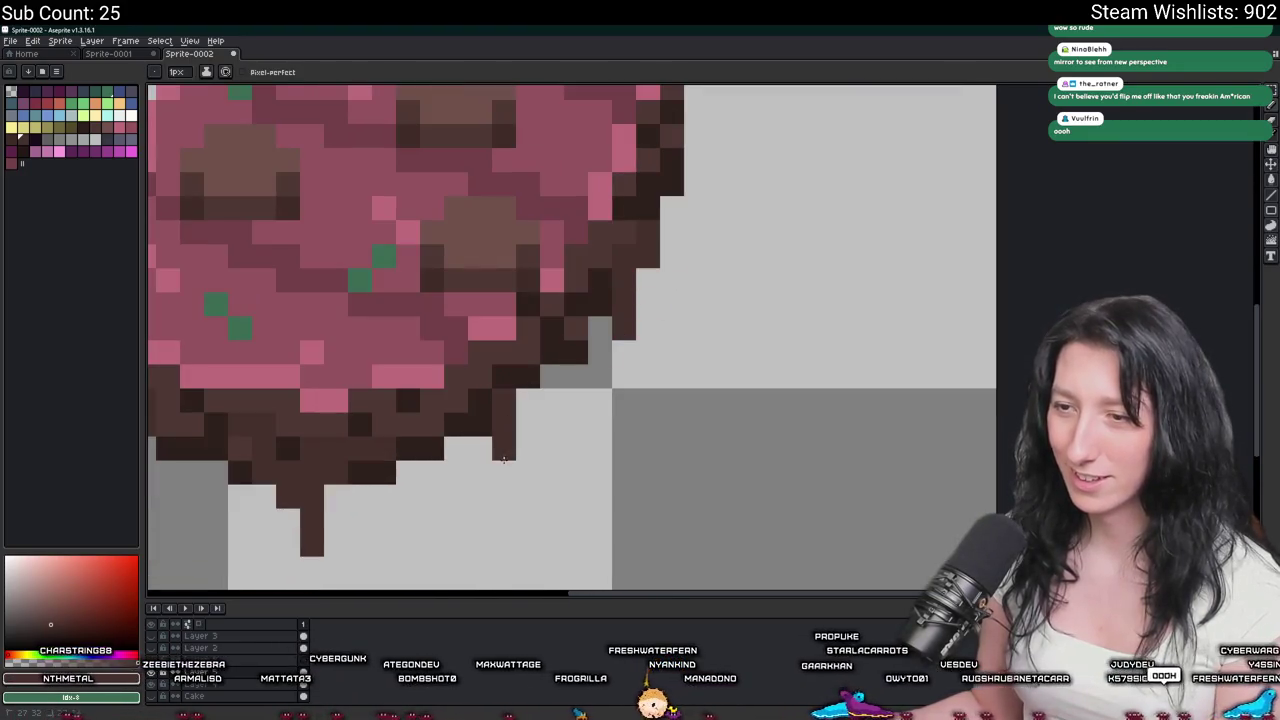
{"action": "left_click_drag", "start_coordinate": [518, 443], "coordinate": [520, 398]}
{"action": "scroll", "coordinate": [493, 400], "scroll_direction": "down", "scroll_amount": 1}
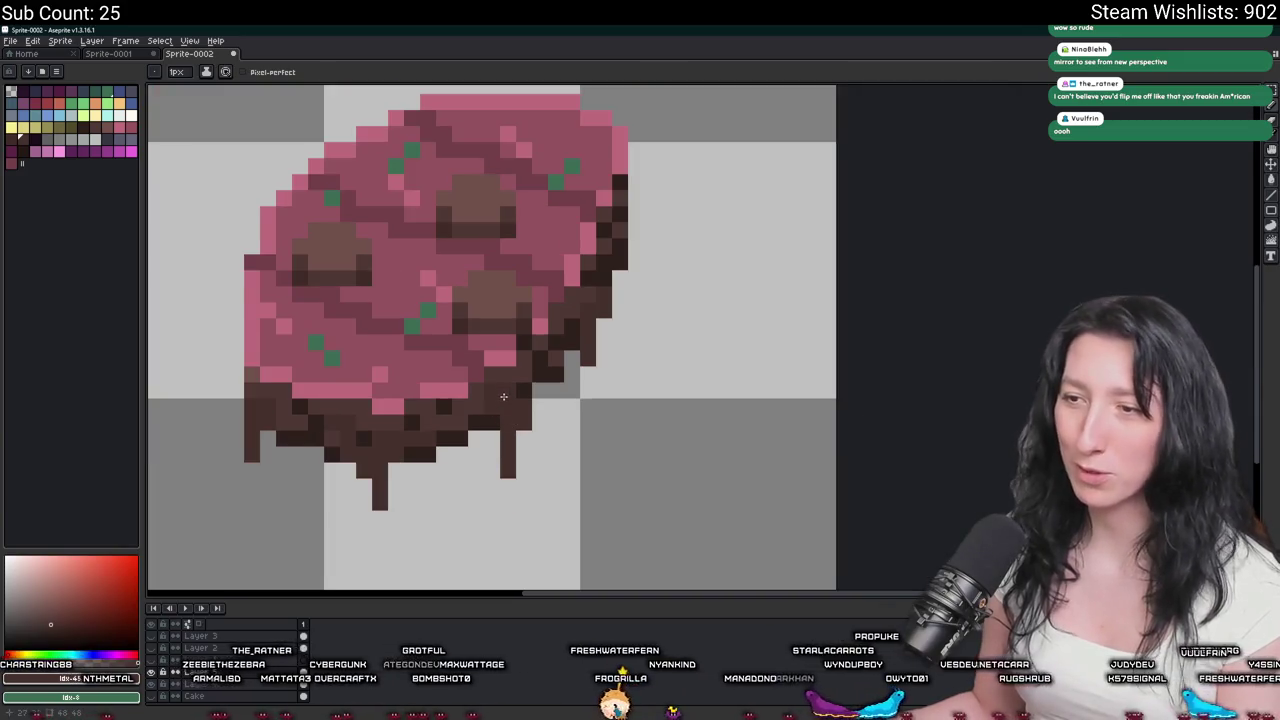
Paint dark brown pixels up the steak's lower-left edge so the pink blends into the underside.
{"action": "scroll", "coordinate": [503, 394], "scroll_direction": "down", "scroll_amount": 4}
{"action": "scroll", "coordinate": [515, 410], "scroll_direction": "down", "scroll_amount": 2}
{"action": "scroll", "coordinate": [521, 425], "scroll_direction": "up", "scroll_amount": 3}
{"action": "scroll", "coordinate": [521, 425], "scroll_direction": "up", "scroll_amount": 2}
{"action": "scroll", "coordinate": [428, 399], "scroll_direction": "up", "scroll_amount": 2}
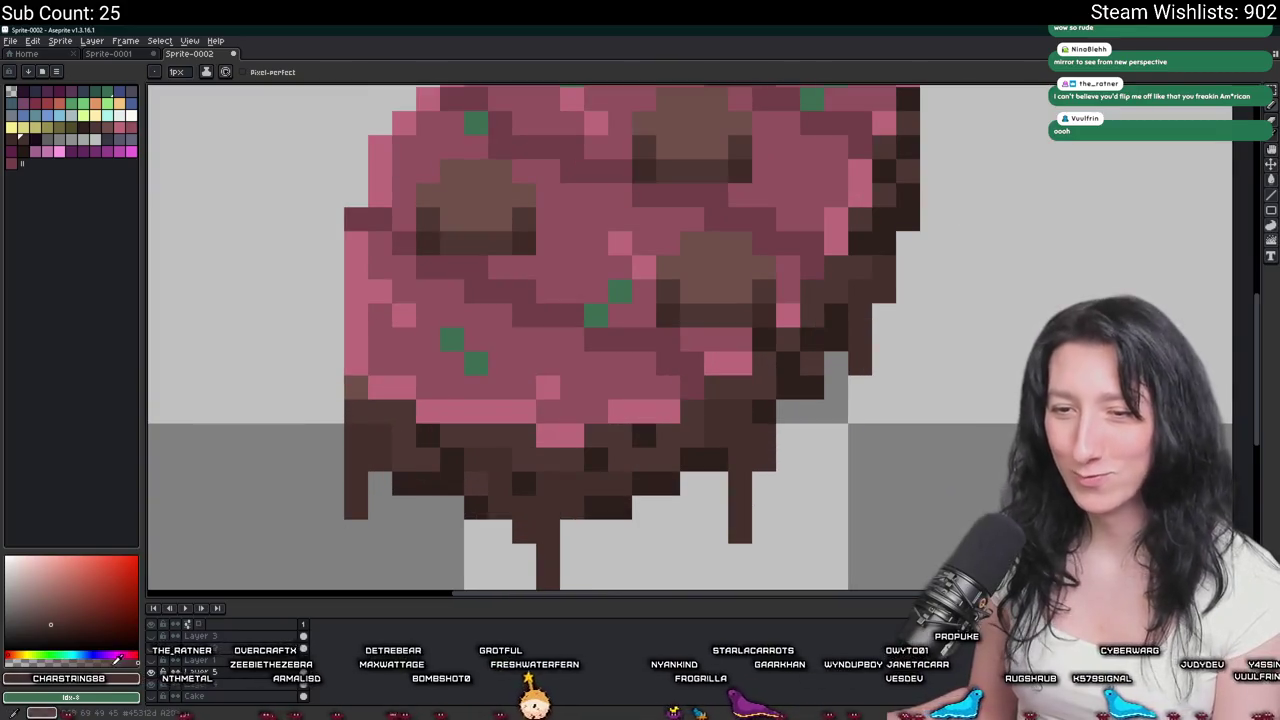
{"action": "key", "text": "v"}
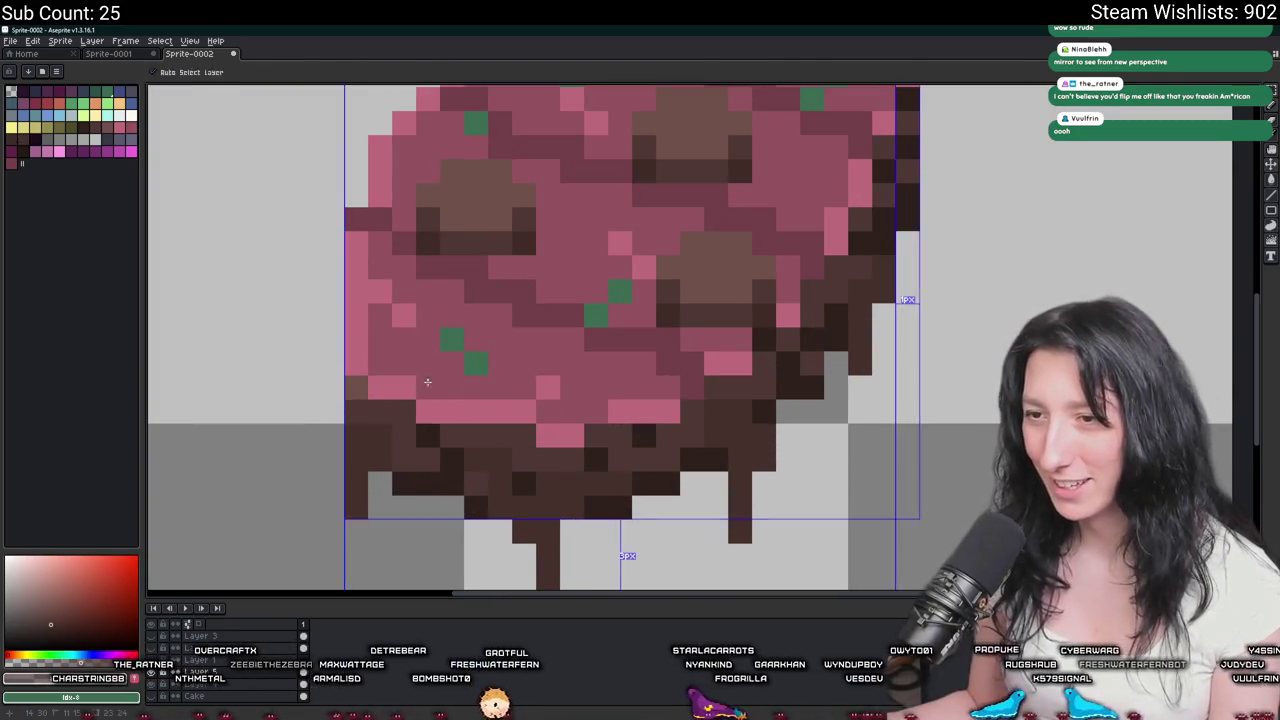
{"action": "key", "text": "b"}
{"action": "left_click_drag", "start_coordinate": [430, 410], "coordinate": [393, 364]}
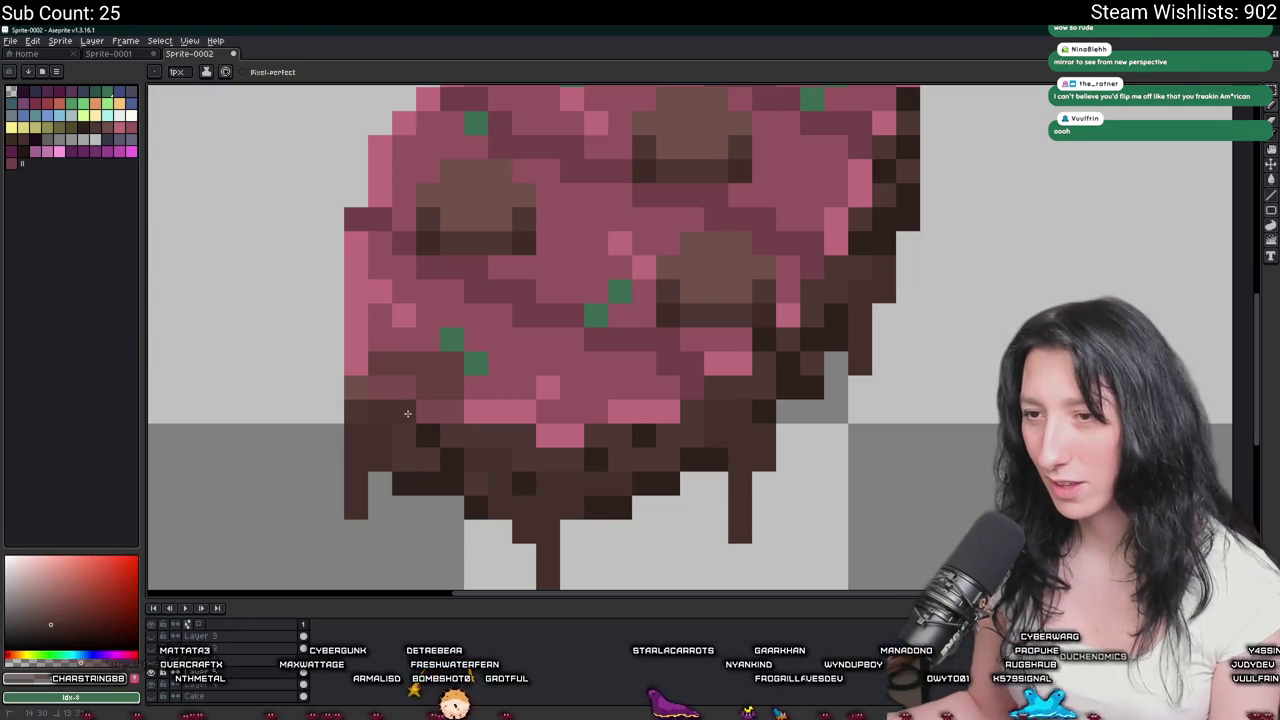
{"action": "scroll", "coordinate": [484, 417], "scroll_direction": "down", "scroll_amount": 8}
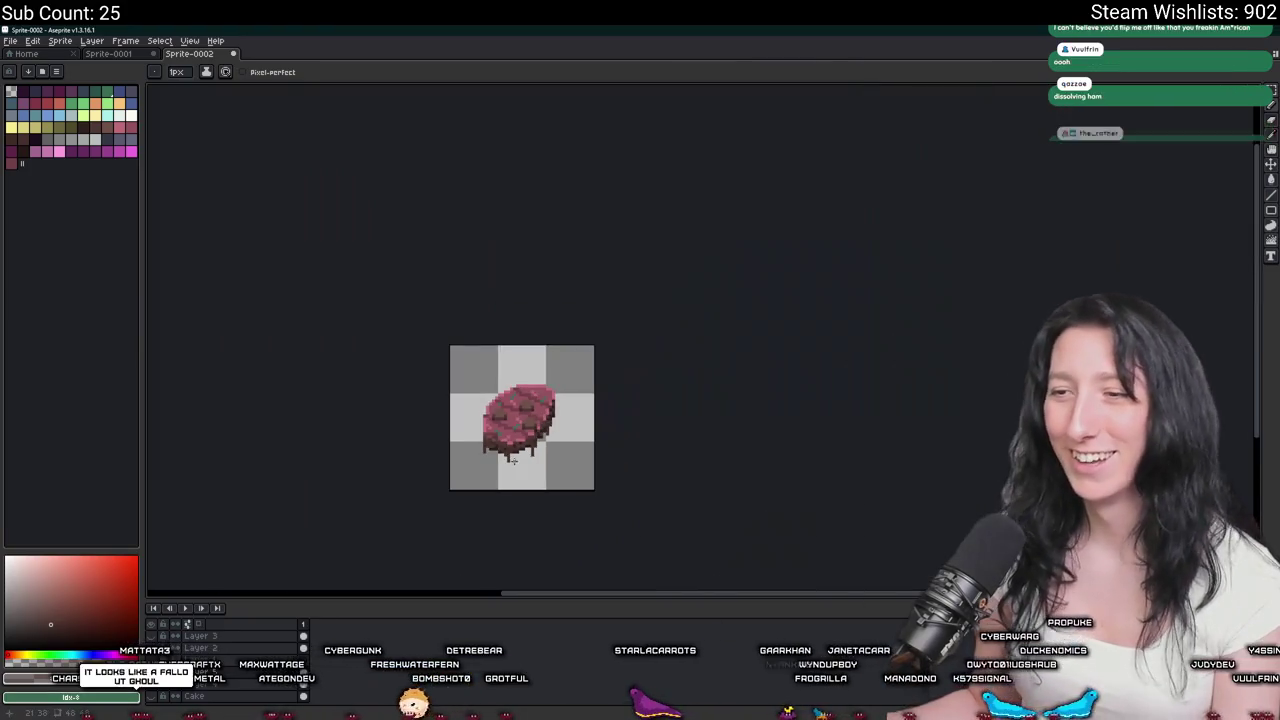
{"action": "scroll", "coordinate": [500, 430], "scroll_direction": "up", "scroll_amount": 3}
{"action": "scroll", "coordinate": [506, 443], "scroll_direction": "up", "scroll_amount": 3}
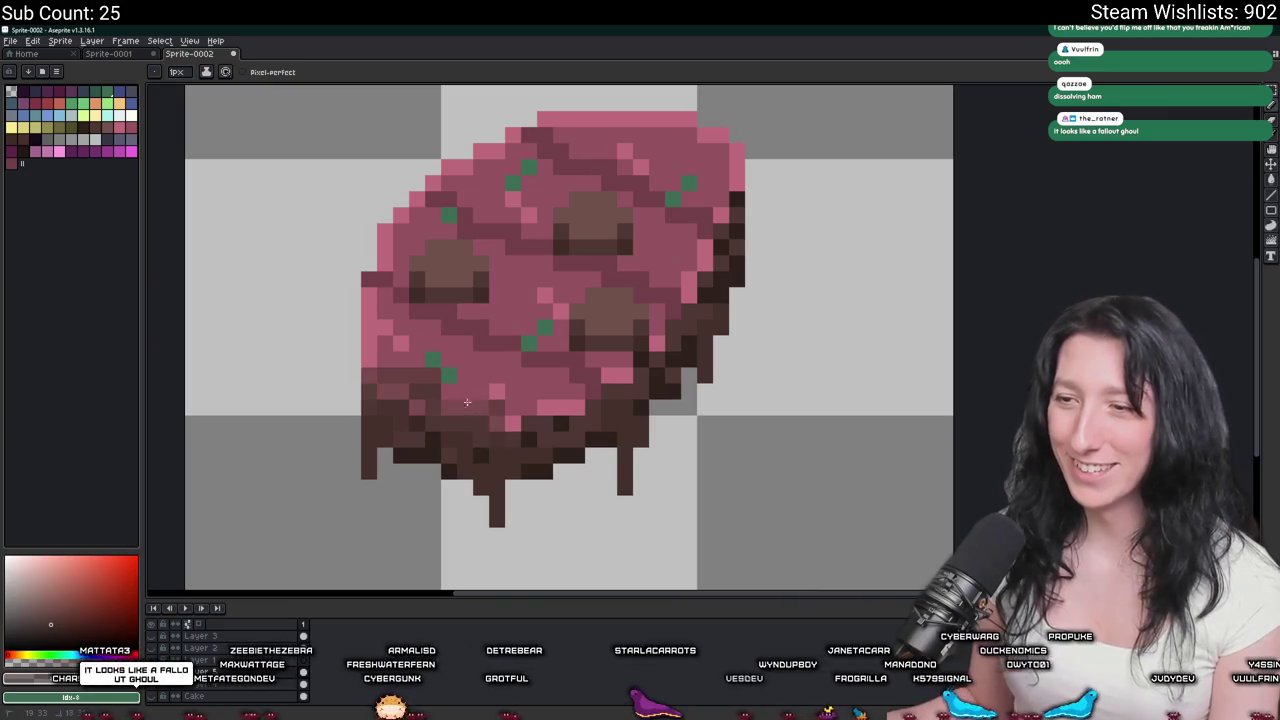
{"action": "scroll", "coordinate": [528, 406], "scroll_direction": "down", "scroll_amount": 4}
{"action": "scroll", "coordinate": [515, 425], "scroll_direction": "up", "scroll_amount": 1}
{"action": "scroll", "coordinate": [507, 450], "scroll_direction": "up", "scroll_amount": 4}
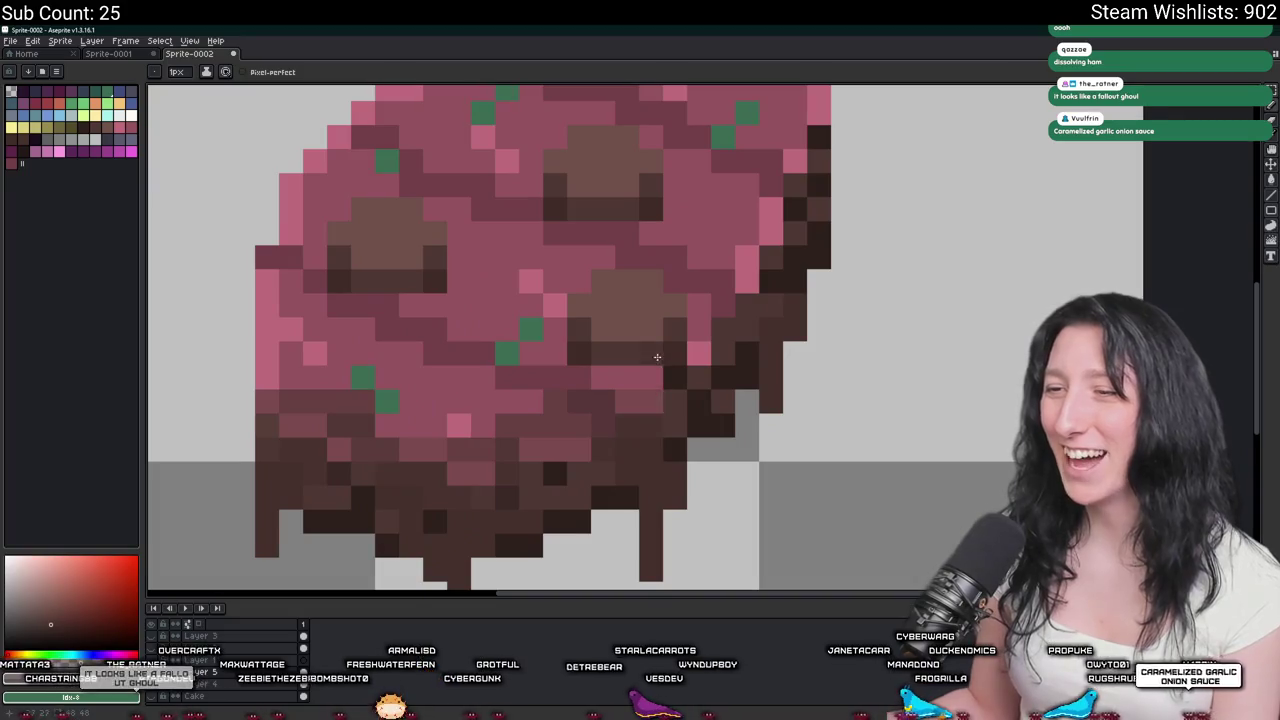
{"action": "scroll", "coordinate": [645, 390], "scroll_direction": "down", "scroll_amount": 3}
{"action": "scroll", "coordinate": [621, 435], "scroll_direction": "up", "scroll_amount": 1}
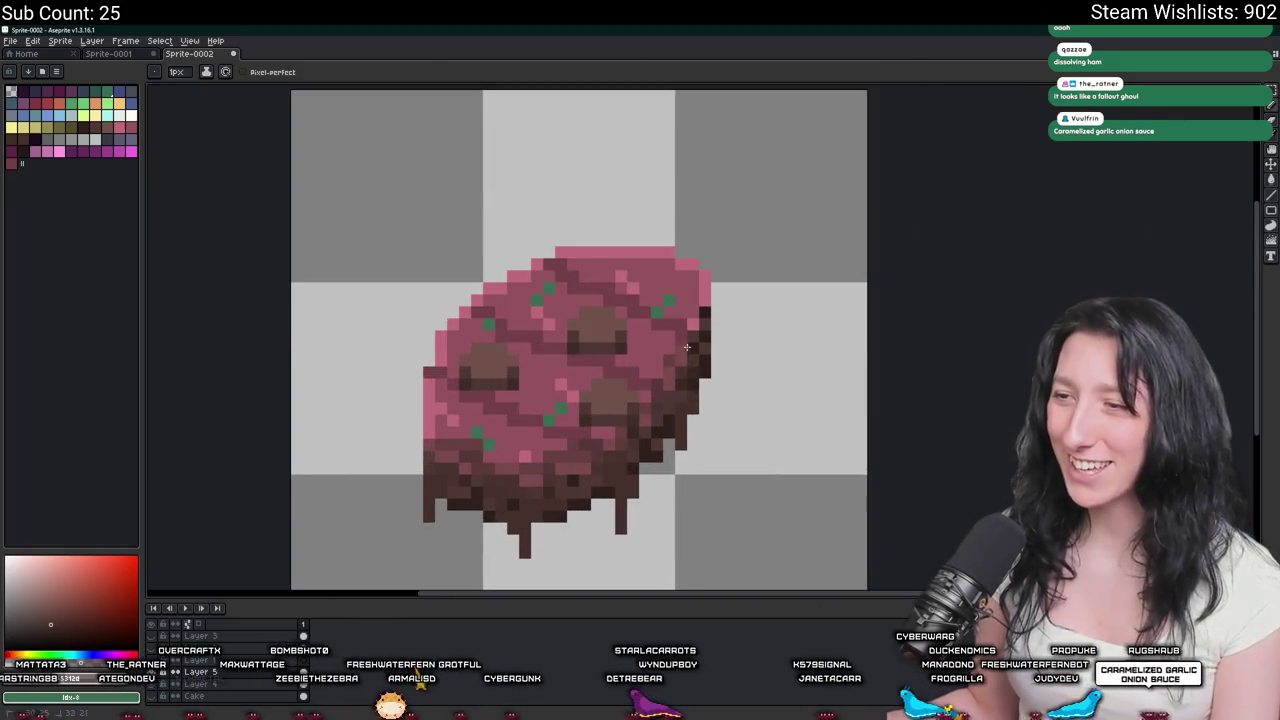
{"action": "left_click_drag", "start_coordinate": [685, 356], "coordinate": [674, 399]}
{"action": "scroll", "coordinate": [647, 434], "scroll_direction": "down", "scroll_amount": 4}
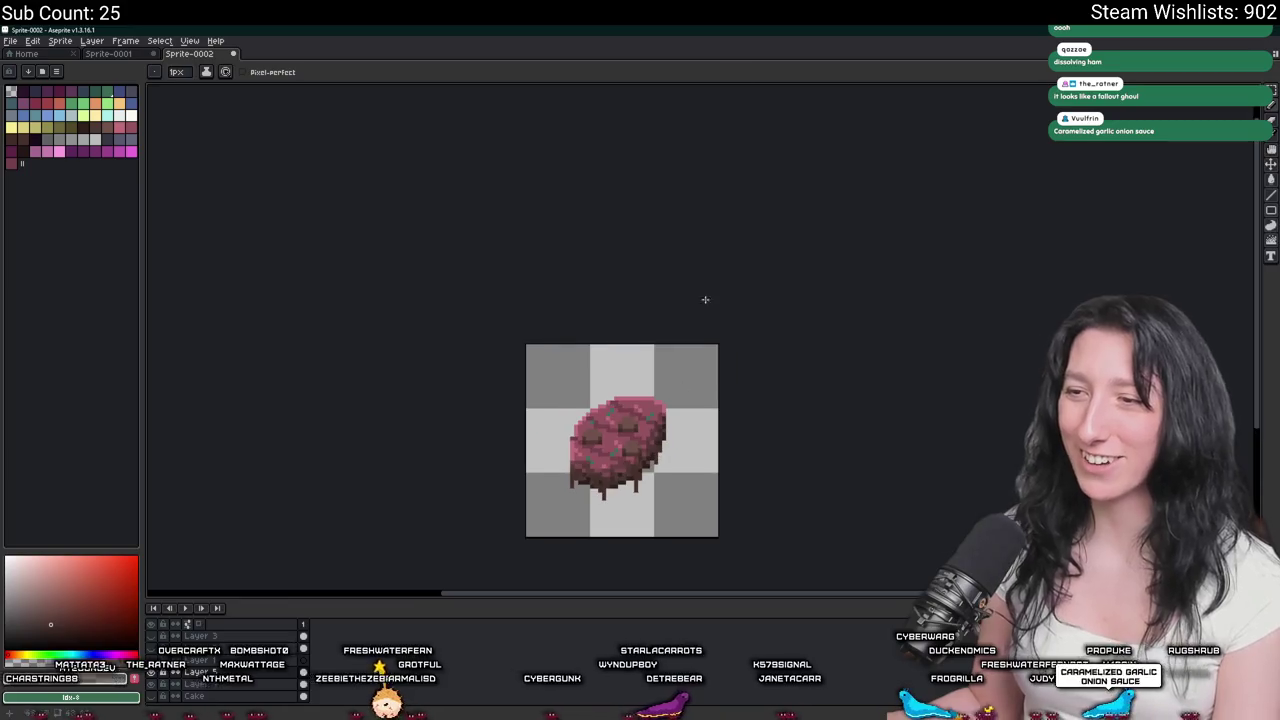
Shade the steak's left edge with darker pixels.
{"action": "scroll", "coordinate": [510, 400], "scroll_direction": "up", "scroll_amount": 3}
{"action": "scroll", "coordinate": [533, 414], "scroll_direction": "up", "scroll_amount": 3}
{"action": "left_click_drag", "start_coordinate": [533, 414], "coordinate": [558, 244]}
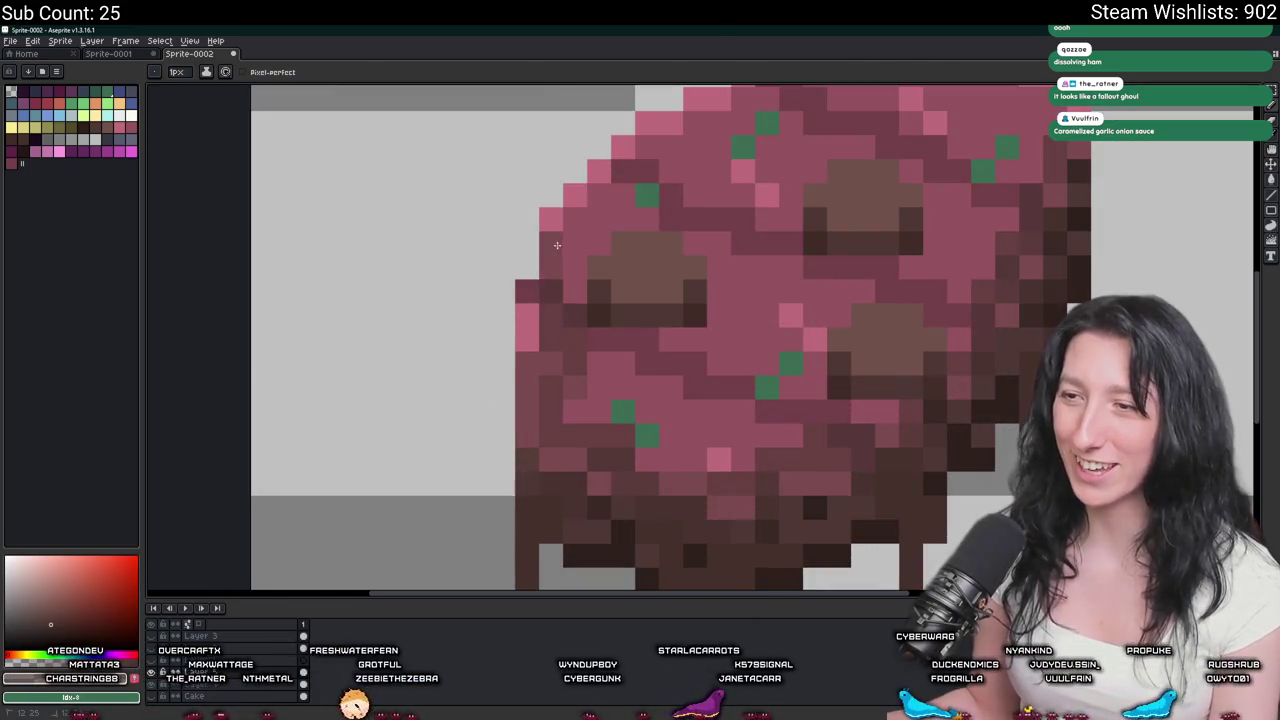
{"action": "scroll", "coordinate": [582, 279], "scroll_direction": "down", "scroll_amount": 3}
{"action": "left_click_drag", "start_coordinate": [500, 420], "coordinate": [490, 395]}
{"action": "left_click_drag", "start_coordinate": [540, 360], "coordinate": [478, 444]}
Darken the top-left edge, toning the light pink highlight down to darker pink.
{"action": "scroll", "coordinate": [496, 391], "scroll_direction": "up", "scroll_amount": 3}
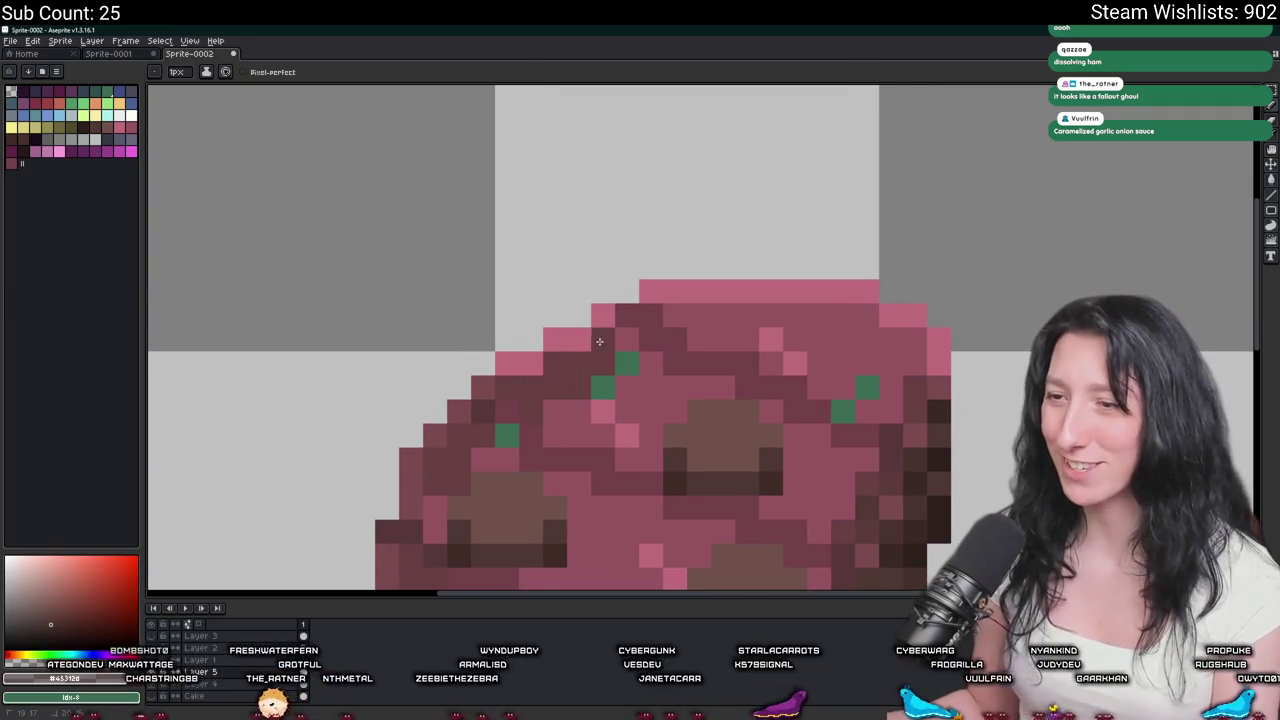
{"action": "left_click_drag", "start_coordinate": [597, 345], "coordinate": [510, 367]}
{"action": "key", "text": "b"}
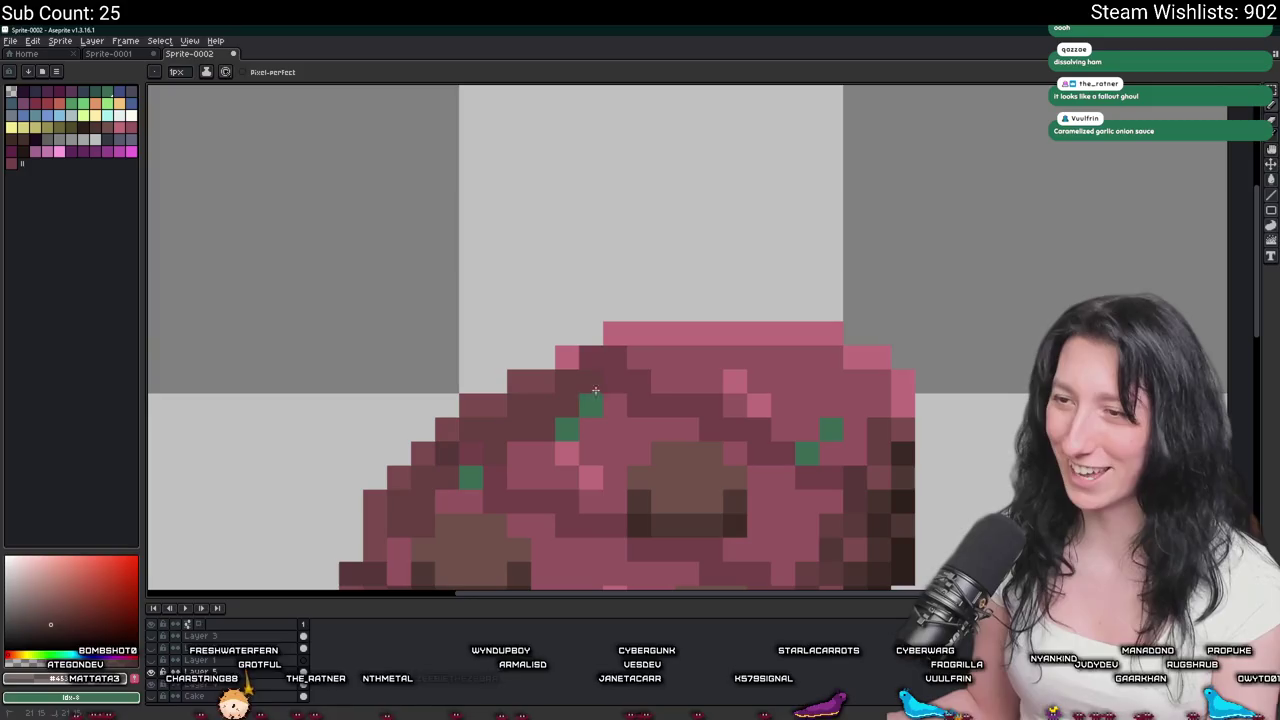
{"action": "scroll", "coordinate": [579, 358], "scroll_direction": "down", "scroll_amount": 2}
{"action": "scroll", "coordinate": [650, 390], "scroll_direction": "down", "scroll_amount": 2}
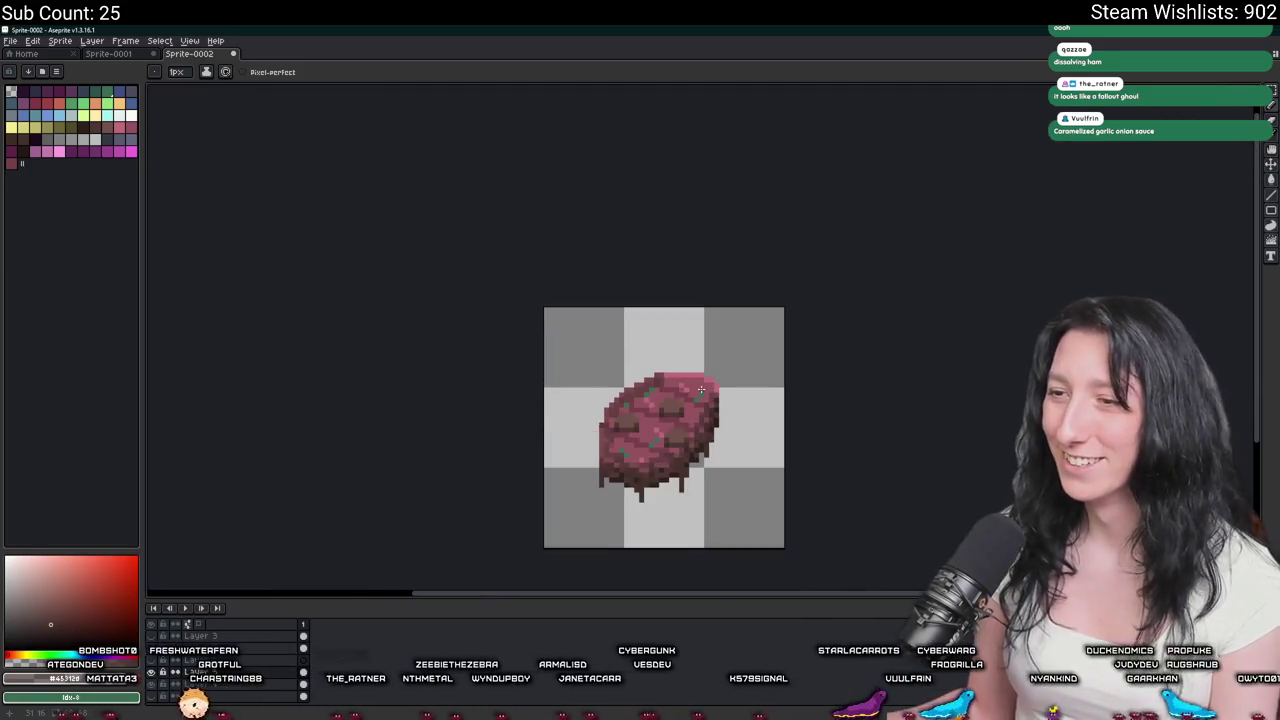
{"action": "scroll", "coordinate": [719, 408], "scroll_direction": "down", "scroll_amount": 1}
{"action": "scroll", "coordinate": [719, 408], "scroll_direction": "up", "scroll_amount": 2}
{"action": "scroll", "coordinate": [630, 342], "scroll_direction": "up", "scroll_amount": 2}
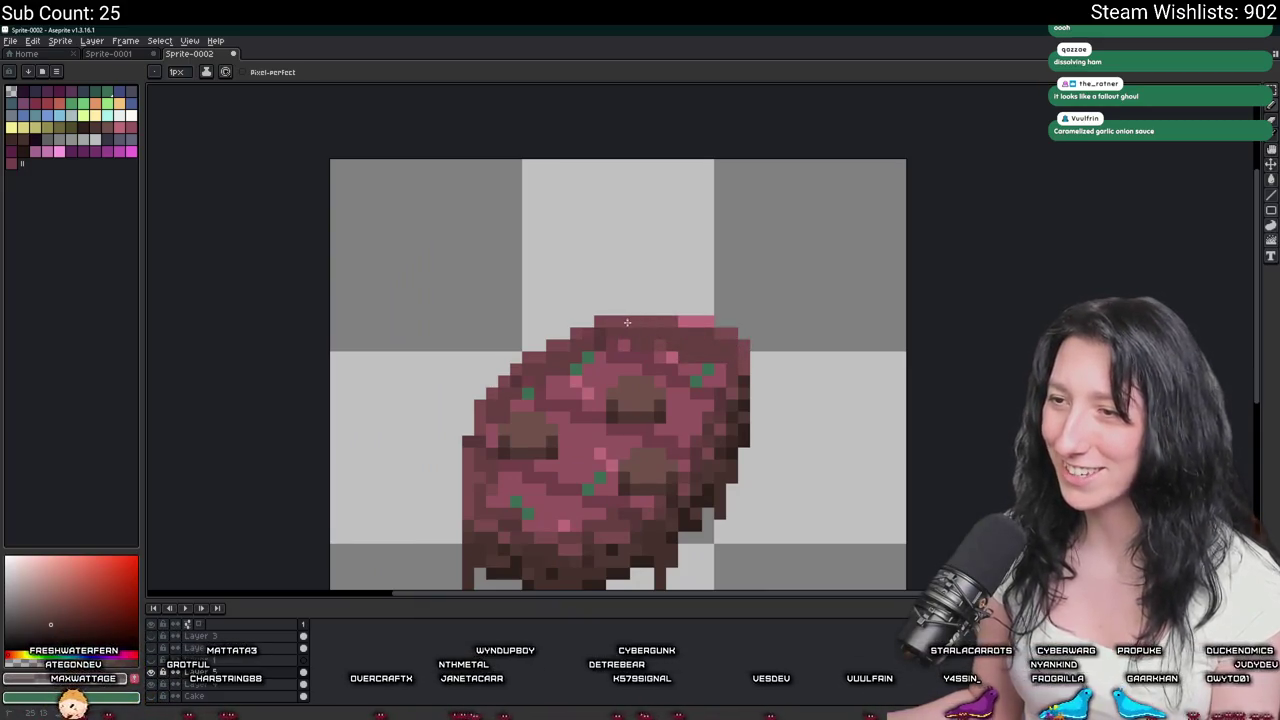
{"action": "scroll", "coordinate": [692, 318], "scroll_direction": "down", "scroll_amount": 2}
{"action": "scroll", "coordinate": [709, 355], "scroll_direction": "down", "scroll_amount": 1}
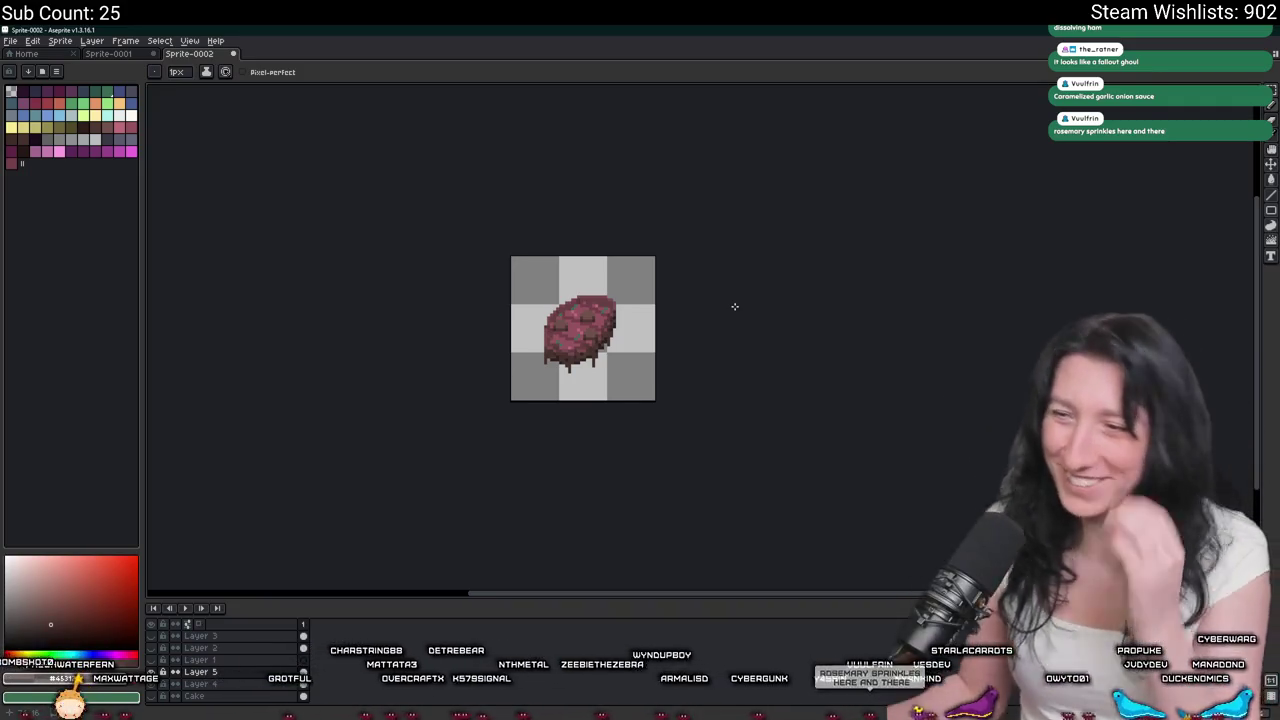
Fade the dark drip hanging beneath the steak.
{"action": "scroll", "coordinate": [575, 362], "scroll_direction": "up", "scroll_amount": 4}
{"action": "scroll", "coordinate": [582, 354], "scroll_direction": "up", "scroll_amount": 2}
{"action": "mouse_move", "coordinate": [582, 354]}
{"action": "left_mouse_down"}
{"action": "mouse_move", "coordinate": [534, 257]}
{"action": "mouse_move", "coordinate": [572, 345]}
{"action": "left_mouse_up"}
{"action": "scroll", "coordinate": [851, 420], "scroll_direction": "down", "scroll_amount": 2}
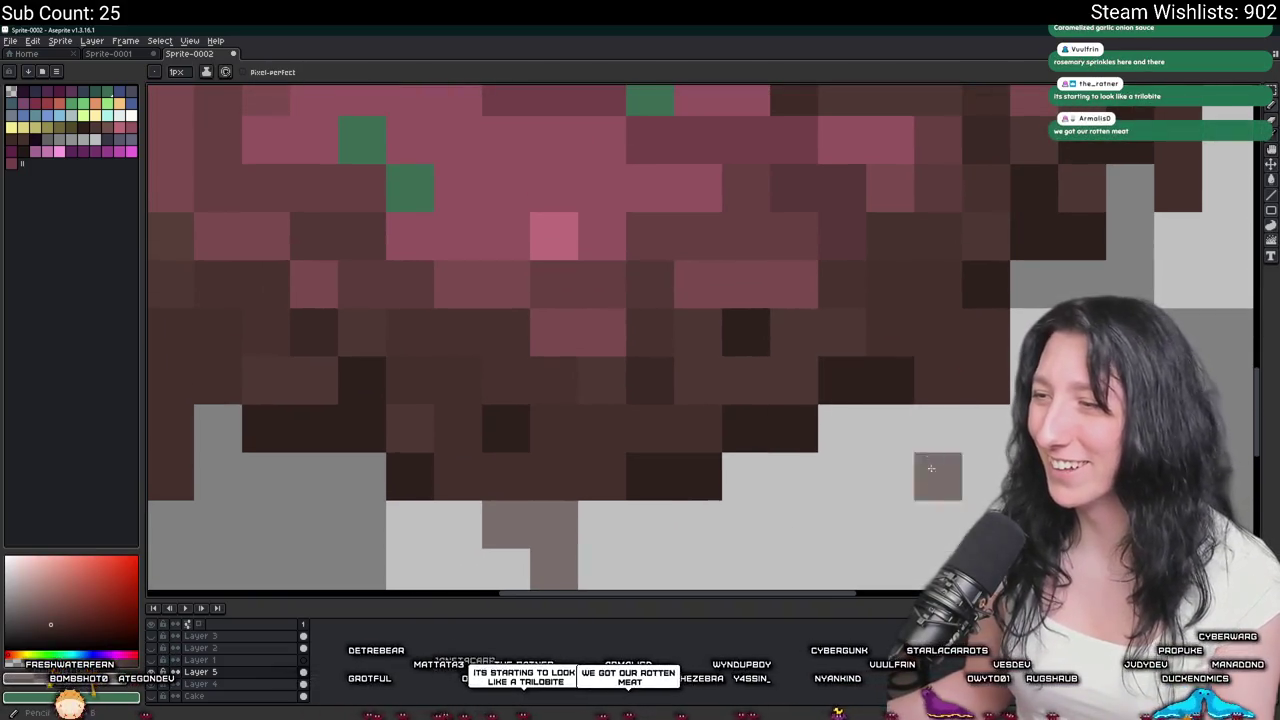
{"action": "scroll", "coordinate": [934, 477], "scroll_direction": "down", "scroll_amount": 1}
{"action": "scroll", "coordinate": [866, 520], "scroll_direction": "down", "scroll_amount": 1}
{"action": "scroll", "coordinate": [866, 520], "scroll_direction": "up", "scroll_amount": 2}
Erase at partial opacity along the drip's edge and touch up one pixel beside it.
{"action": "key", "text": "b"}
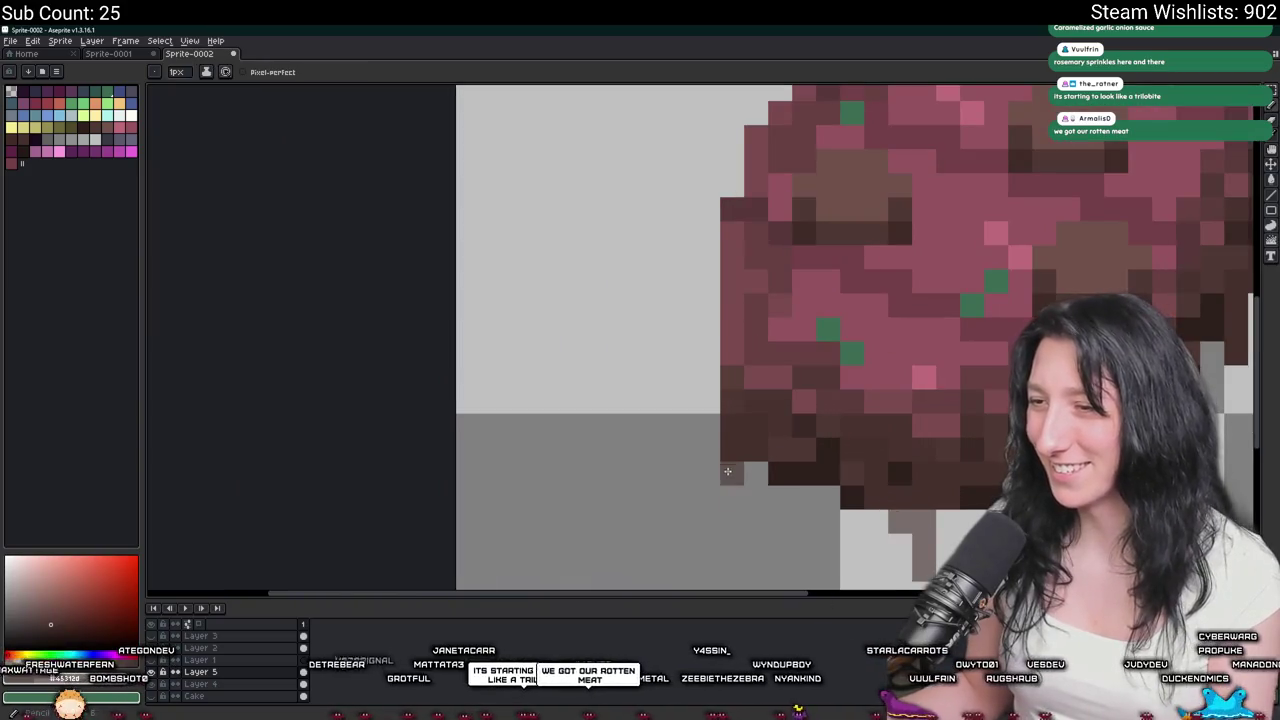
{"action": "scroll", "coordinate": [728, 468], "scroll_direction": "down", "scroll_amount": 2}
{"action": "scroll", "coordinate": [780, 451], "scroll_direction": "up", "scroll_amount": 2}
{"action": "scroll", "coordinate": [780, 451], "scroll_direction": "up", "scroll_amount": 1}
{"action": "left_click_drag", "start_coordinate": [784, 372], "coordinate": [780, 451]}
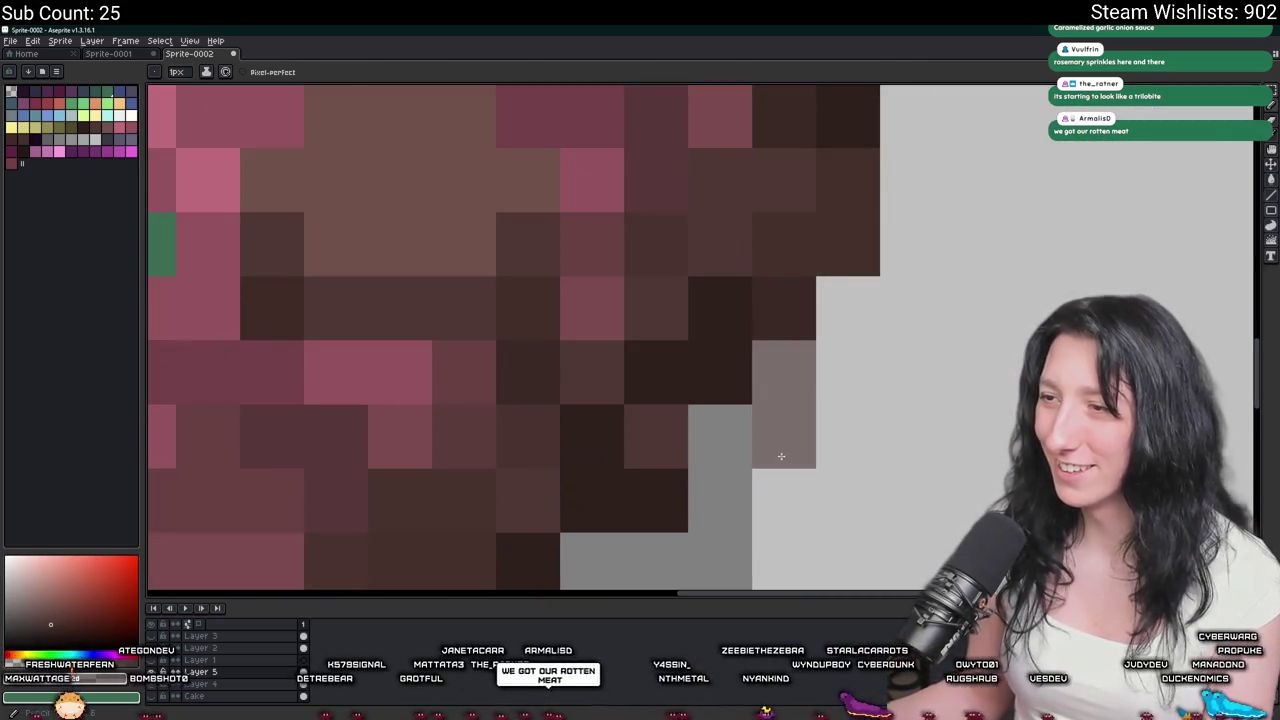
{"action": "left_click", "coordinate": [780, 451]}
{"action": "scroll", "coordinate": [782, 451], "scroll_direction": "down", "scroll_amount": 3}
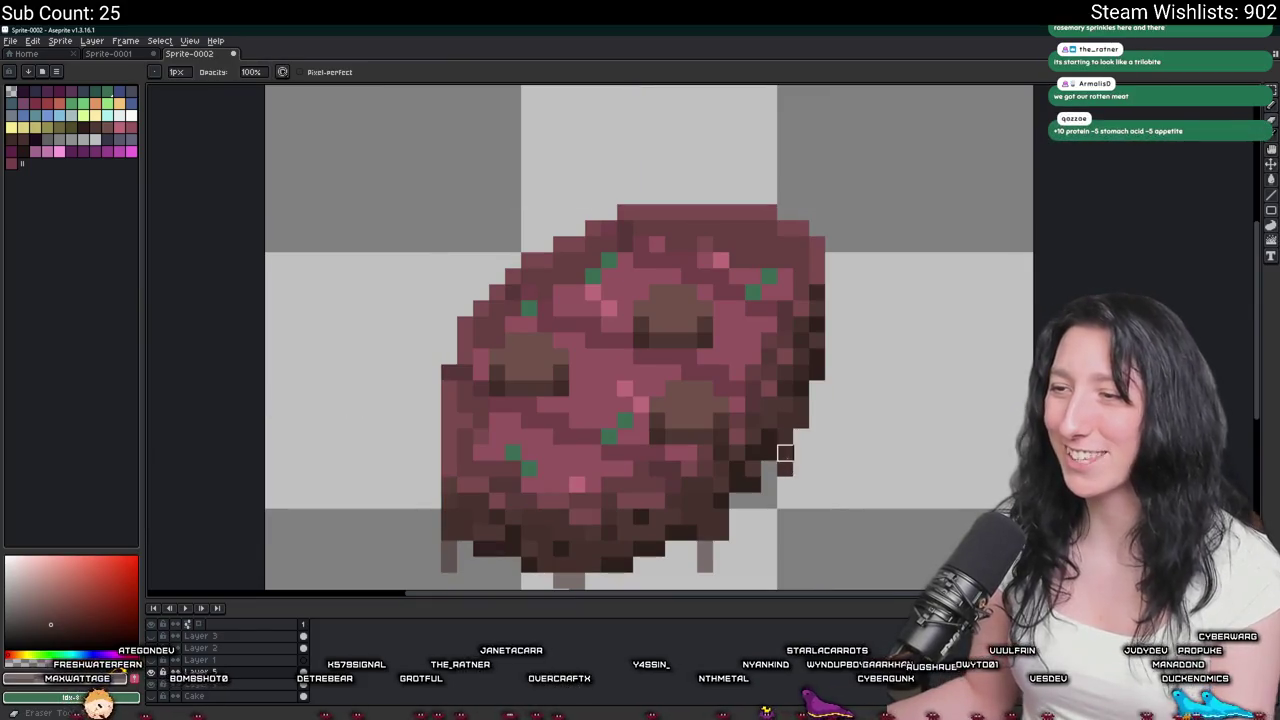
{"action": "scroll", "coordinate": [789, 480], "scroll_direction": "up", "scroll_amount": 1}
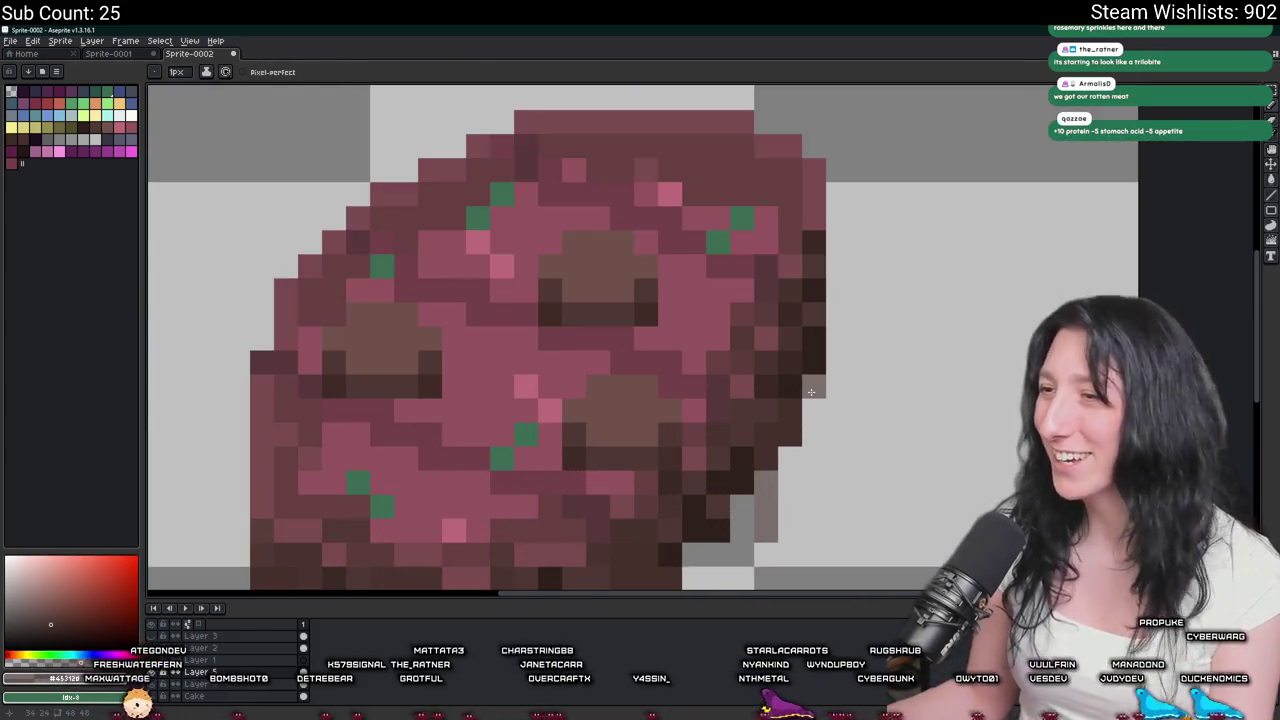
{"action": "scroll", "coordinate": [798, 285], "scroll_direction": "down", "scroll_amount": 3}
{"action": "left_click_drag", "start_coordinate": [826, 381], "coordinate": [661, 336]}
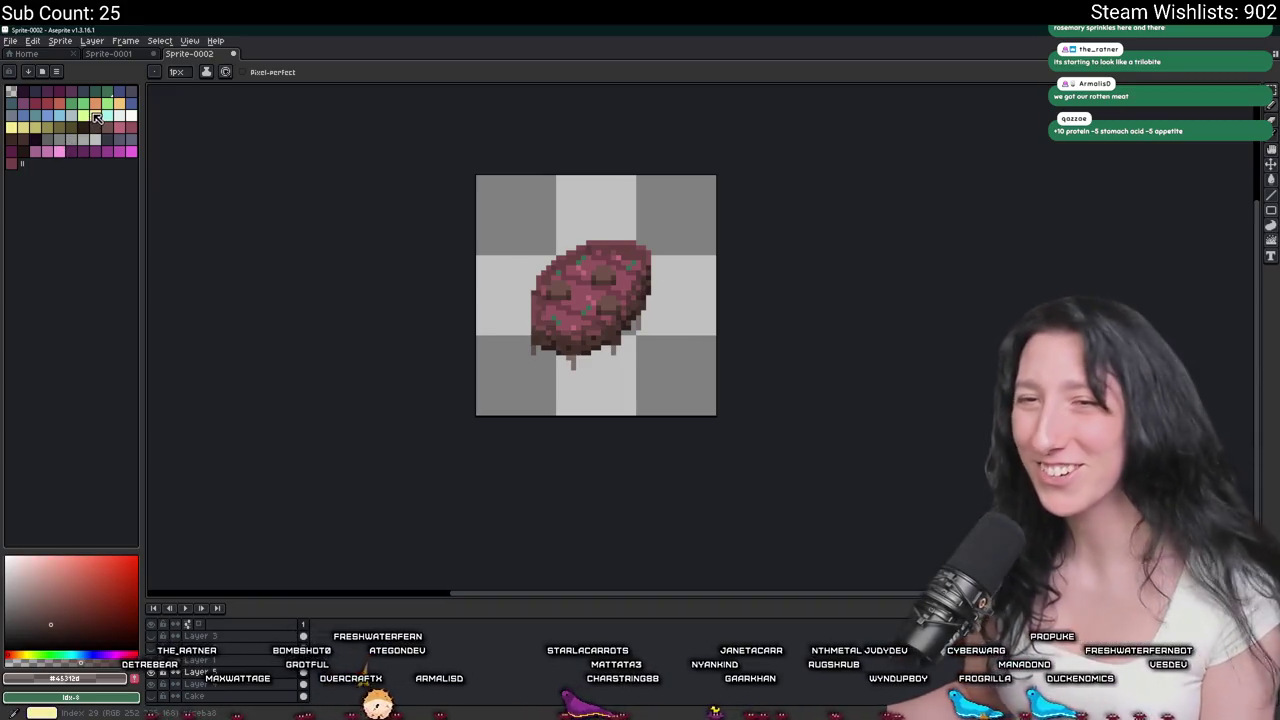
Paint broad 6px darker shading across the steak, checking it at several zoom levels.
{"action": "scroll", "coordinate": [667, 358], "scroll_direction": "up", "scroll_amount": 5}
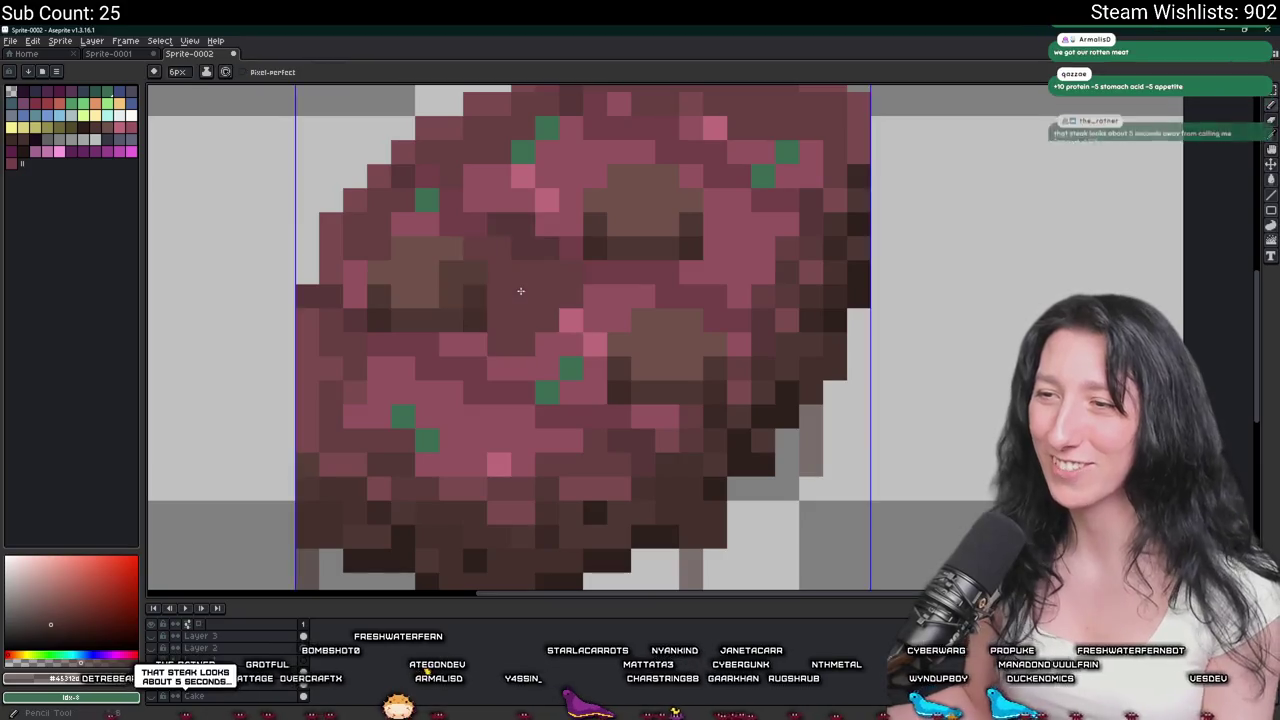
{"action": "mouse_move", "coordinate": [435, 358]}
{"action": "left_mouse_down"}
{"action": "mouse_move", "coordinate": [640, 163]}
{"action": "mouse_move", "coordinate": [757, 208]}
{"action": "left_mouse_up"}
{"action": "scroll", "coordinate": [820, 387], "scroll_direction": "down", "scroll_amount": 5}
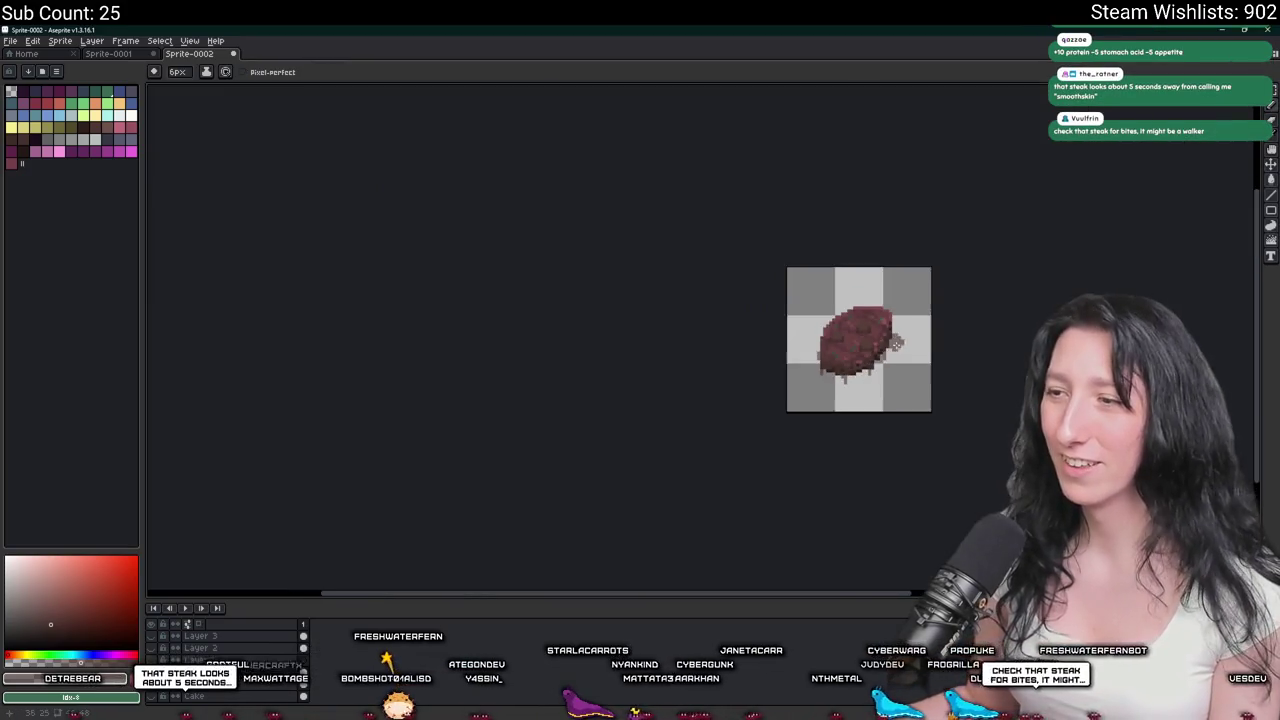
{"action": "scroll", "coordinate": [820, 387], "scroll_direction": "up", "scroll_amount": 2}
{"action": "scroll", "coordinate": [849, 291], "scroll_direction": "up", "scroll_amount": 1}
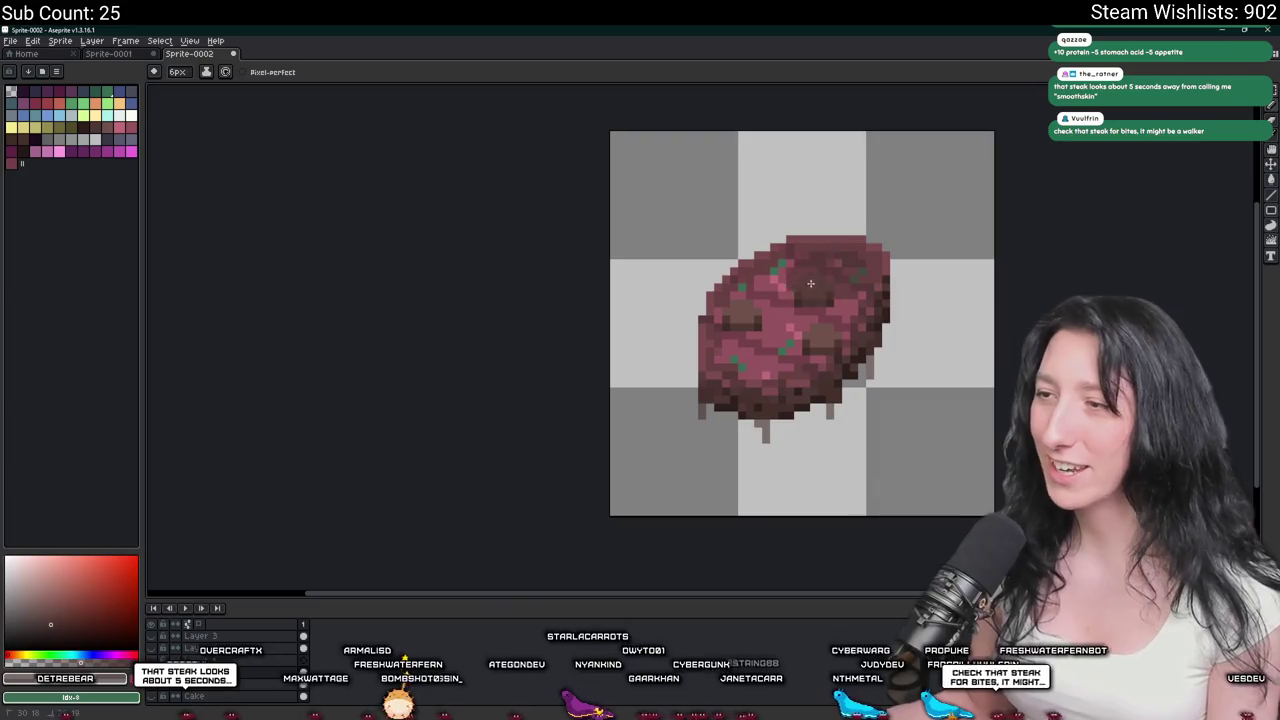
{"action": "scroll", "coordinate": [820, 337], "scroll_direction": "down", "scroll_amount": 5}
{"action": "scroll", "coordinate": [737, 378], "scroll_direction": "up", "scroll_amount": 3}
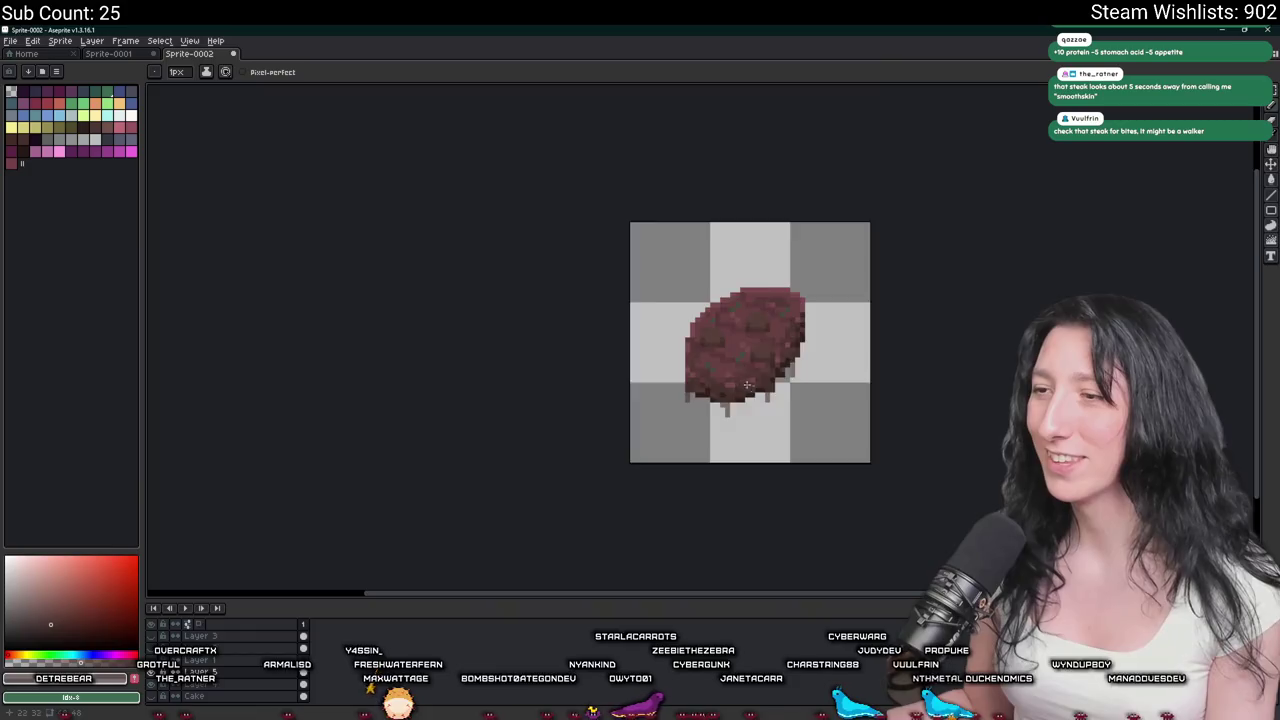
{"action": "scroll", "coordinate": [742, 382], "scroll_direction": "down", "scroll_amount": 1}
{"action": "scroll", "coordinate": [843, 391], "scroll_direction": "down", "scroll_amount": 3}
{"action": "scroll", "coordinate": [794, 400], "scroll_direction": "up", "scroll_amount": 2}
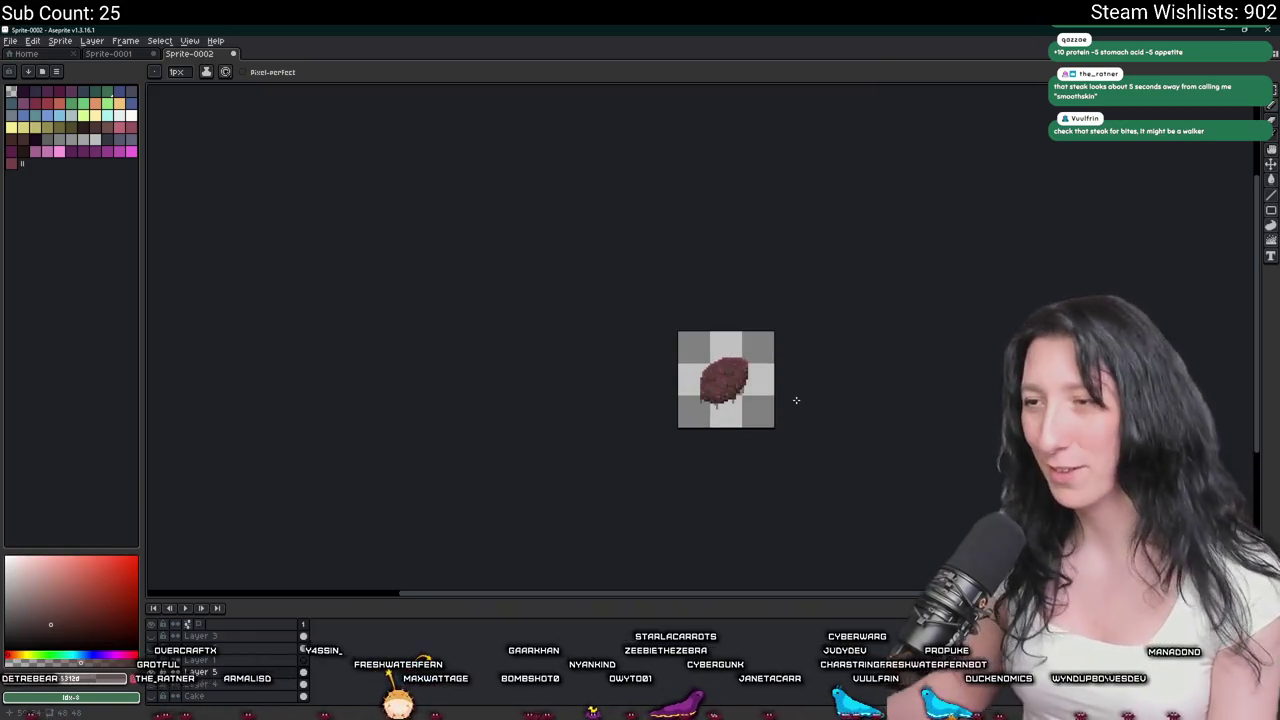
{"action": "scroll", "coordinate": [701, 368], "scroll_direction": "up", "scroll_amount": 2}
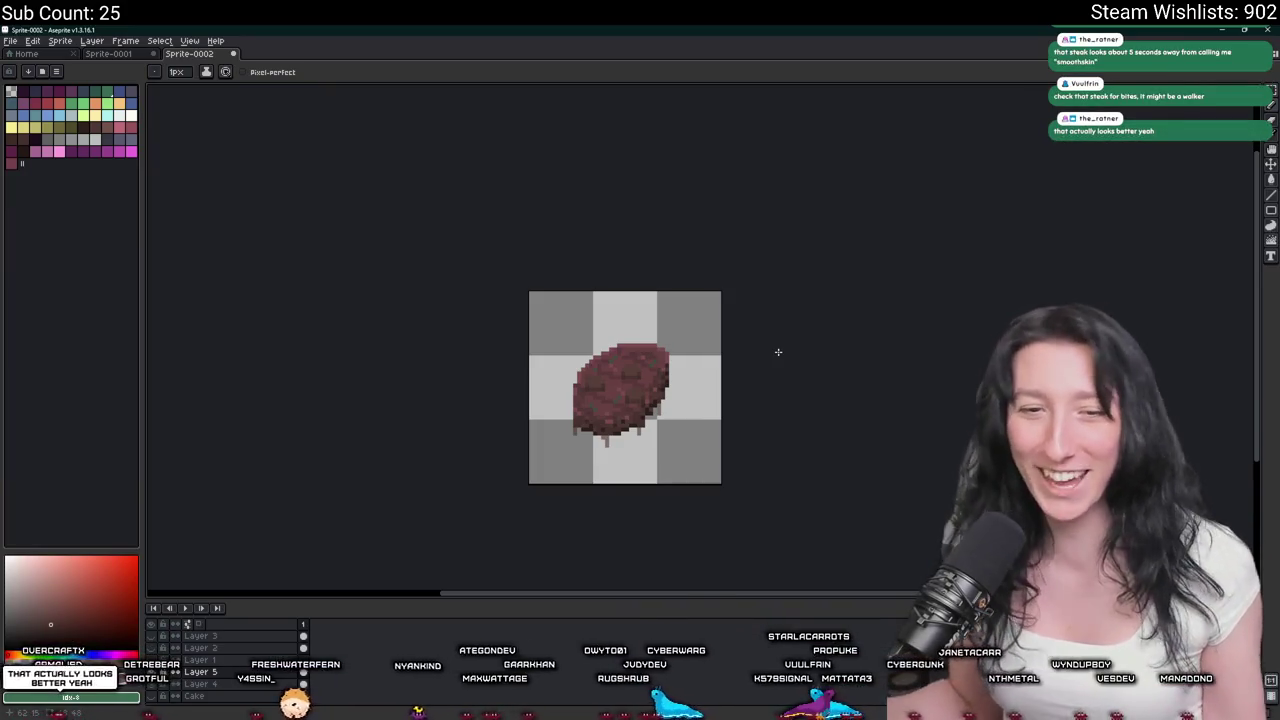
{"action": "scroll", "coordinate": [751, 358], "scroll_direction": "down", "scroll_amount": 1}
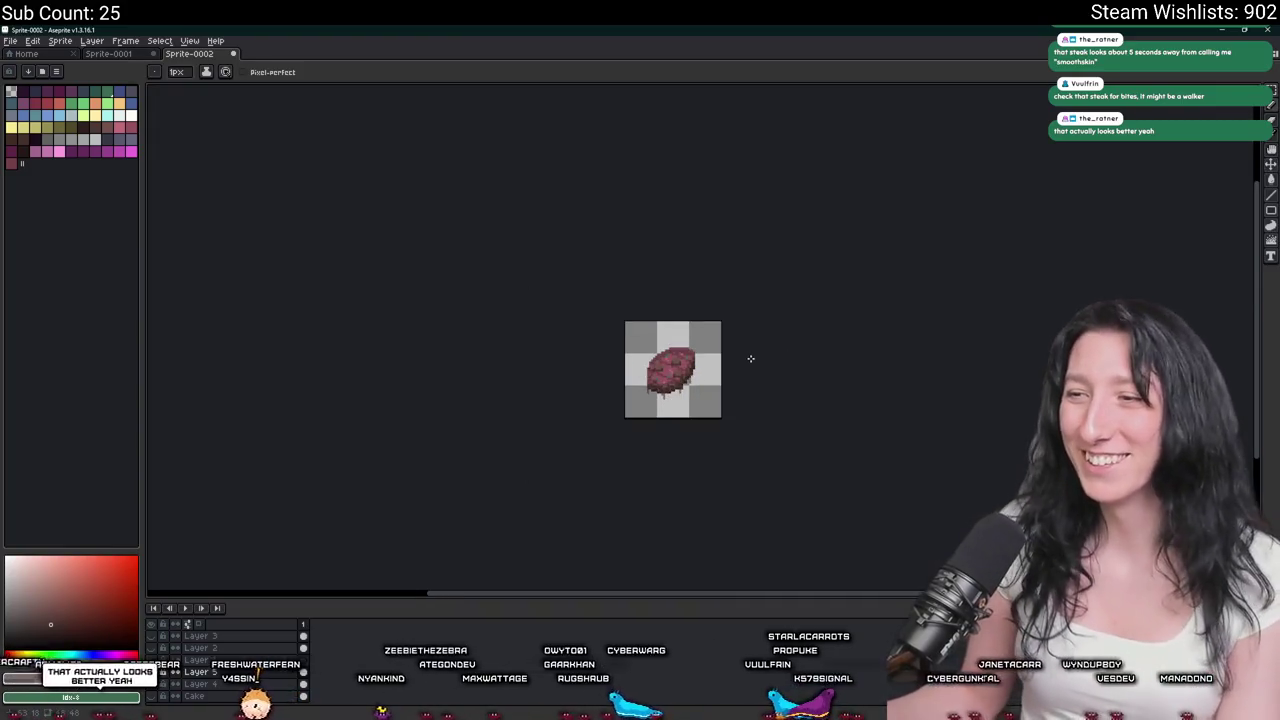
Enlarge the brush to 7px and paint a dark shading stroke over the steak.
{"action": "scroll", "coordinate": [750, 358], "scroll_direction": "up", "scroll_amount": 3}
{"action": "scroll", "coordinate": [700, 390], "scroll_direction": "down", "scroll_amount": 4}
{"action": "scroll", "coordinate": [668, 410], "scroll_direction": "up", "scroll_amount": 3}
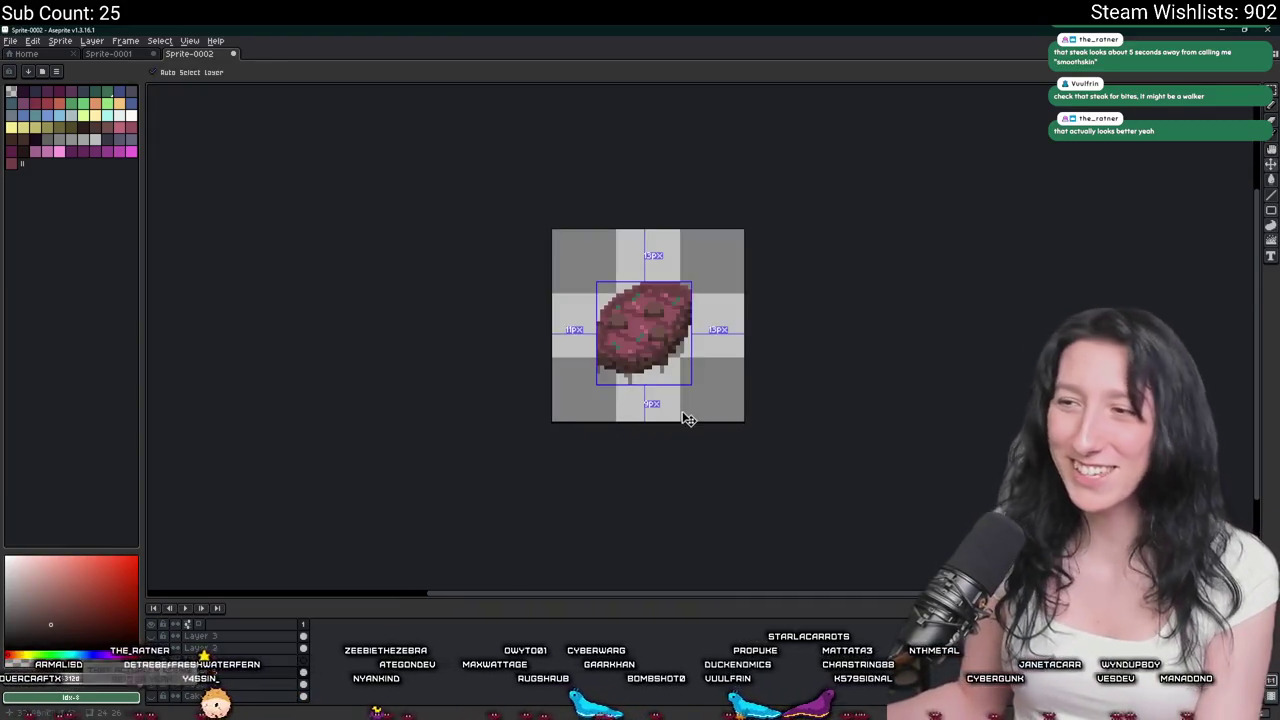
{"action": "scroll", "coordinate": [668, 410], "scroll_direction": "up", "scroll_amount": 1}
{"action": "scroll", "coordinate": [668, 410], "scroll_direction": "up", "scroll_amount": 1}
{"action": "scroll", "coordinate": [600, 400], "scroll_direction": "up", "scroll_amount": 2}
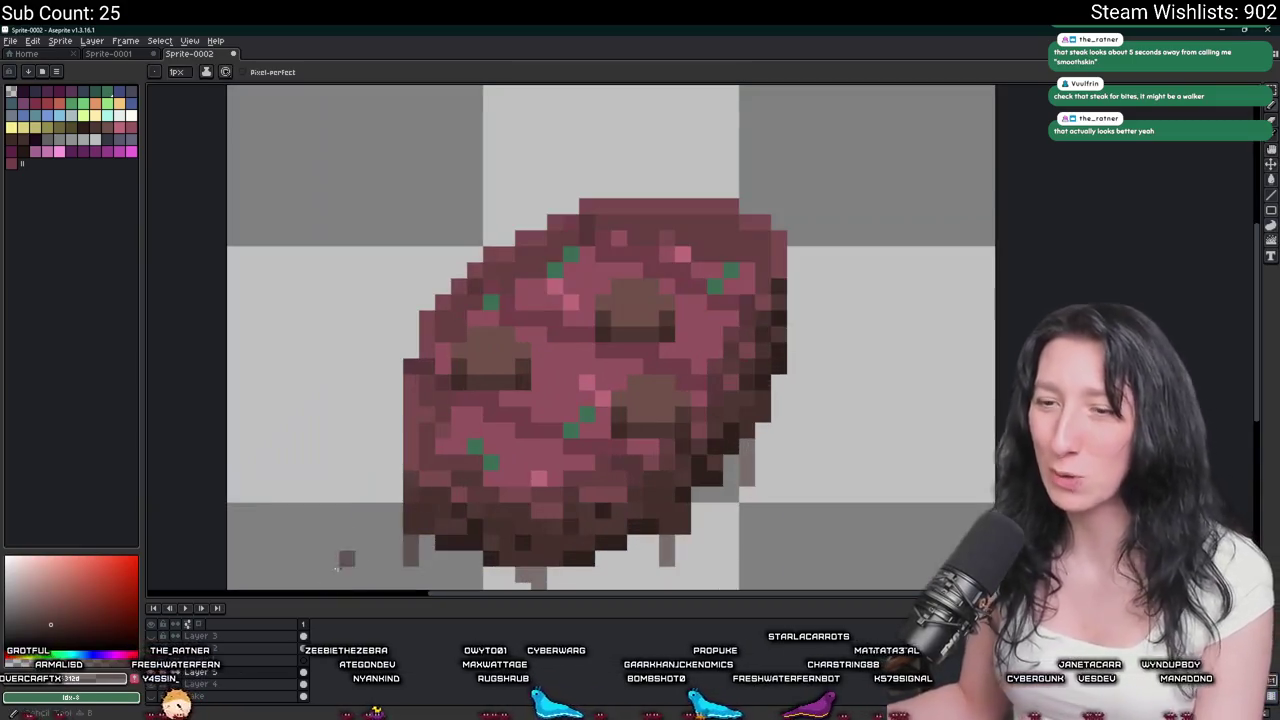
{"action": "key", "text": "plus"}
{"action": "key", "text": "plus"}
{"action": "key", "text": "plus"}
{"action": "mouse_move", "coordinate": [517, 368]}
{"action": "left_mouse_down"}
{"action": "mouse_move", "coordinate": [691, 274]}
{"action": "mouse_move", "coordinate": [551, 333]}
{"action": "left_mouse_up"}
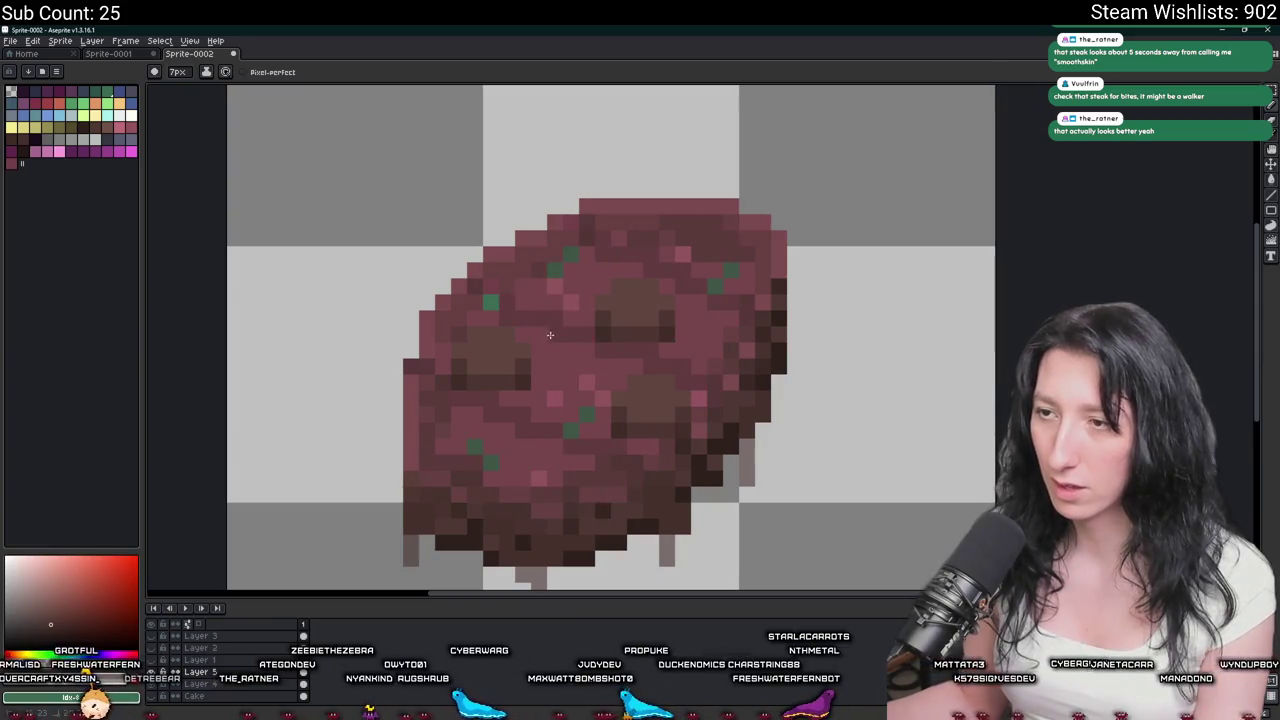
Undo the dark stroke to restore the steak's pinker look.
{"action": "scroll", "coordinate": [565, 397], "scroll_direction": "down", "scroll_amount": 5}
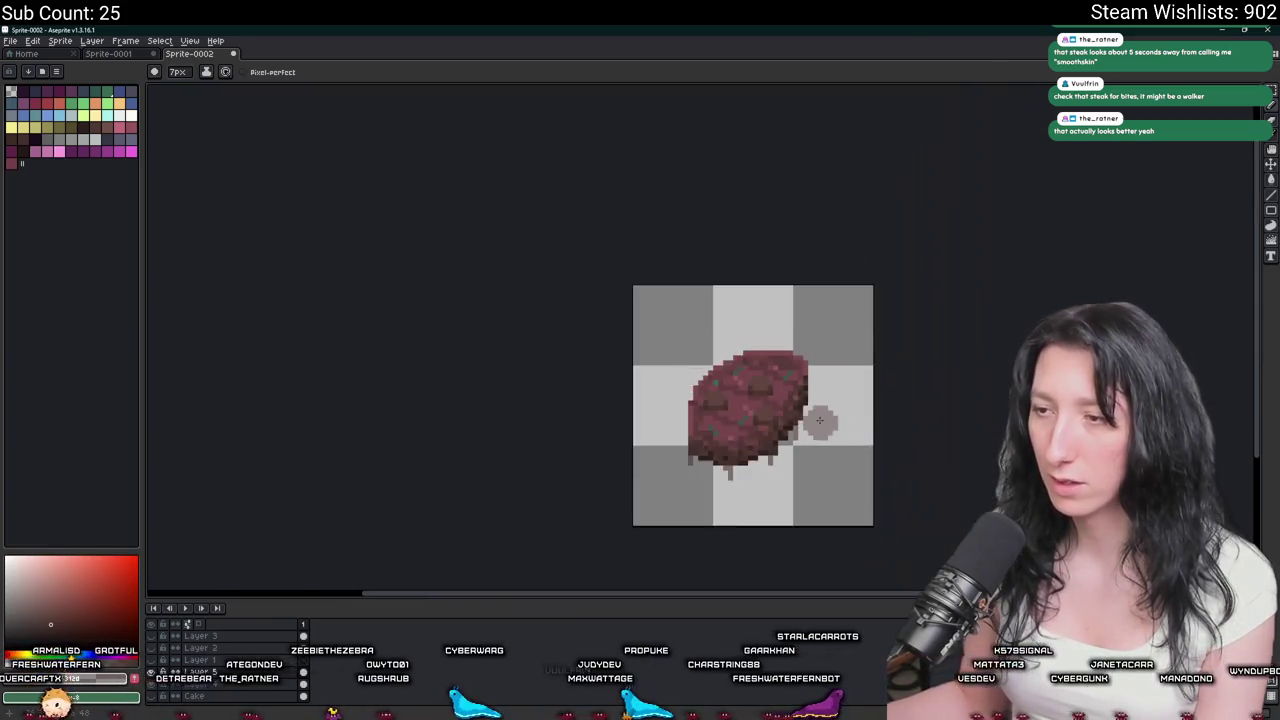
{"action": "scroll", "coordinate": [880, 385], "scroll_direction": "down", "scroll_amount": 2}
{"action": "scroll", "coordinate": [743, 375], "scroll_direction": "up", "scroll_amount": 2}
{"action": "scroll", "coordinate": [772, 335], "scroll_direction": "down", "scroll_amount": 1}
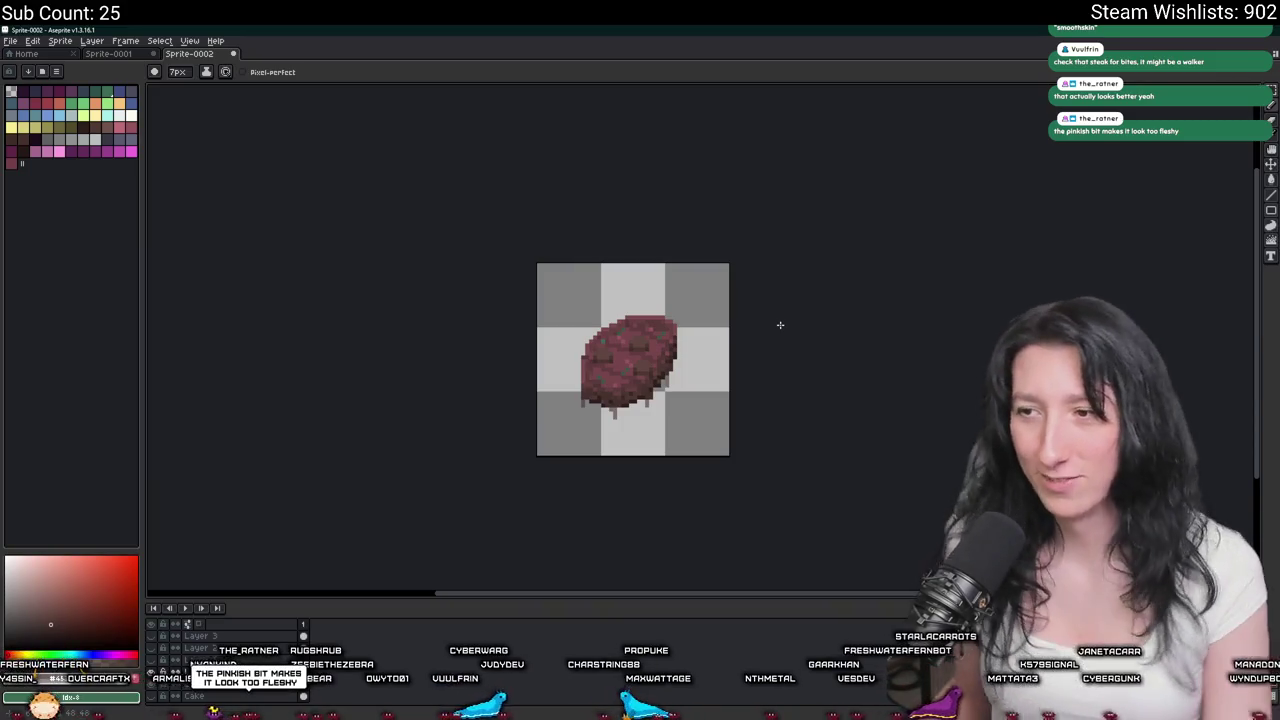
{"action": "key", "text": "ctrl+v"}
{"action": "key", "text": "Return"}
{"action": "scroll", "coordinate": [780, 324], "scroll_direction": "down", "scroll_amount": 4}
{"action": "scroll", "coordinate": [765, 321], "scroll_direction": "up", "scroll_amount": 3}
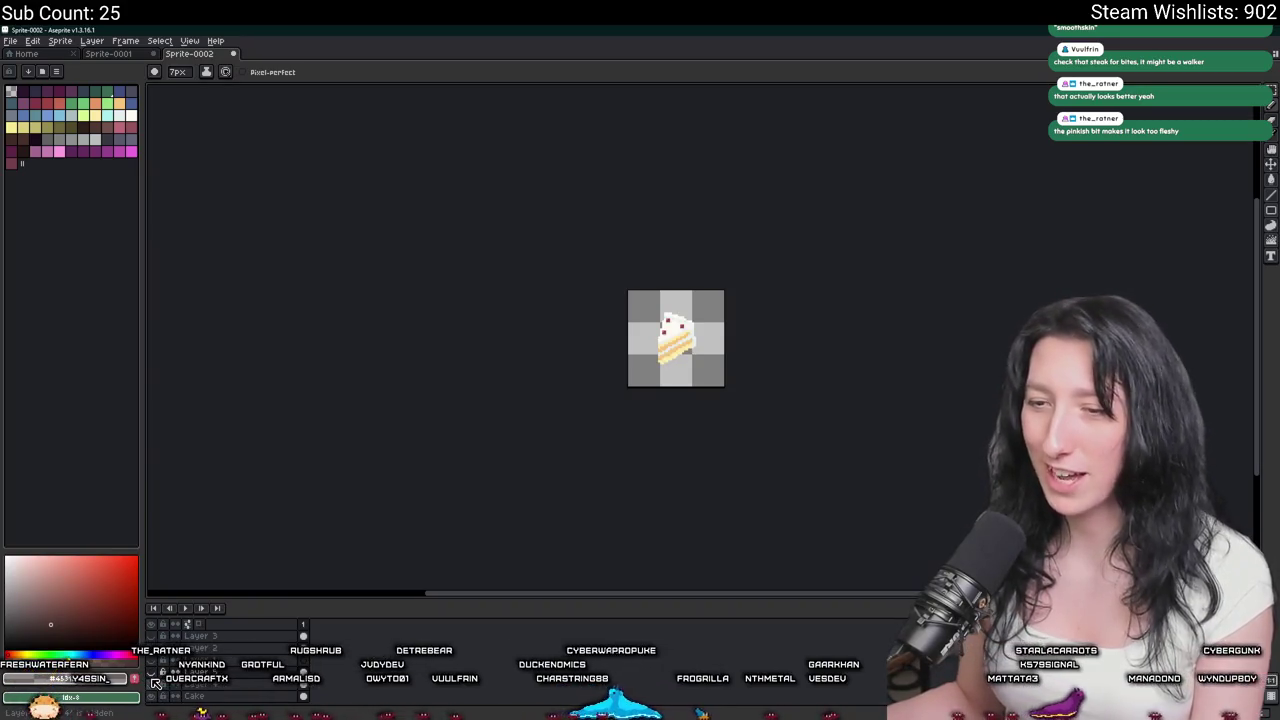
Show the steak layer over the cake again and undo the last eraser stroke.
{"action": "scroll", "coordinate": [660, 394], "scroll_direction": "up", "scroll_amount": 2}
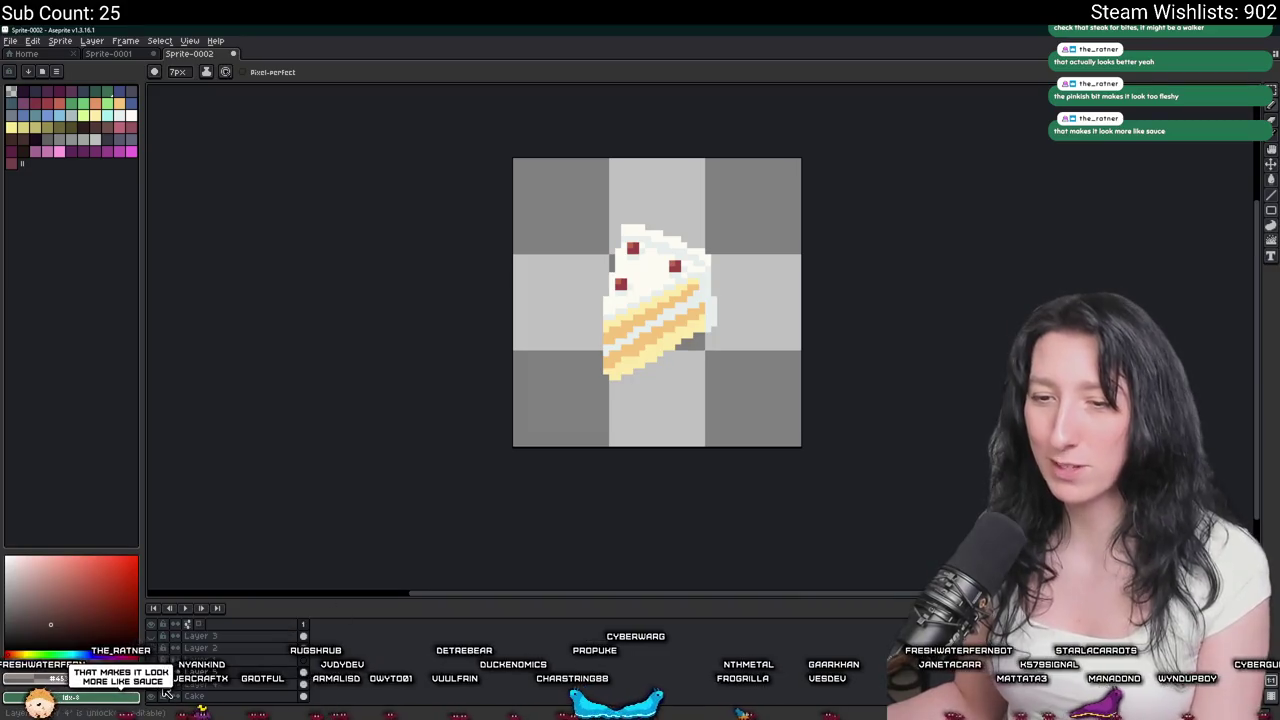
{"action": "left_click", "coordinate": [157, 684]}
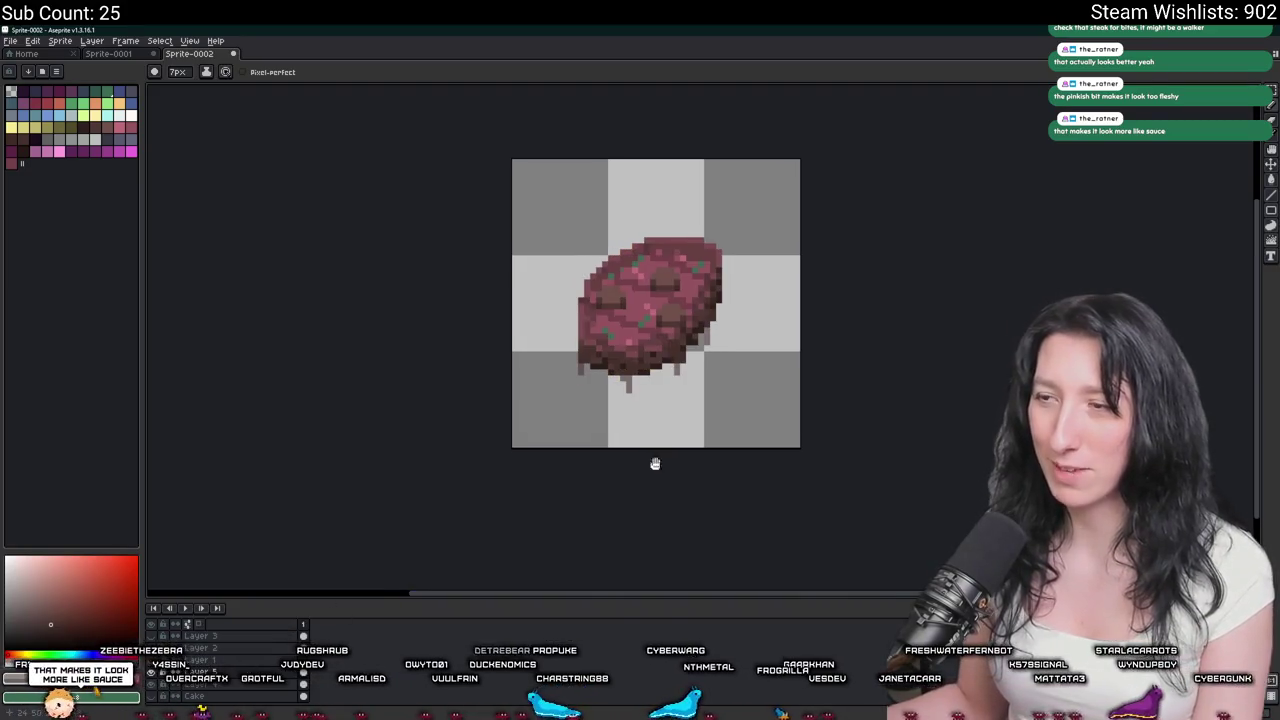
{"action": "left_click_drag", "start_coordinate": [658, 461], "coordinate": [621, 490]}
{"action": "key", "text": "ctrl+z"}
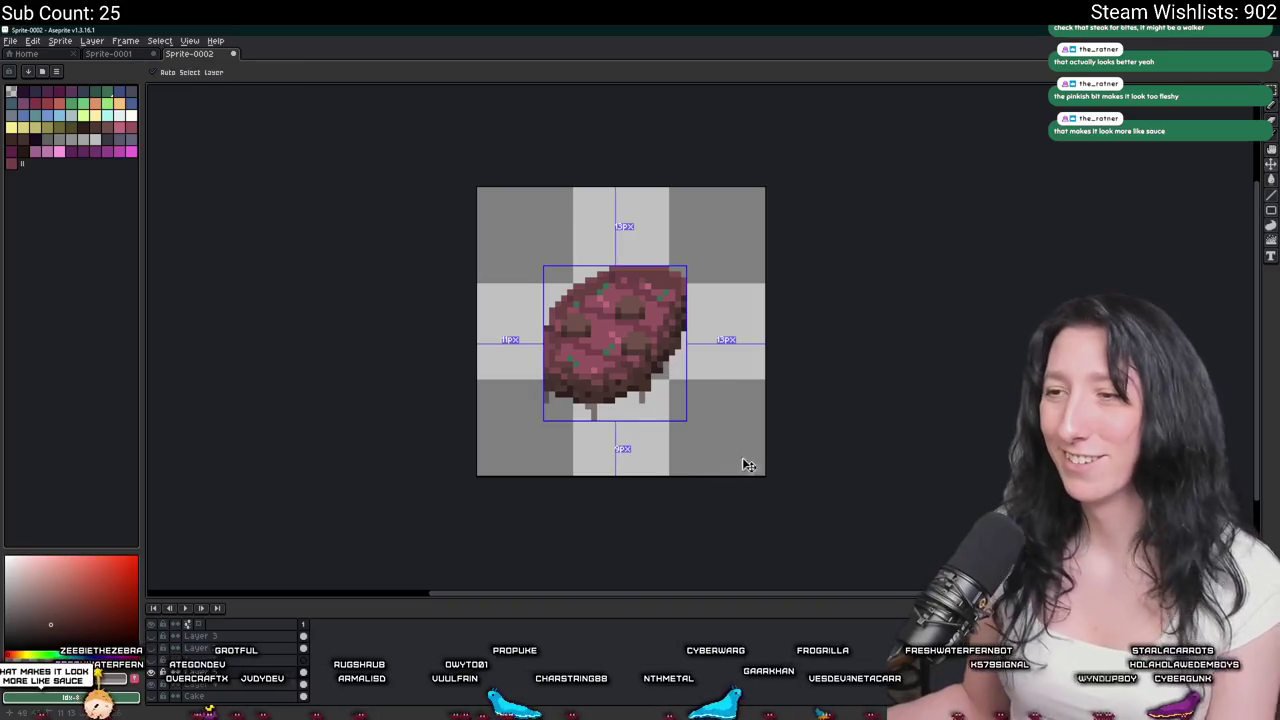
{"action": "scroll", "coordinate": [700, 403], "scroll_direction": "down", "scroll_amount": 2}
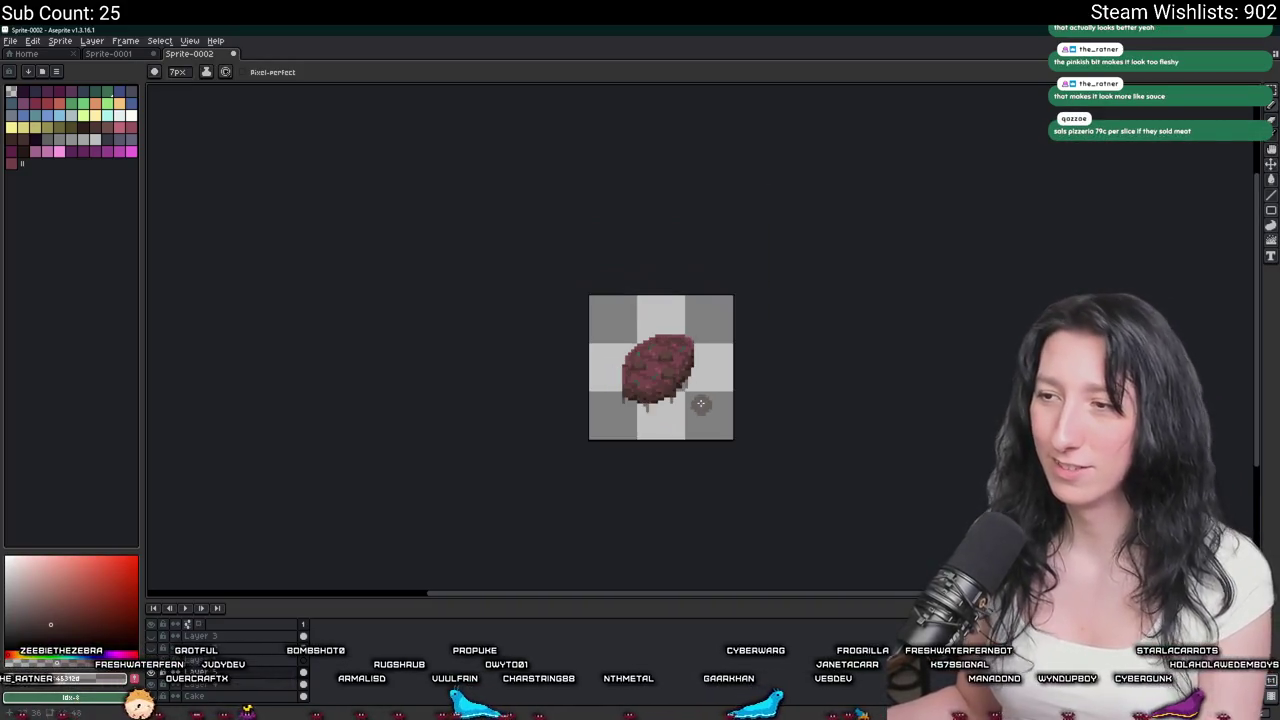
{"action": "scroll", "coordinate": [700, 403], "scroll_direction": "down", "scroll_amount": 2}
{"action": "scroll", "coordinate": [700, 403], "scroll_direction": "up", "scroll_amount": 1}
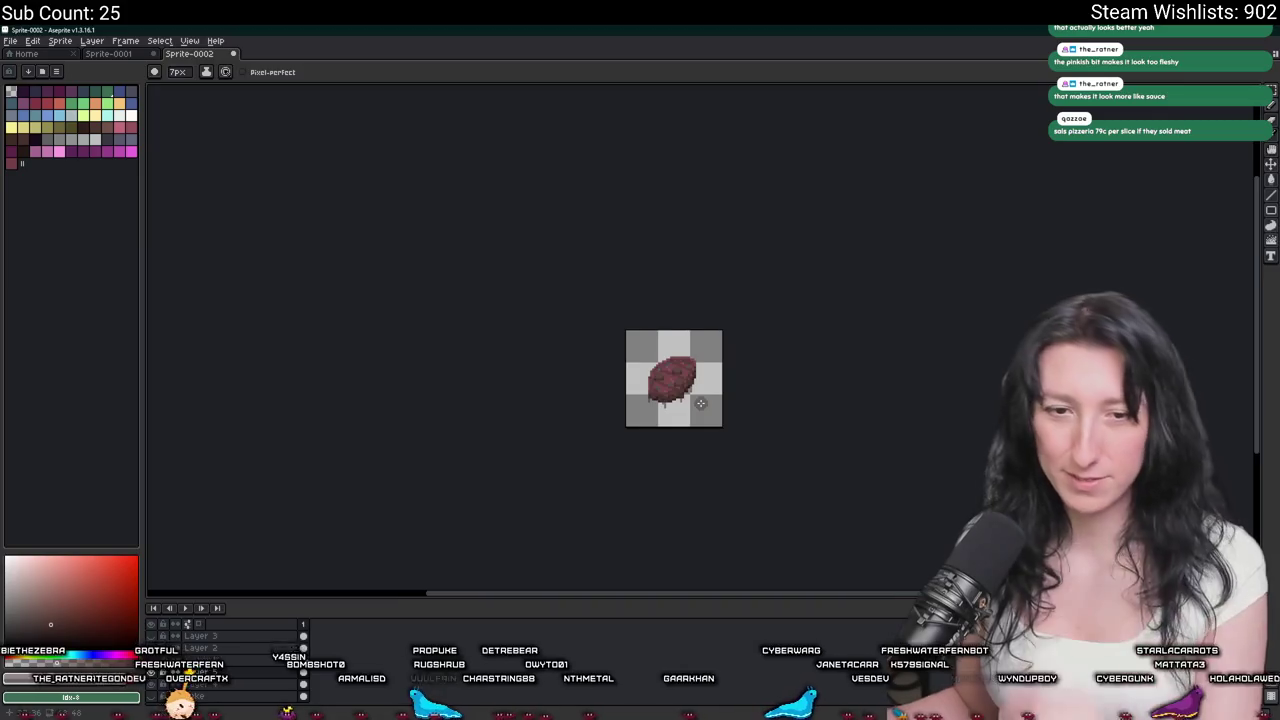
{"action": "scroll", "coordinate": [700, 403], "scroll_direction": "up", "scroll_amount": 1}
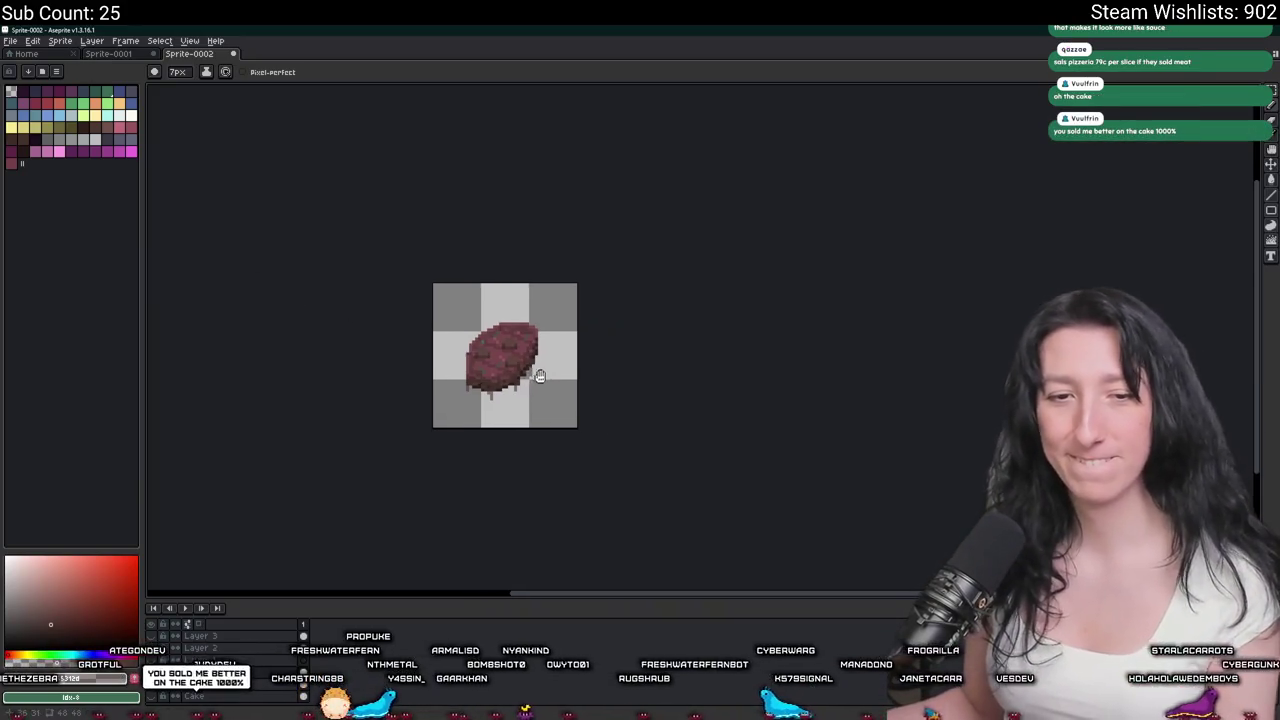
{"action": "scroll", "coordinate": [531, 372], "scroll_direction": "up", "scroll_amount": 2}
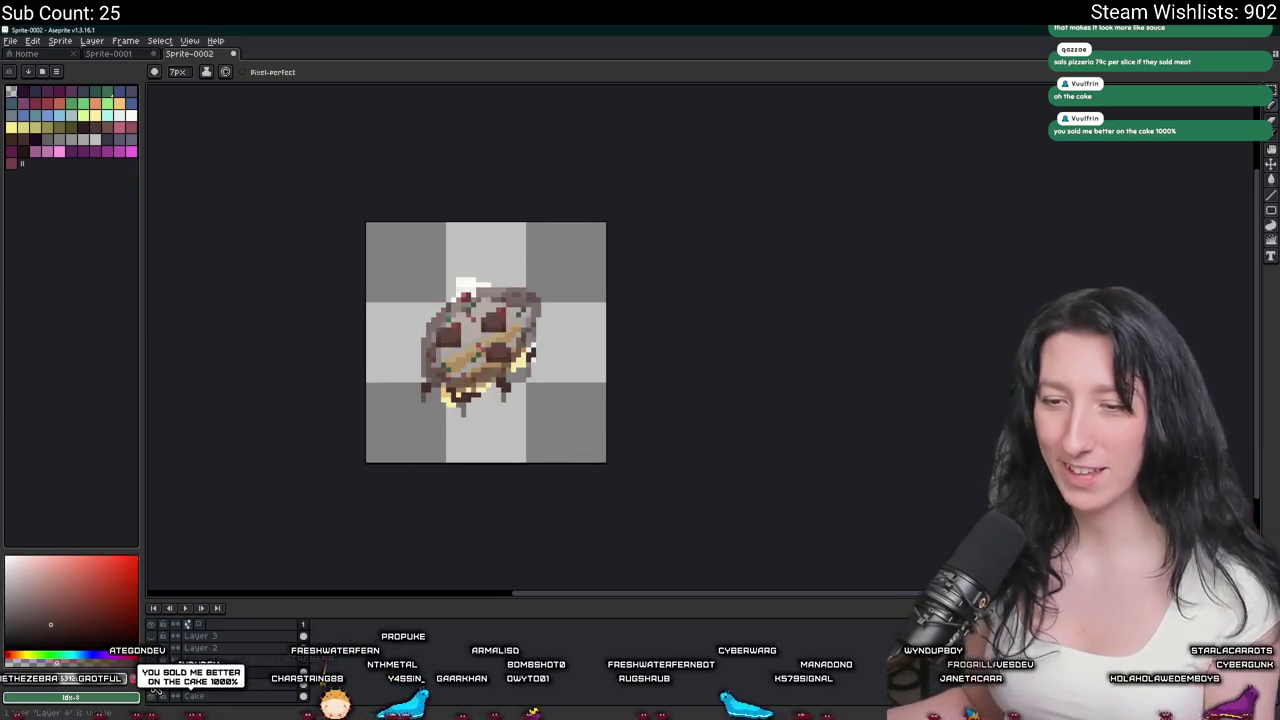
Hide the steak layer and shade the cake slice's white frosted top with grey.
{"action": "left_click_drag", "start_coordinate": [151, 694], "coordinate": [151, 660]}
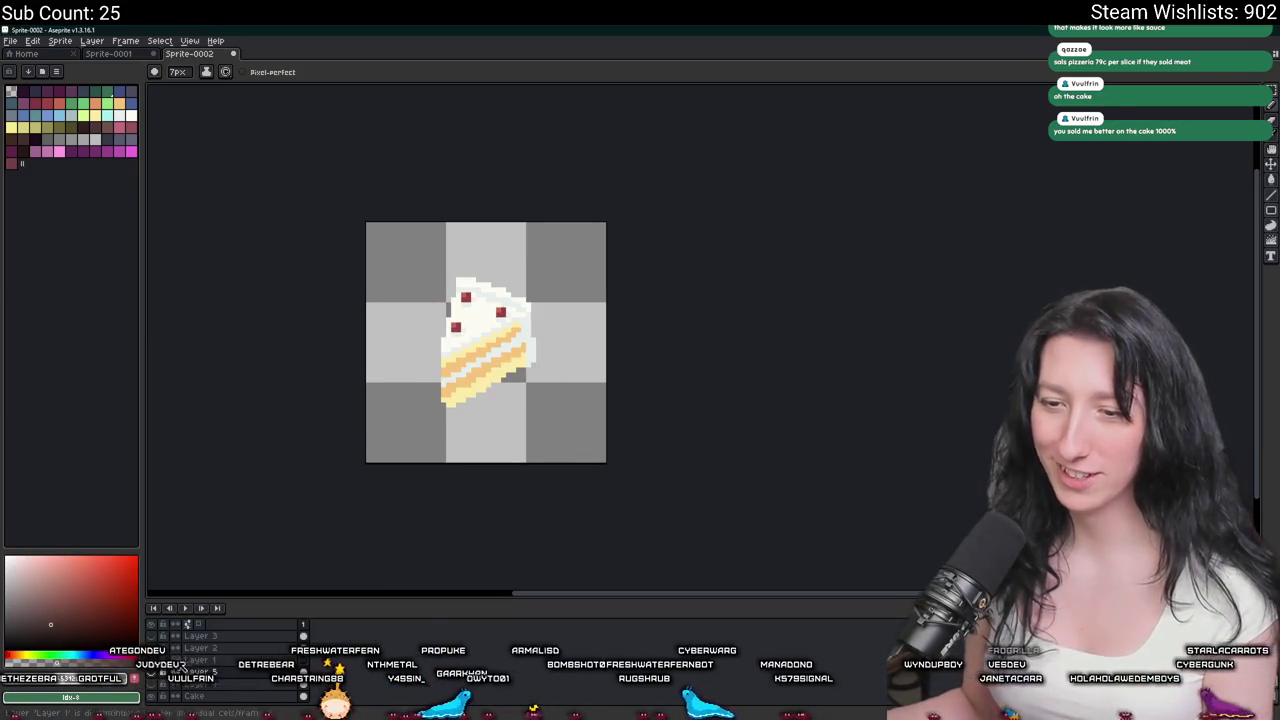
{"action": "scroll", "coordinate": [450, 336], "scroll_direction": "up", "scroll_amount": 3}
{"action": "mouse_move", "coordinate": [440, 350]}
{"action": "left_mouse_down"}
{"action": "mouse_move", "coordinate": [521, 254]}
{"action": "mouse_move", "coordinate": [445, 315]}
{"action": "mouse_move", "coordinate": [529, 361]}
{"action": "left_mouse_up"}
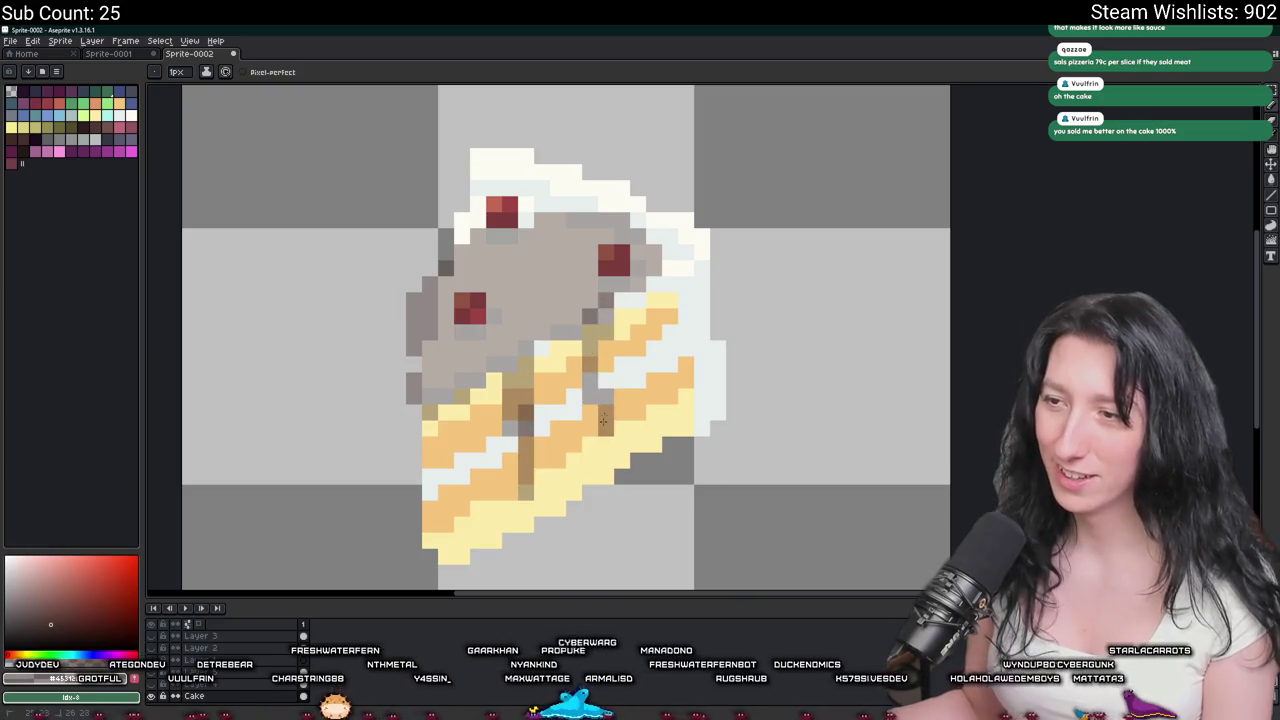
{"action": "scroll", "coordinate": [603, 422], "scroll_direction": "down", "scroll_amount": 5}
{"action": "scroll", "coordinate": [560, 420], "scroll_direction": "up", "scroll_amount": 4}
{"action": "scroll", "coordinate": [543, 420], "scroll_direction": "up", "scroll_amount": 1}
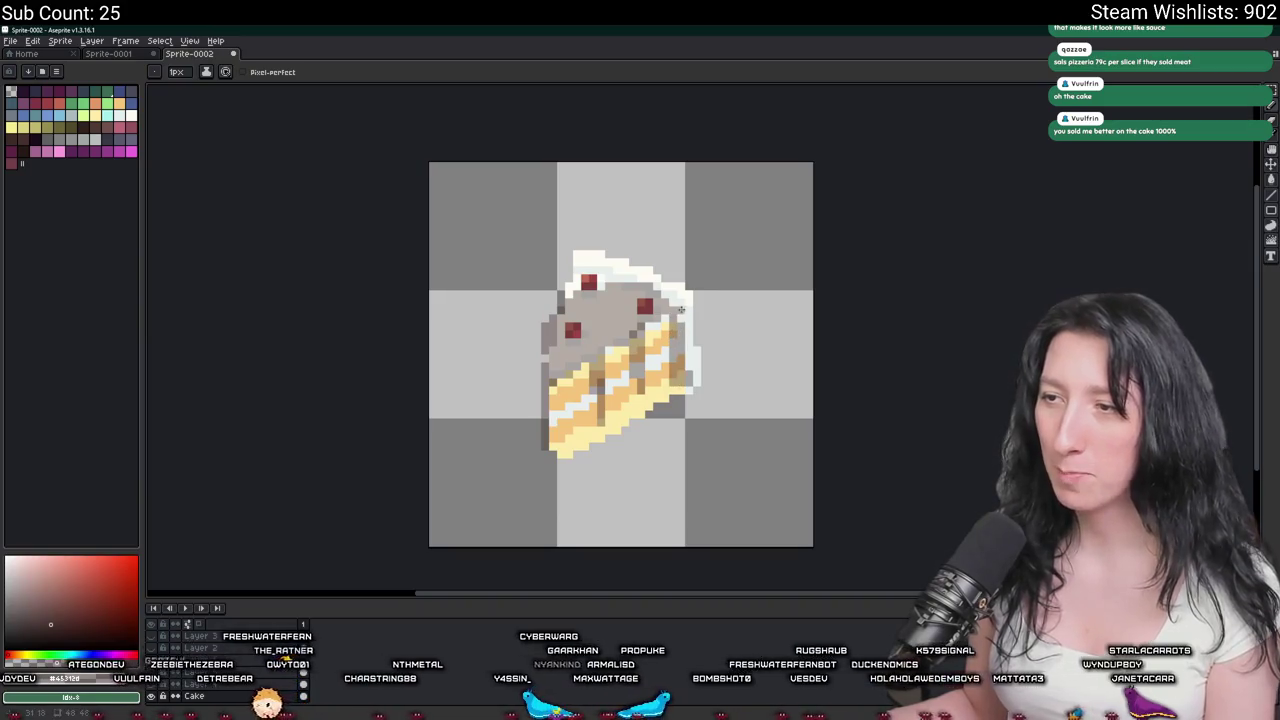
{"action": "left_click_drag", "start_coordinate": [680, 312], "coordinate": [605, 266]}
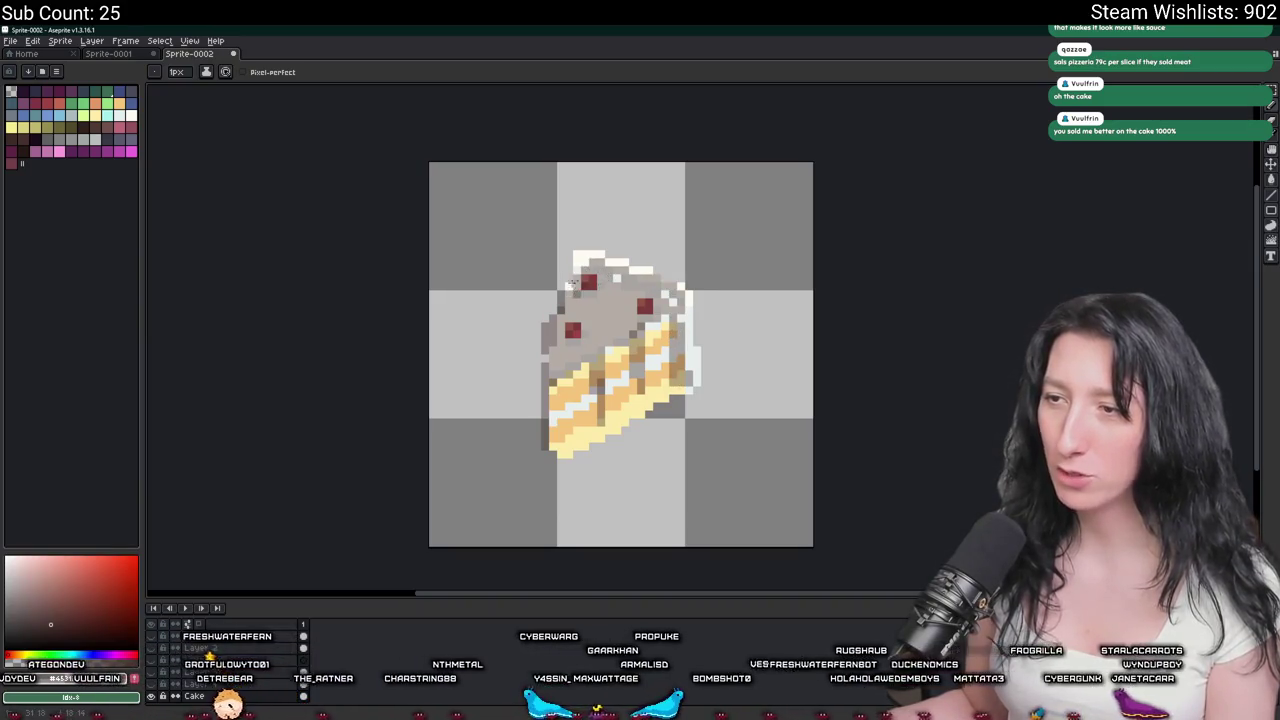
Add grey shadow pixels along the cake slice's lower-left edge.
{"action": "scroll", "coordinate": [600, 200], "scroll_direction": "down", "scroll_amount": 2}
{"action": "scroll", "coordinate": [640, 82], "scroll_direction": "down", "scroll_amount": 2}
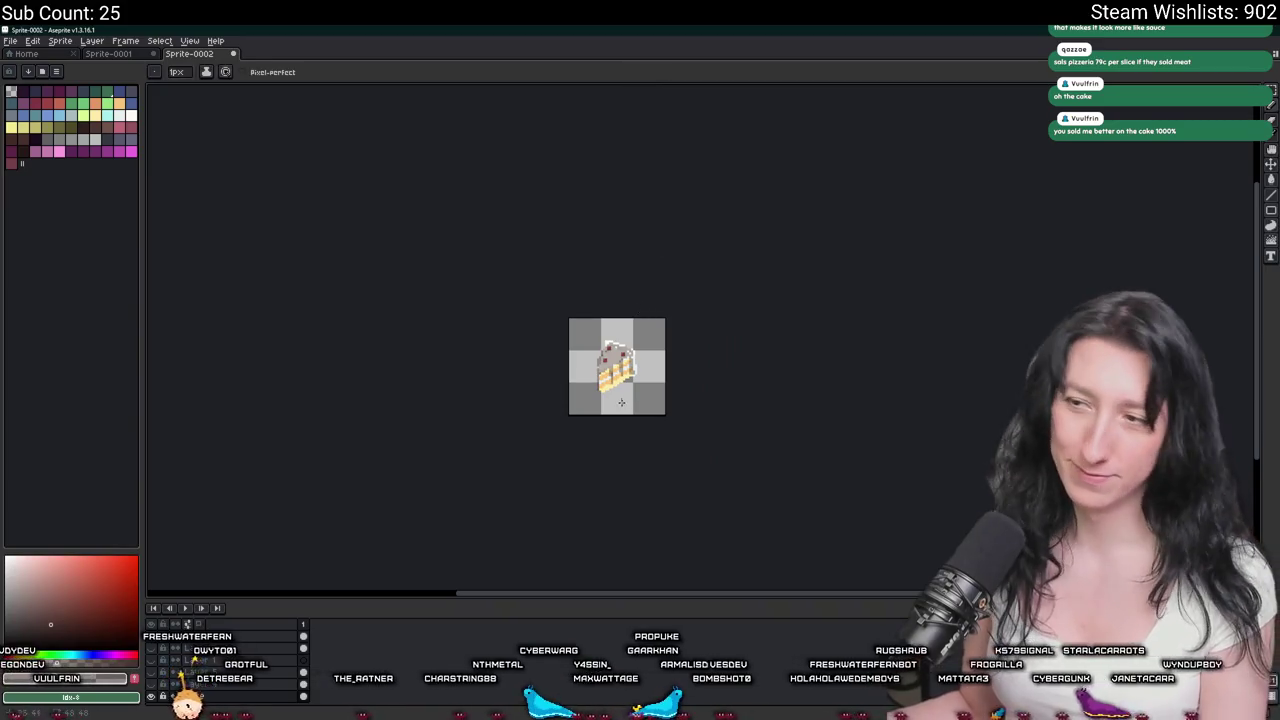
{"action": "scroll", "coordinate": [622, 404], "scroll_direction": "up", "scroll_amount": 1}
{"action": "scroll", "coordinate": [620, 394], "scroll_direction": "up", "scroll_amount": 2}
{"action": "left_click_drag", "start_coordinate": [580, 385], "coordinate": [528, 403]}
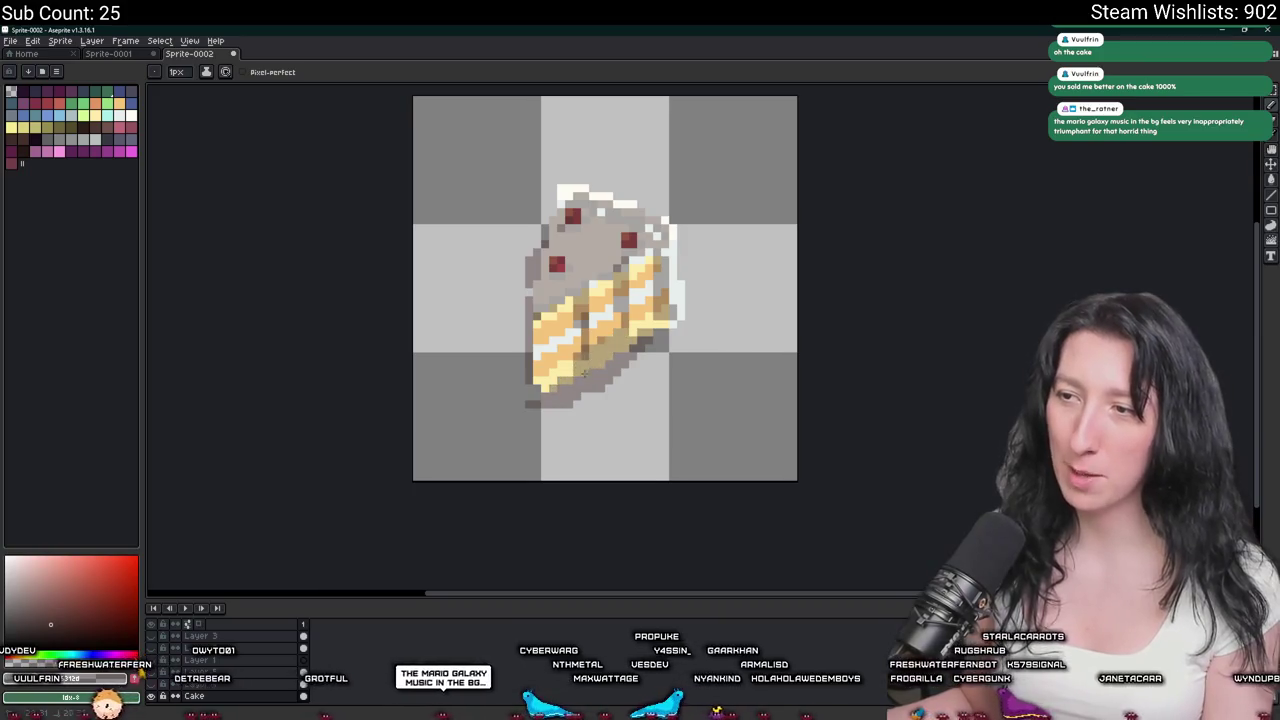
{"action": "scroll", "coordinate": [654, 320], "scroll_direction": "down", "scroll_amount": 2}
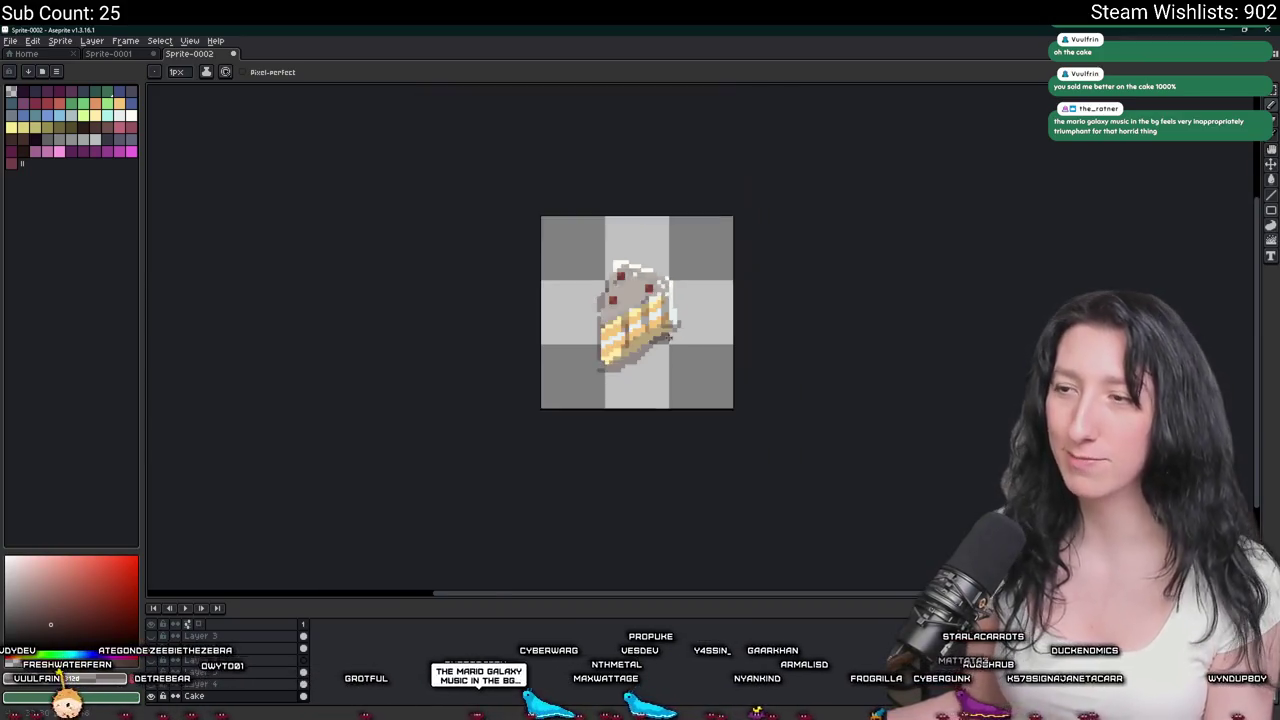
{"action": "scroll", "coordinate": [654, 322], "scroll_direction": "down", "scroll_amount": 2}
{"action": "scroll", "coordinate": [676, 385], "scroll_direction": "down", "scroll_amount": 1}
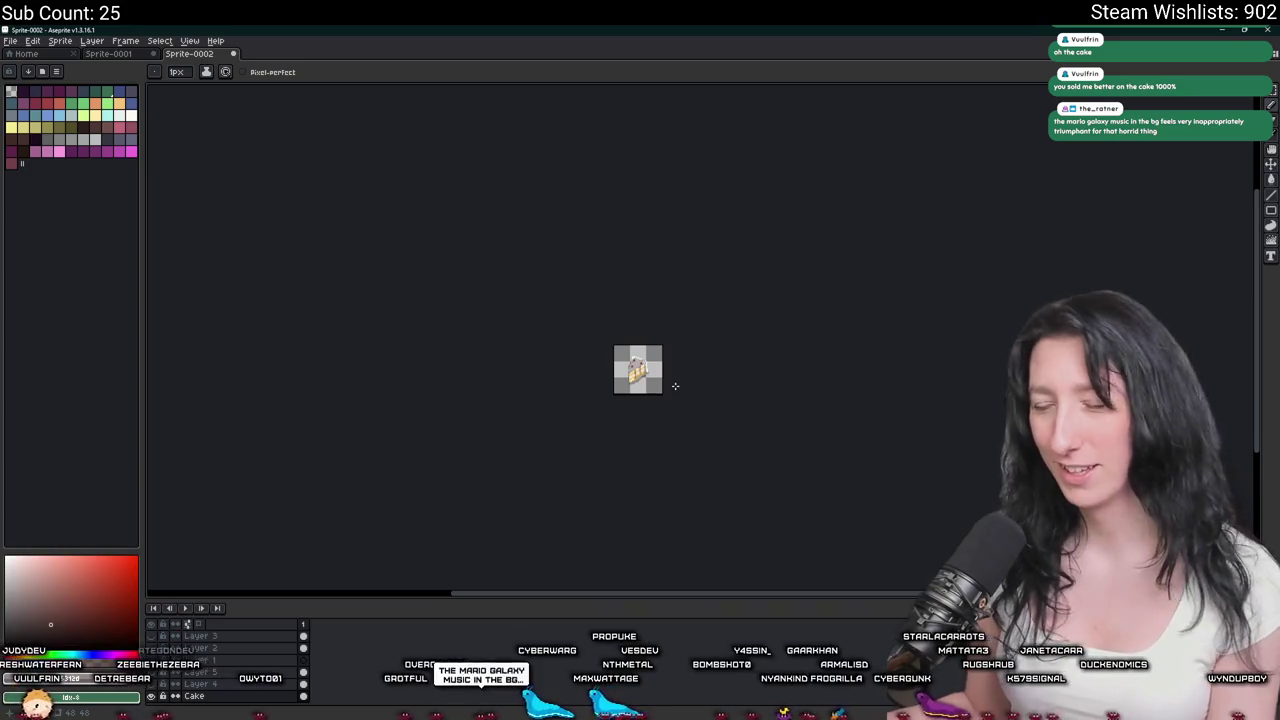
{"action": "scroll", "coordinate": [675, 386], "scroll_direction": "up", "scroll_amount": 2}
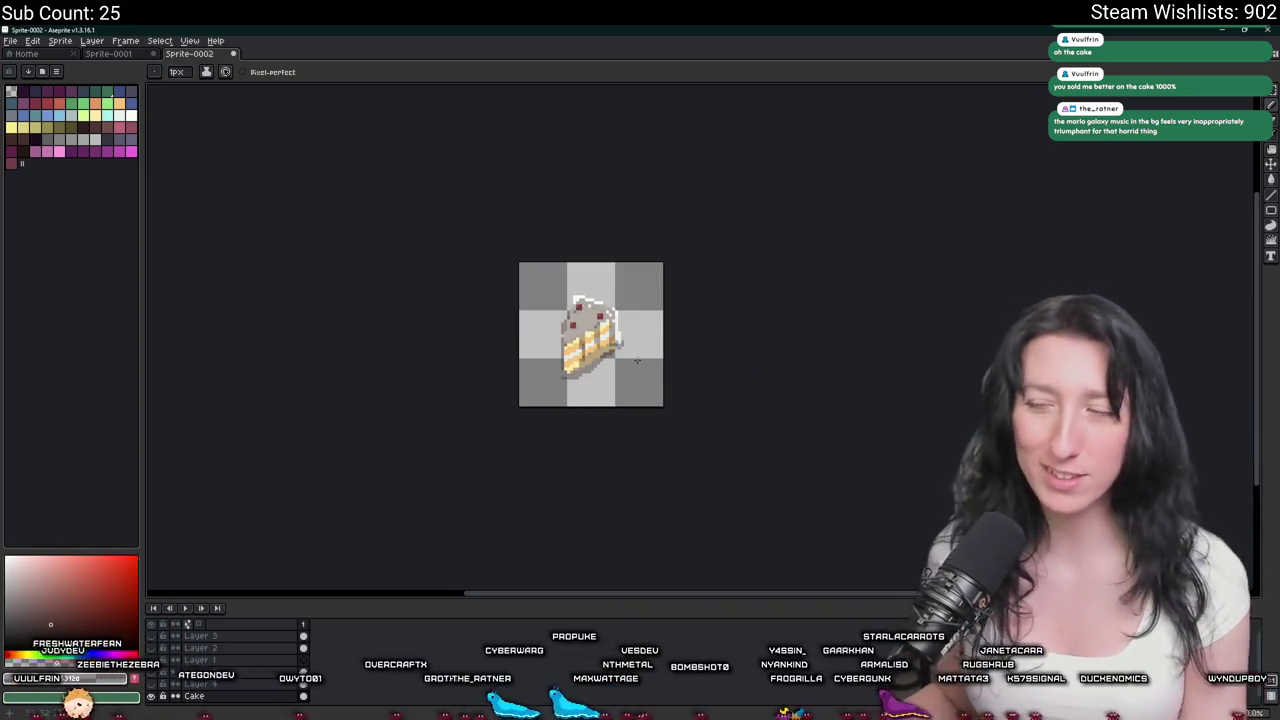
{"action": "key", "text": "ctrl"}
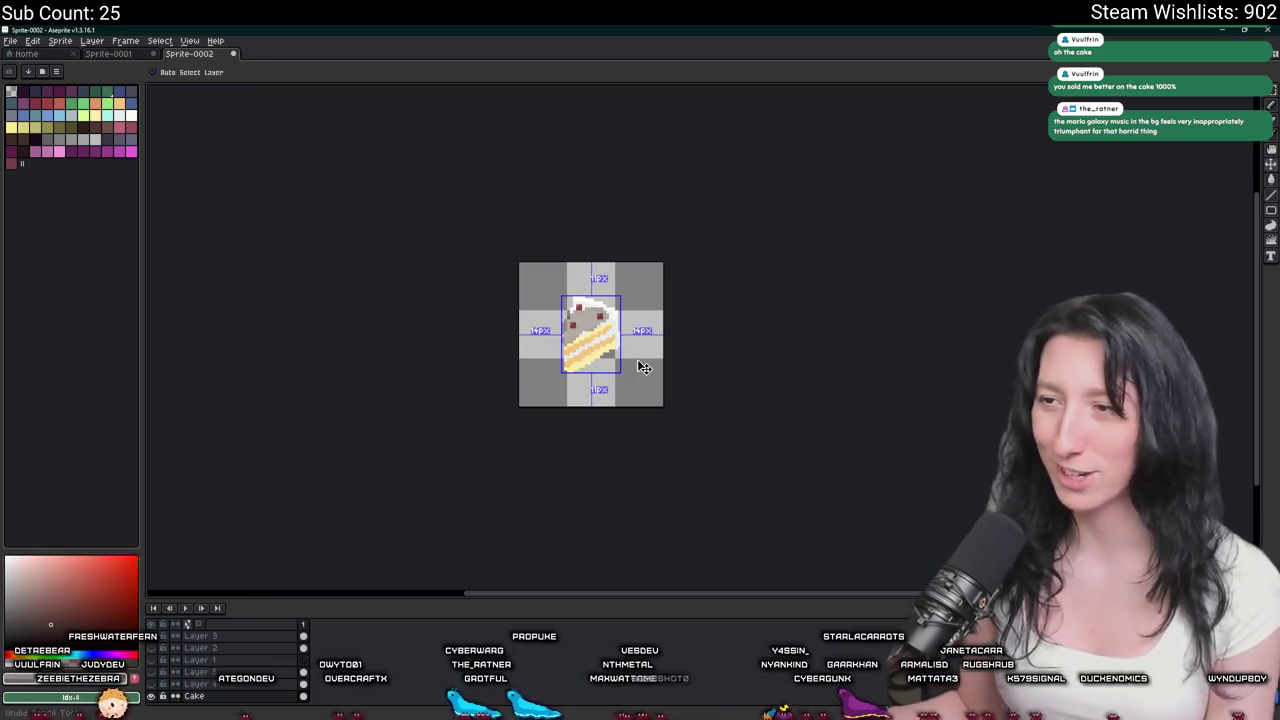
Make Layer 5 with the steak visible again and centre it in view.
{"action": "left_click", "coordinate": [151, 684]}
{"action": "left_click", "coordinate": [151, 672]}
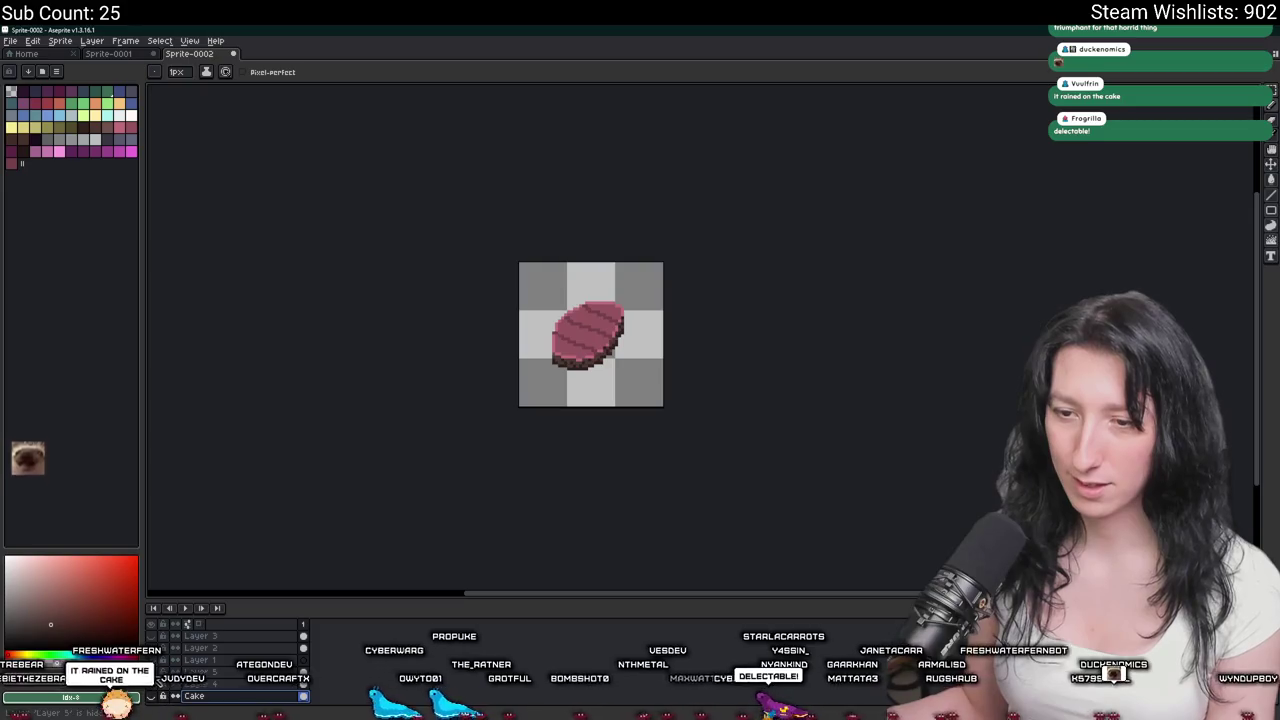
{"action": "left_click", "coordinate": [151, 672]}
{"action": "scroll", "coordinate": [466, 363], "scroll_direction": "up", "scroll_amount": 2}
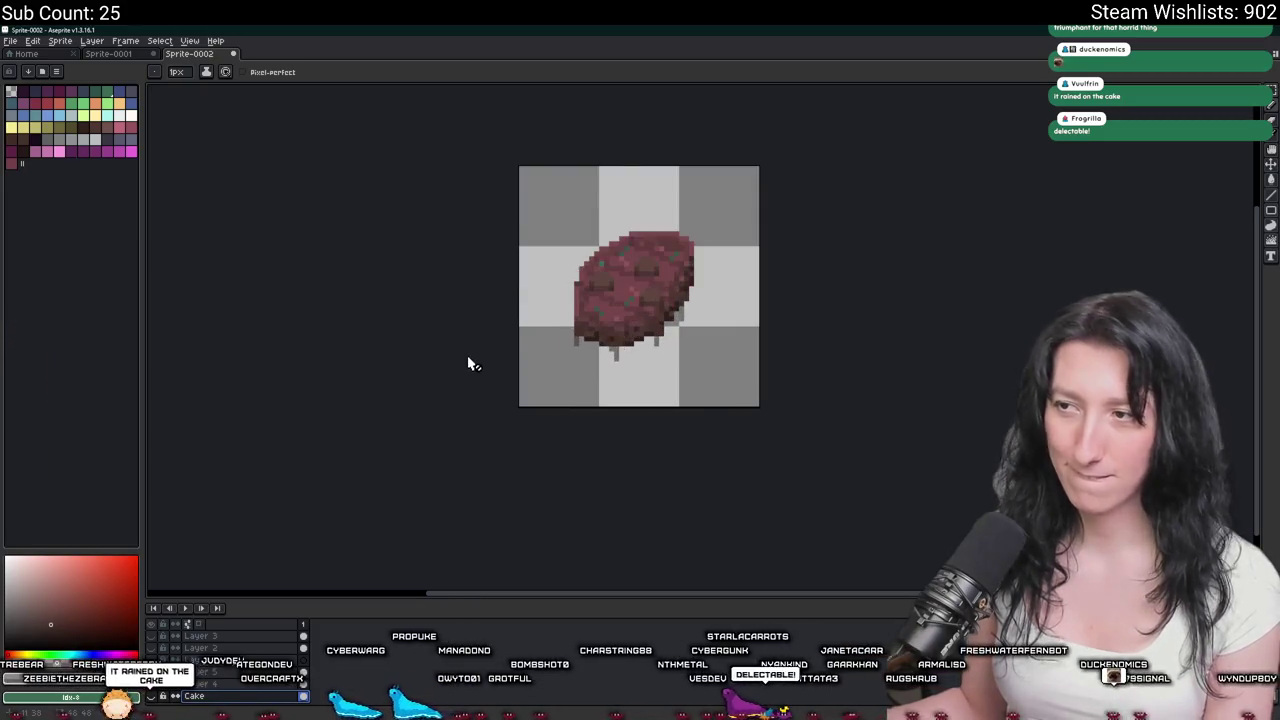
{"action": "left_click_drag", "start_coordinate": [486, 343], "coordinate": [380, 383]}
Erase the faint grey drip pixels beneath the steak.
{"action": "scroll", "coordinate": [404, 372], "scroll_direction": "down", "scroll_amount": 1}
{"action": "scroll", "coordinate": [440, 400], "scroll_direction": "down", "scroll_amount": 1}
{"action": "scroll", "coordinate": [475, 410], "scroll_direction": "up", "scroll_amount": 5}
{"action": "key", "text": "e"}
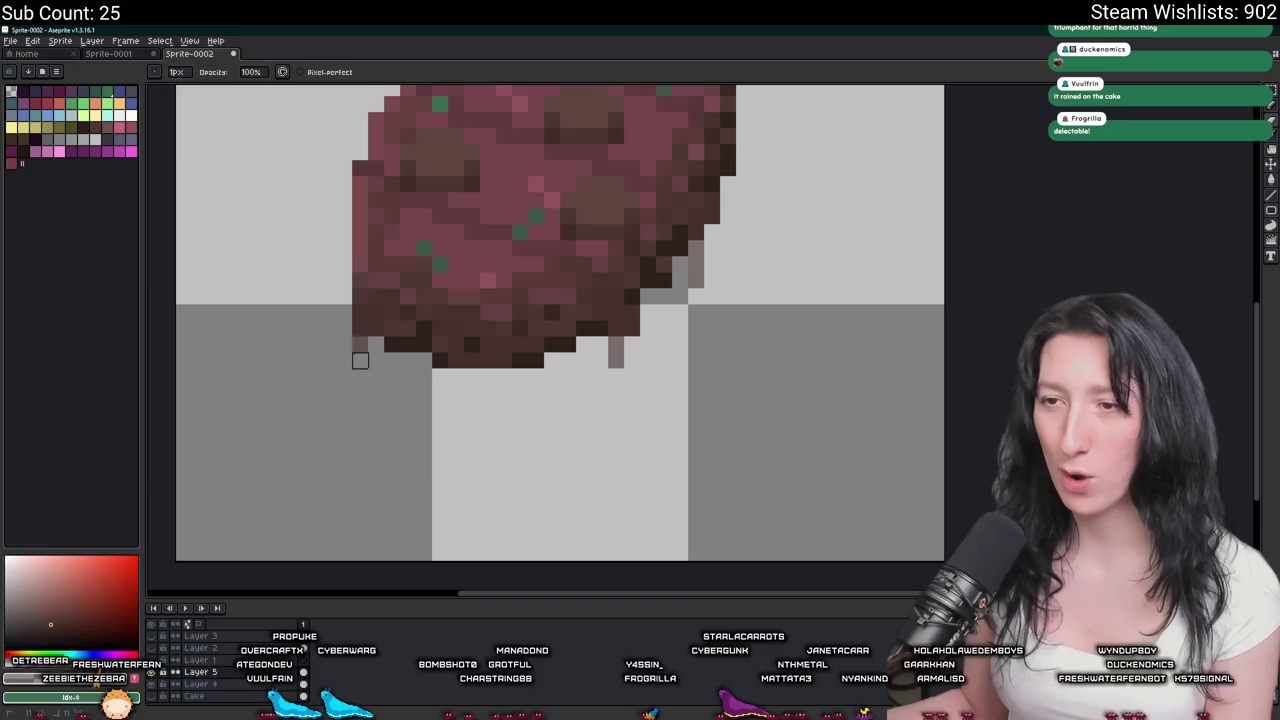
{"action": "scroll", "coordinate": [650, 330], "scroll_direction": "up", "scroll_amount": 1}
{"action": "mouse_move", "coordinate": [615, 344]}
{"action": "left_mouse_down"}
{"action": "mouse_move", "coordinate": [615, 362]}
{"action": "mouse_move", "coordinate": [668, 388]}
{"action": "left_mouse_up"}
{"action": "scroll", "coordinate": [697, 306], "scroll_direction": "down", "scroll_amount": 1}
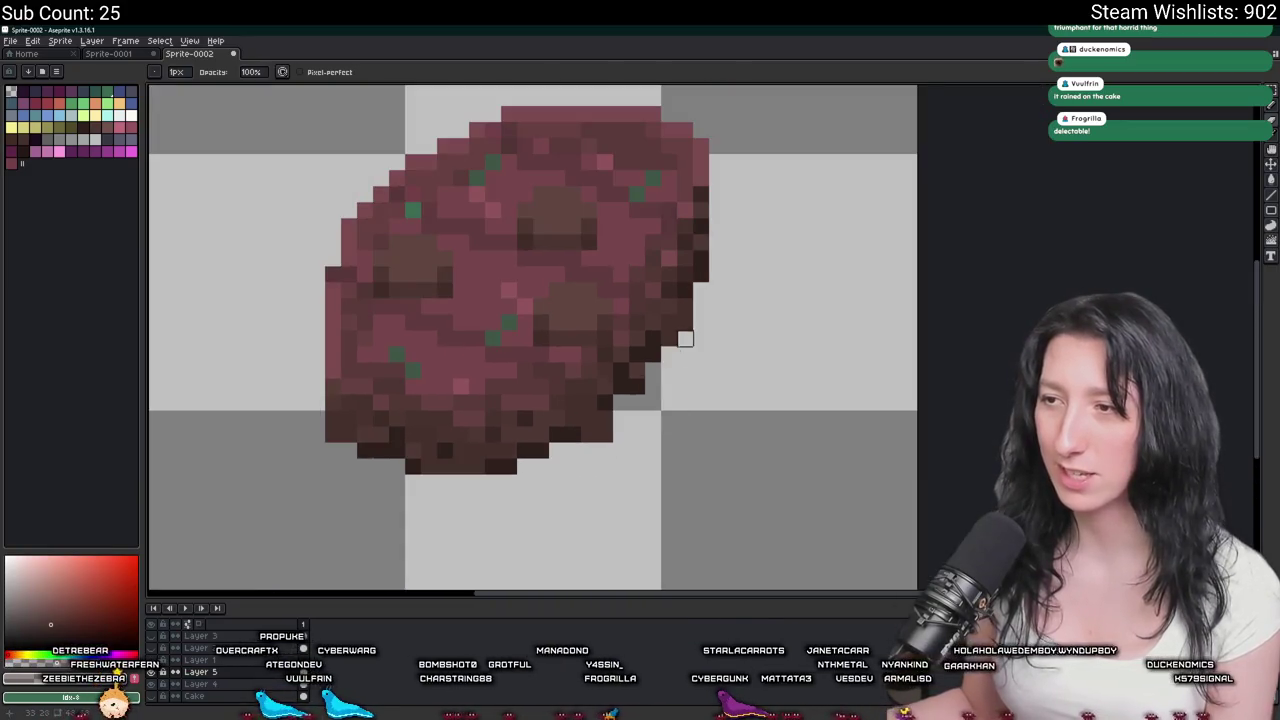
{"action": "scroll", "coordinate": [684, 354], "scroll_direction": "down", "scroll_amount": 4}
{"action": "scroll", "coordinate": [640, 400], "scroll_direction": "down", "scroll_amount": 2}
{"action": "scroll", "coordinate": [630, 420], "scroll_direction": "down", "scroll_amount": 2}
{"action": "scroll", "coordinate": [630, 425], "scroll_direction": "up", "scroll_amount": 1}
{"action": "scroll", "coordinate": [630, 424], "scroll_direction": "up", "scroll_amount": 2}
{"action": "scroll", "coordinate": [620, 477], "scroll_direction": "down", "scroll_amount": 2}
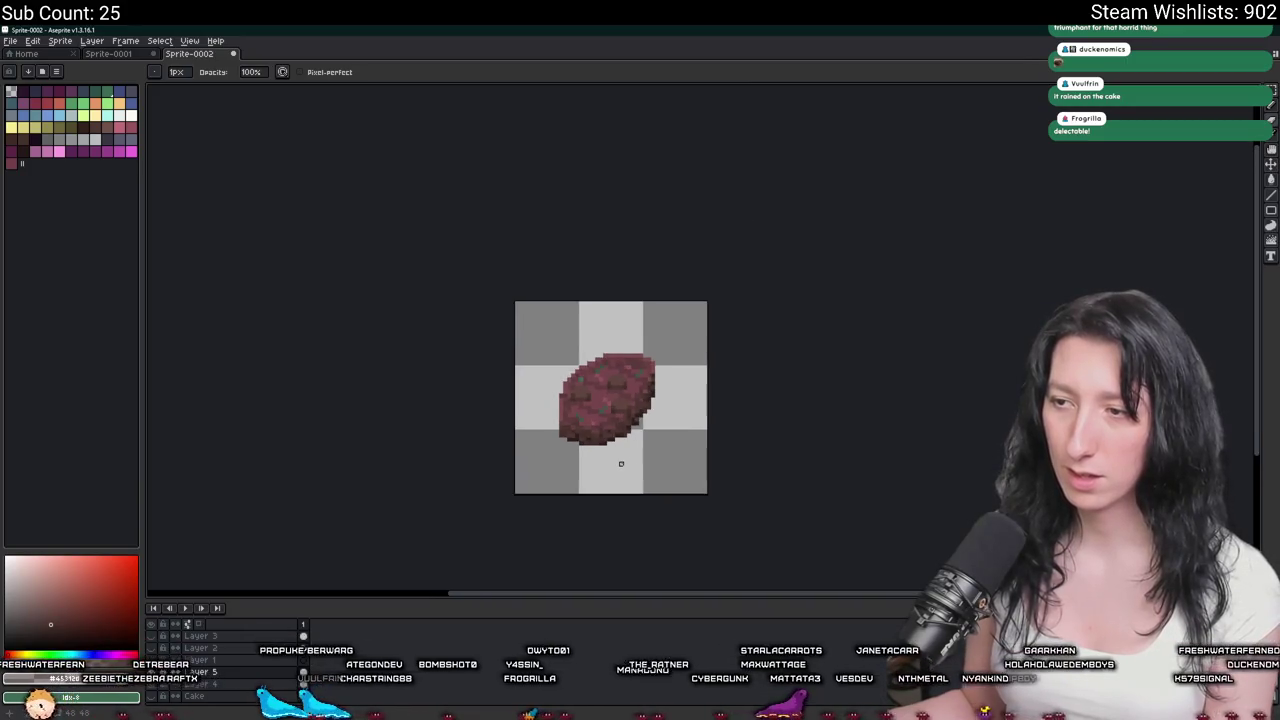
Select all, deselect, and bring up the sprite's export settings.
{"action": "key", "text": "ctrl+a"}
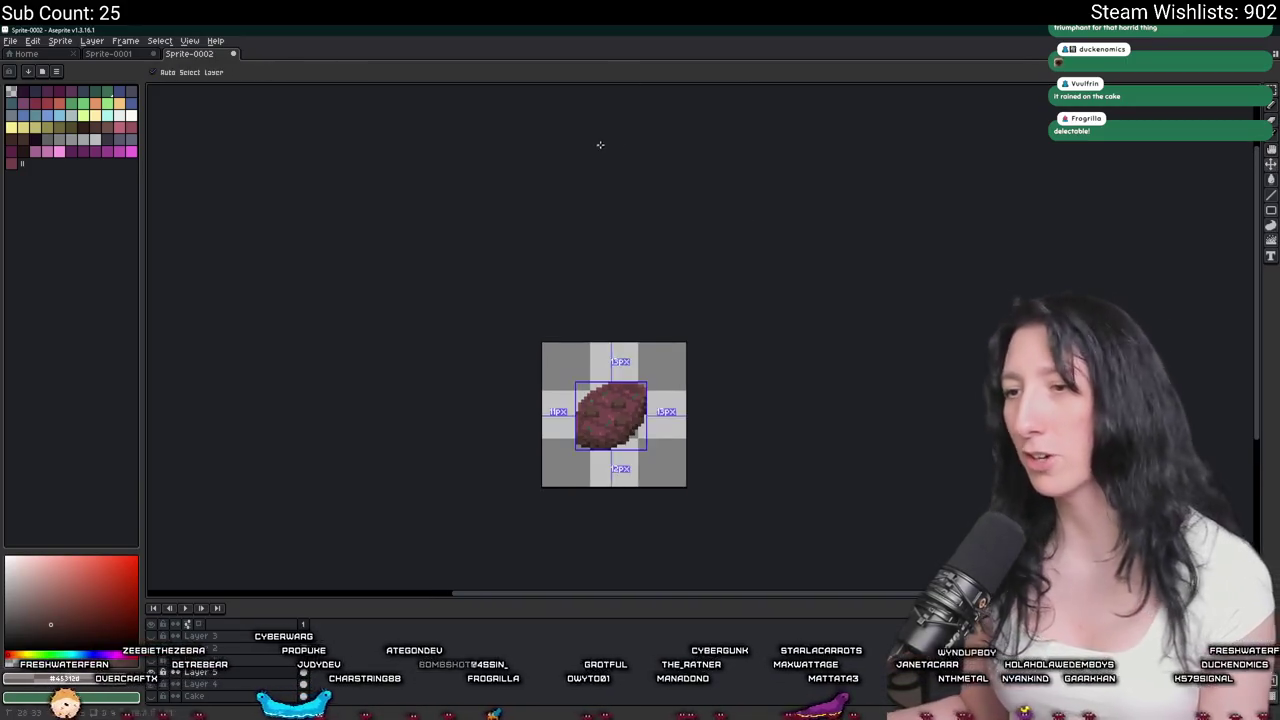
{"action": "key", "text": "ctrl+d"}
{"action": "key", "text": "ctrl+shift+e"}
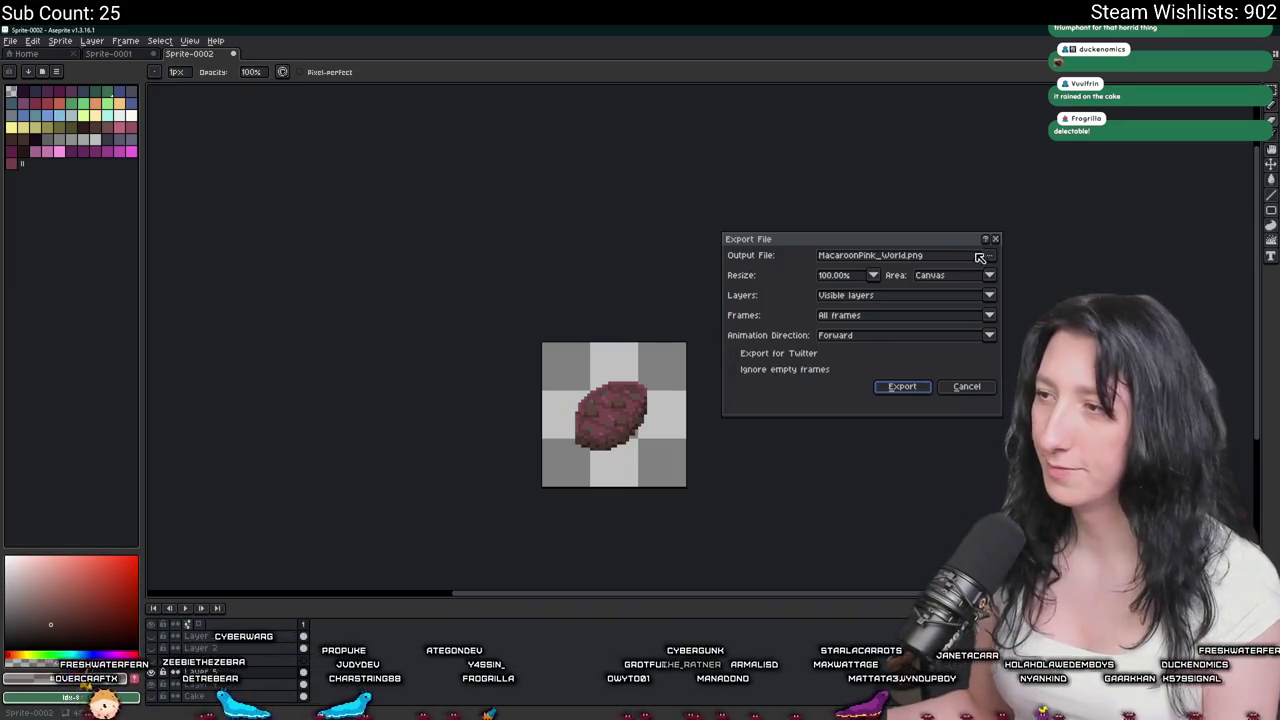
Export the full-size steak image as Steak.png.
{"action": "left_click", "coordinate": [985, 256]}
{"action": "left_click", "coordinate": [910, 271]}
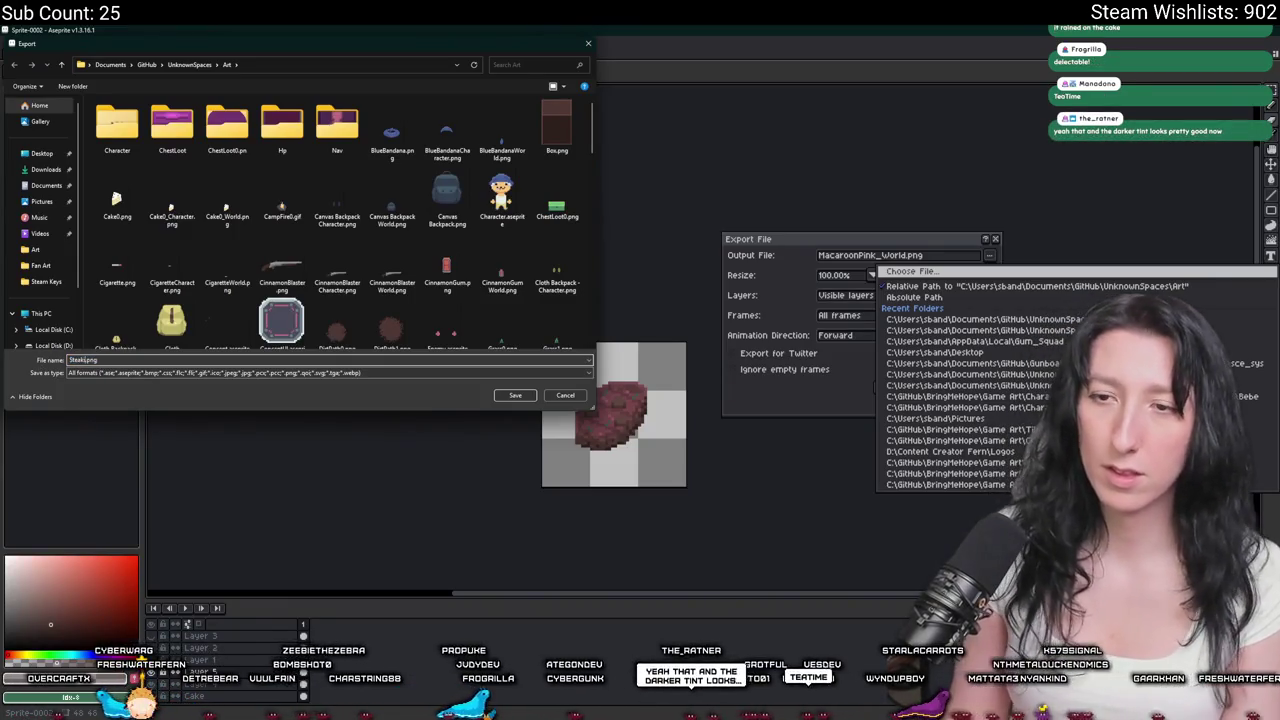
{"action": "key", "text": "Return"}
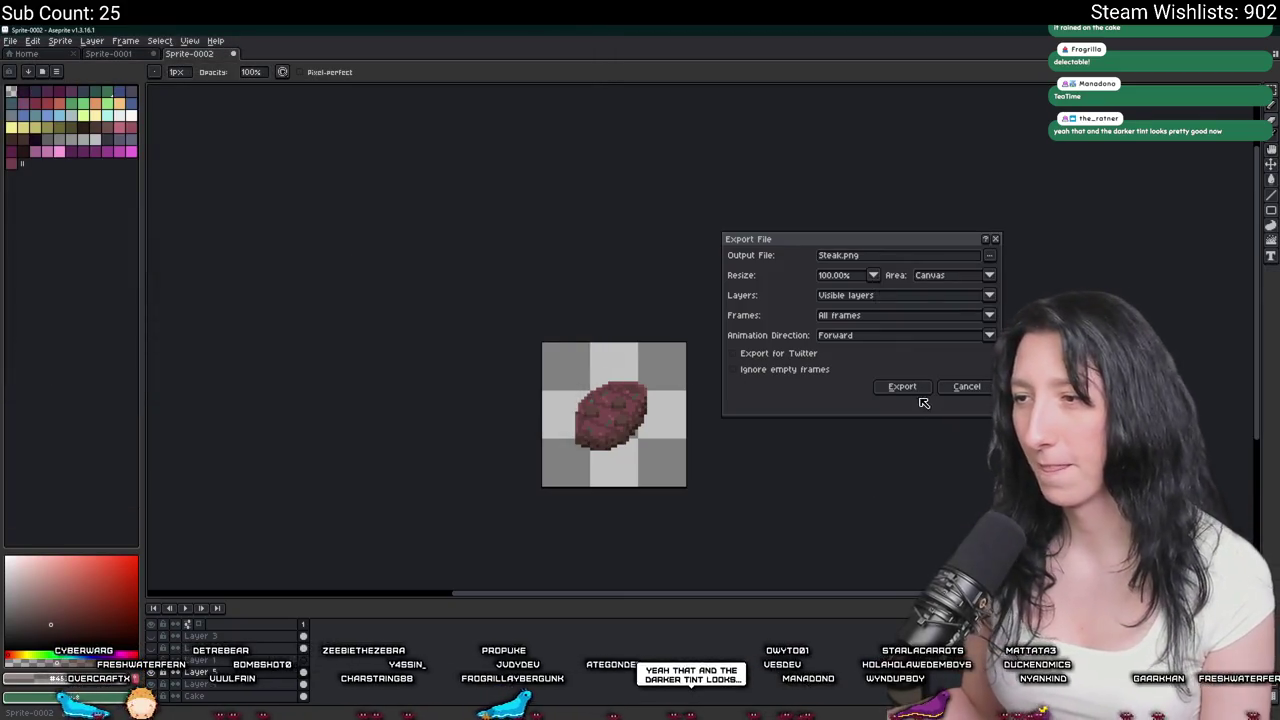
{"action": "left_click", "coordinate": [915, 392]}
Trim the sprite, scale it to 50%, and export the smaller steak copy.
{"action": "left_click", "coordinate": [58, 41]}
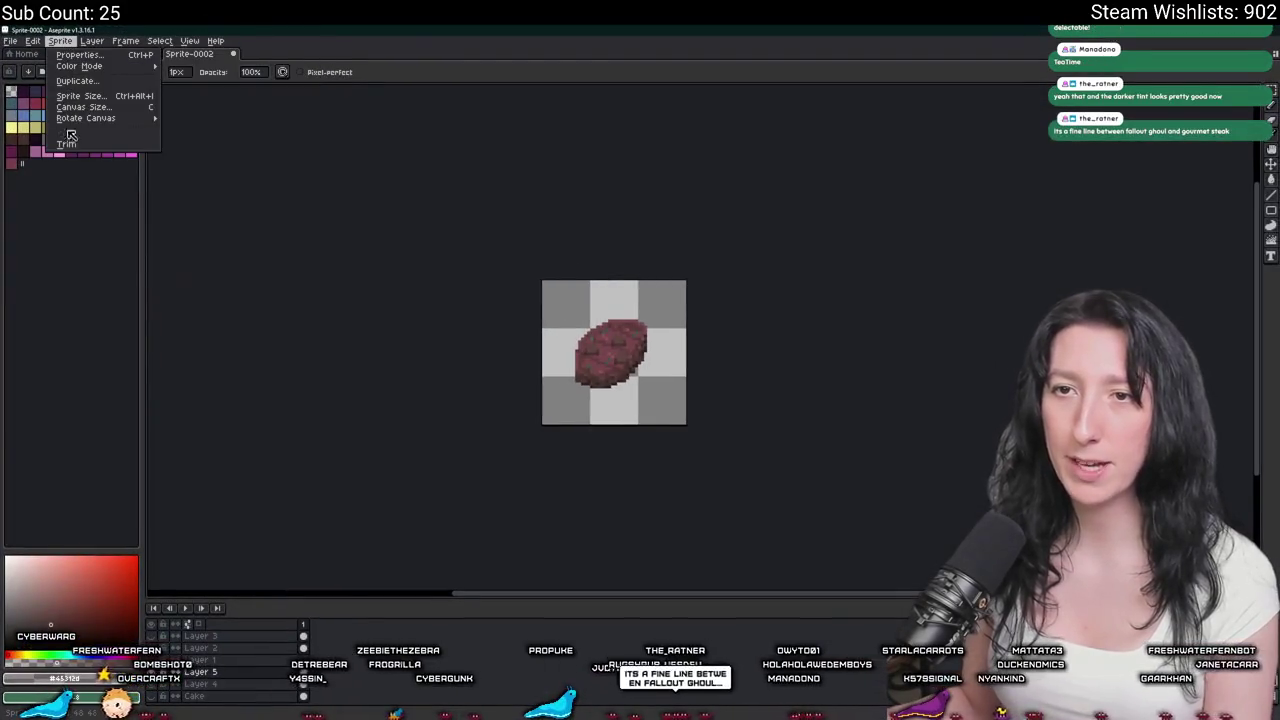
{"action": "left_click", "coordinate": [80, 120]}
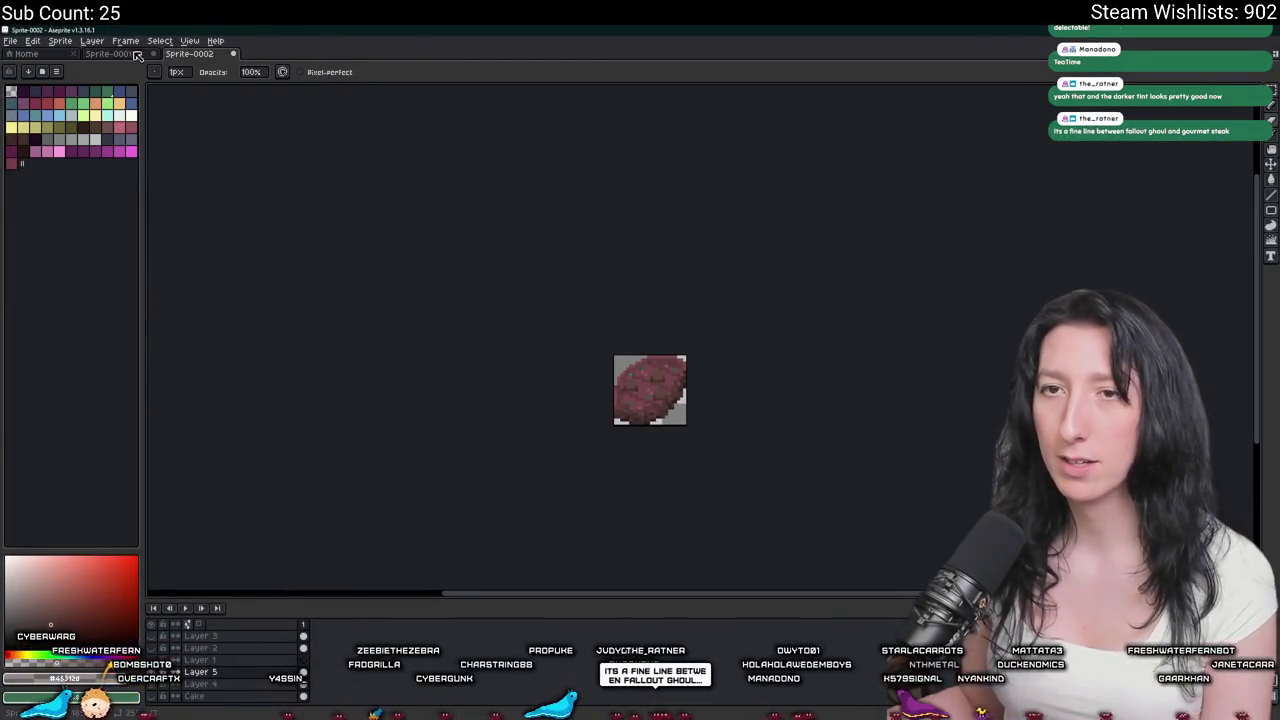
{"action": "left_click", "coordinate": [60, 41]}
{"action": "left_click", "coordinate": [90, 98]}
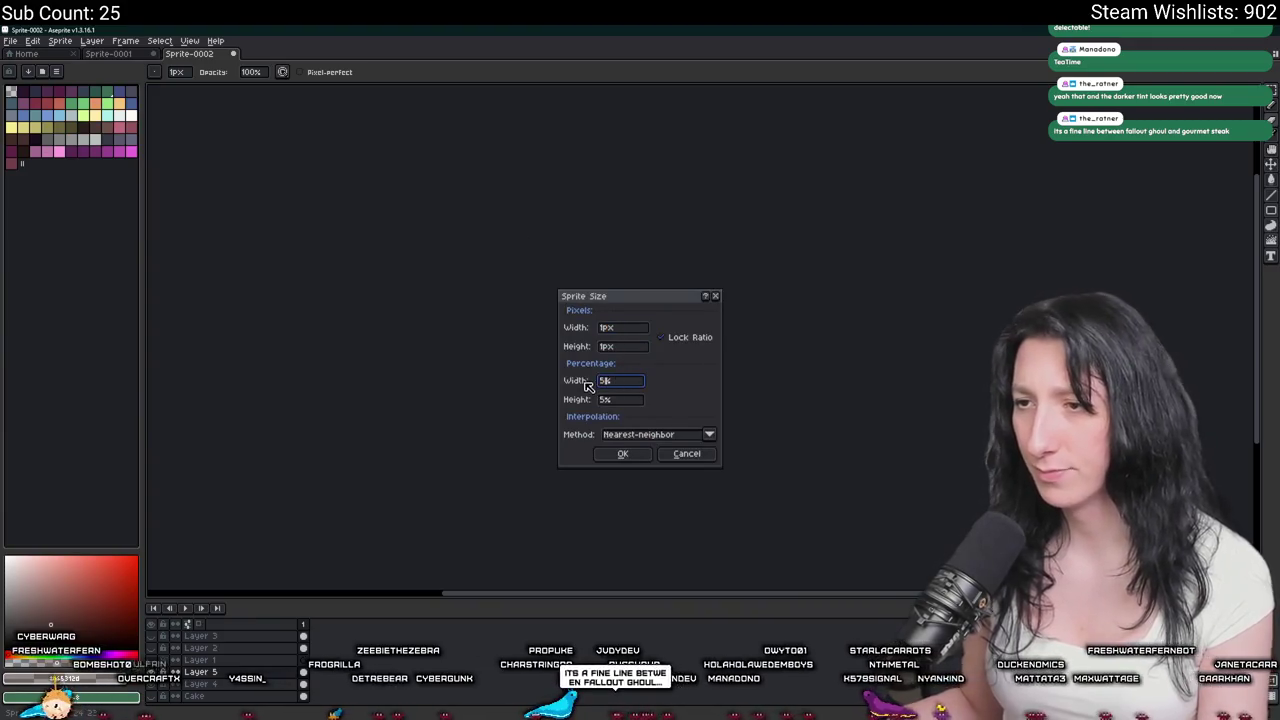
{"action": "key", "text": "Return"}
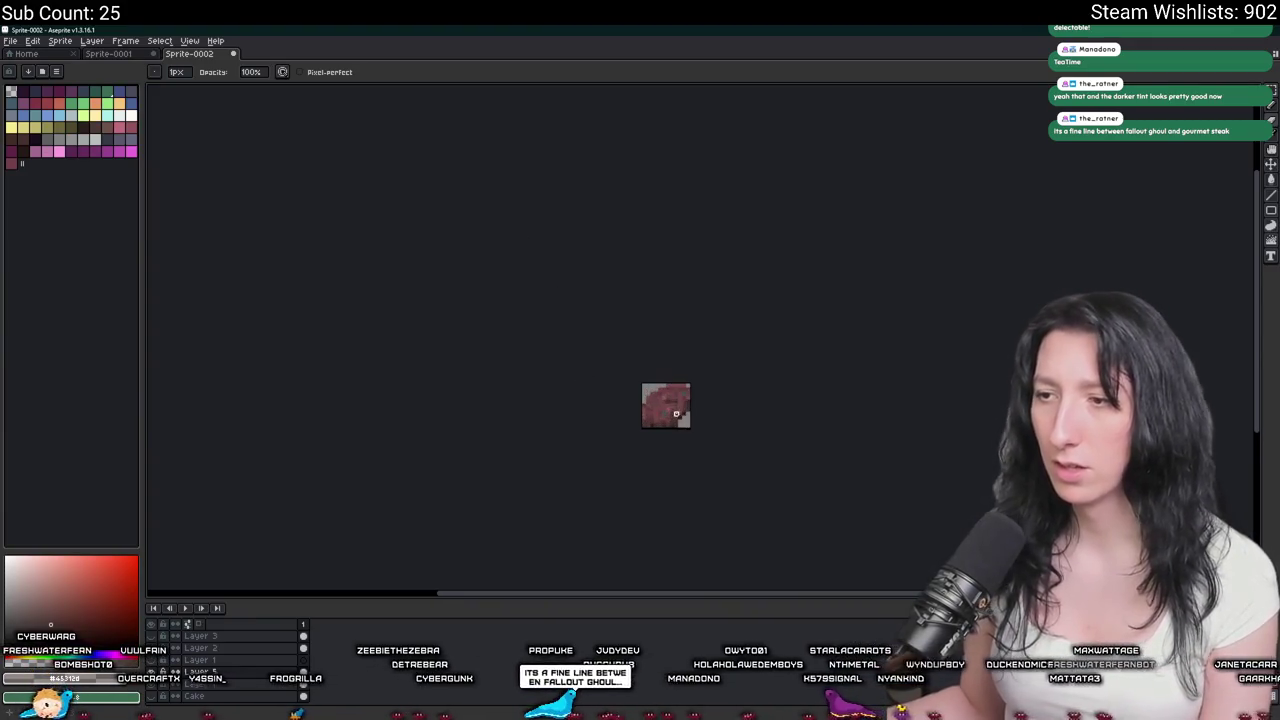
{"action": "key", "text": "ctrl+alt+shift+s"}
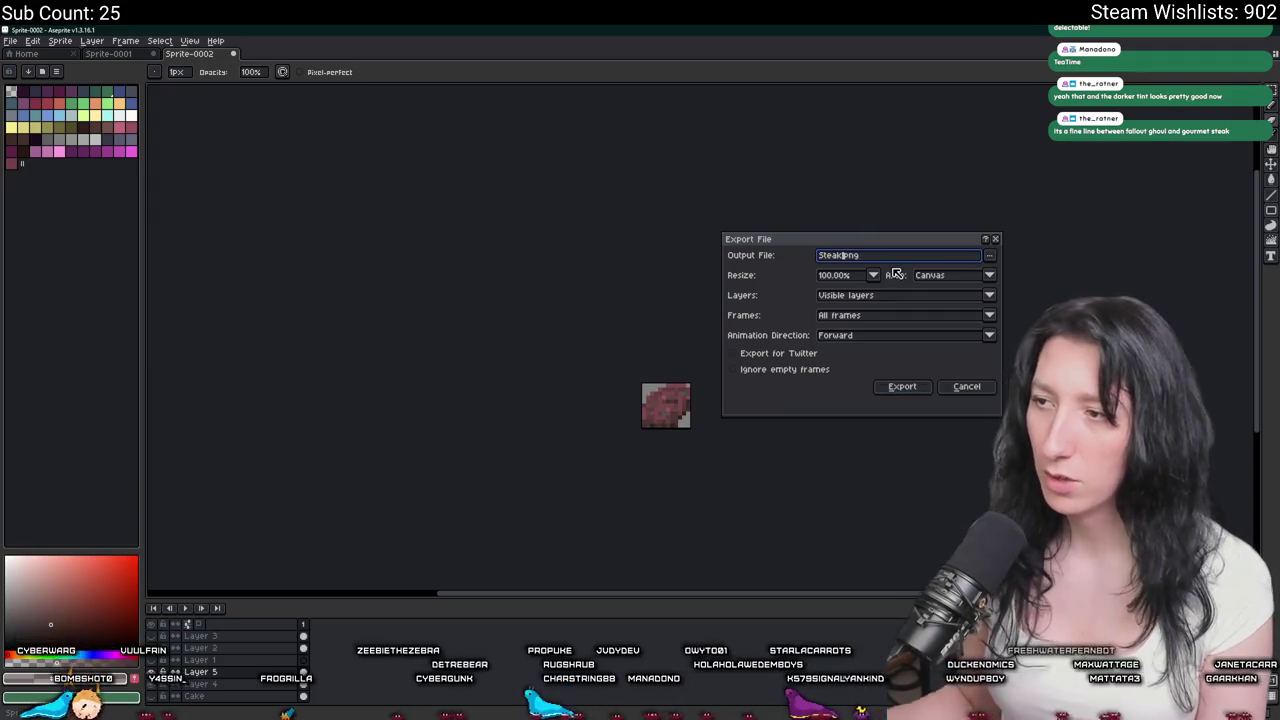
{"action": "key", "text": "Return"}
{"action": "key", "text": "alt+Tab"}
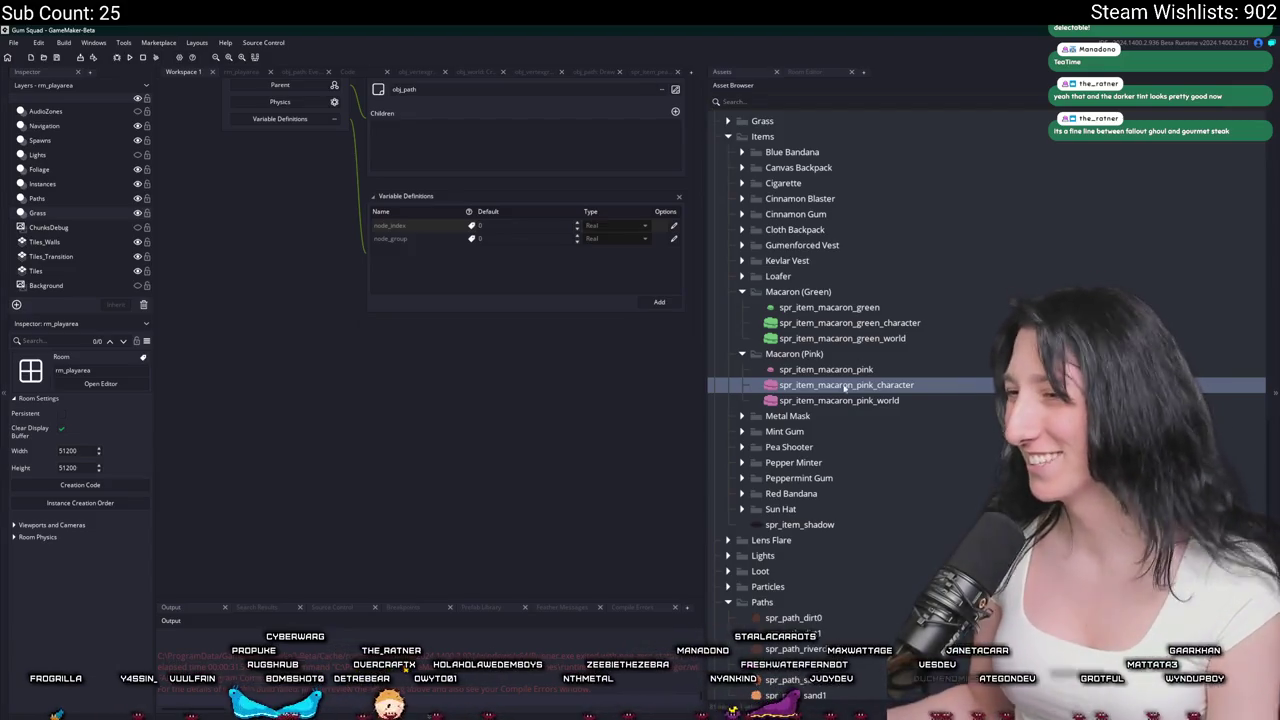
Create a new group named 'Steak' inside the Items folder.
{"action": "left_click", "coordinate": [851, 354]}
{"action": "left_click", "coordinate": [830, 276]}
{"action": "left_click", "coordinate": [820, 291]}
{"action": "scroll", "coordinate": [820, 291], "scroll_direction": "up", "scroll_amount": 2}
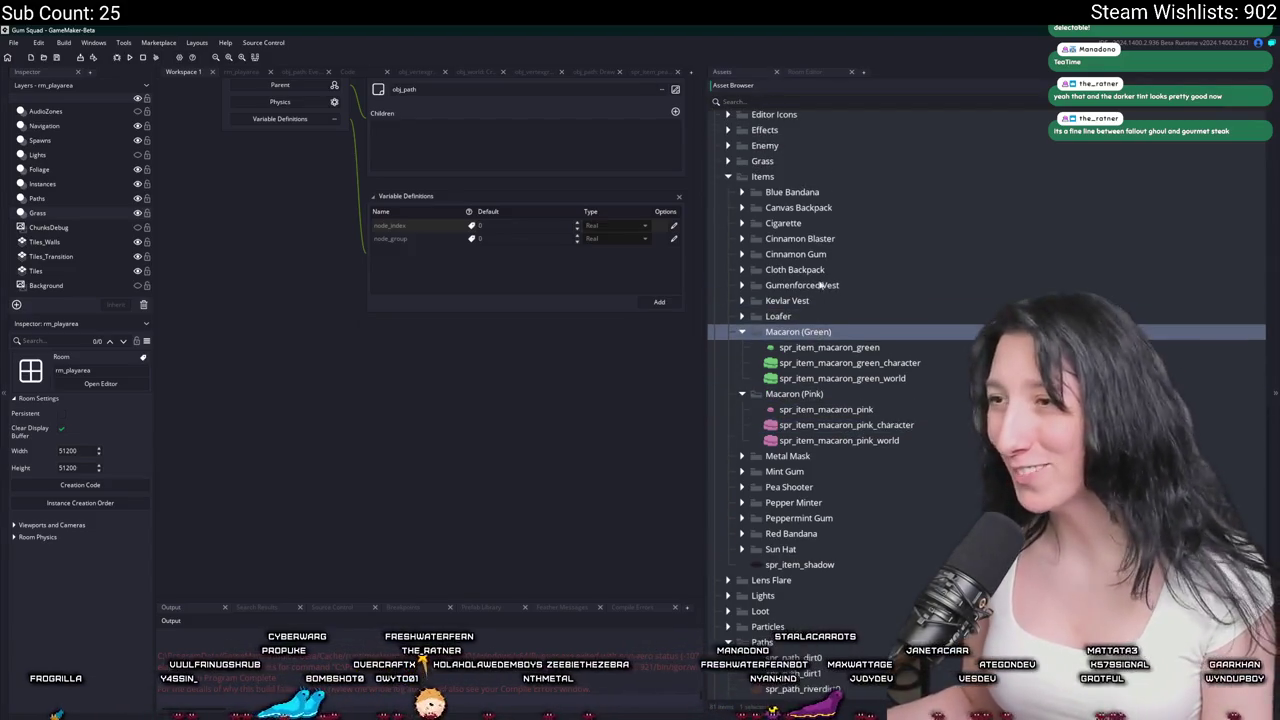
{"action": "left_click", "coordinate": [815, 176]}
{"action": "right_click", "coordinate": [815, 176]}
{"action": "left_click", "coordinate": [834, 259]}
{"action": "type", "text": "Steak"}
{"action": "key", "text": "Return"}
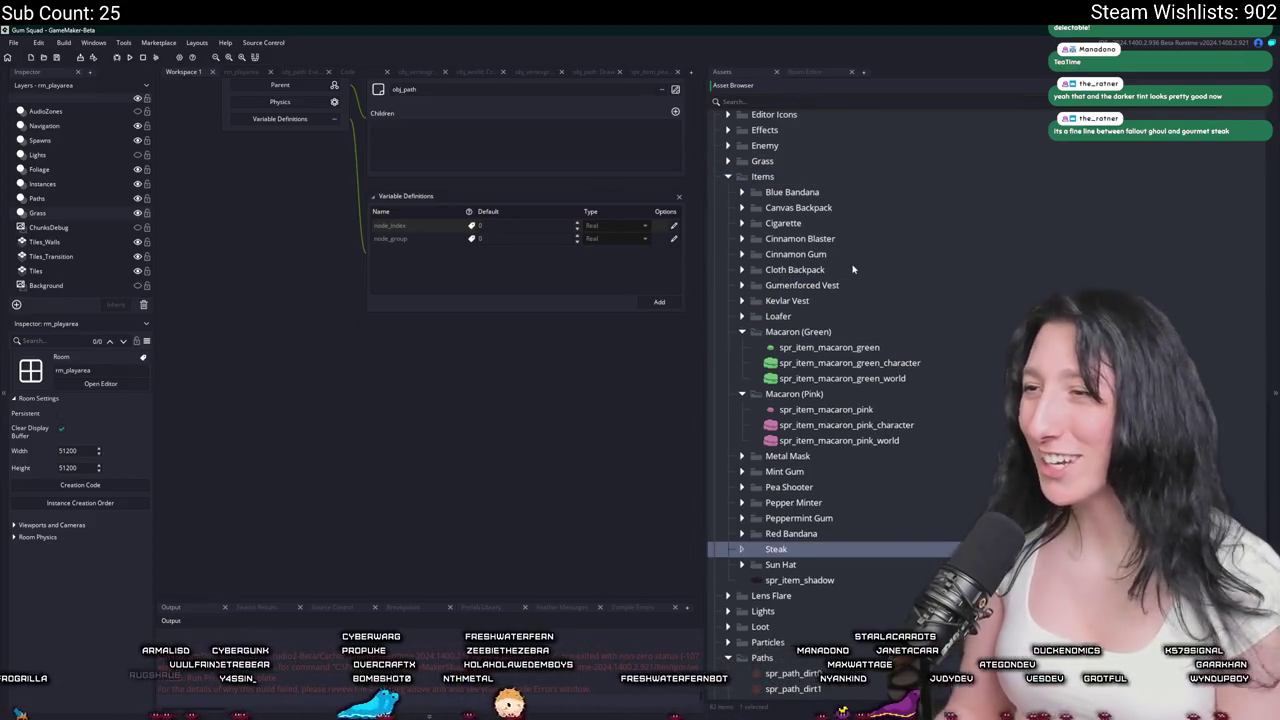
Copy spr_item_macaron_pink into the Steak group and rename it spr_item_steak.
{"action": "left_click", "coordinate": [825, 409]}
{"action": "scroll", "coordinate": [822, 405], "scroll_direction": "down", "scroll_amount": 3}
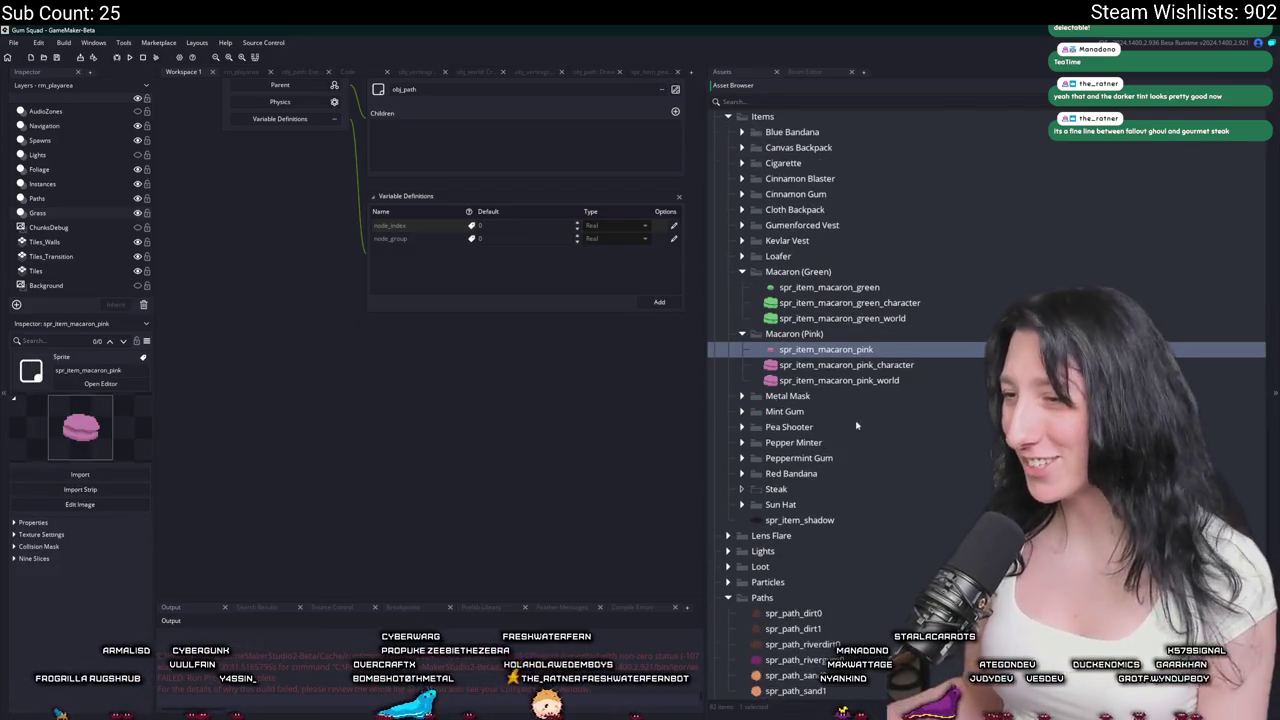
{"action": "mouse_move", "coordinate": [820, 363]}
{"action": "left_mouse_down"}
{"action": "mouse_move", "coordinate": [828, 490]}
{"action": "mouse_move", "coordinate": [951, 503]}
{"action": "left_mouse_up"}
{"action": "type", "text": "steak"}
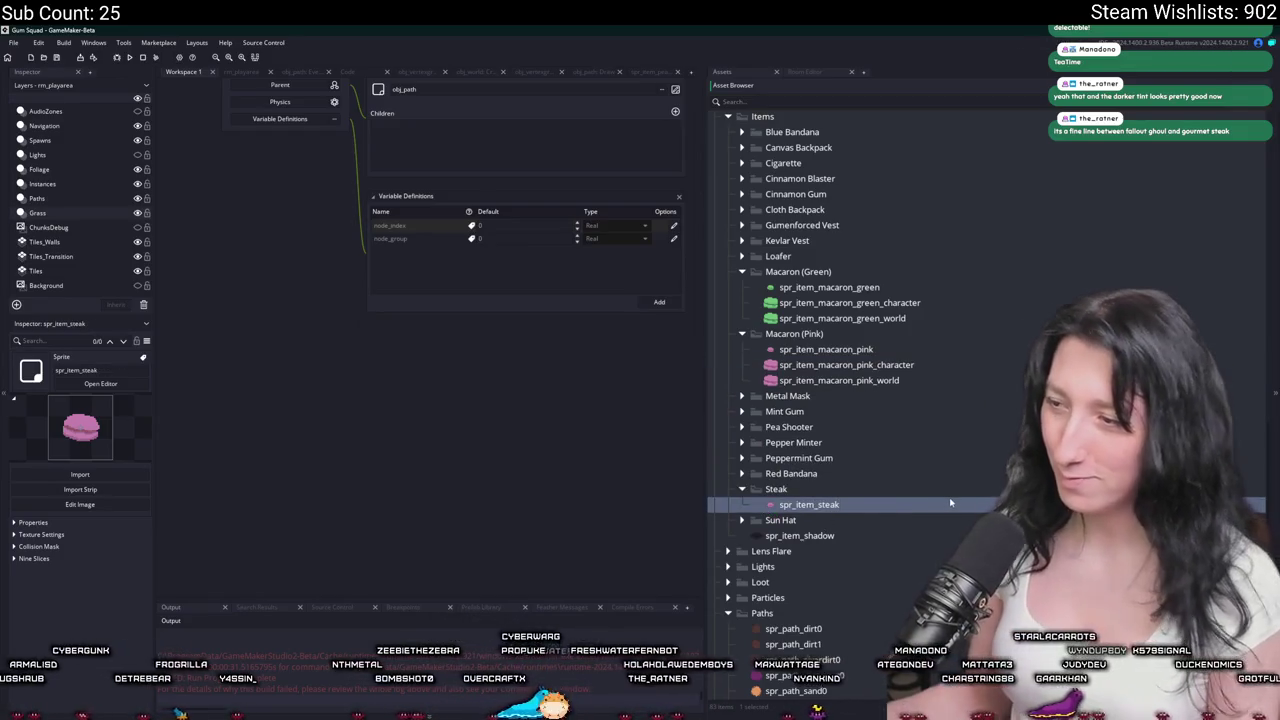
{"action": "key", "text": "Return"}
Import Steak.png as spr_item_steak's image, replacing the macaron artwork.
{"action": "left_click", "coordinate": [277, 258]}
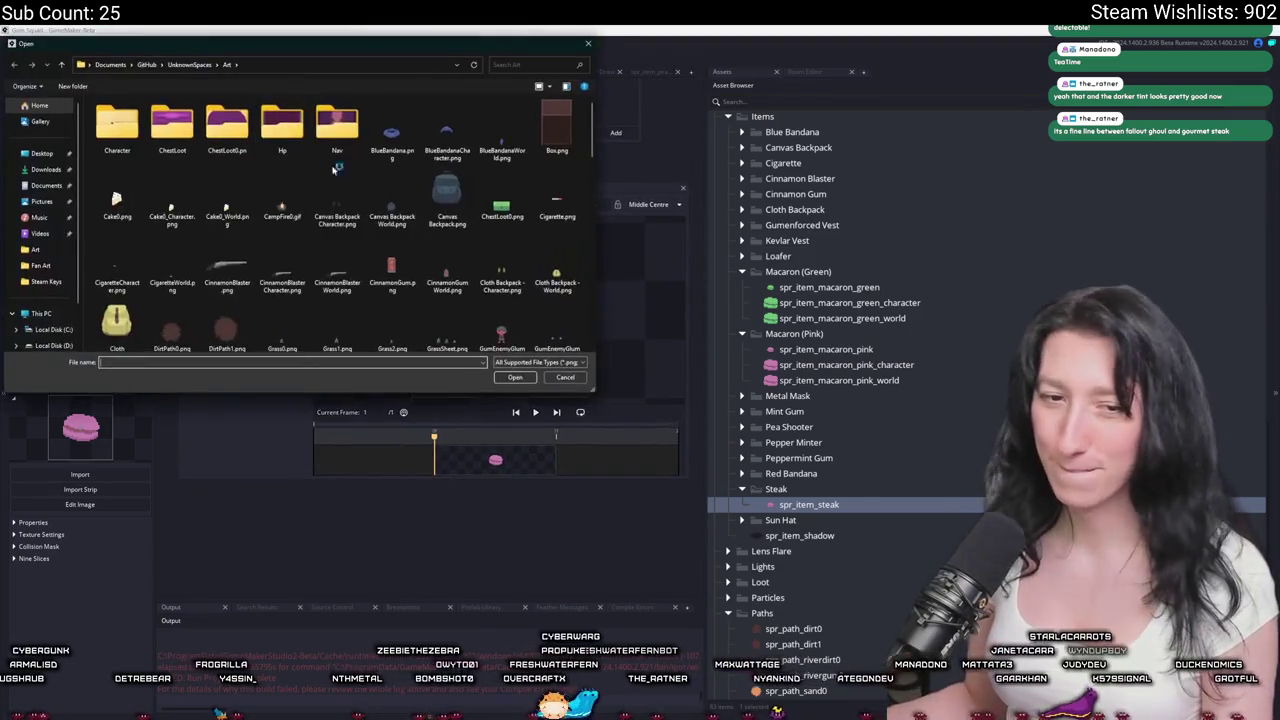
{"action": "key", "text": "Right"}
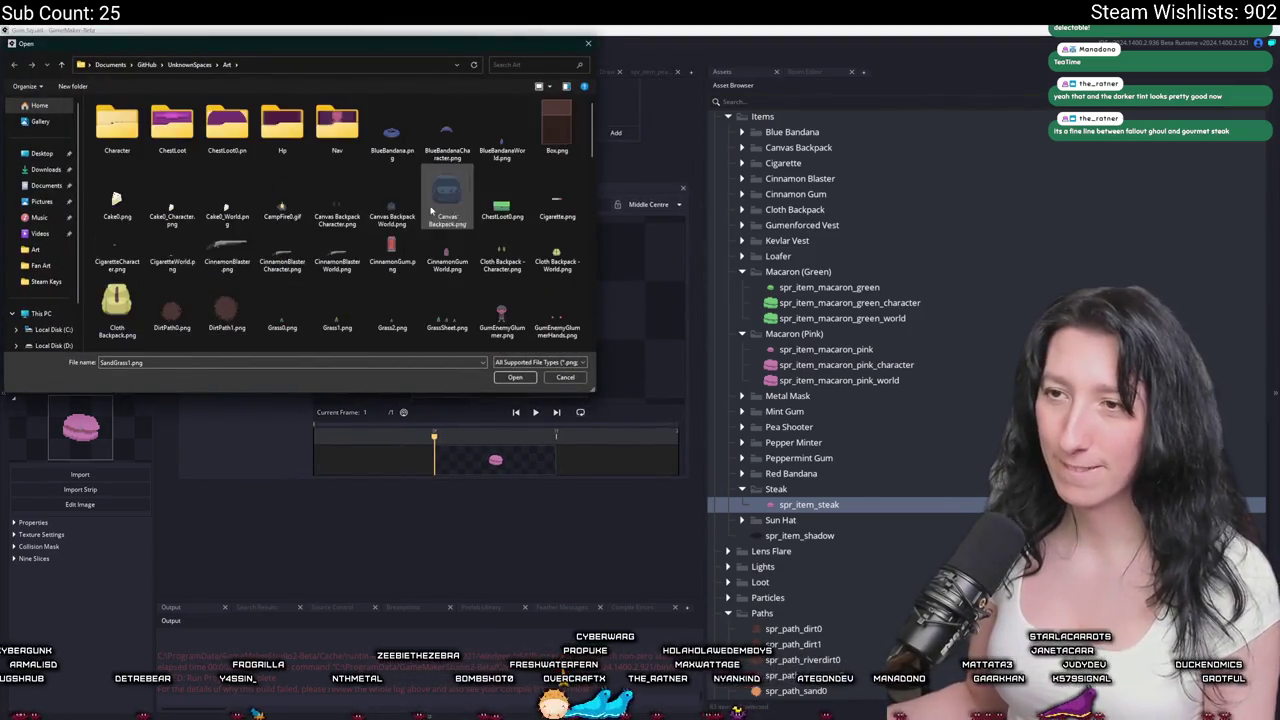
{"action": "key", "text": "Right"}
{"action": "key", "text": "Right"}
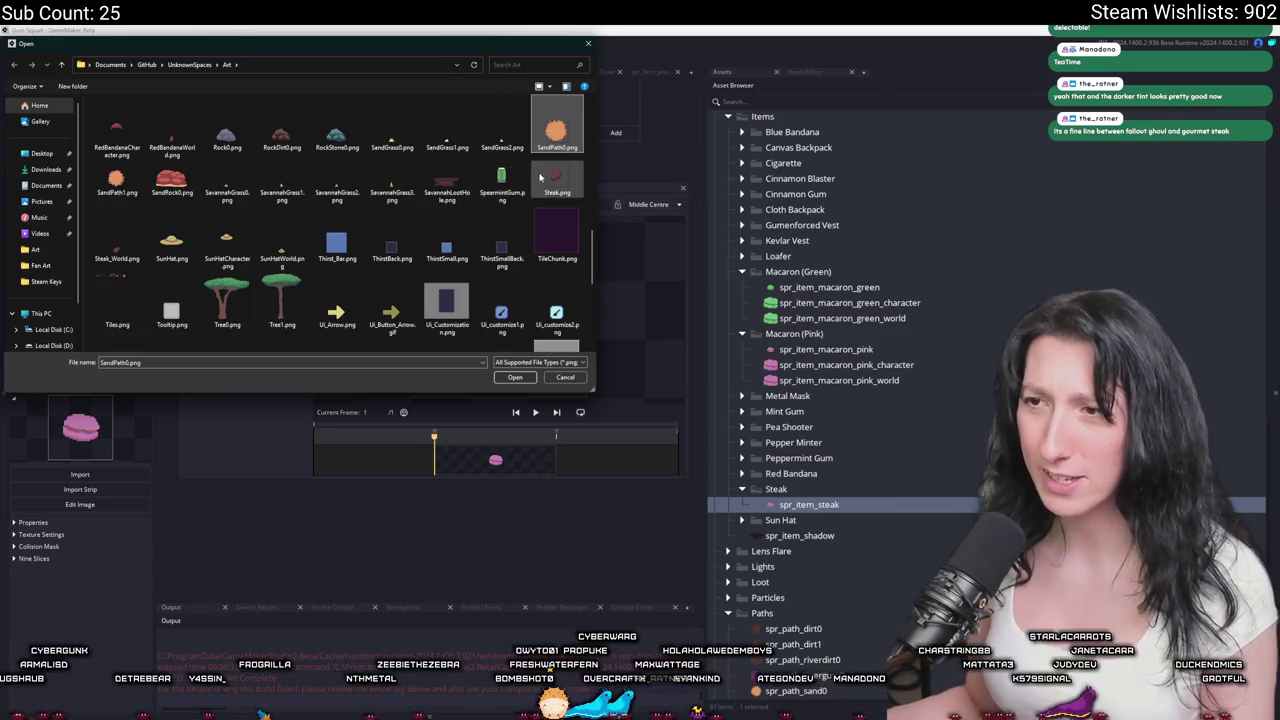
{"action": "double_click", "coordinate": [557, 185]}
{"action": "left_click", "coordinate": [678, 395]}
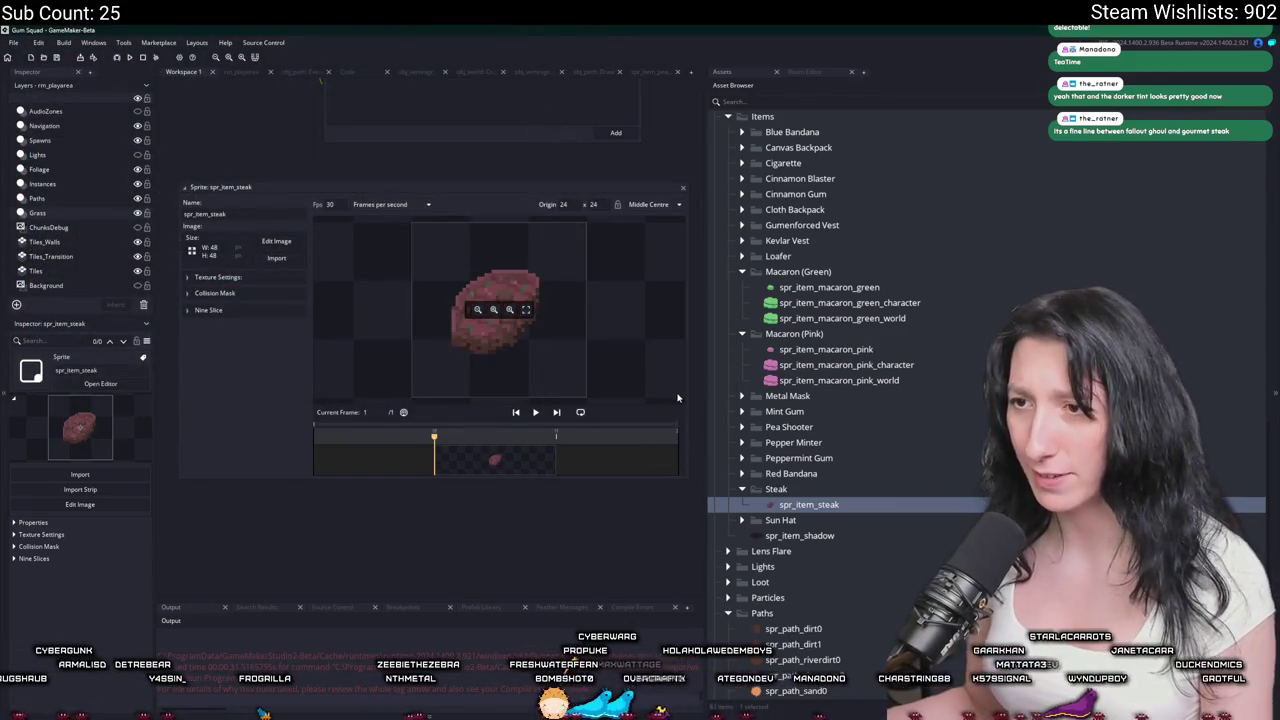
{"action": "scroll", "coordinate": [668, 183], "scroll_direction": "right", "scroll_amount": 1}
Duplicate spr_item_steak as spr_item_steak_world and import the small 12×11 steak image into it.
{"action": "left_click", "coordinate": [642, 198]}
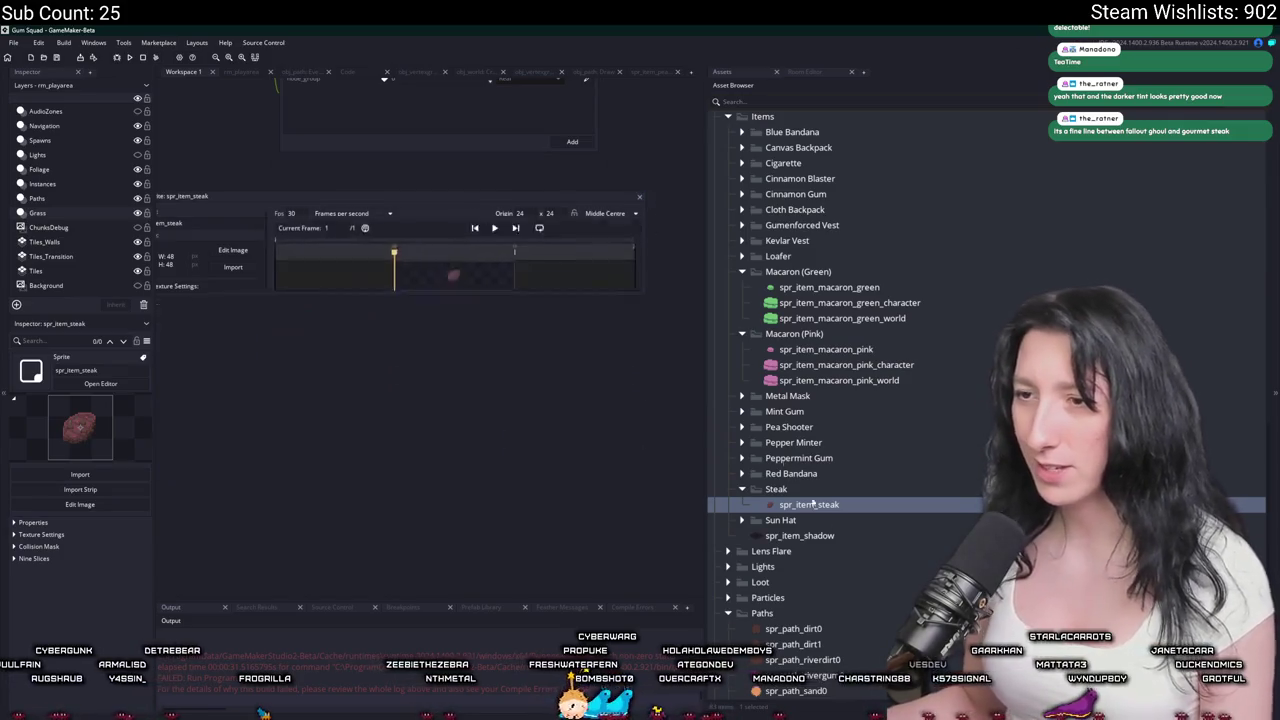
{"action": "key", "text": "ctrl+d"}
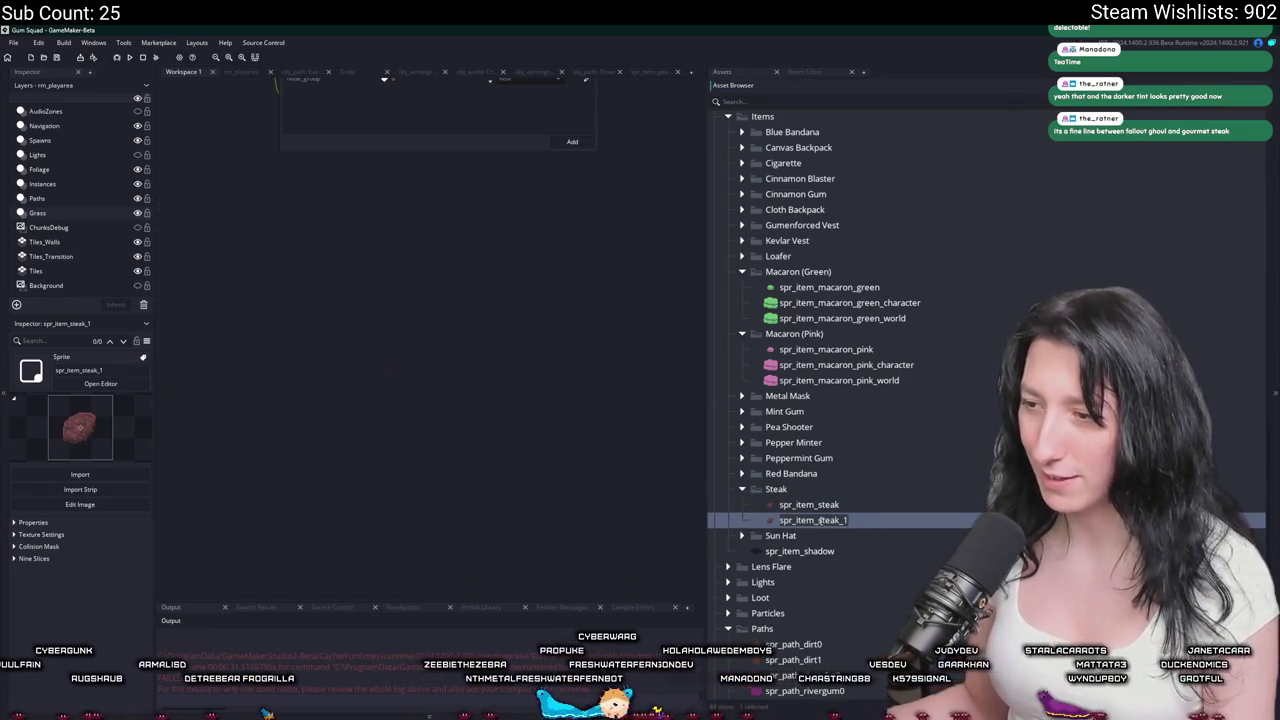
{"action": "key", "text": "BackSpace"}
{"action": "type", "text": "world"}
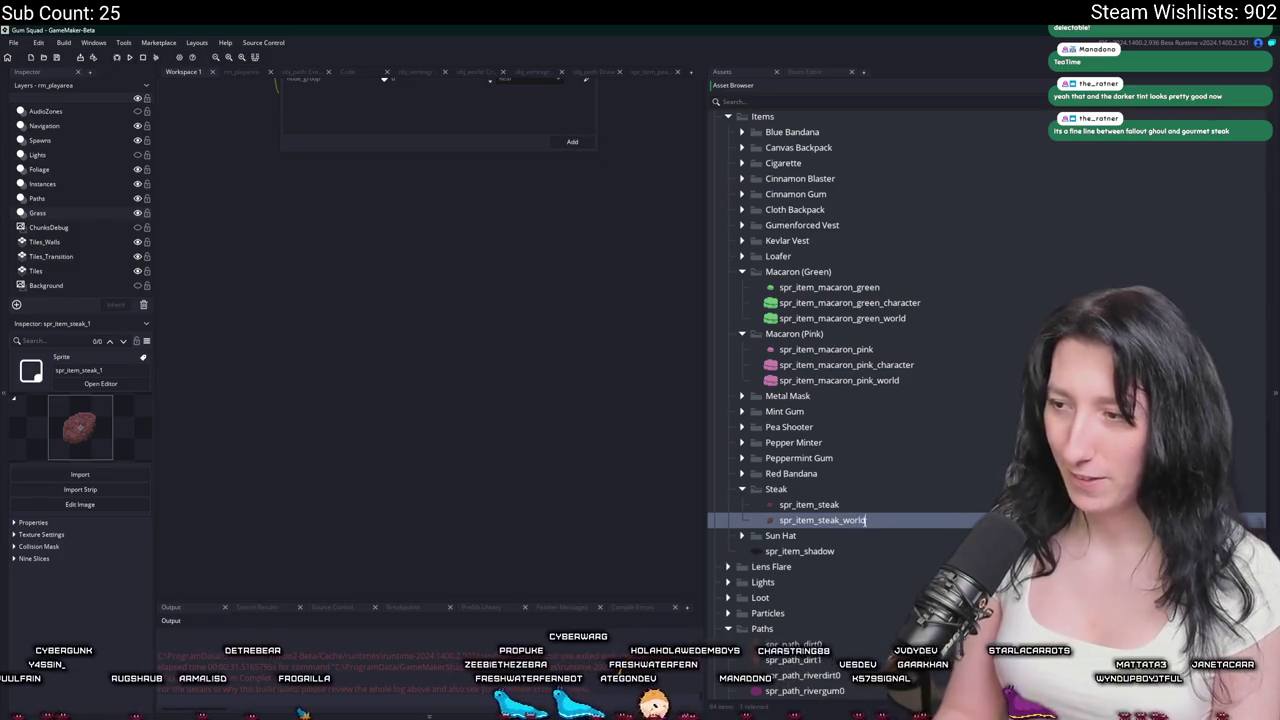
{"action": "double_click", "coordinate": [866, 520]}
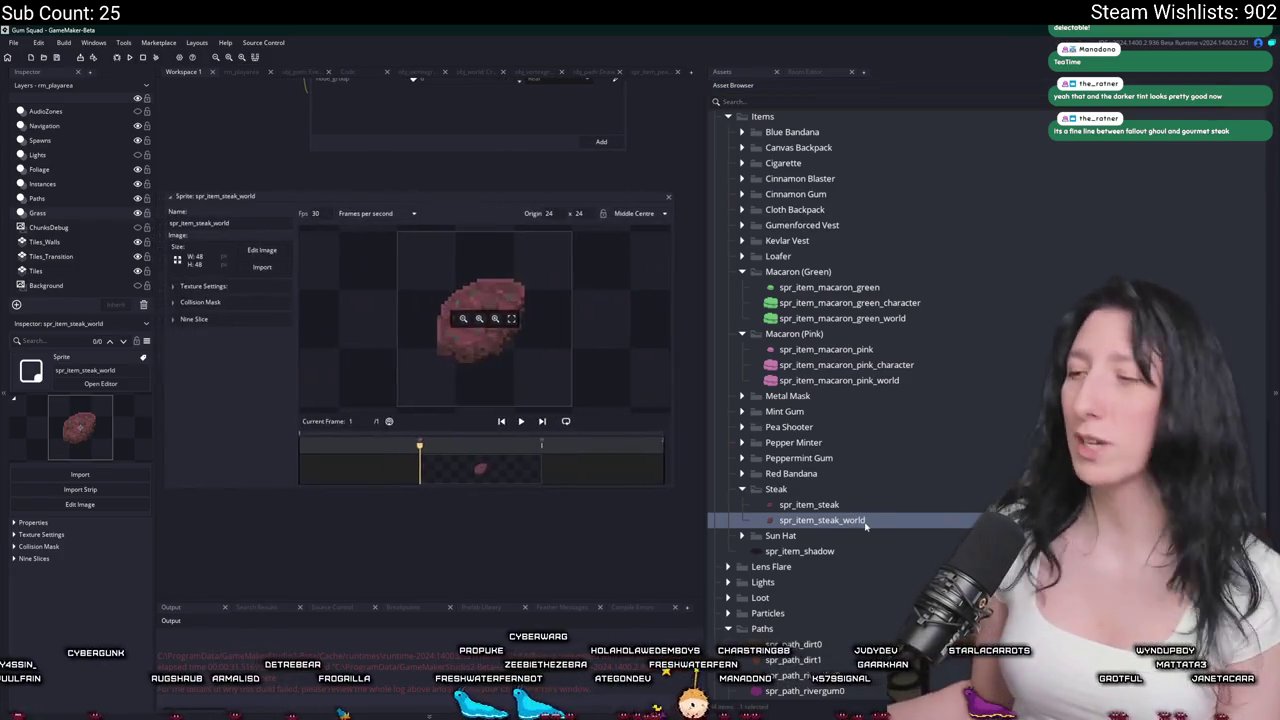
{"action": "left_click", "coordinate": [262, 267]}
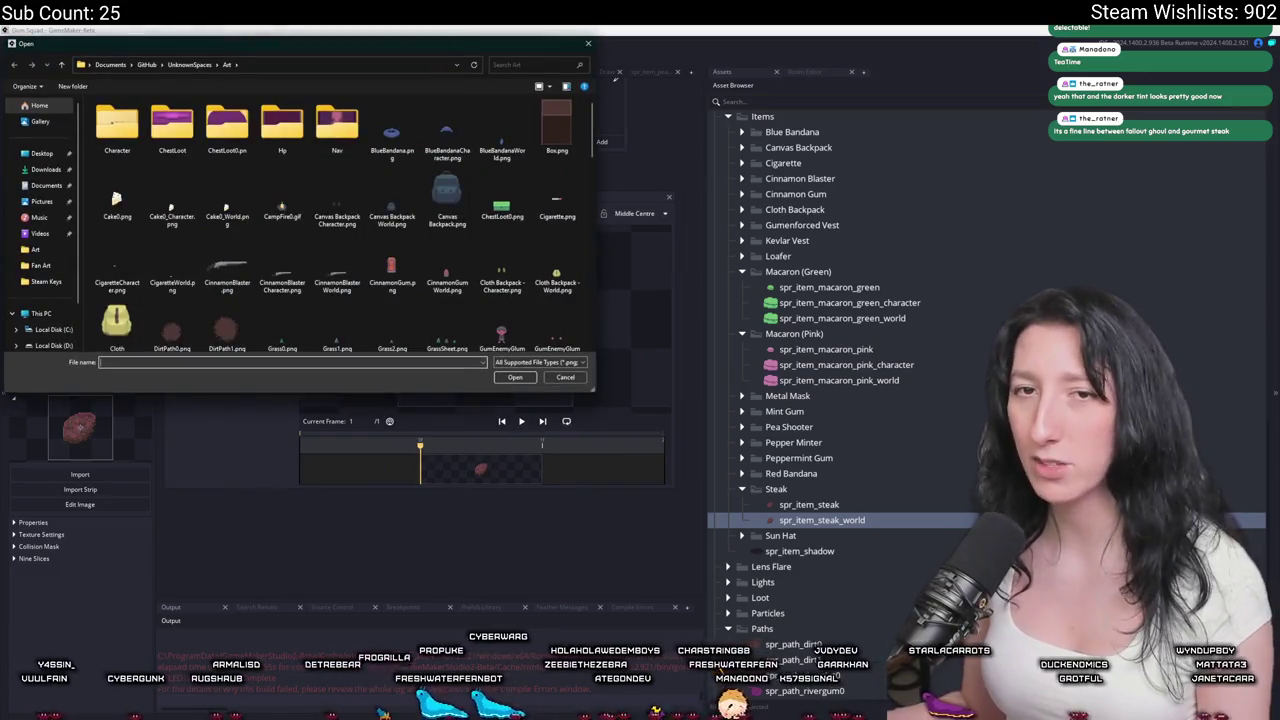
{"action": "left_click", "coordinate": [557, 195]}
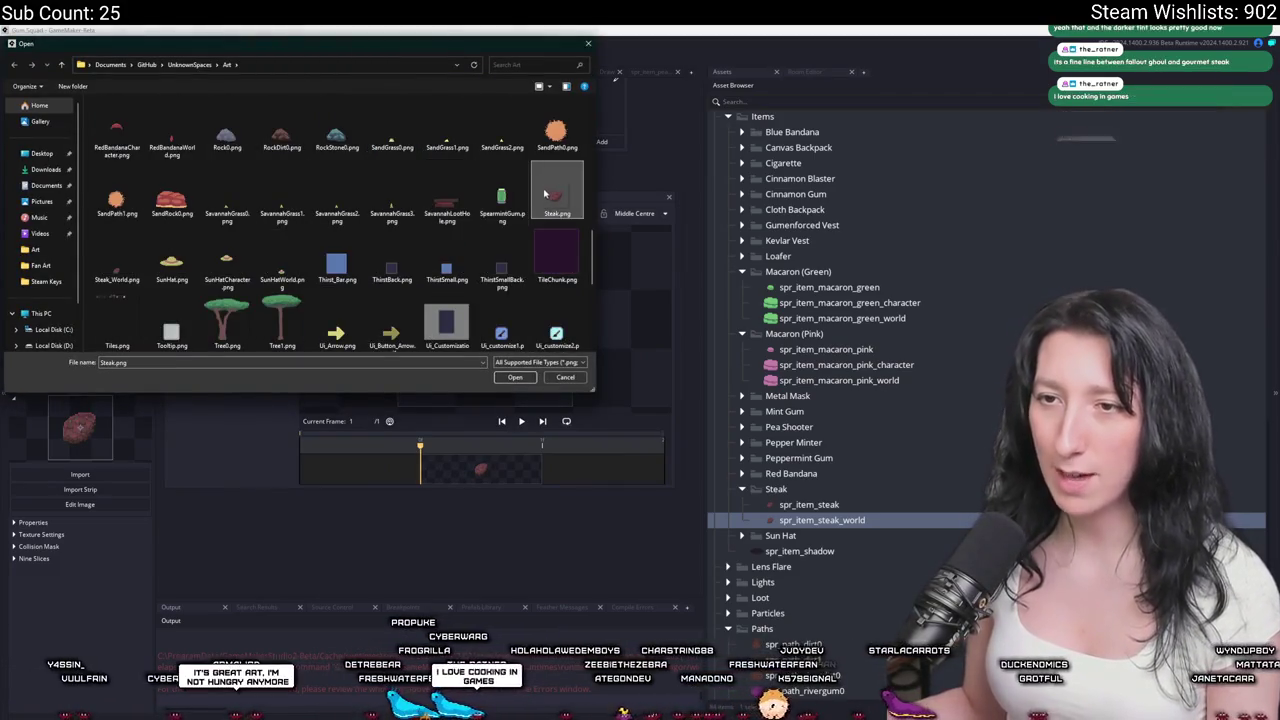
{"action": "left_click", "coordinate": [515, 377]}
{"action": "left_click", "coordinate": [679, 397]}
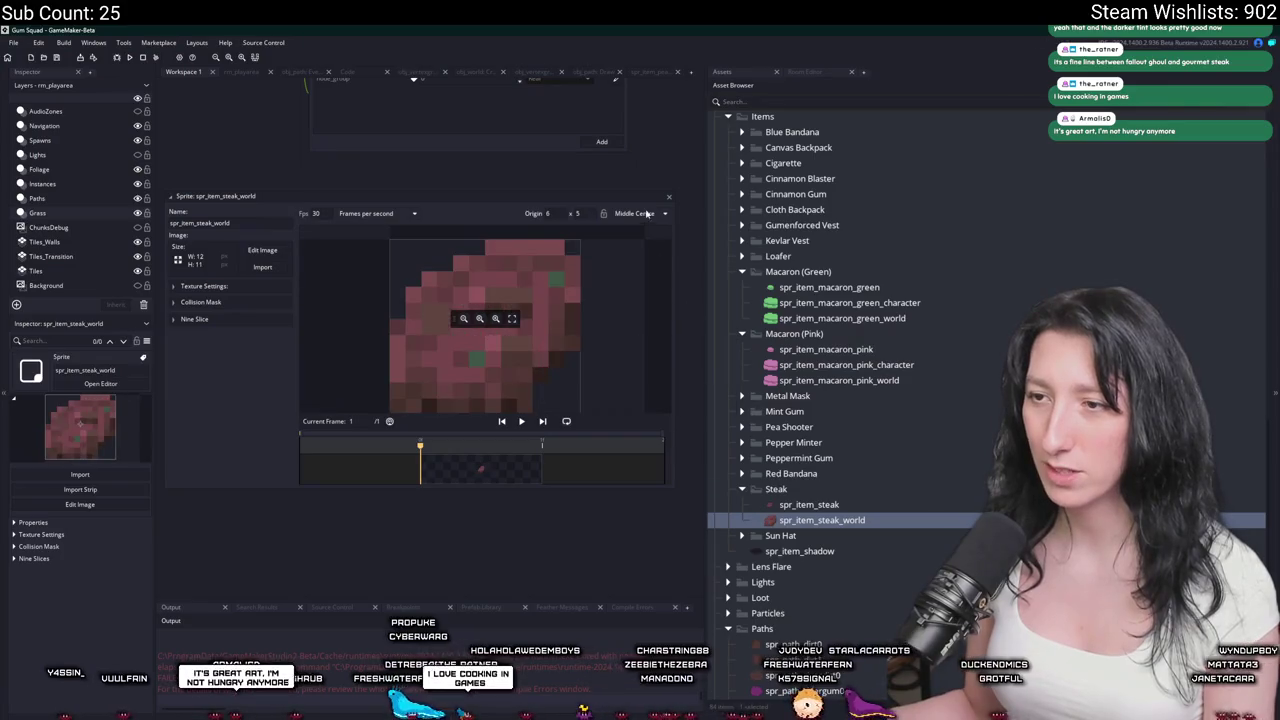
Duplicate it again as spr_item_steak_character, then briefly check the steak art in Aseprite.
{"action": "key", "text": "ctrl+d"}
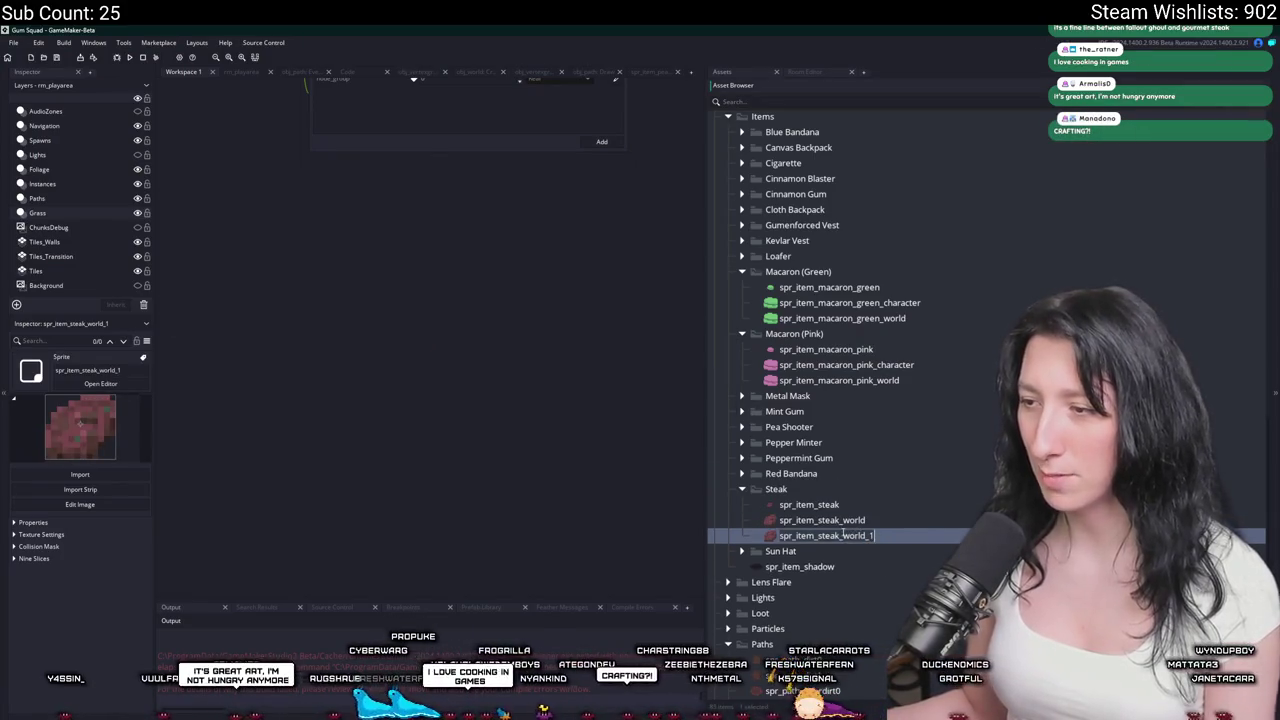
{"action": "key", "text": "BackSpace"}
{"action": "key", "text": "BackSpace"}
{"action": "key", "text": "BackSpace"}
{"action": "type", "text": "character"}
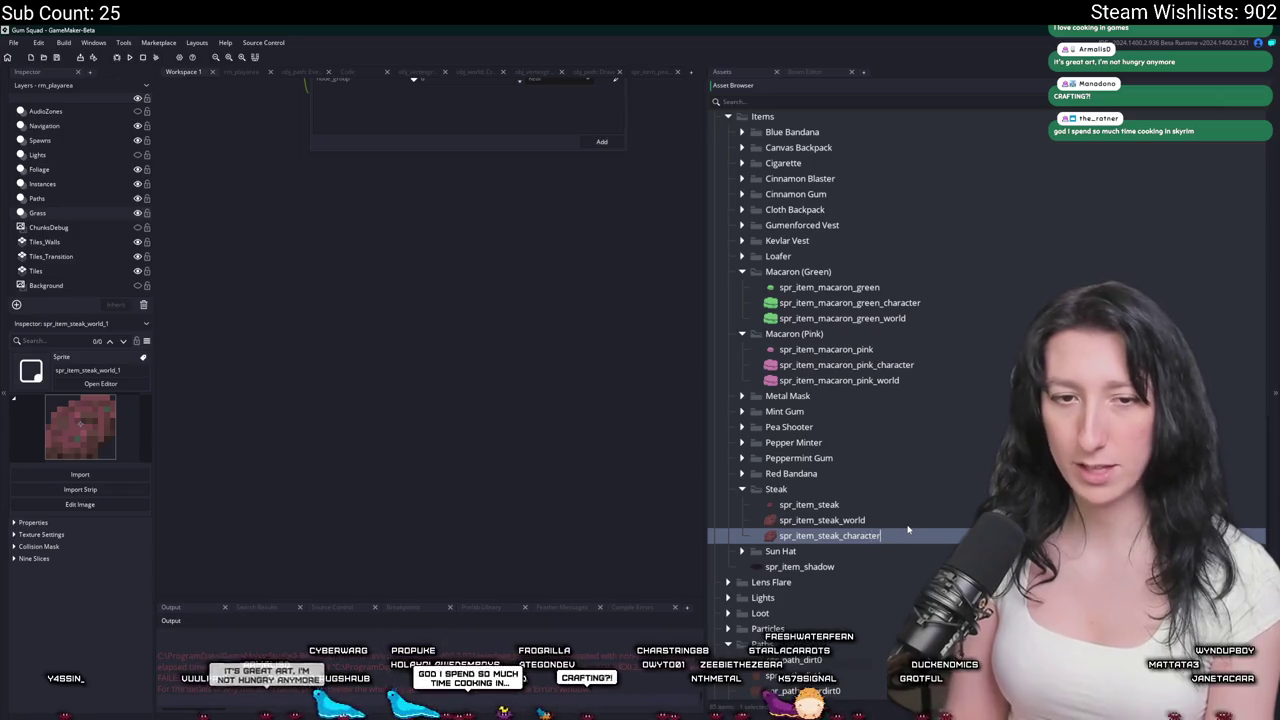
{"action": "key", "text": "Return"}
{"action": "left_click", "coordinate": [886, 507]}
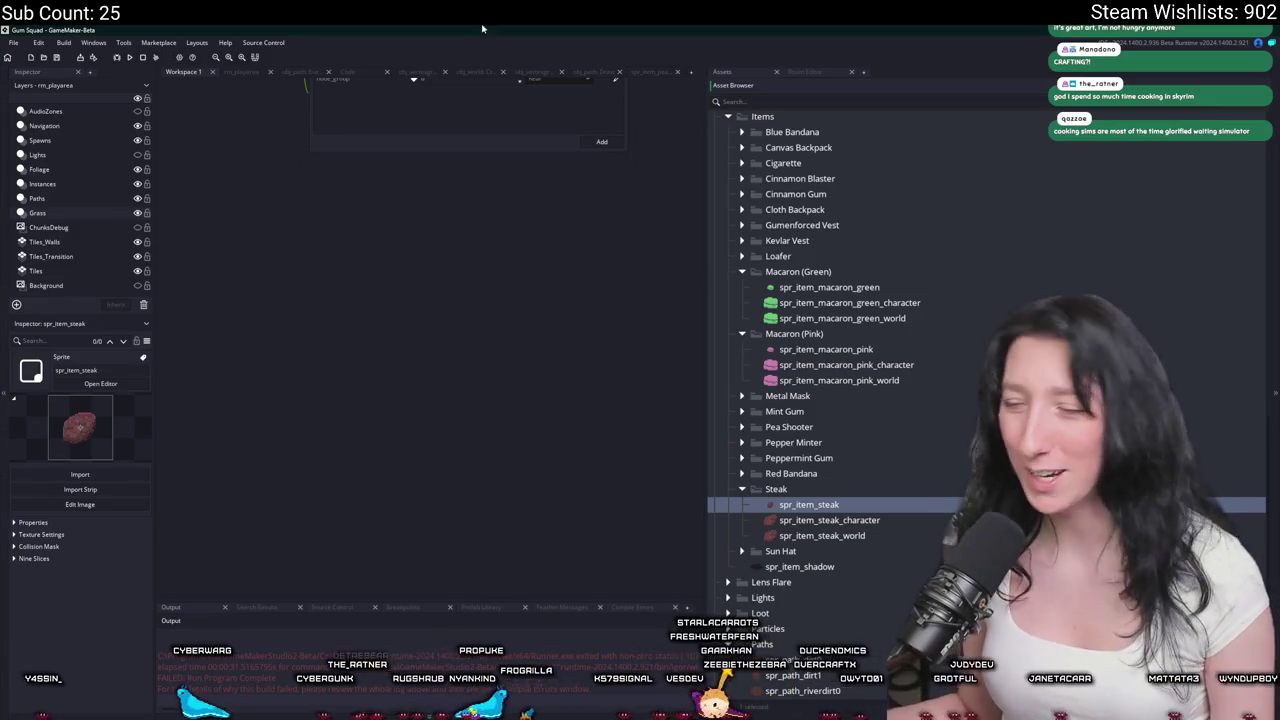
{"action": "key", "text": "alt+Tab"}
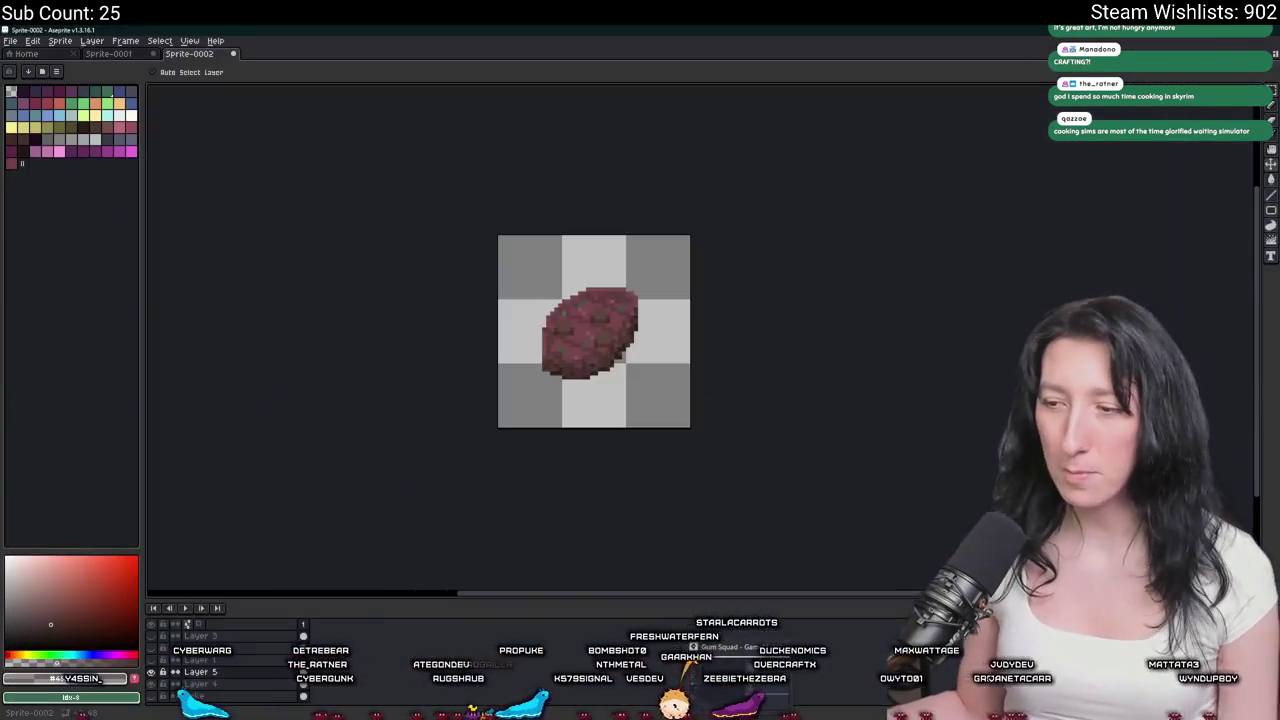
{"action": "key", "text": "alt+Tab"}
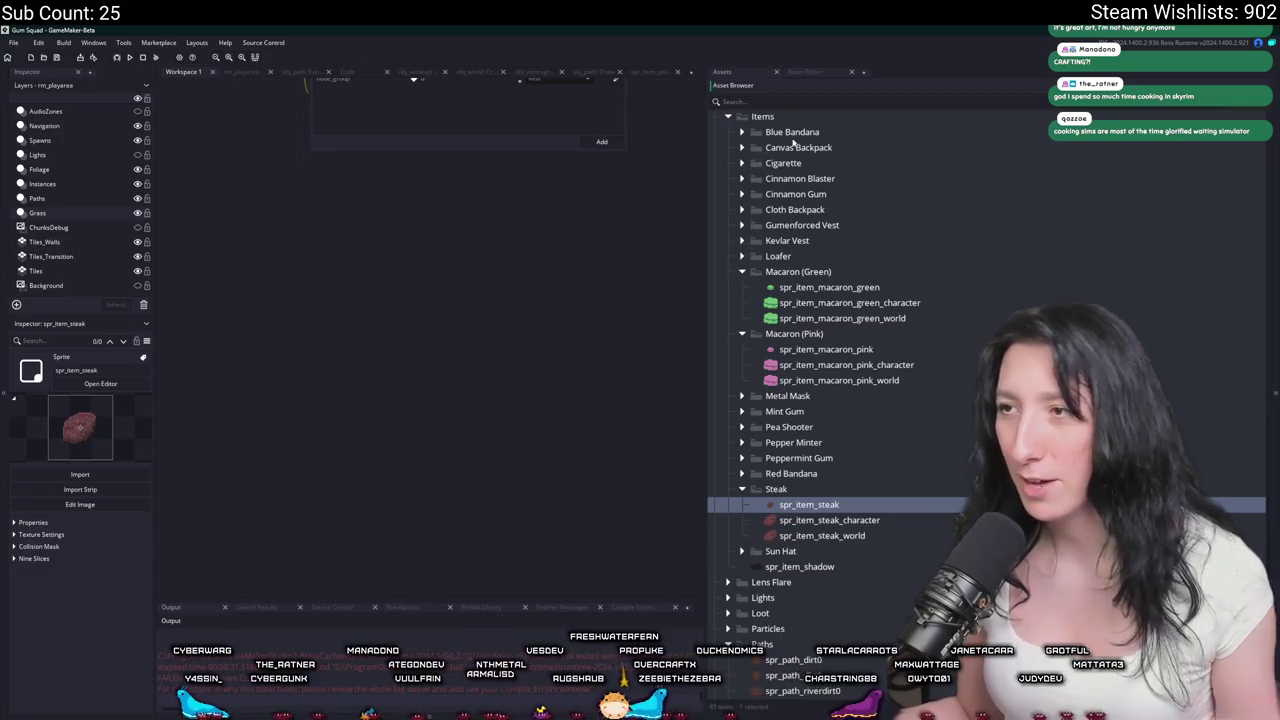
Create a new 'Cake' folder inside Items.
{"action": "right_click", "coordinate": [782, 117]}
{"action": "left_click", "coordinate": [842, 208]}
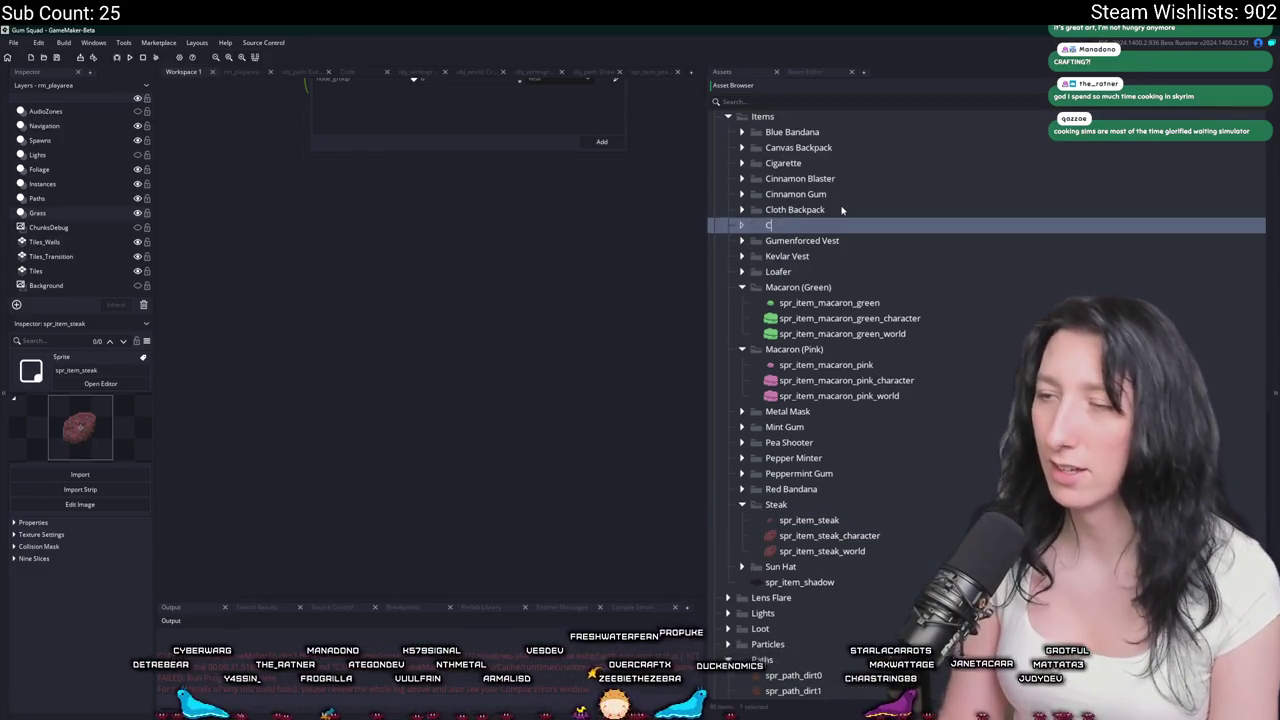
{"action": "type", "text": "ake"}
{"action": "key", "text": "Return"}
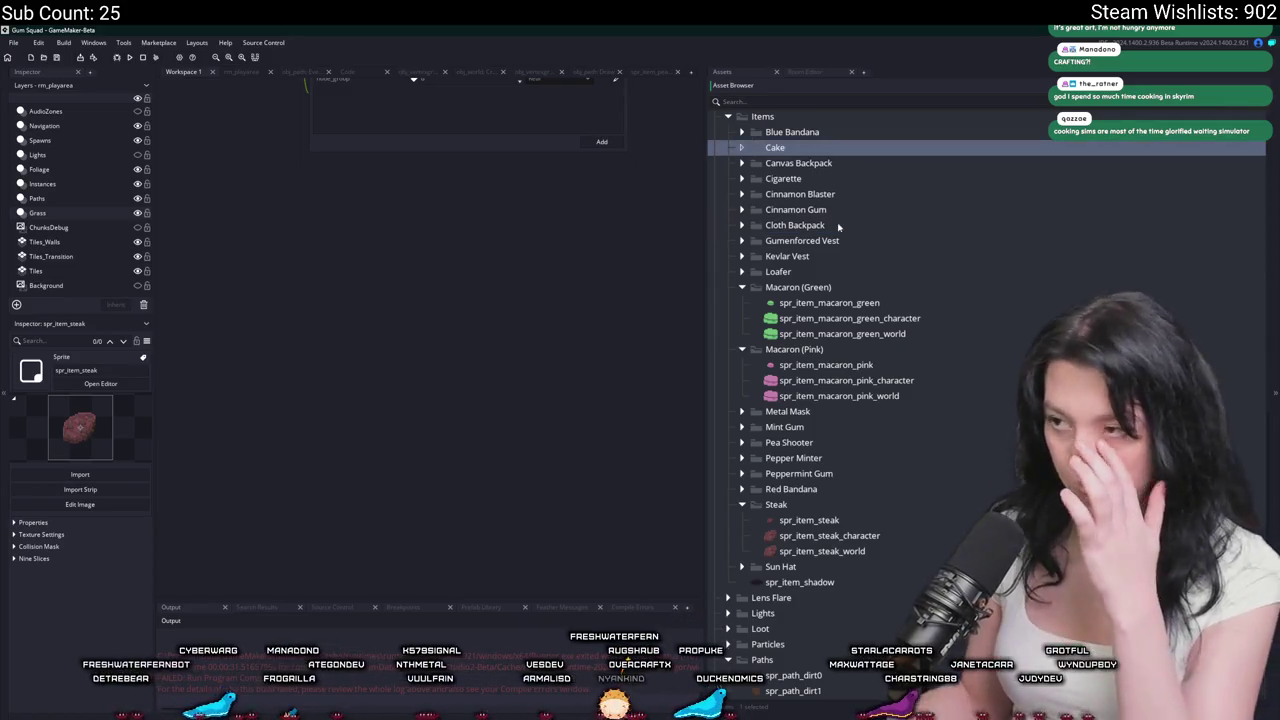
Duplicate the green macaron sprite into the Cake folder and name it spr_item_cake.
{"action": "scroll", "coordinate": [830, 300], "scroll_direction": "up", "scroll_amount": 1}
{"action": "left_click", "coordinate": [825, 343]}
{"action": "key", "text": "ctrl+d"}
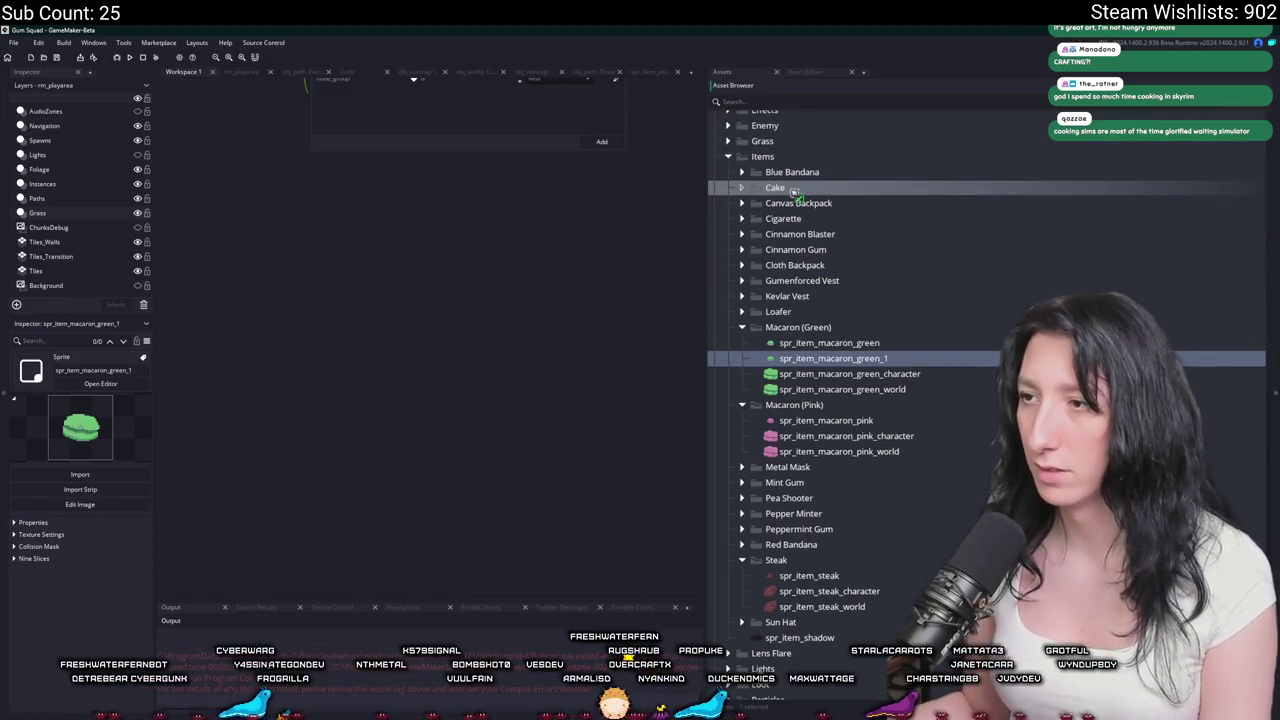
{"action": "left_click_drag", "start_coordinate": [816, 365], "coordinate": [780, 188]}
{"action": "type", "text": "ke"}
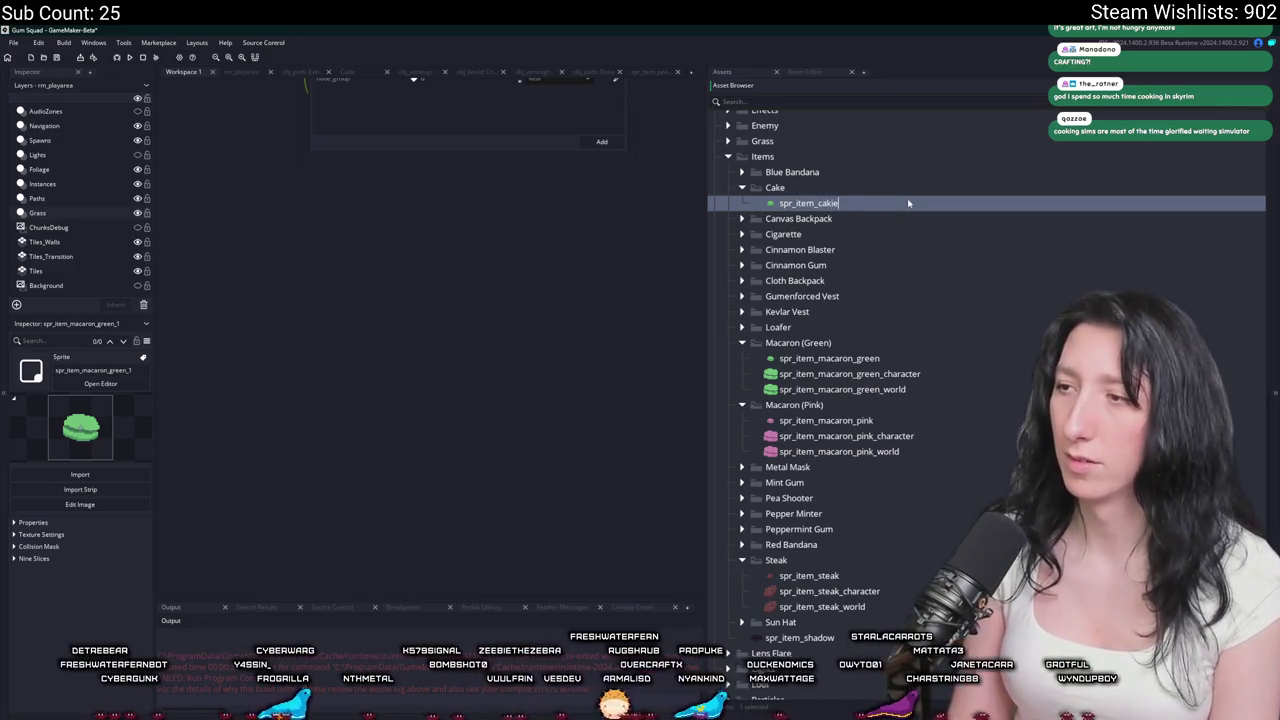
{"action": "key", "text": "Return"}
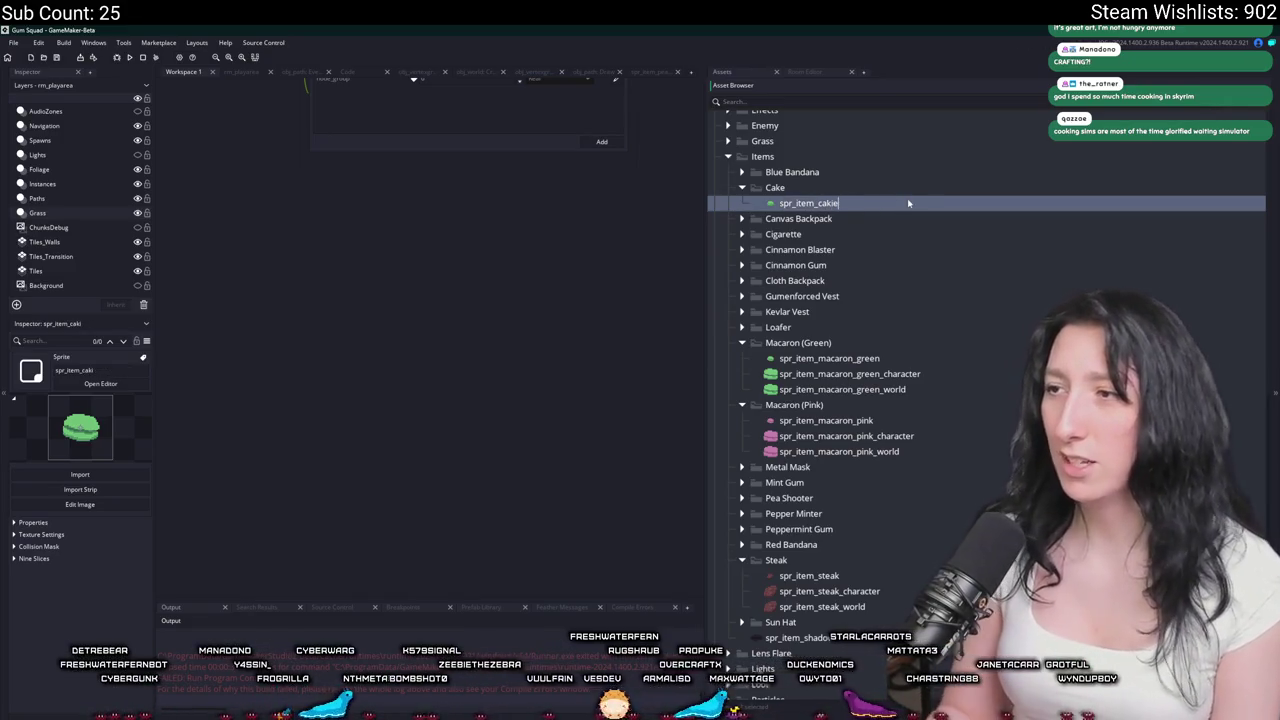
{"action": "key", "text": "BackSpace"}
{"action": "key", "text": "BackSpace"}
{"action": "type", "text": "e"}
Import Cake0.png as the spr_item_cake image.
{"action": "double_click", "coordinate": [908, 203]}
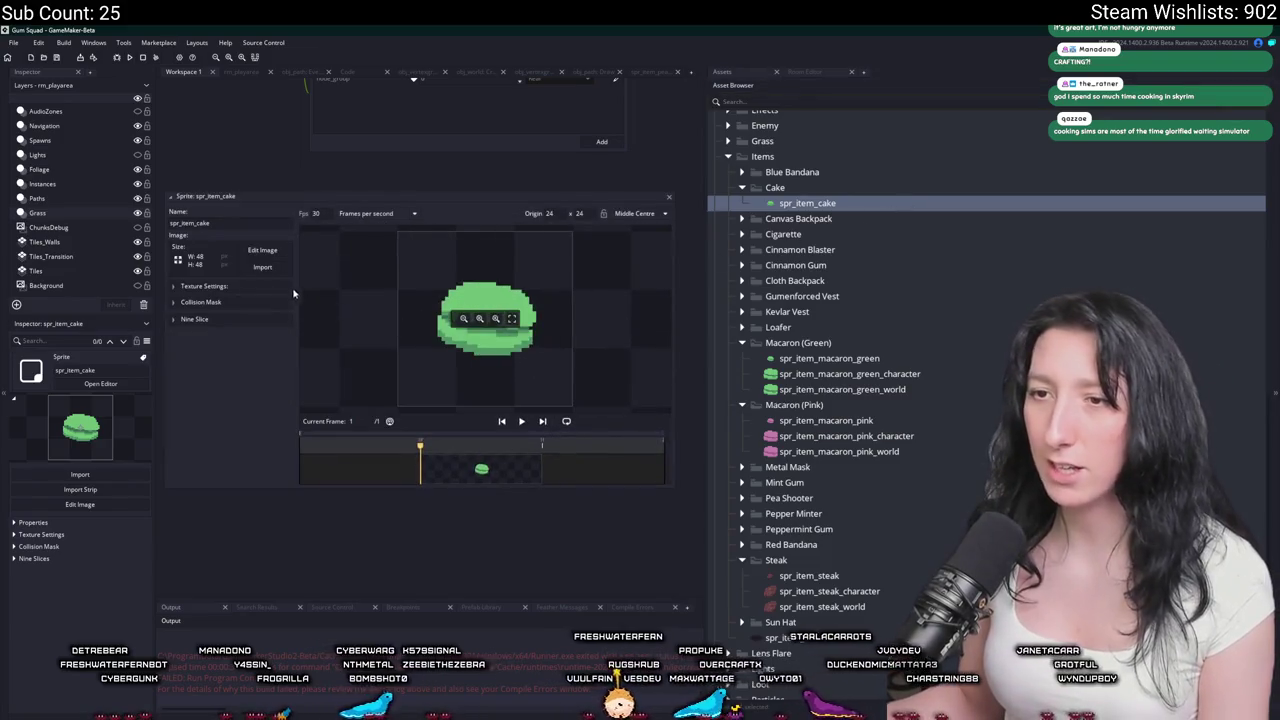
{"action": "left_click", "coordinate": [262, 252]}
{"action": "scroll", "coordinate": [321, 203], "scroll_direction": "down", "scroll_amount": 1}
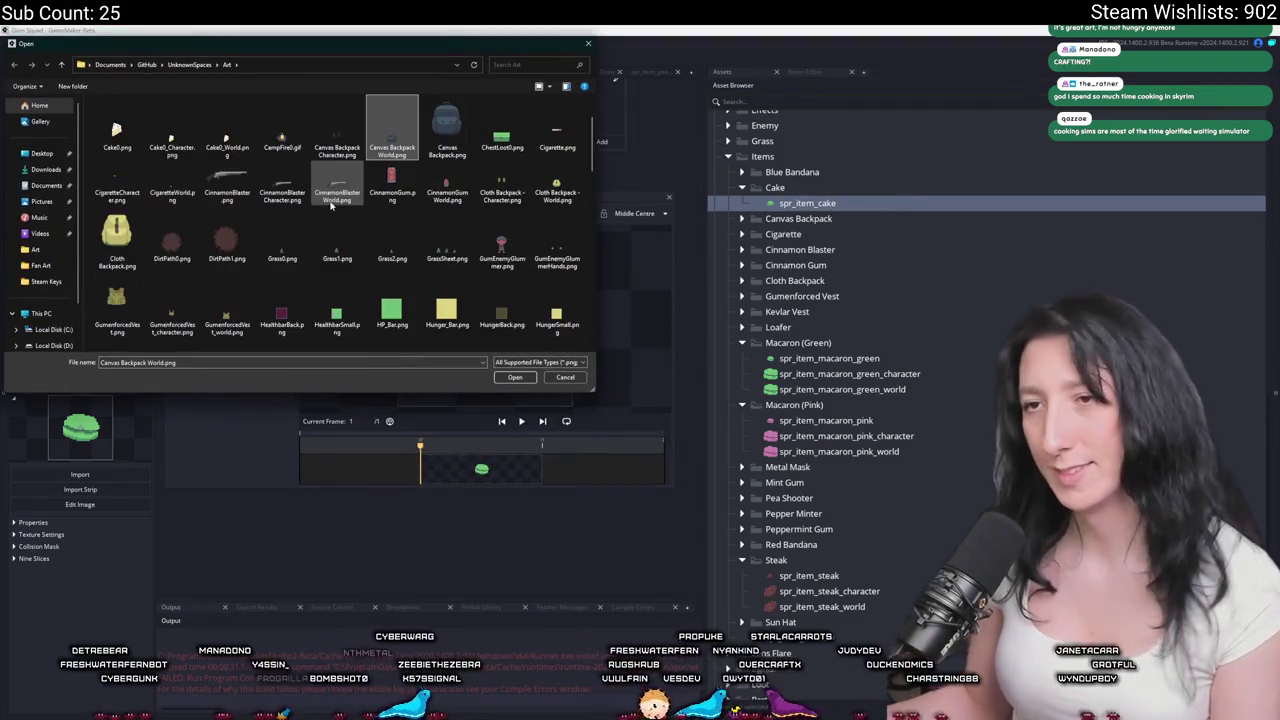
{"action": "left_click", "coordinate": [140, 140]}
{"action": "left_click", "coordinate": [514, 377]}
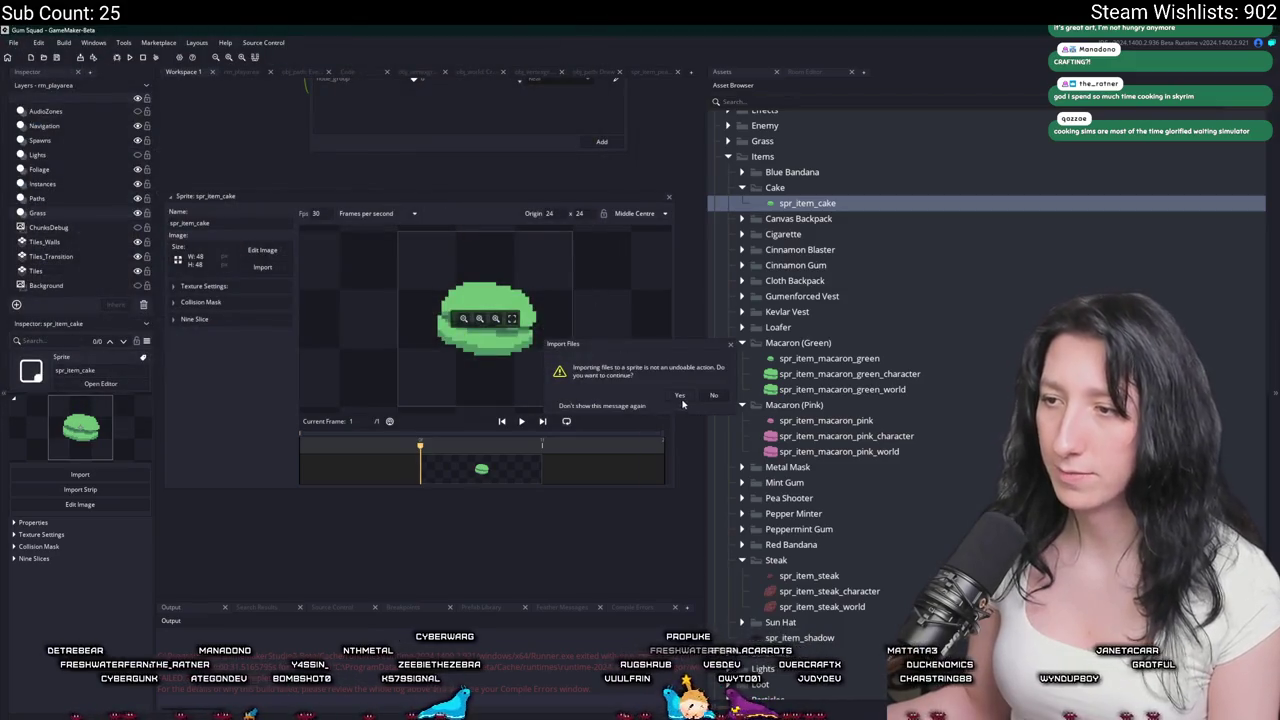
{"action": "left_click", "coordinate": [680, 397]}
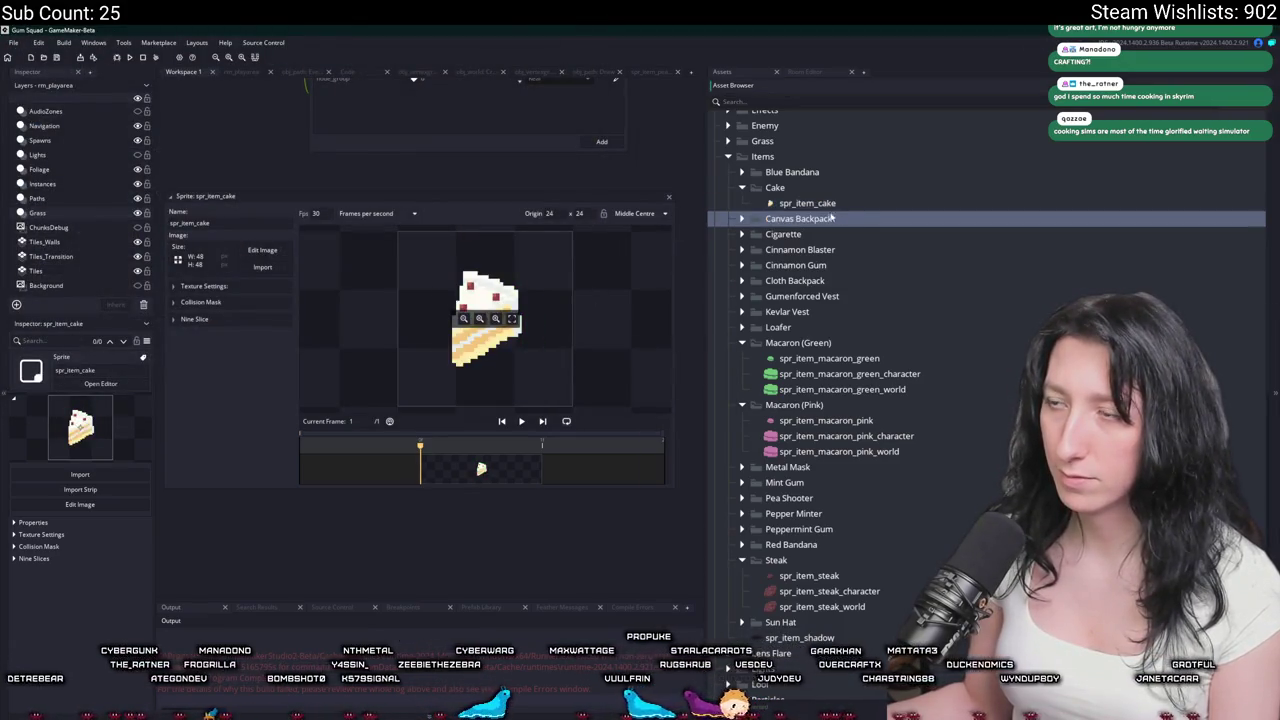
{"action": "left_click", "coordinate": [668, 200]}
Duplicate spr_item_cake as spr_item_cake_world and import the small world-size cake image.
{"action": "key", "text": "ctrl+d"}
{"action": "key", "text": "F2"}
{"action": "type", "text": "spr_item_cake_world"}
{"action": "key", "text": "Return"}
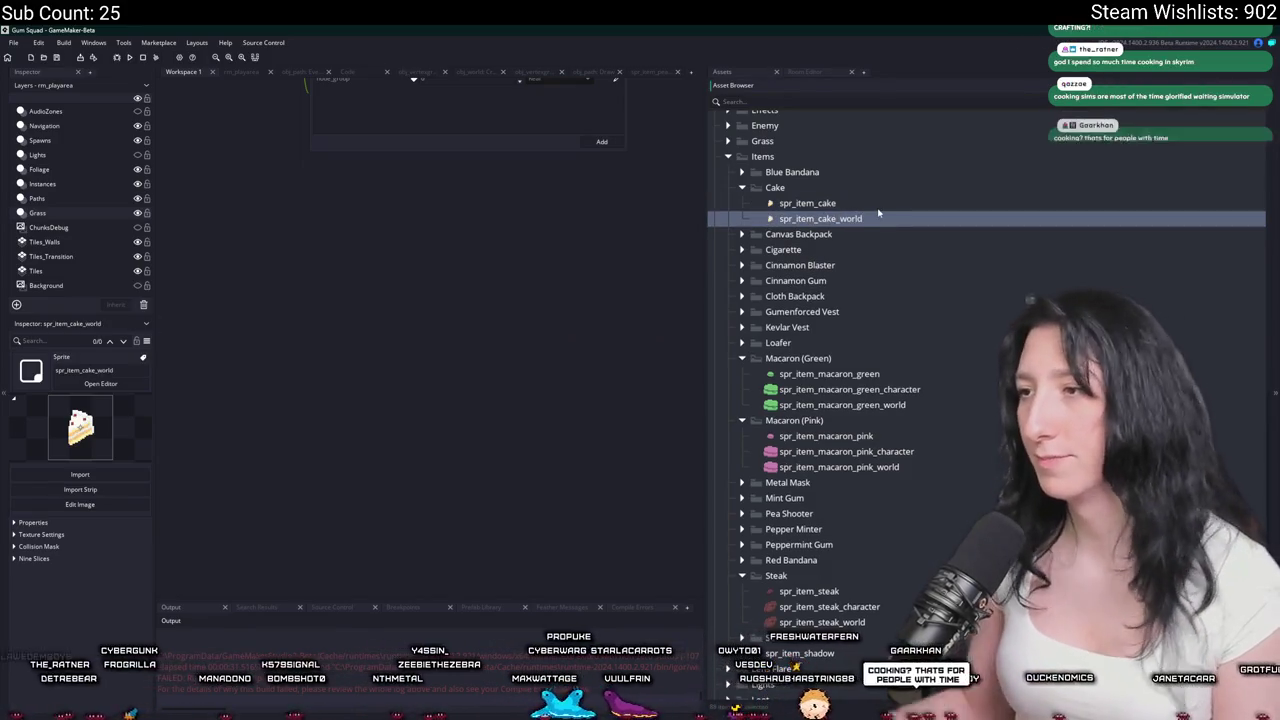
{"action": "double_click", "coordinate": [878, 215]}
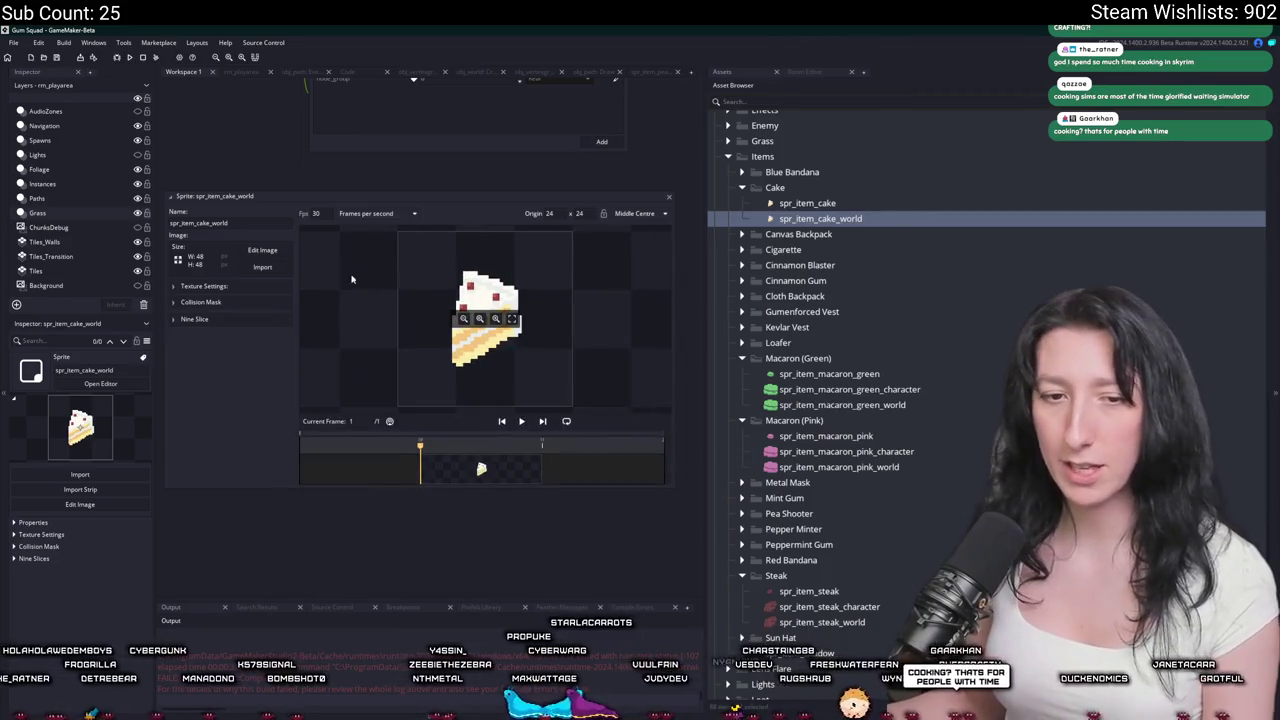
{"action": "left_click", "coordinate": [262, 266]}
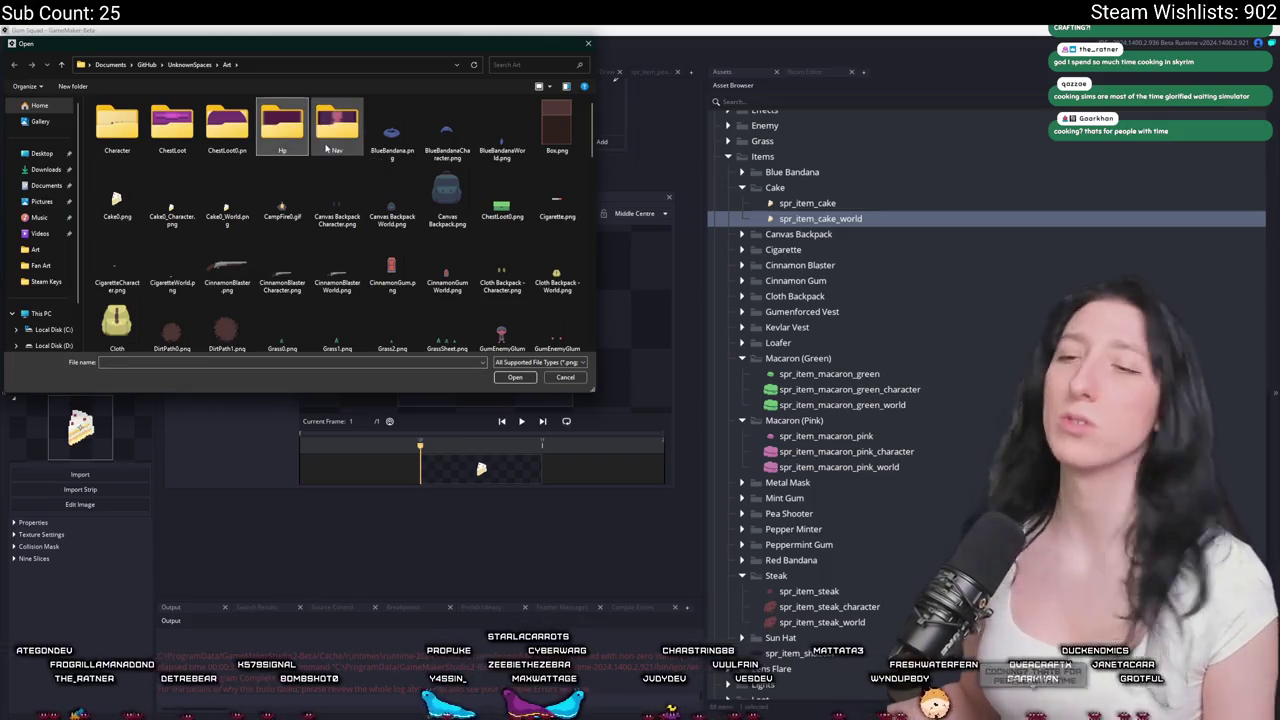
{"action": "double_click", "coordinate": [227, 205]}
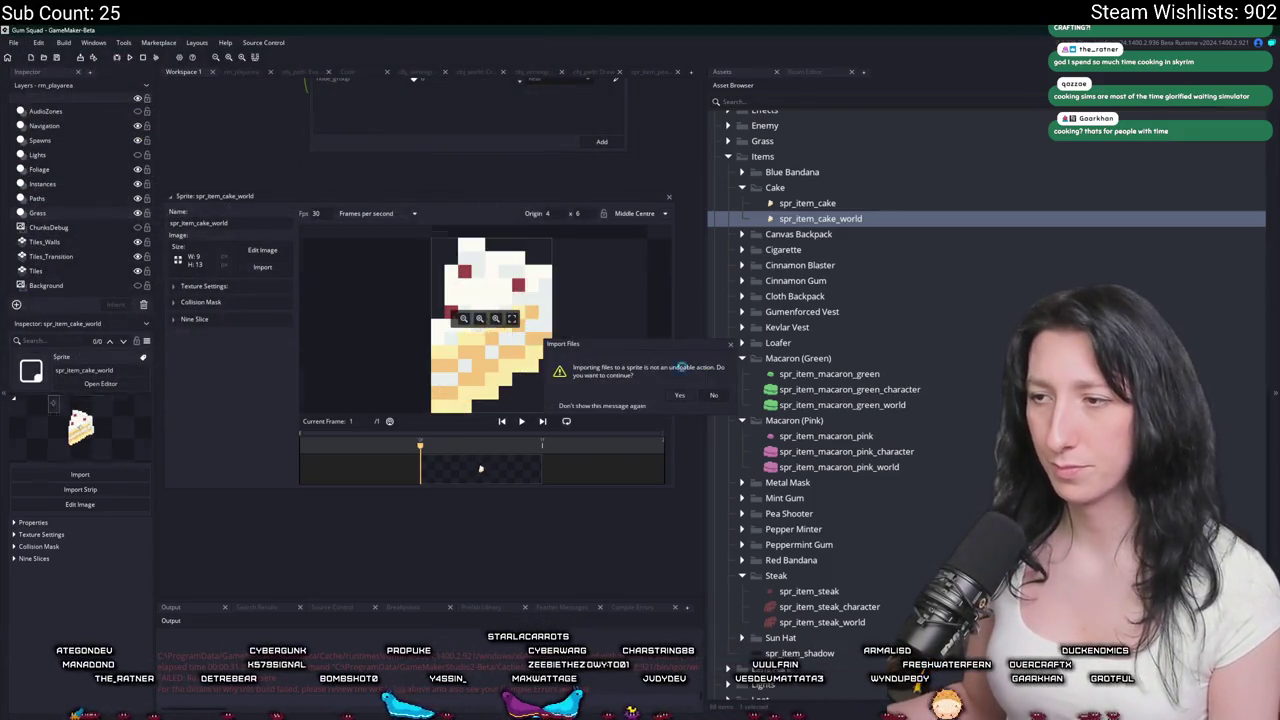
{"action": "left_click", "coordinate": [668, 198]}
Duplicate spr_item_cake_world and name the copy spr_item_cake_character.
{"action": "key", "text": "ctrl+d"}
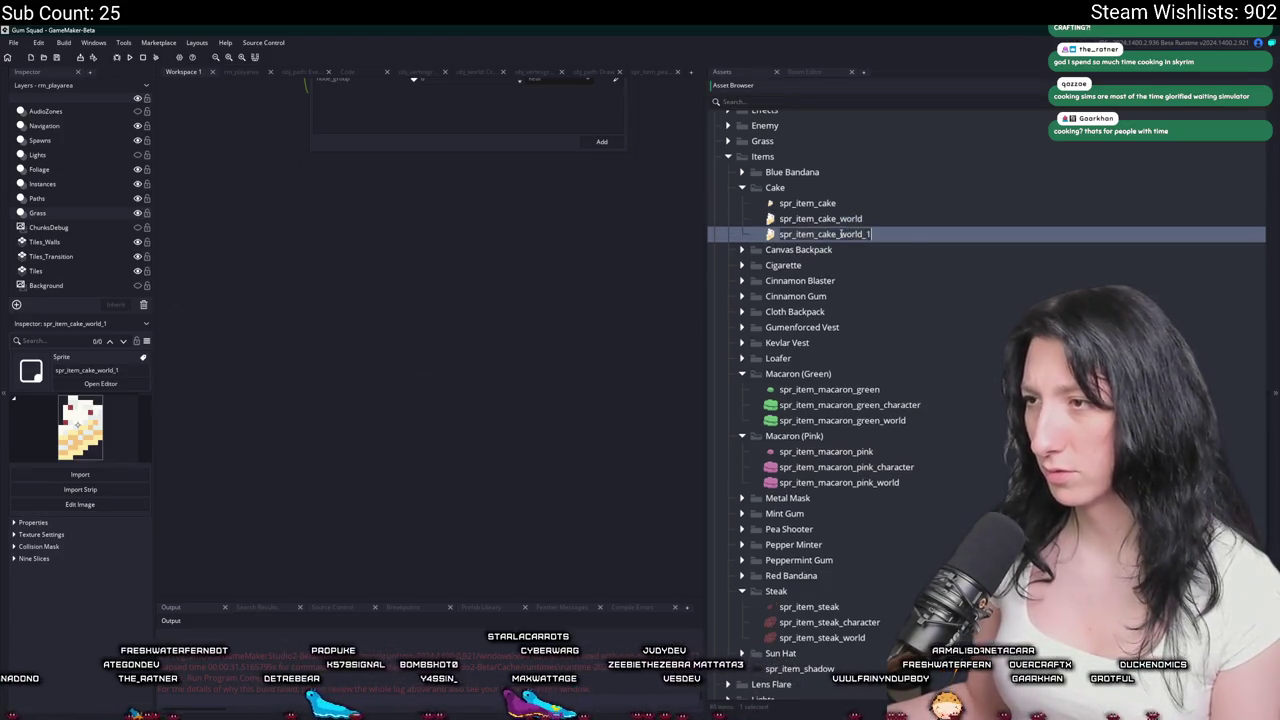
{"action": "type", "text": "spr_item_cake_characte"}
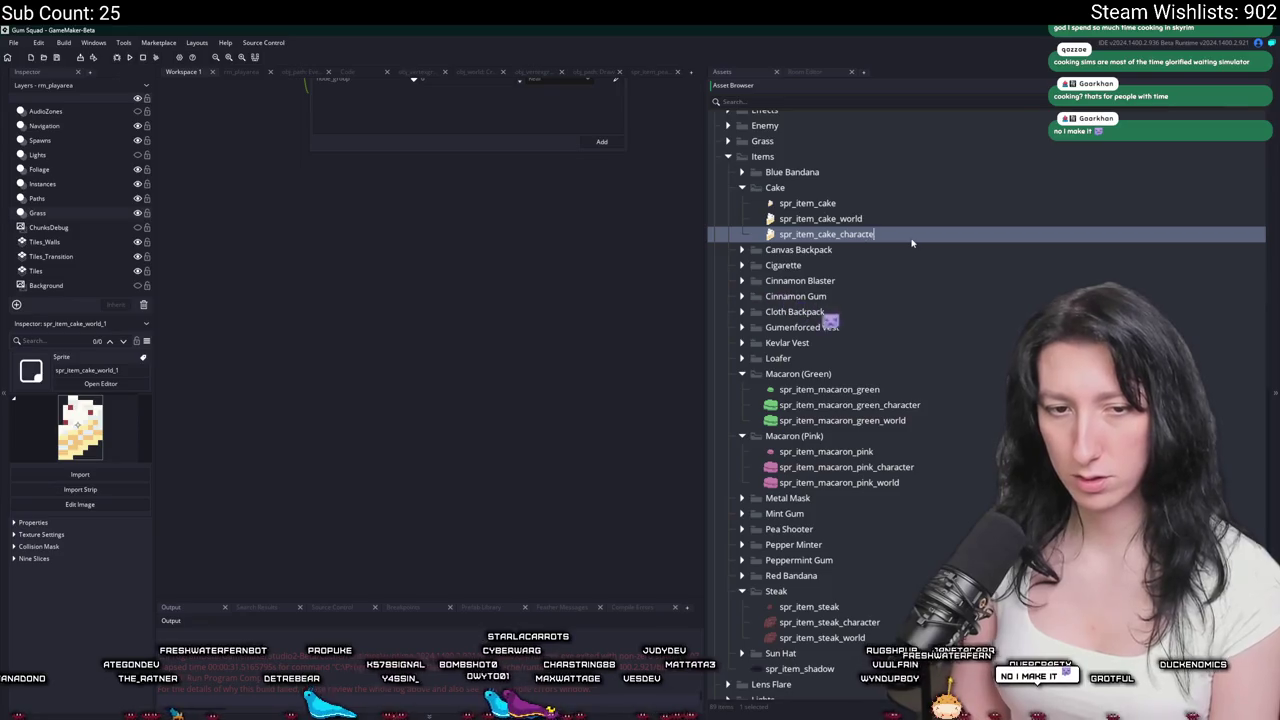
{"action": "type", "text": "r"}
{"action": "key", "text": "Return"}
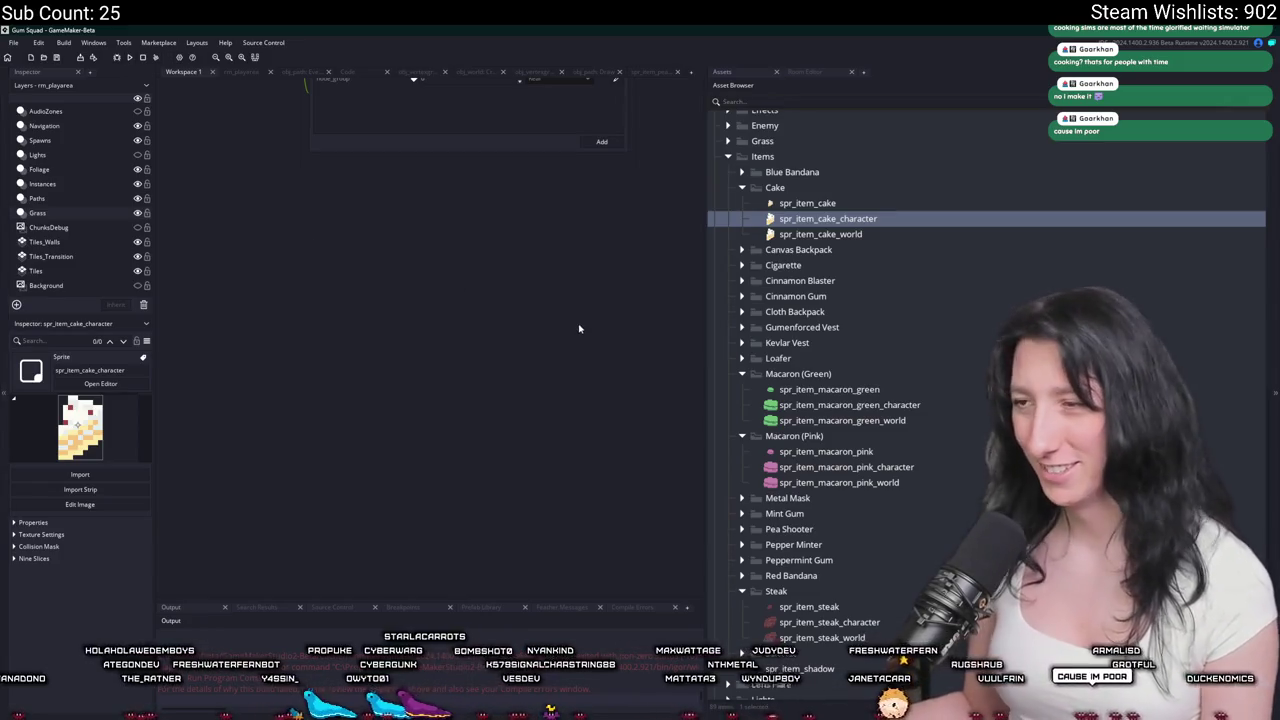
{"action": "key", "text": "ctrl+t"}
{"action": "type", "text": "scr"}
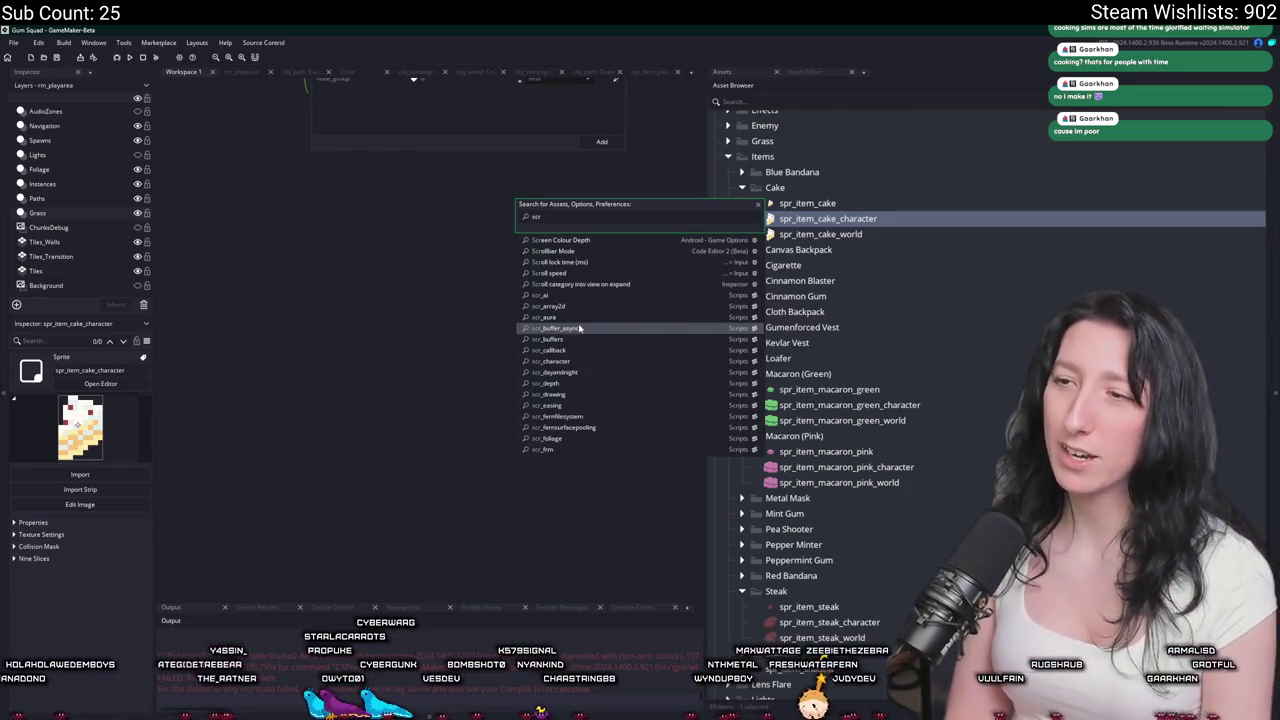
Open scr_items and add a Cake entry to the ItemIds enum below MetalMask.
{"action": "type", "text": "_items"}
{"action": "key", "text": "Return"}
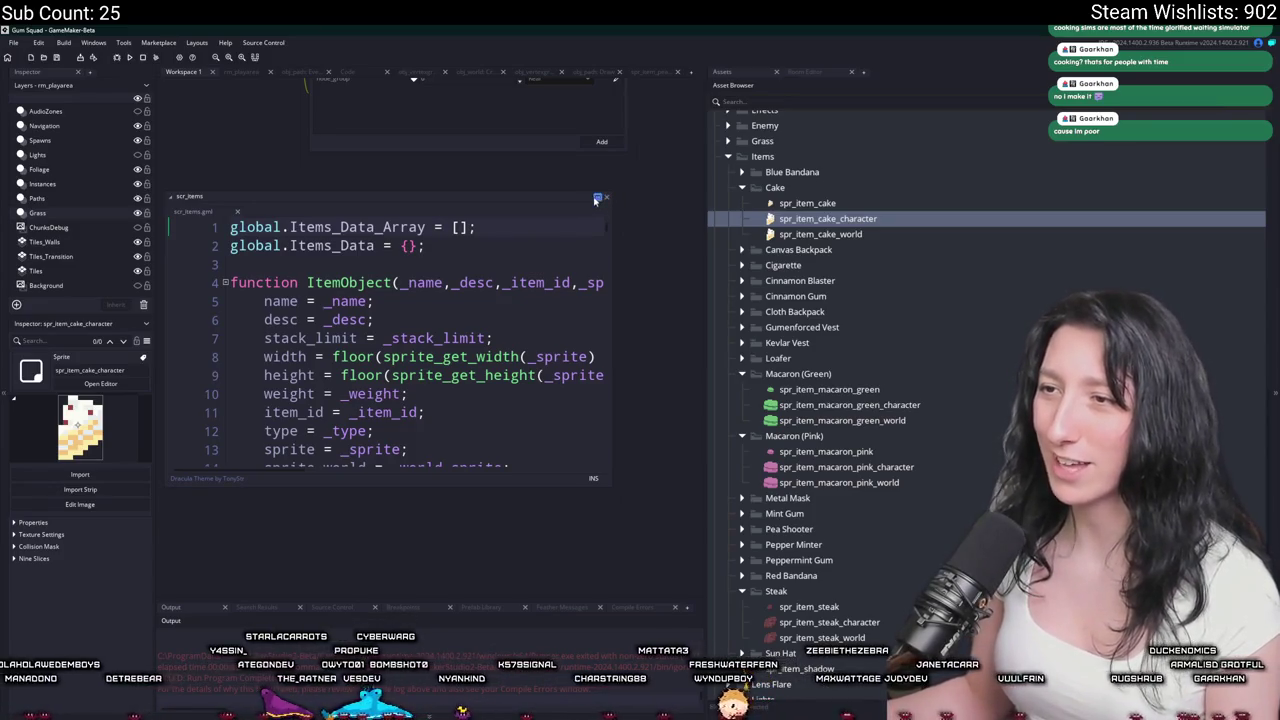
{"action": "left_click", "coordinate": [596, 199]}
{"action": "scroll", "coordinate": [532, 400], "scroll_direction": "down", "scroll_amount": 15}
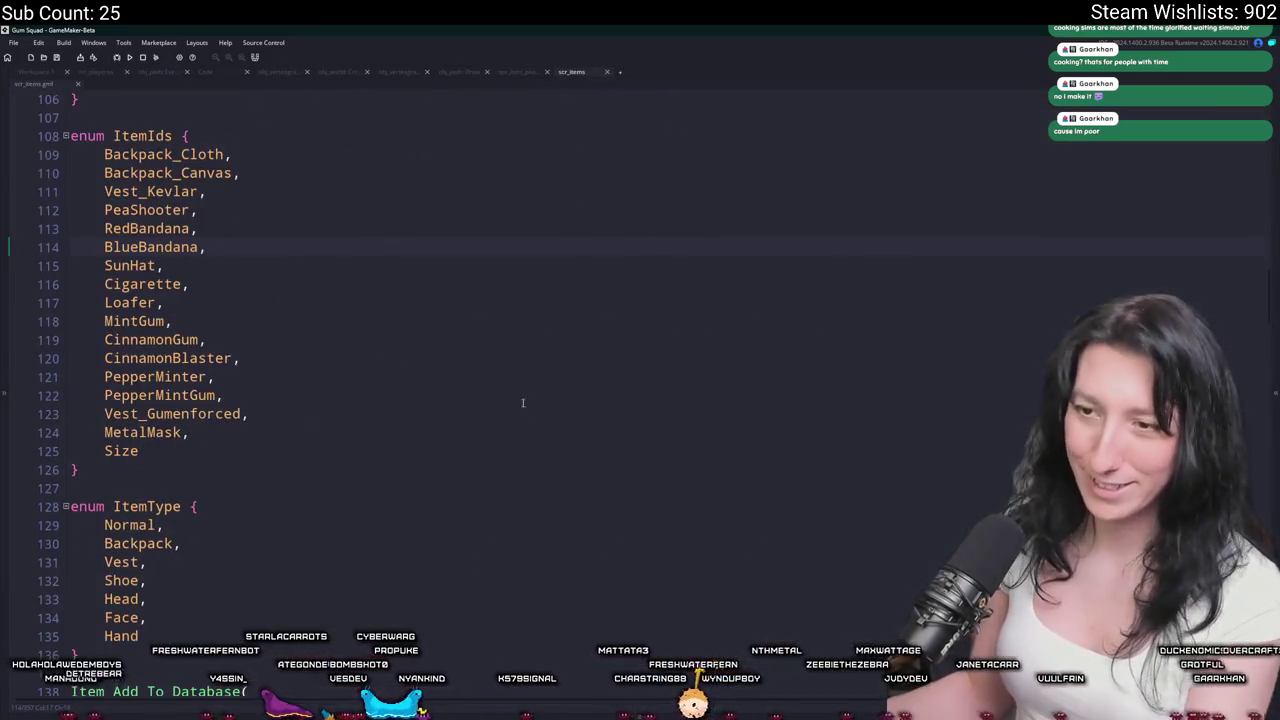
{"action": "left_click", "coordinate": [271, 432]}
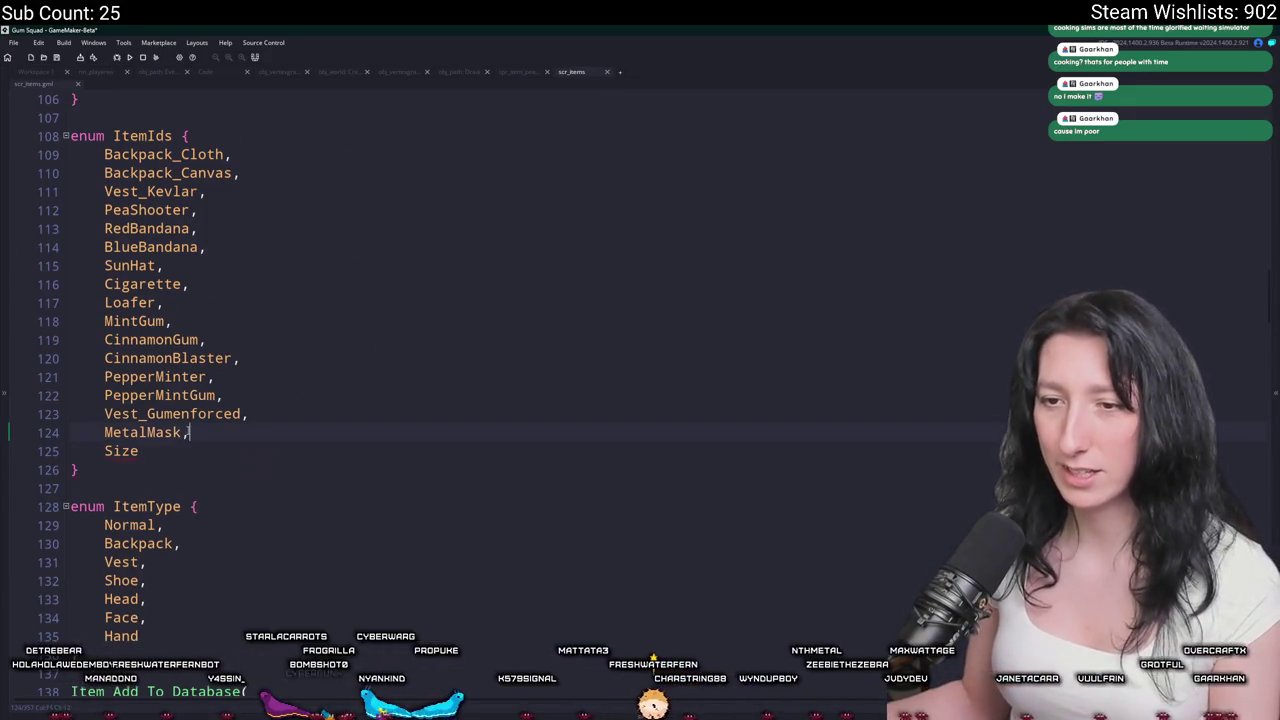
{"action": "key", "text": "ctrl+d"}
{"action": "double_click", "coordinate": [140, 451]}
{"action": "type", "text": "Caki,"}
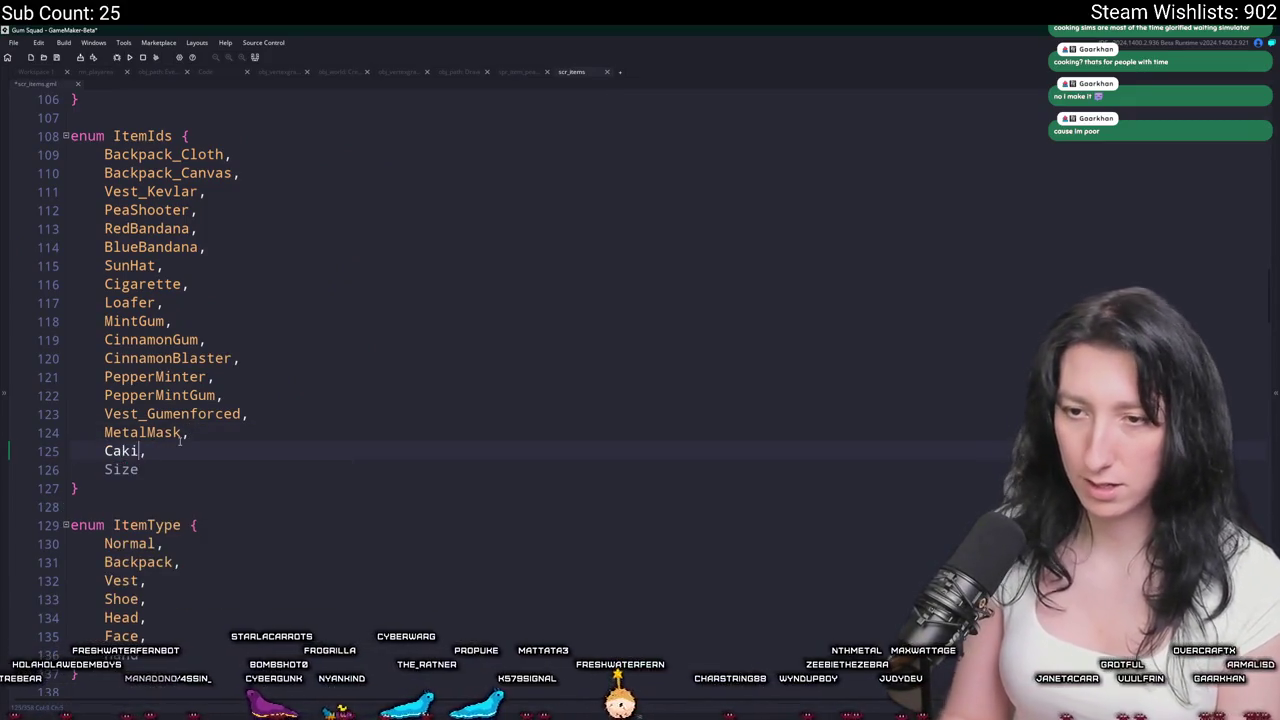
{"action": "type", "text": "e"}
Copy the Cigarette item database entry to sit after the Metal Mask entry.
{"action": "scroll", "coordinate": [180, 441], "scroll_direction": "down", "scroll_amount": 7}
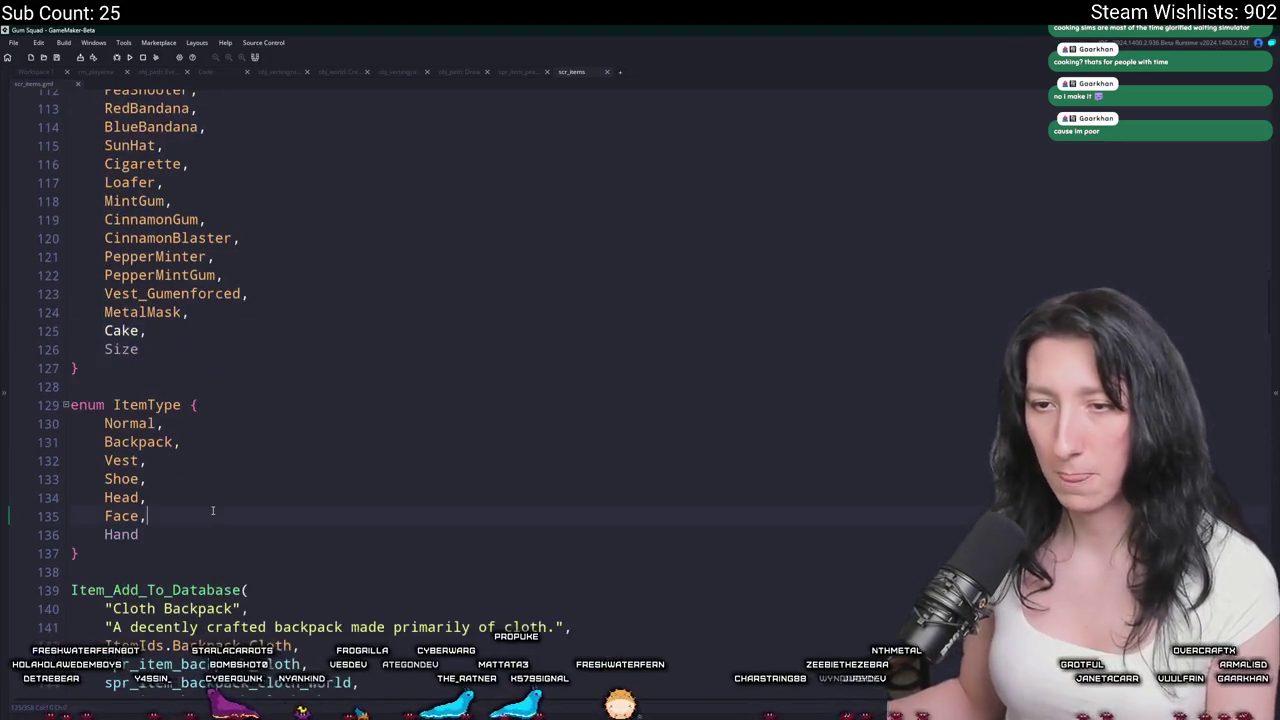
{"action": "left_click", "coordinate": [213, 503]}
{"action": "scroll", "coordinate": [213, 503], "scroll_direction": "down", "scroll_amount": 1}
{"action": "scroll", "coordinate": [200, 508], "scroll_direction": "down", "scroll_amount": 6}
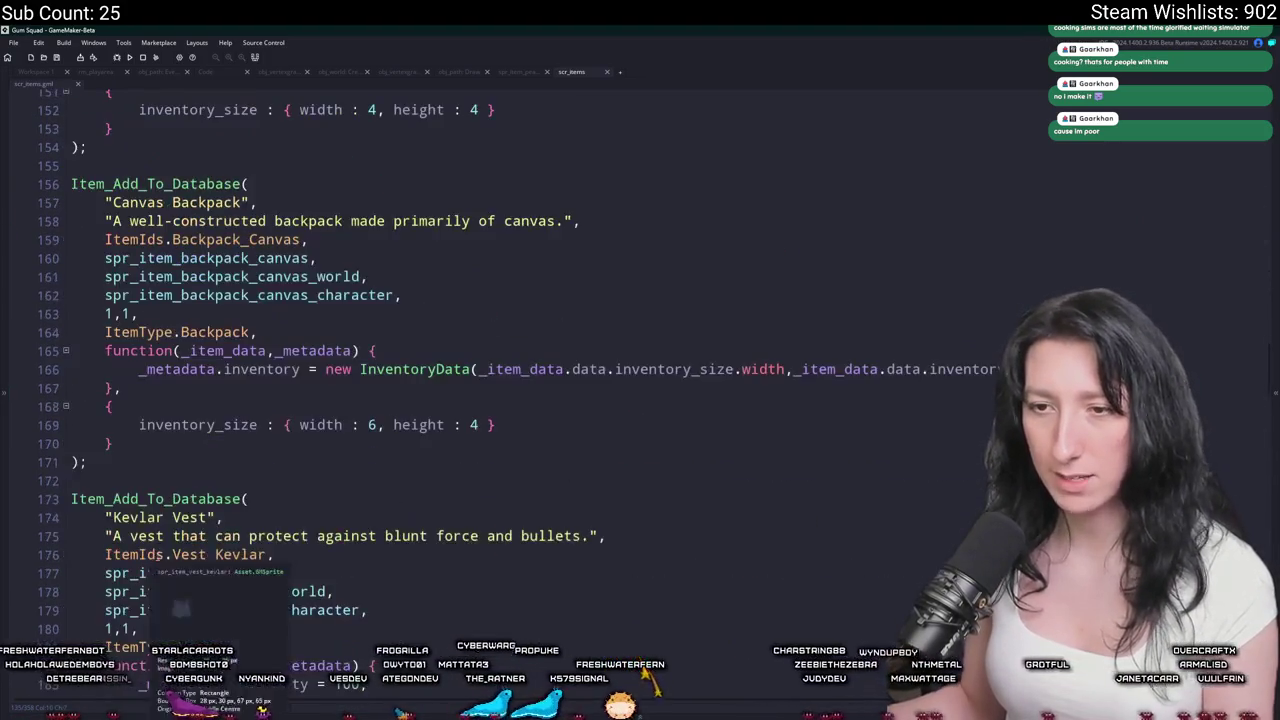
{"action": "scroll", "coordinate": [190, 512], "scroll_direction": "down", "scroll_amount": 5}
{"action": "scroll", "coordinate": [172, 517], "scroll_direction": "down", "scroll_amount": 6}
{"action": "scroll", "coordinate": [172, 517], "scroll_direction": "down", "scroll_amount": 2}
{"action": "scroll", "coordinate": [167, 432], "scroll_direction": "down", "scroll_amount": 3}
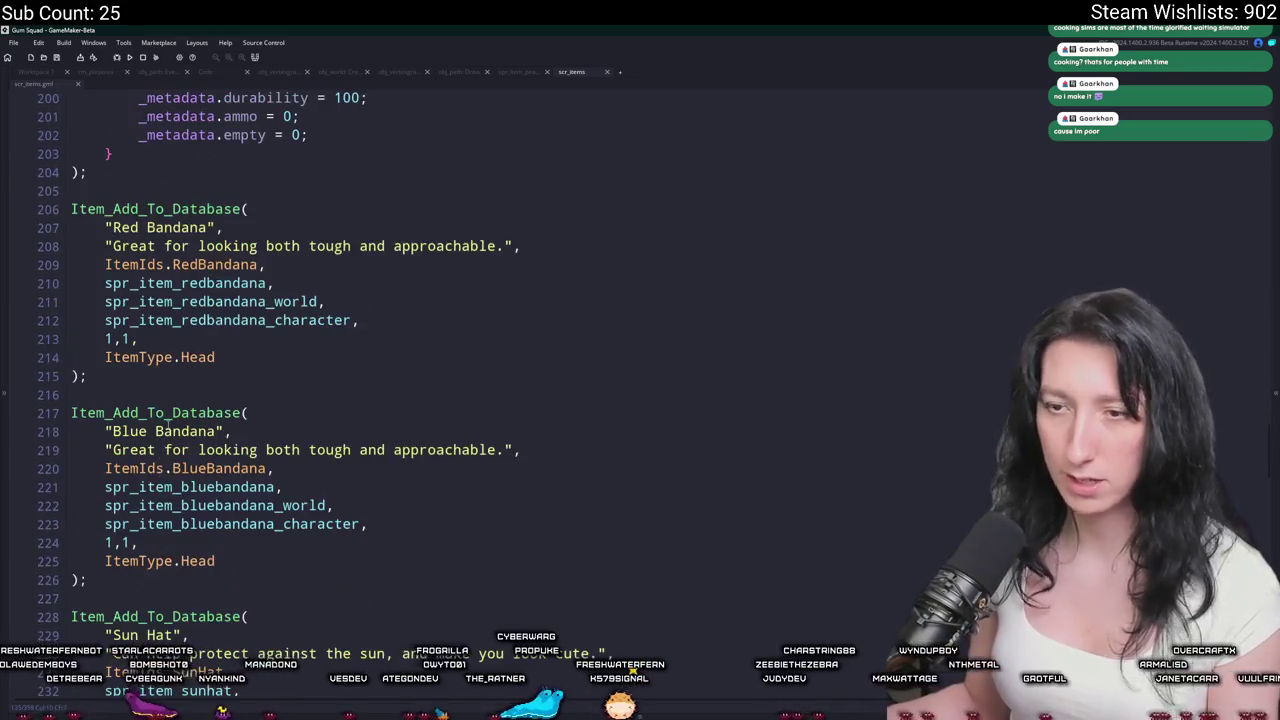
{"action": "scroll", "coordinate": [124, 400], "scroll_direction": "down", "scroll_amount": 2}
{"action": "scroll", "coordinate": [121, 410], "scroll_direction": "down", "scroll_amount": 6}
{"action": "scroll", "coordinate": [118, 420], "scroll_direction": "down", "scroll_amount": 2}
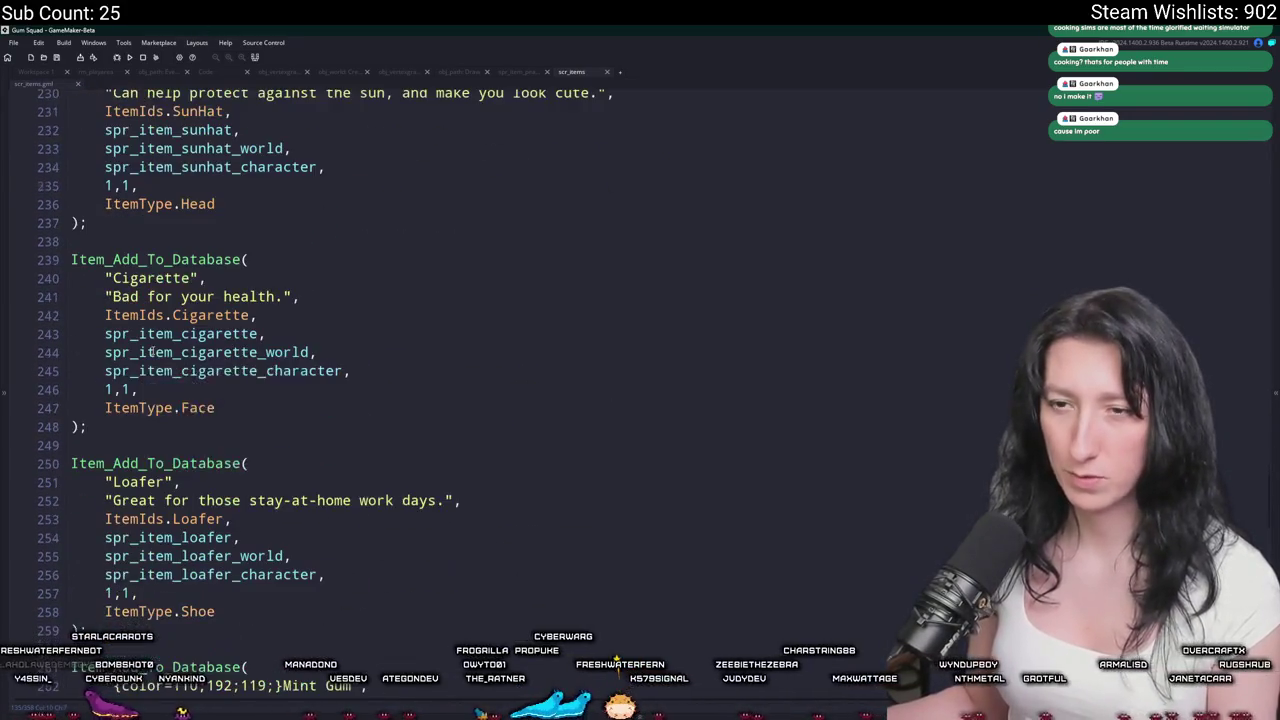
{"action": "left_click_drag", "start_coordinate": [117, 425], "coordinate": [70, 259]}
{"action": "left_click", "coordinate": [43, 243]}
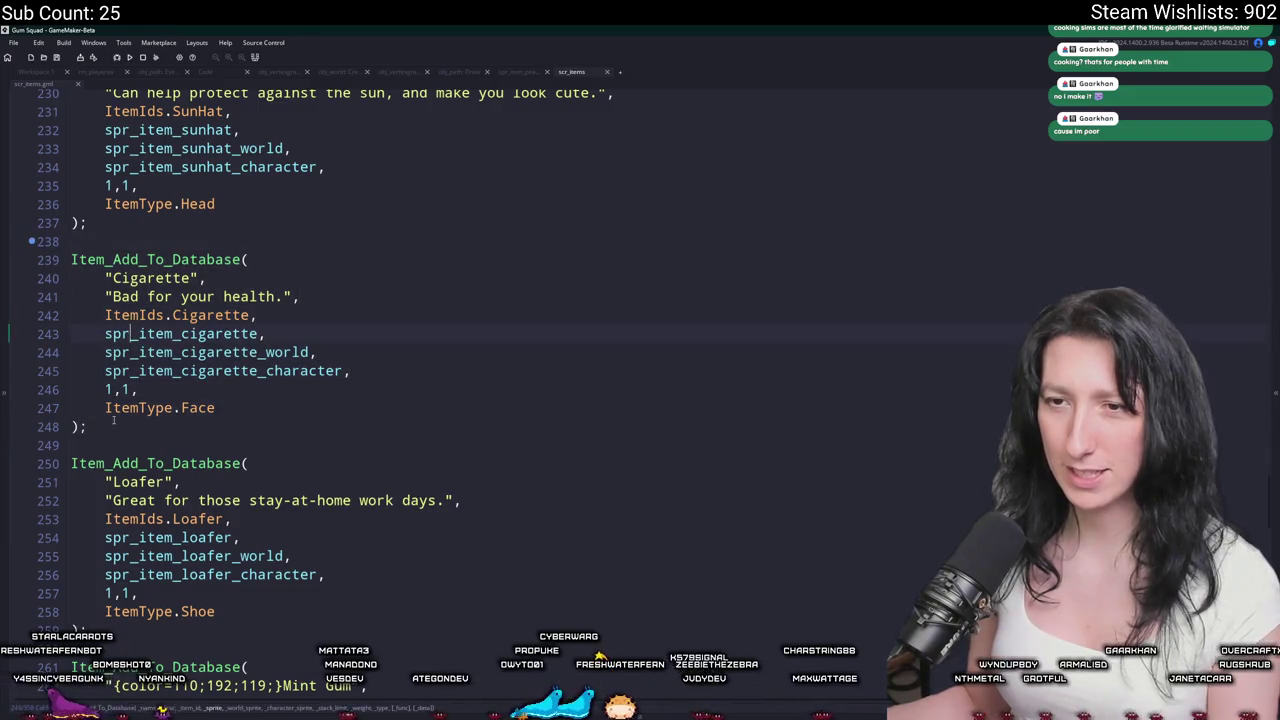
{"action": "left_click_drag", "start_coordinate": [117, 425], "coordinate": [70, 259]}
{"action": "left_click", "coordinate": [43, 243]}
{"action": "left_click", "coordinate": [640, 296]}
{"action": "scroll", "coordinate": [1268, 498], "scroll_direction": "down", "scroll_amount": 20}
{"action": "scroll", "coordinate": [1268, 498], "scroll_direction": "down", "scroll_amount": 5}
{"action": "scroll", "coordinate": [260, 620], "scroll_direction": "down", "scroll_amount": 3}
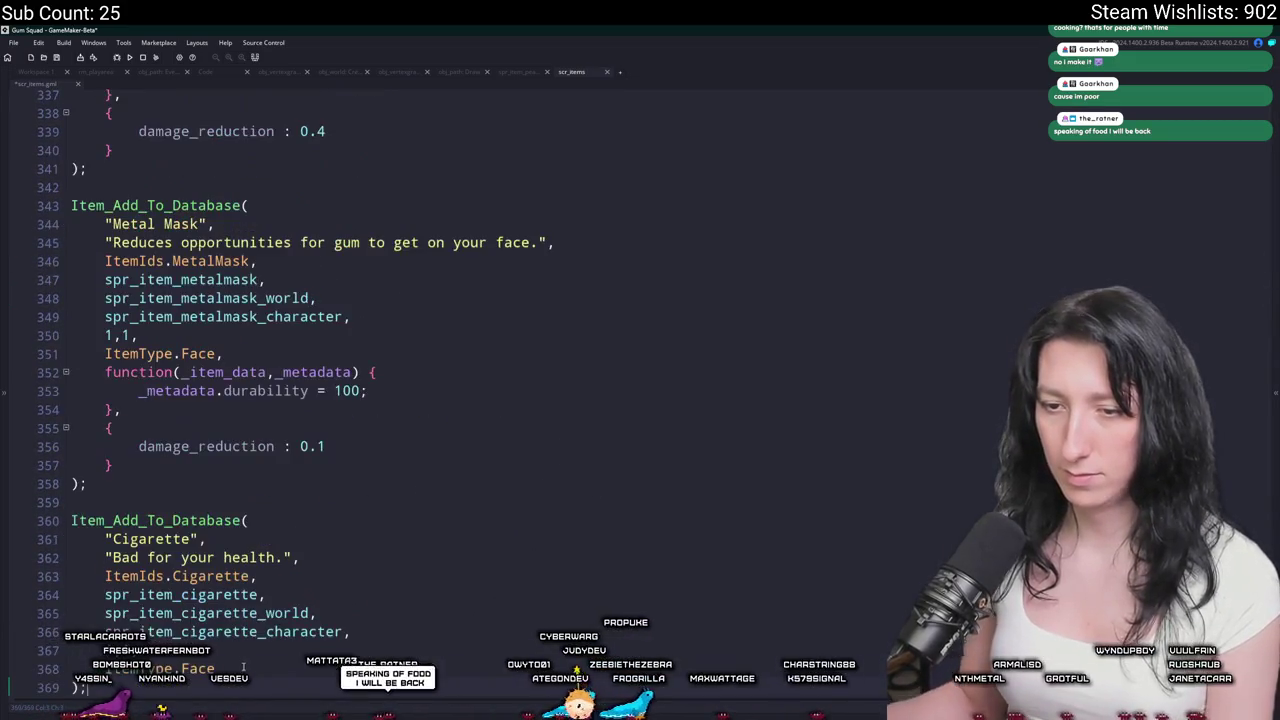
Change the copied entry's item id and three sprite names to cake, with item type Normal.
{"action": "scroll", "coordinate": [230, 580], "scroll_direction": "down", "scroll_amount": 1}
{"action": "double_click", "coordinate": [215, 535]}
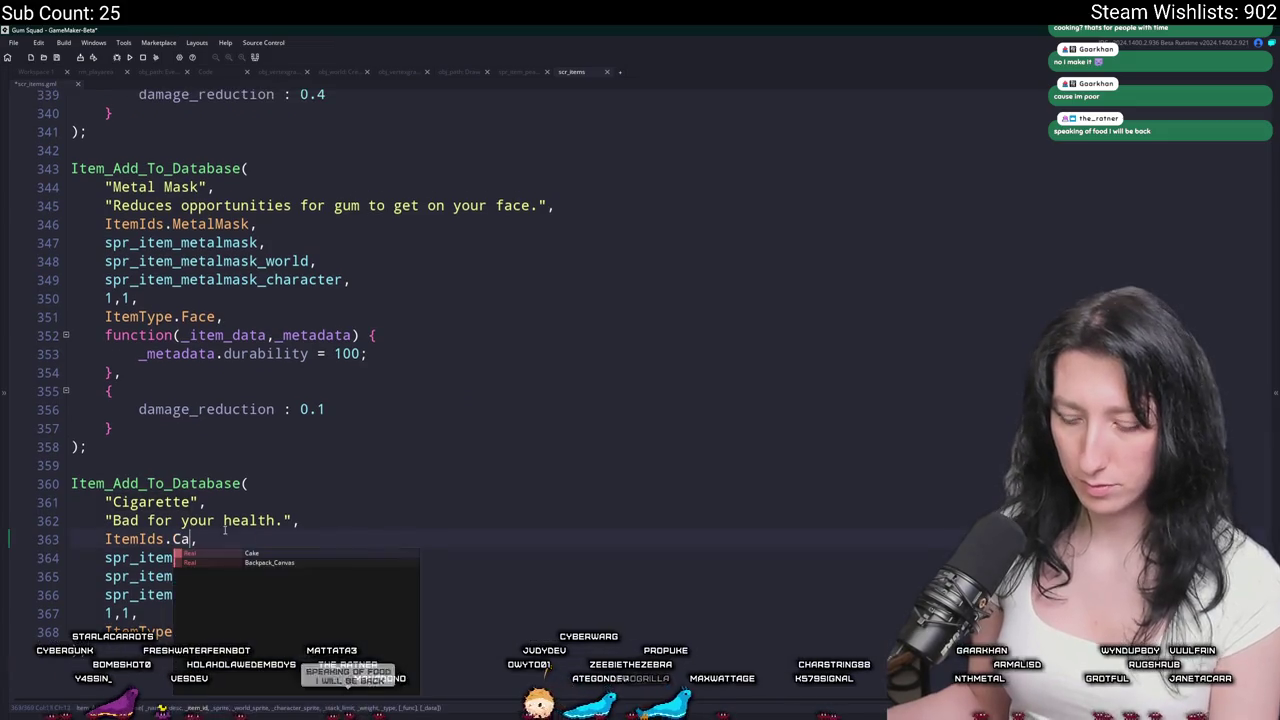
{"action": "type", "text": "Cake"}
{"action": "left_click_drag", "start_coordinate": [262, 557], "coordinate": [181, 600]}
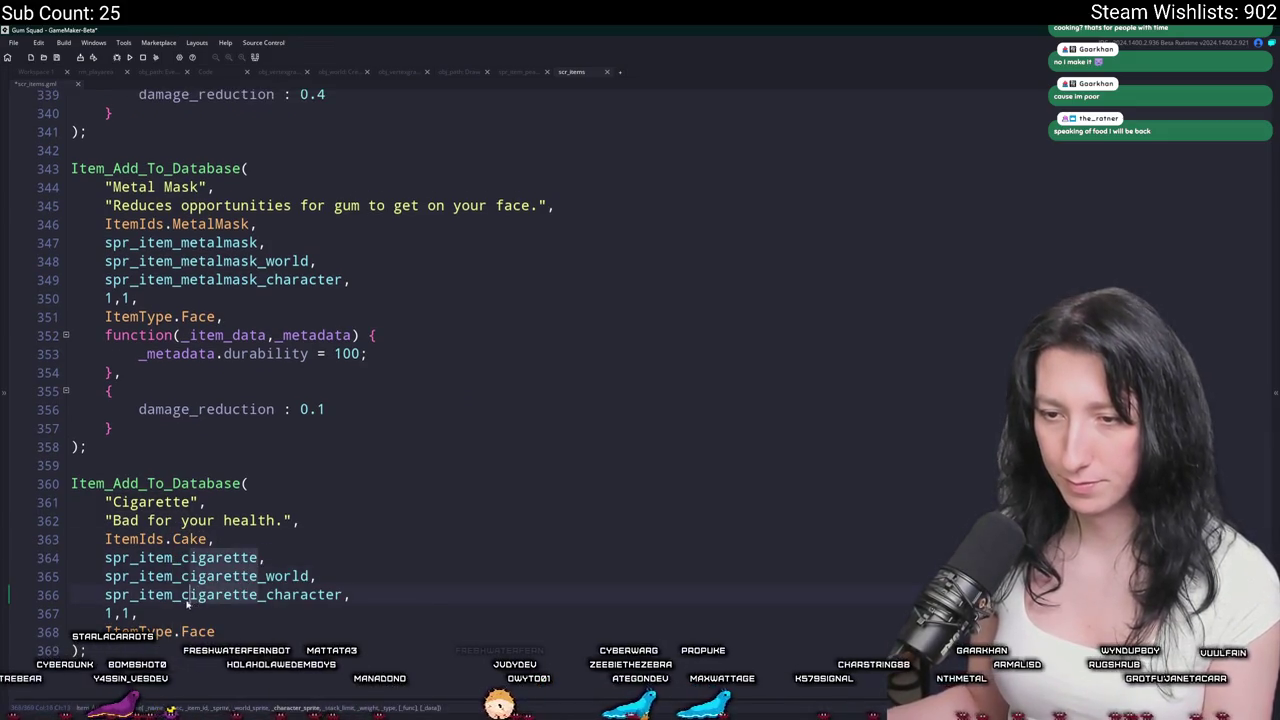
{"action": "type", "text": "cake"}
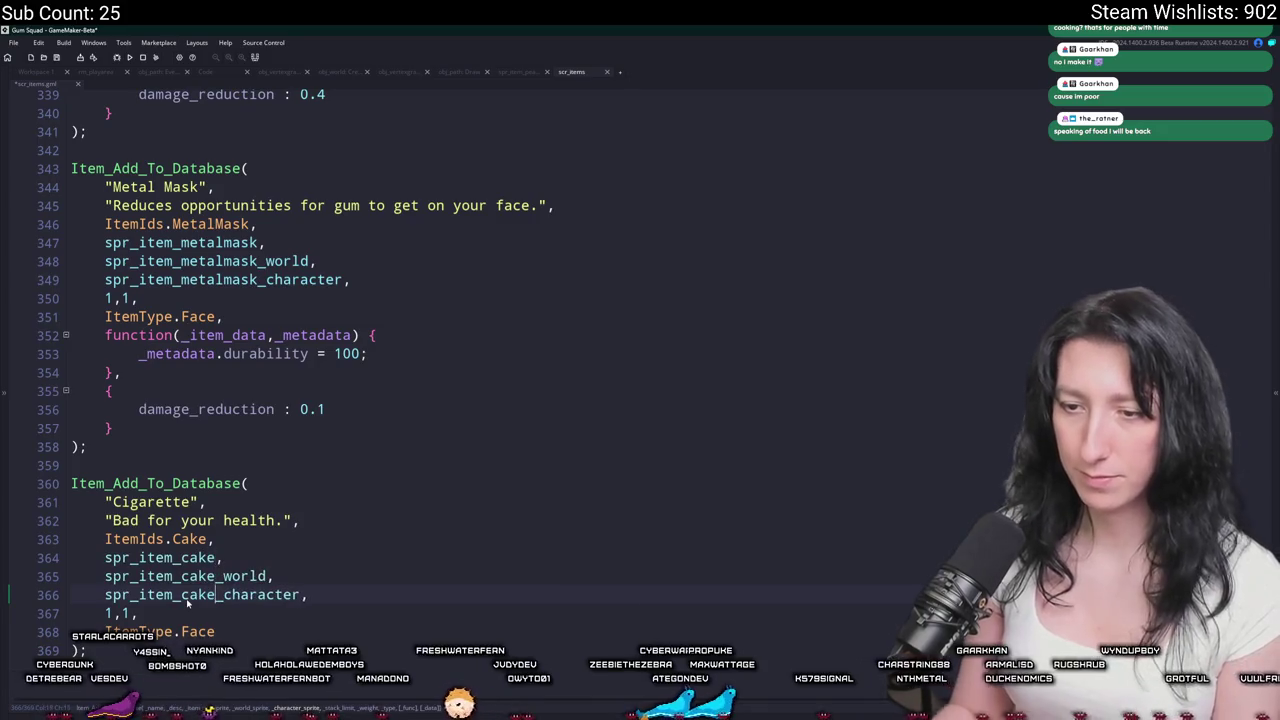
{"action": "double_click", "coordinate": [197, 631]}
{"action": "key", "text": "BackSpace"}
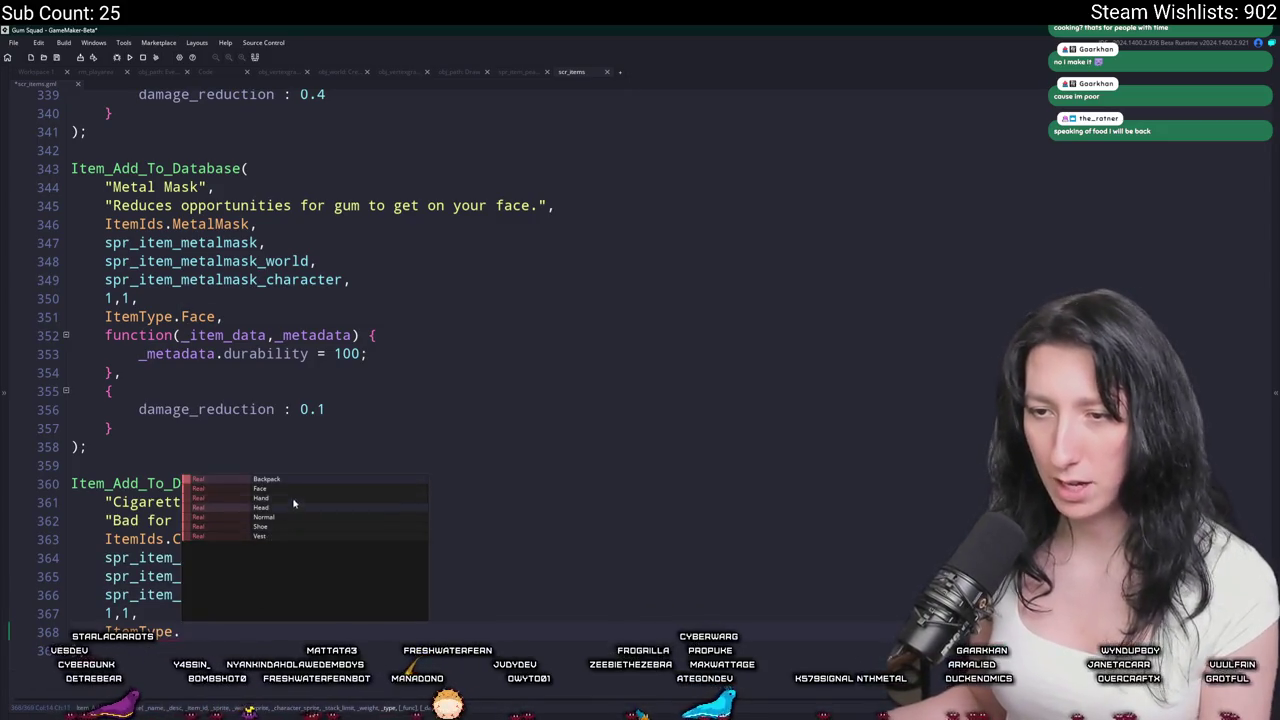
{"action": "left_click", "coordinate": [289, 517]}
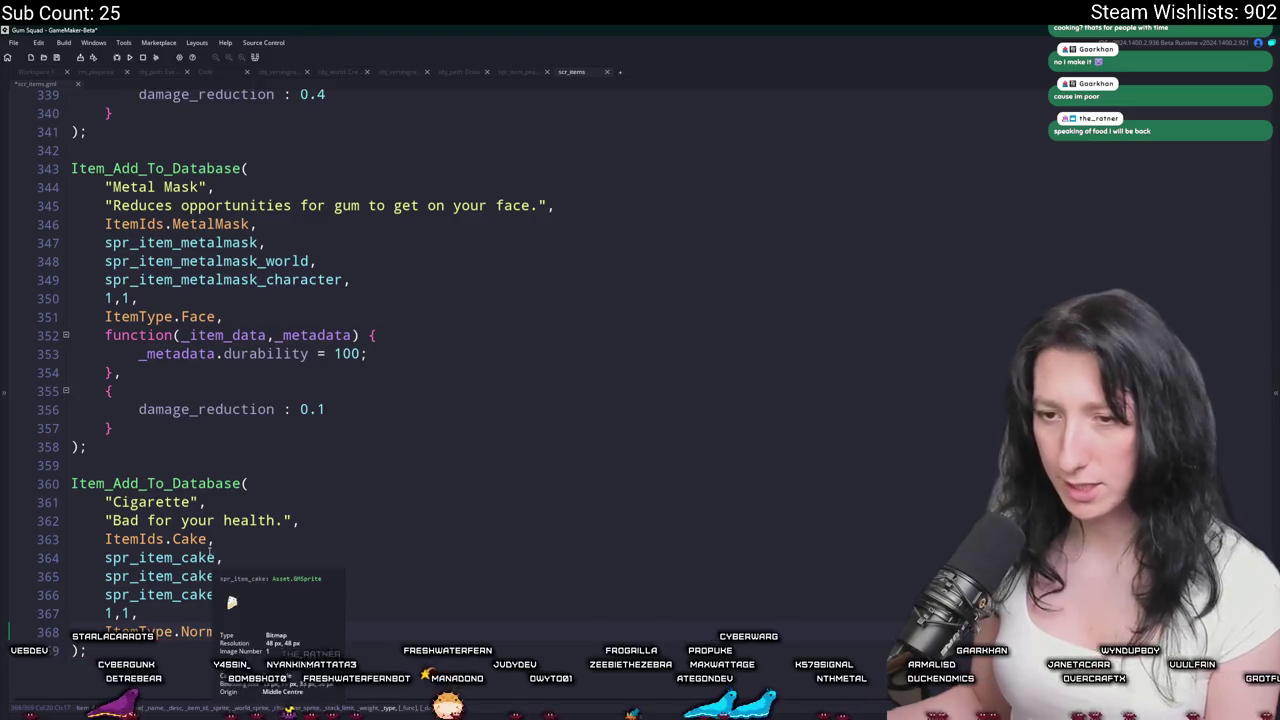
Rewrite the description as 'It takes like the sweetest vanilla gum in the world.' and rename it Cake.
{"action": "left_click_drag", "start_coordinate": [287, 519], "coordinate": [110, 520]}
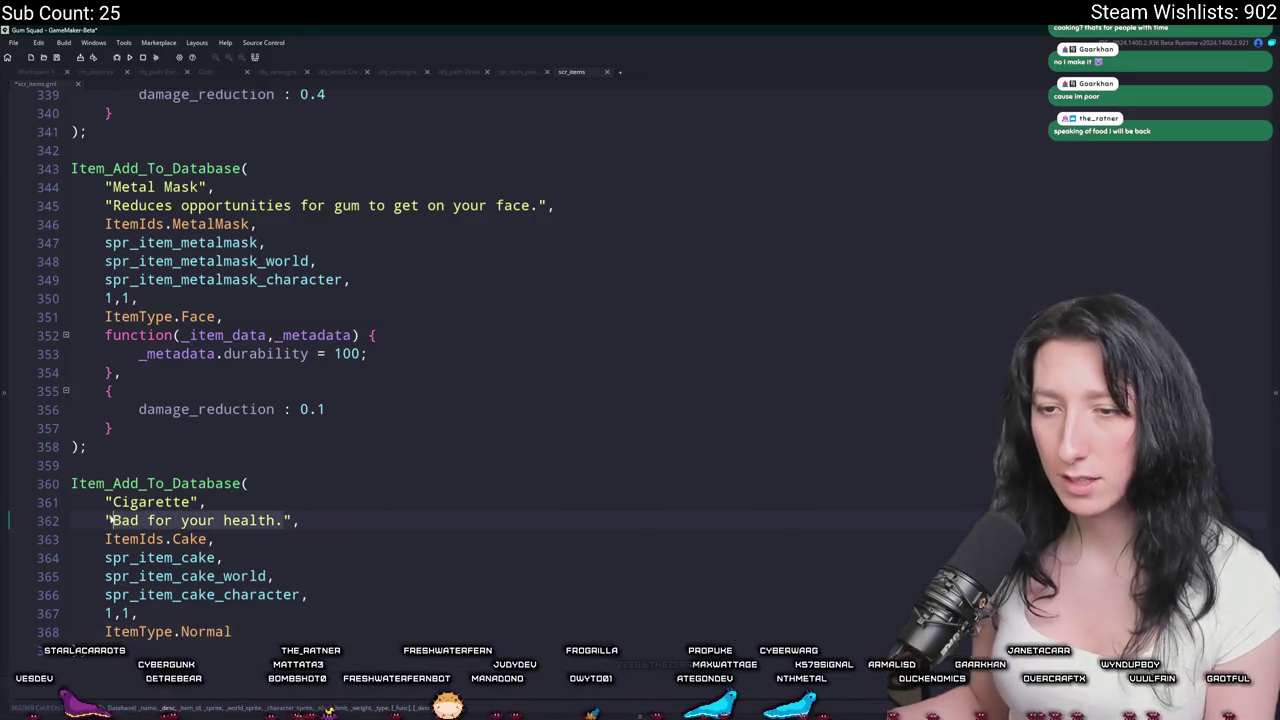
{"action": "type", "text": "Itk"}
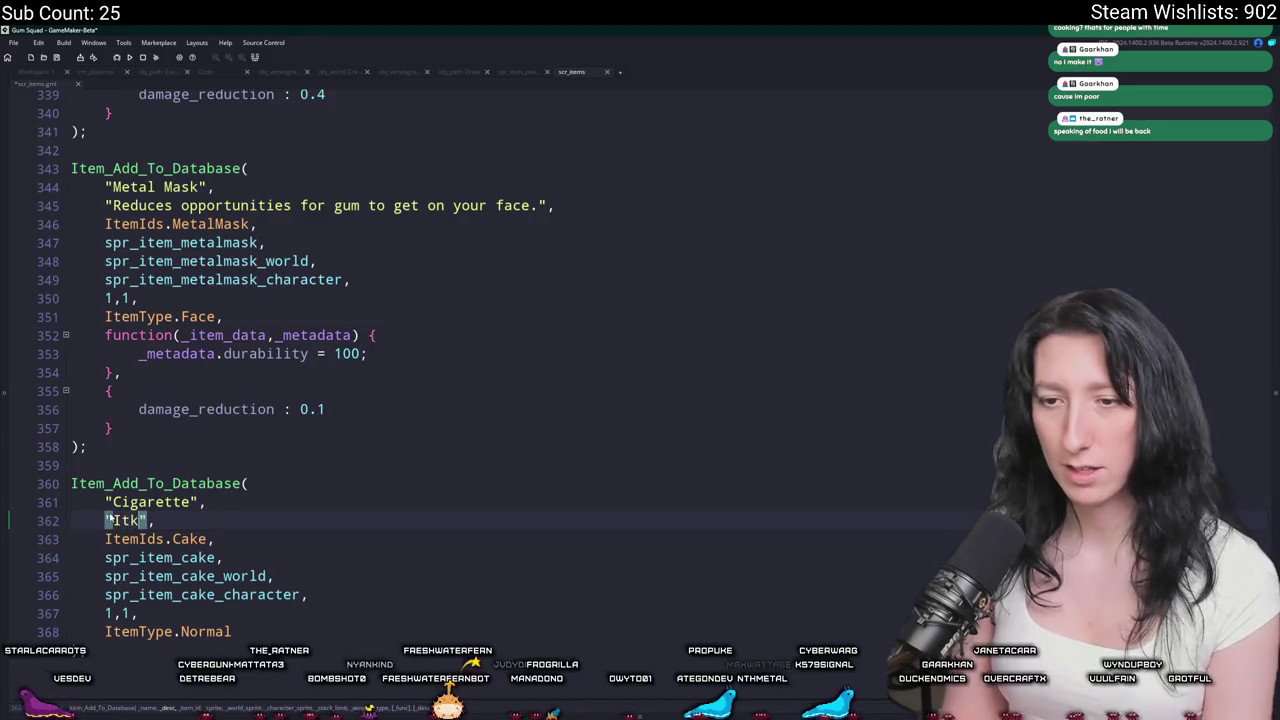
{"action": "type", "text": "i"}
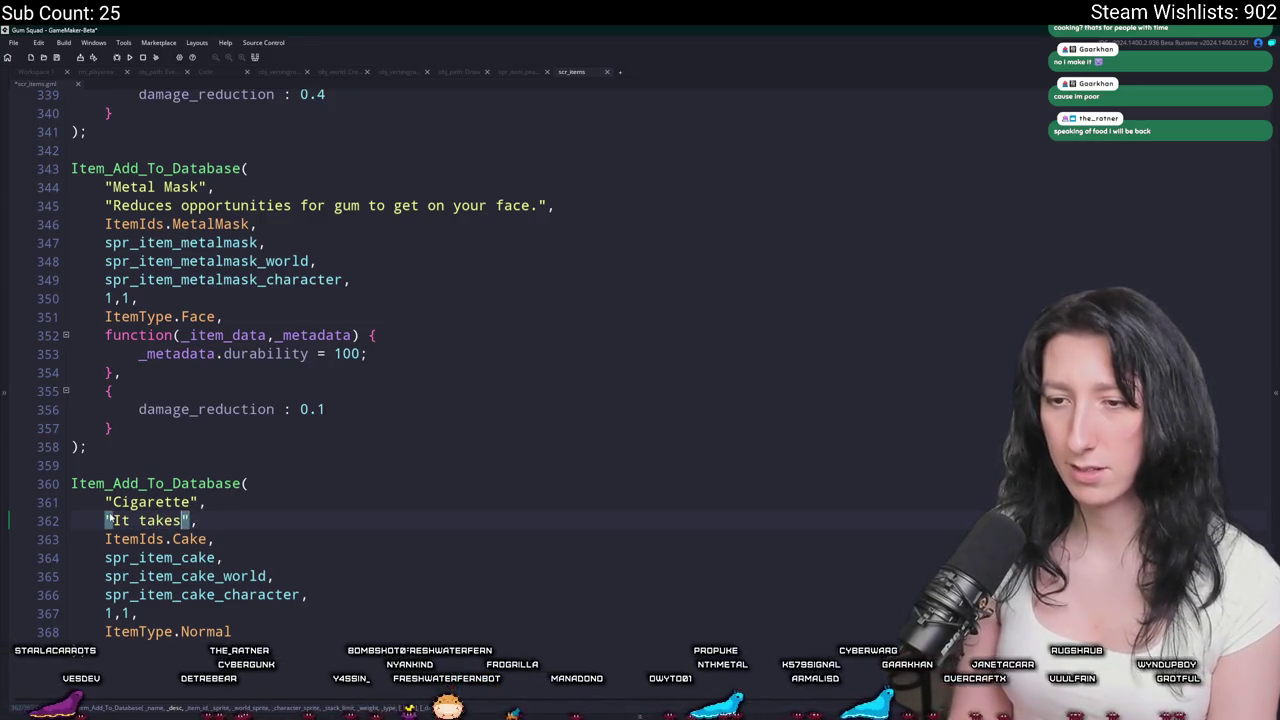
{"action": "key", "text": "BackSpace"}
{"action": "key", "text": "BackSpace"}
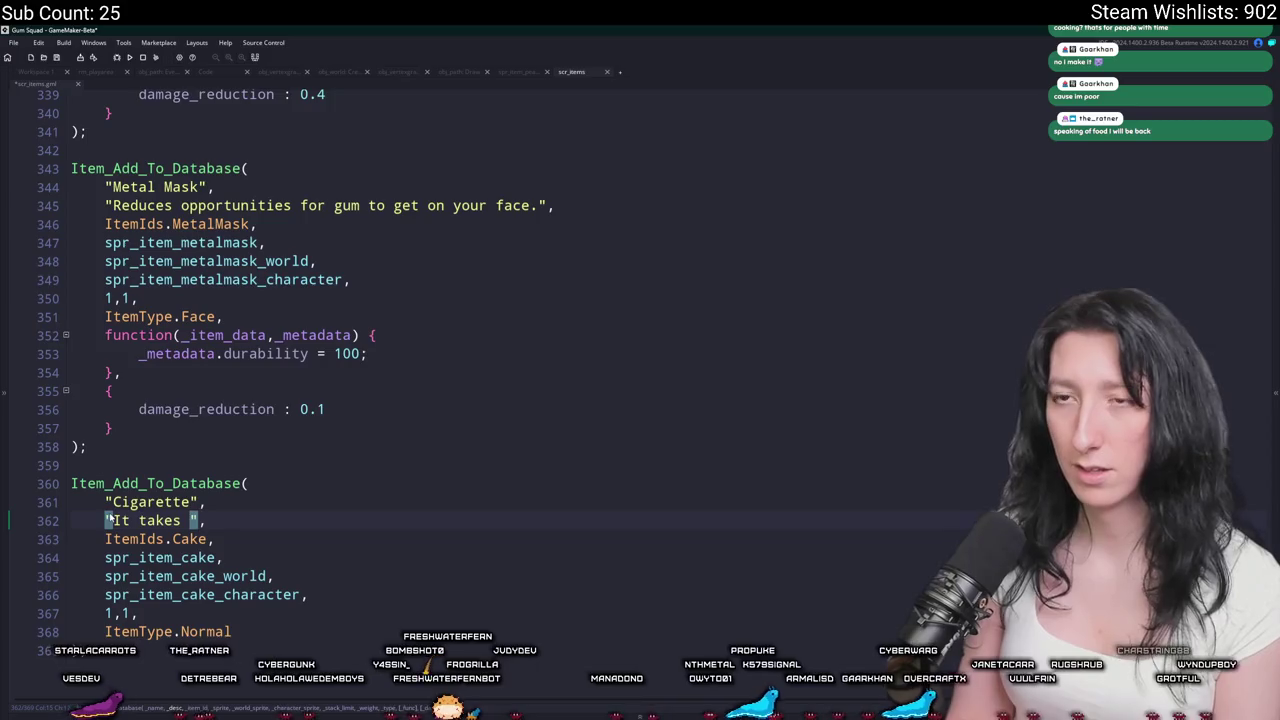
{"action": "type", "text": "like theow"}
{"action": "key", "text": "BackSpace"}
{"action": "key", "text": "BackSpace"}
{"action": "type", "text": "s"}
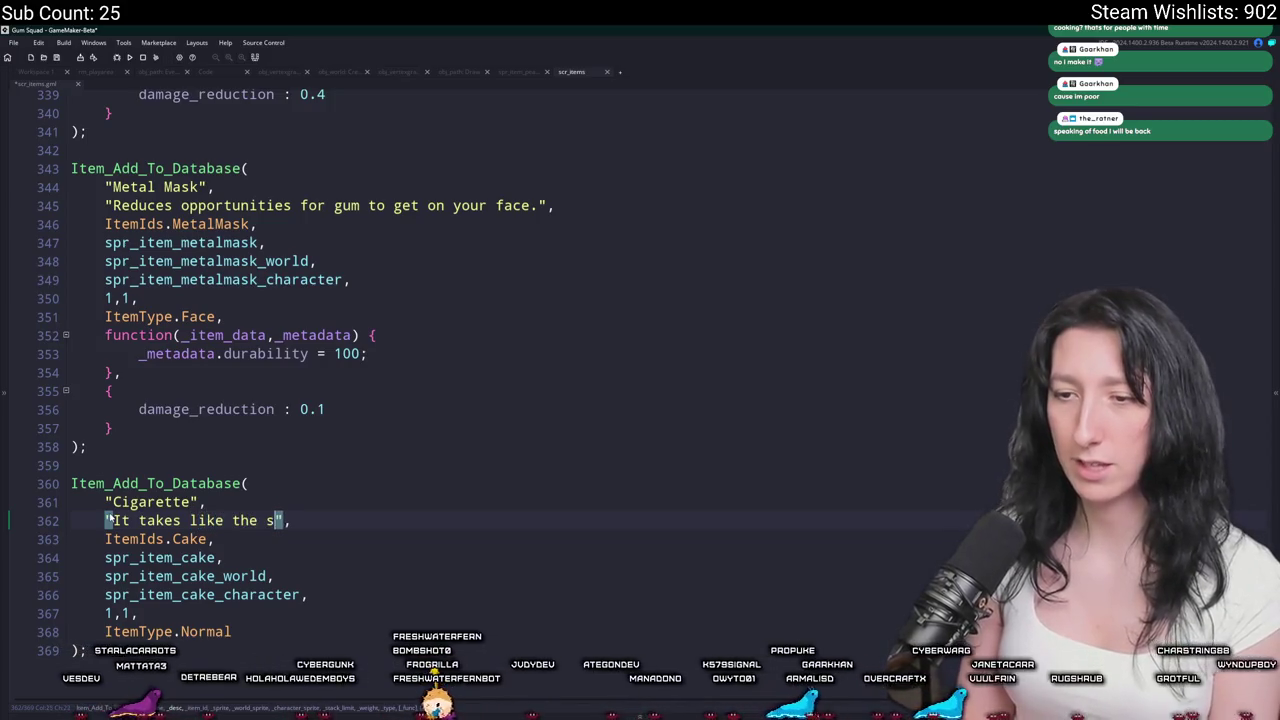
{"action": "type", "text": "weetes"}
{"action": "type", "text": "t vanilla gum in the world."}
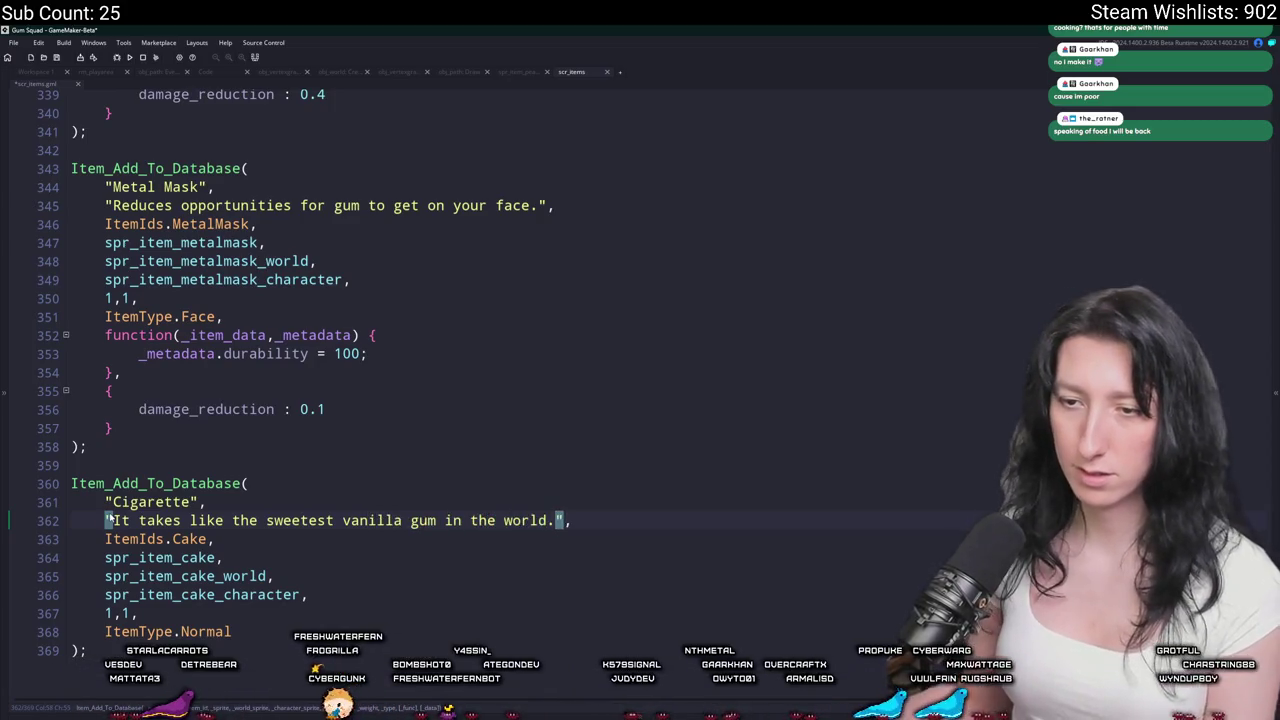
{"action": "left_click", "coordinate": [200, 502]}
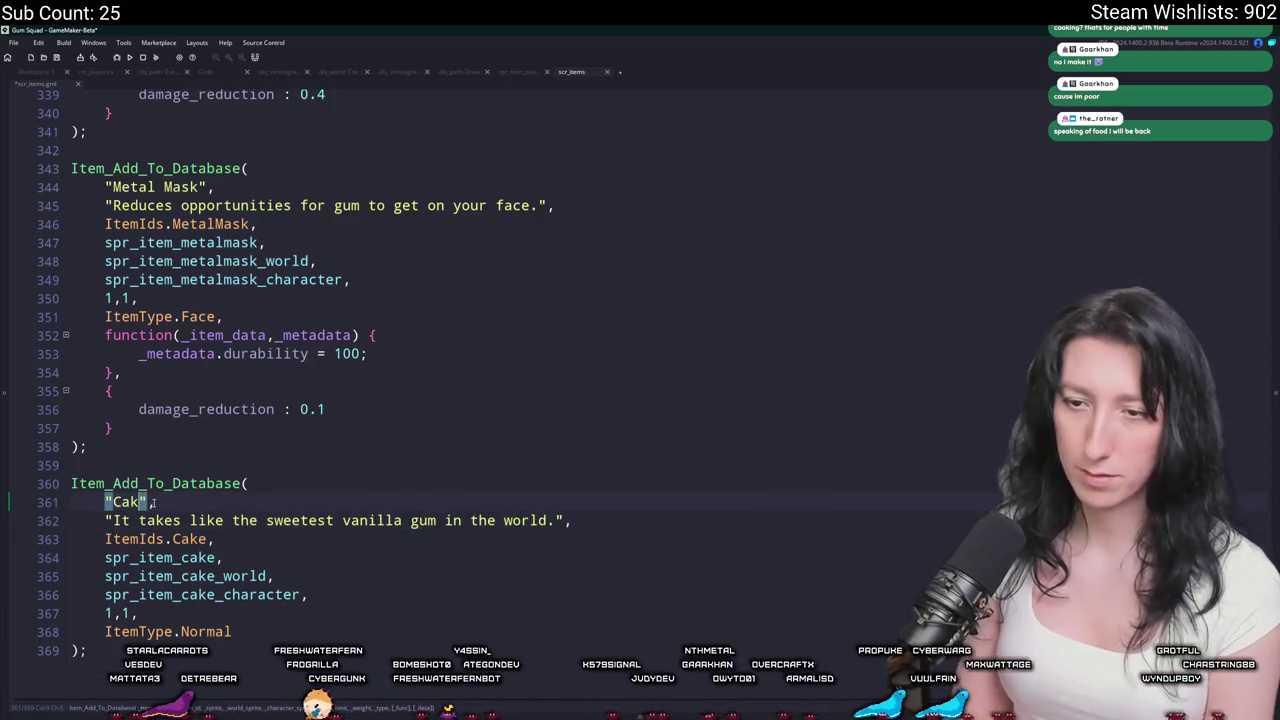
{"action": "type", "text": "e"}
{"action": "left_click", "coordinate": [122, 540]}
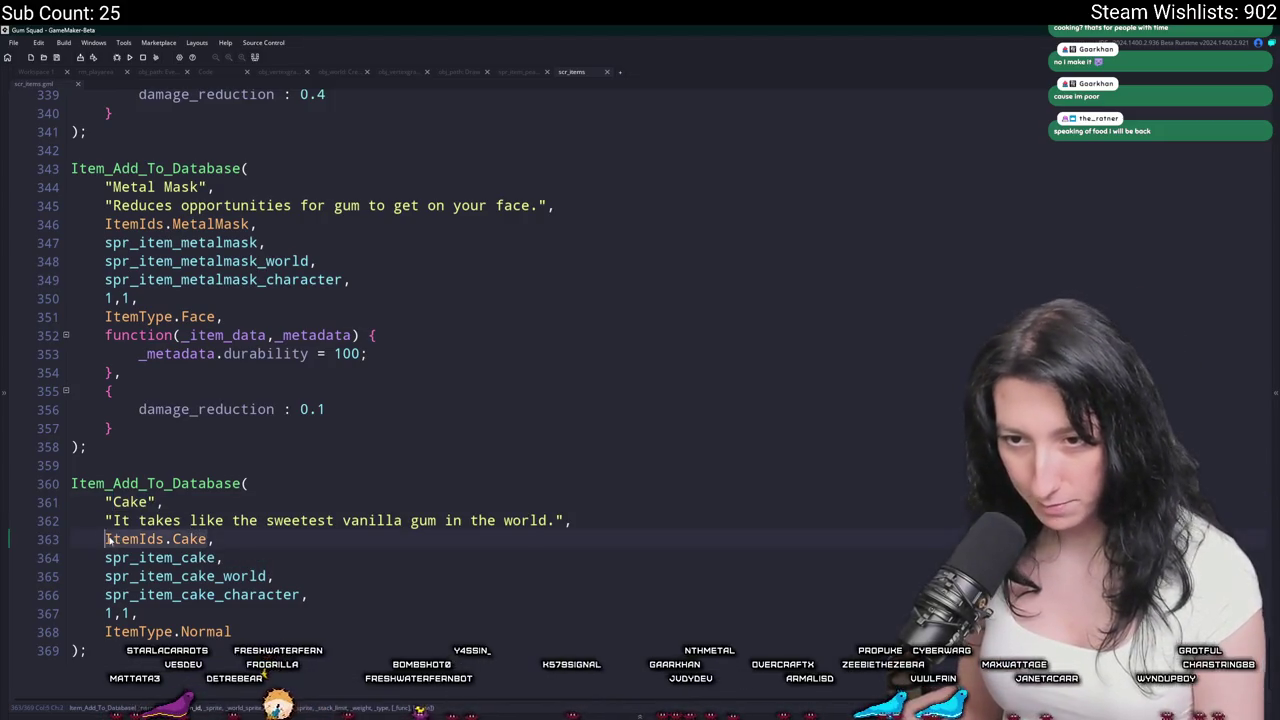
{"action": "key", "text": "ctrl+t"}
Open obj_player's Create event, then the Create event of obj_loothole_generic_0.
{"action": "type", "text": "obj_player"}
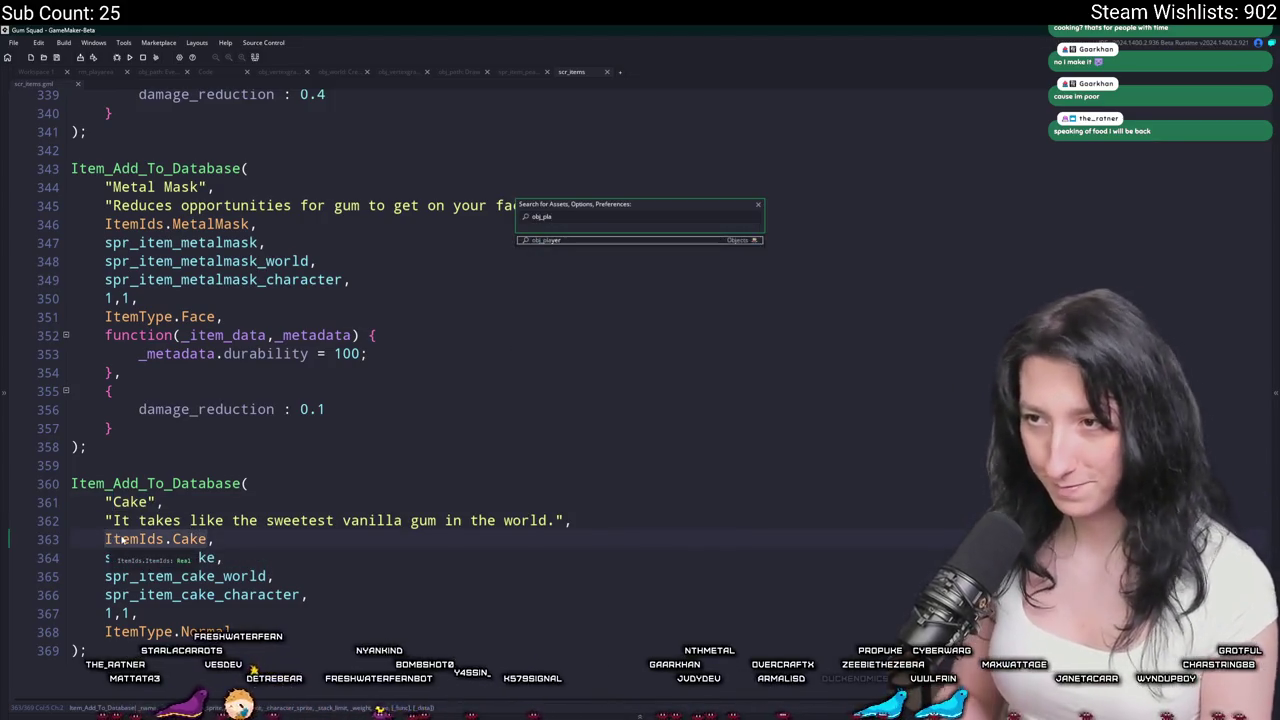
{"action": "key", "text": "Return"}
{"action": "double_click", "coordinate": [228, 239]}
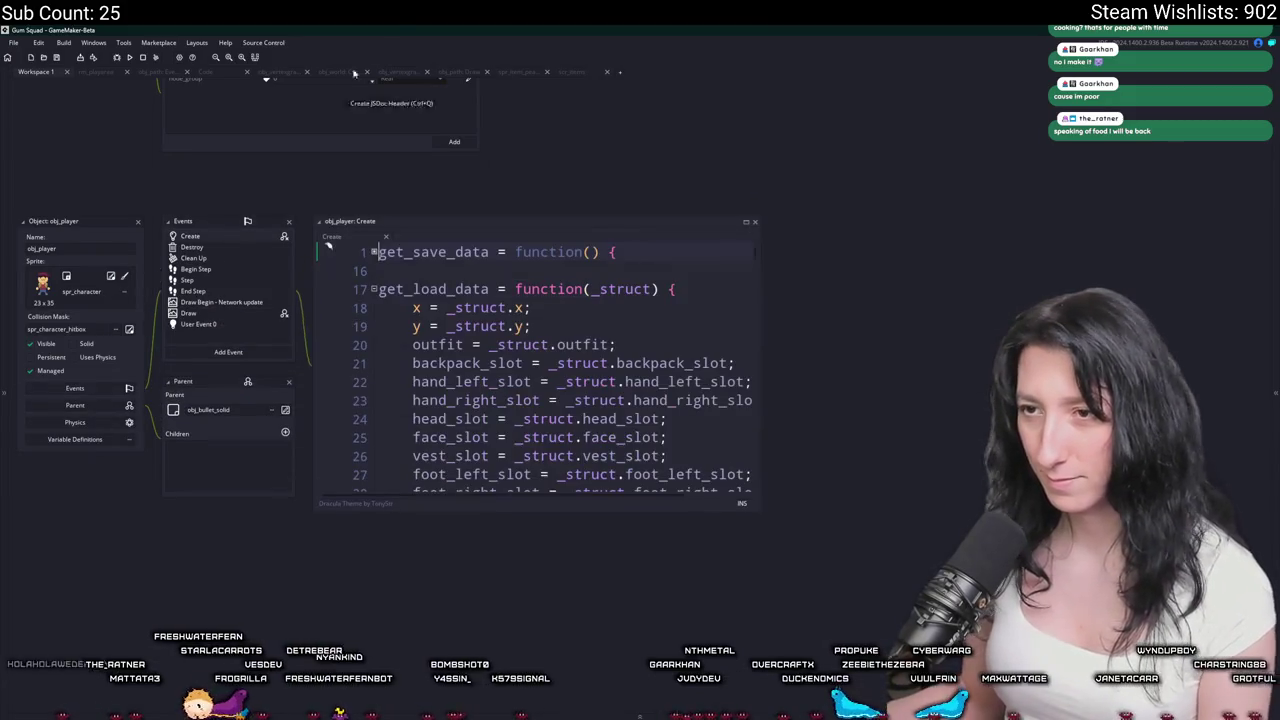
{"action": "key", "text": "ctrl+t"}
{"action": "type", "text": "loothol"}
{"action": "left_click", "coordinate": [731, 245]}
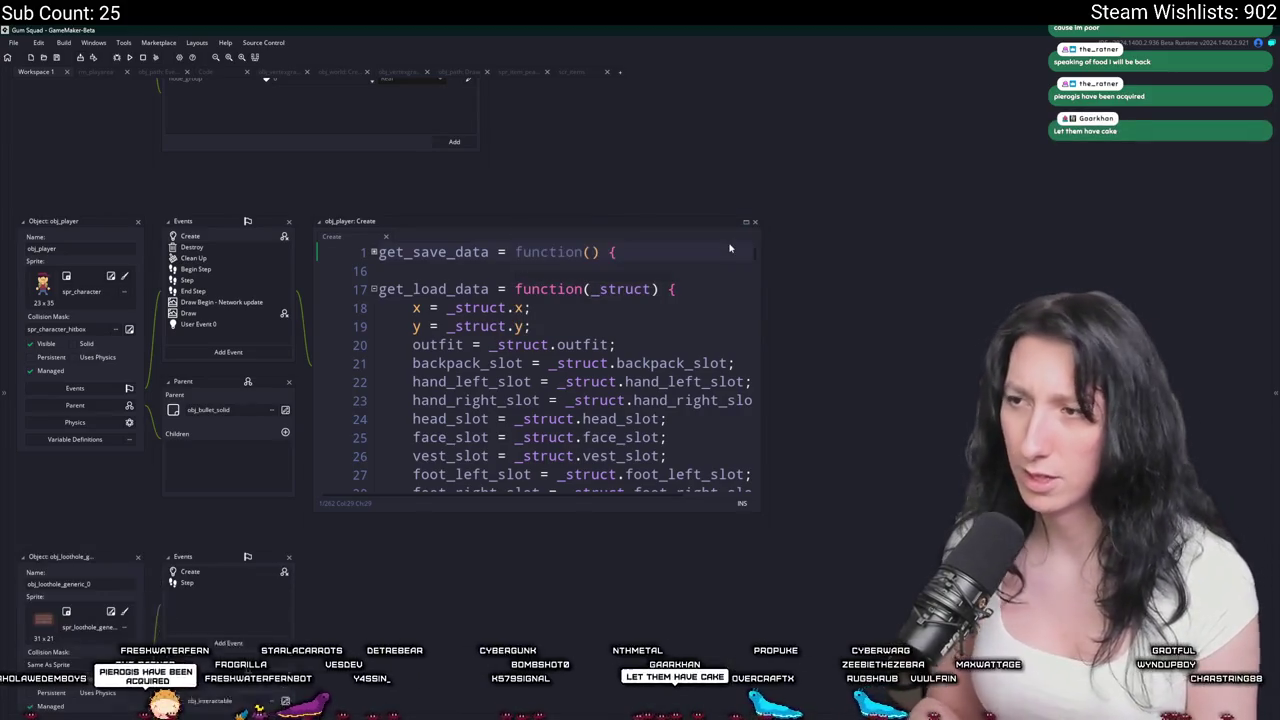
{"action": "double_click", "coordinate": [190, 572]}
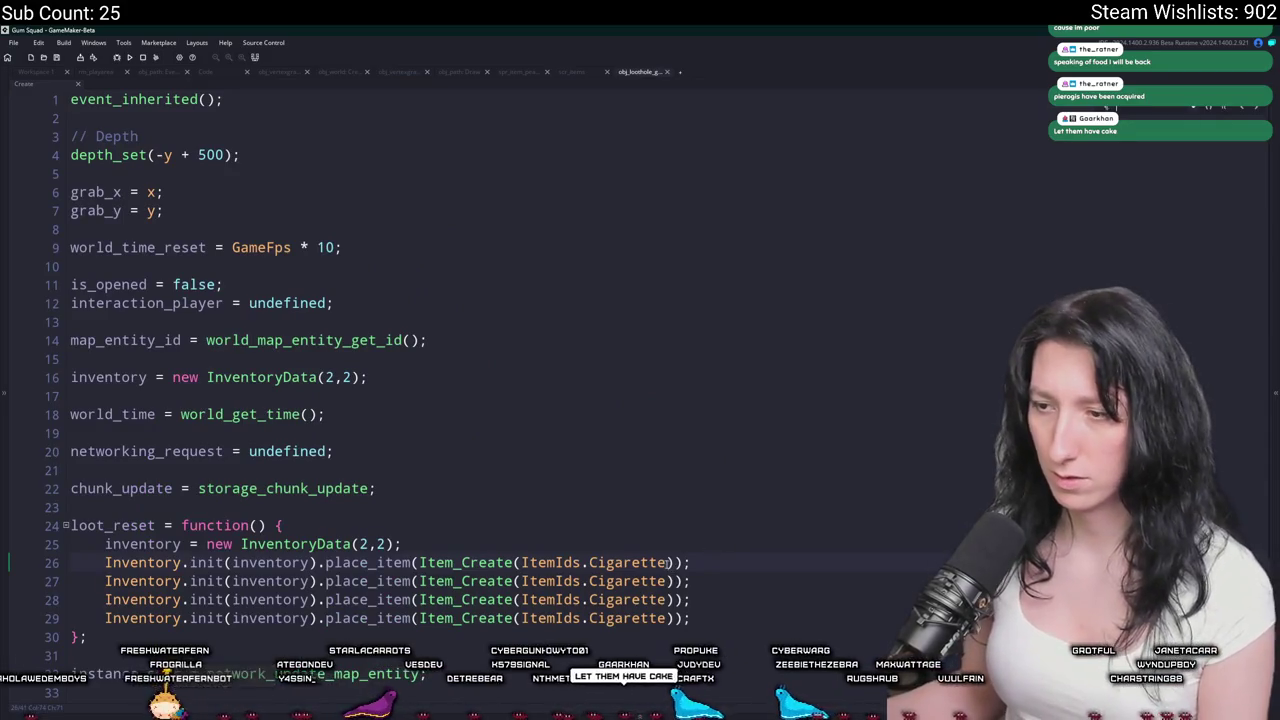
Switch the four loot lines 26-29 from ItemIds.Cigarette to ItemIds.Cake.
{"action": "left_click_drag", "start_coordinate": [668, 563], "coordinate": [588, 618]}
{"action": "type", "text": "ItemIds.Cake"}
{"action": "key", "text": "ctrl+z"}
{"action": "left_click_drag", "start_coordinate": [625, 565], "coordinate": [519, 618]}
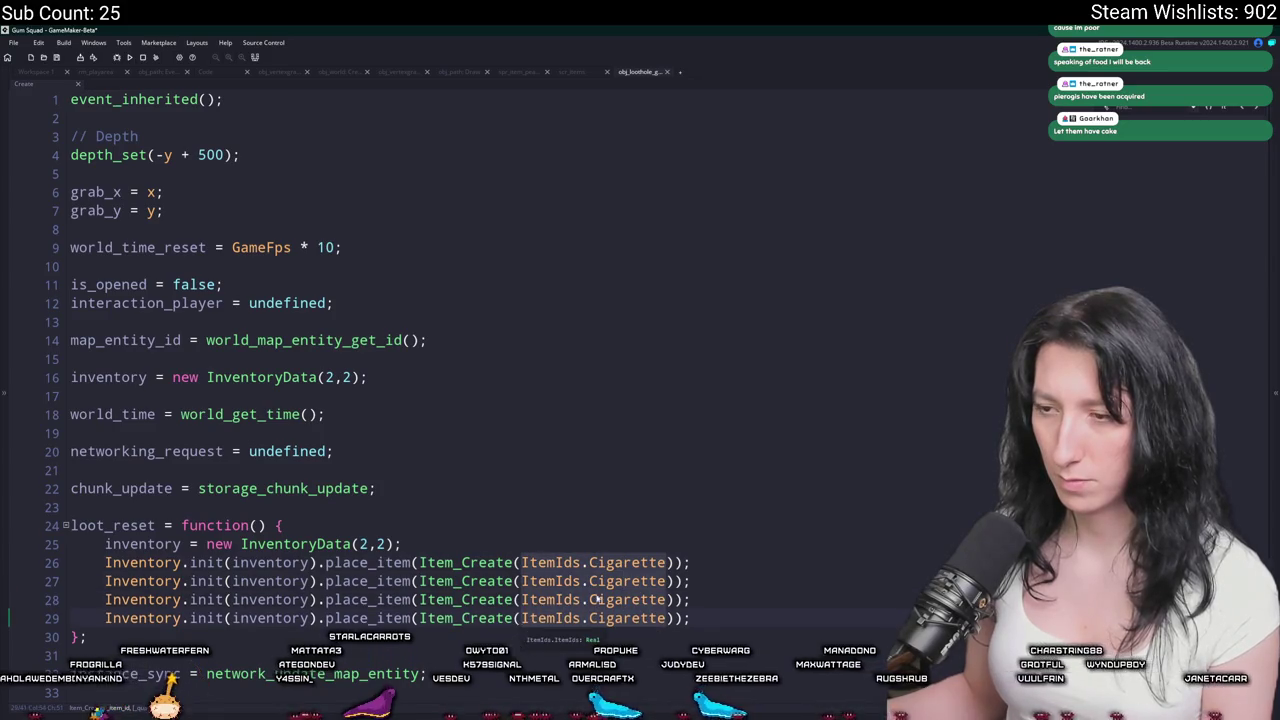
{"action": "type", "text": "ItemIds.Cake"}
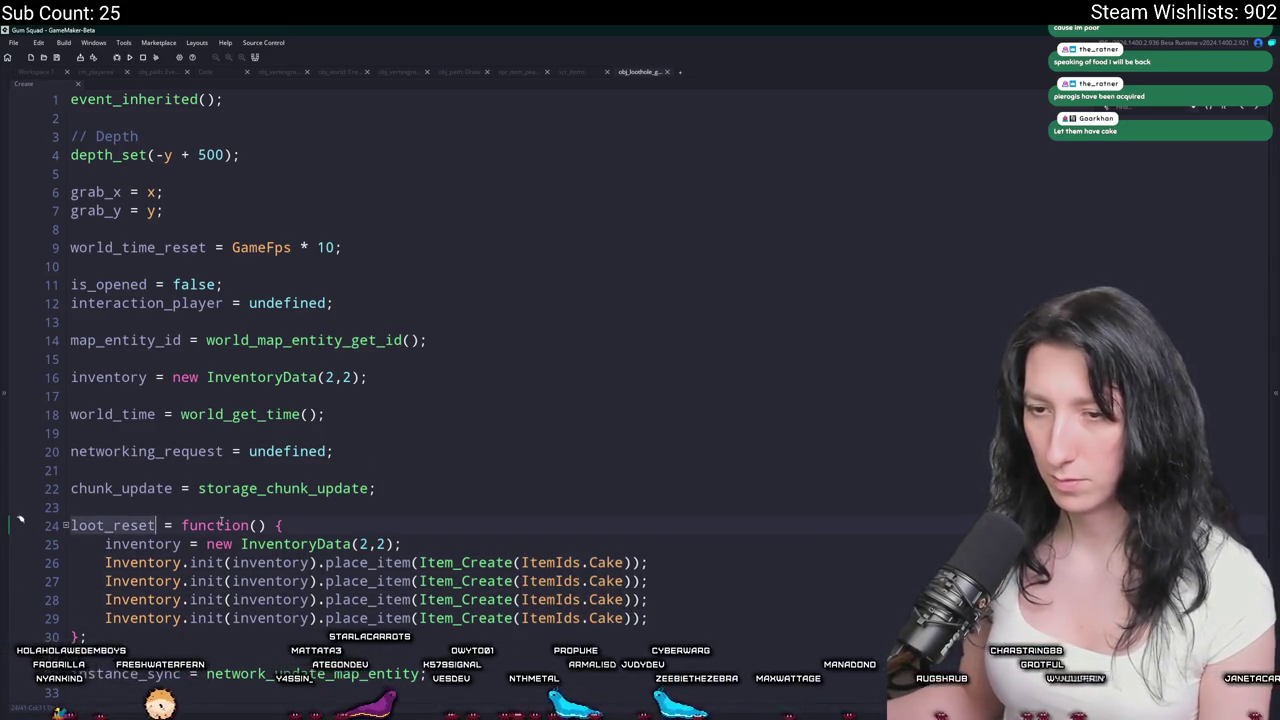
{"action": "scroll", "coordinate": [220, 525], "scroll_direction": "down", "scroll_amount": 3}
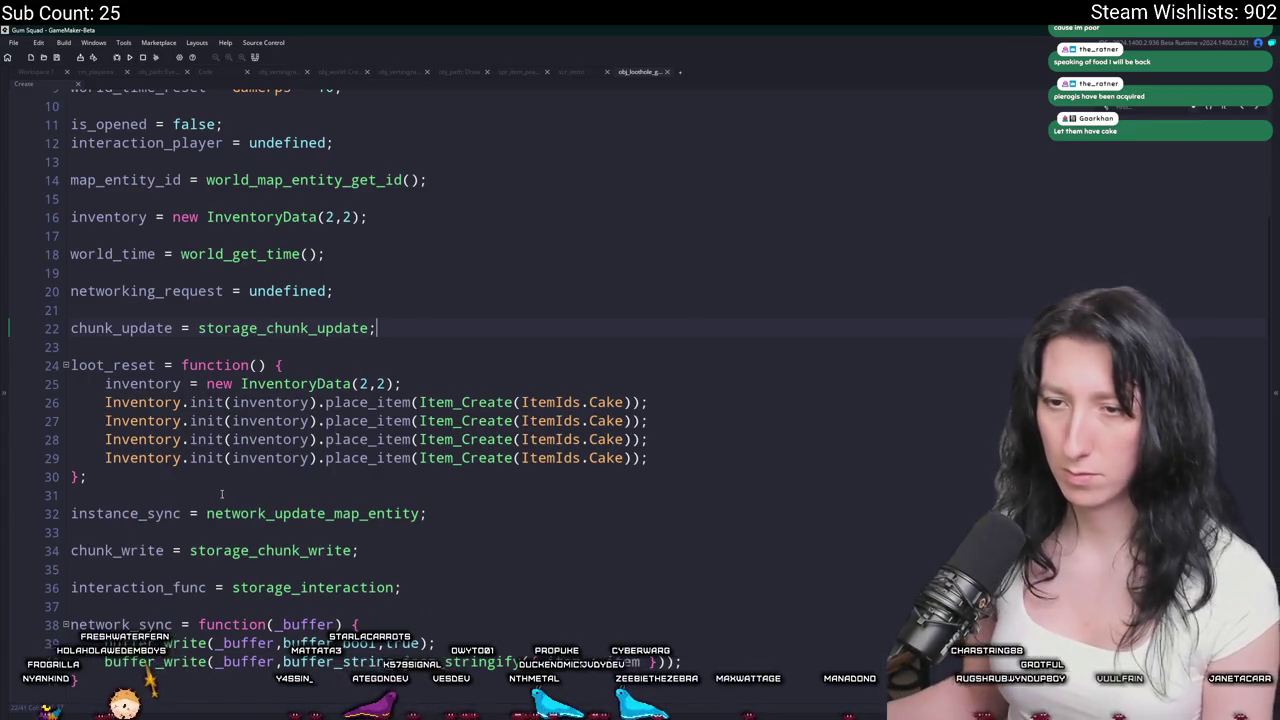
Add a loot_reset(); call, then run the game and join the world.
{"action": "key", "text": "Return"}
{"action": "key", "text": "Return"}
{"action": "type", "text": "loot_reset()"}
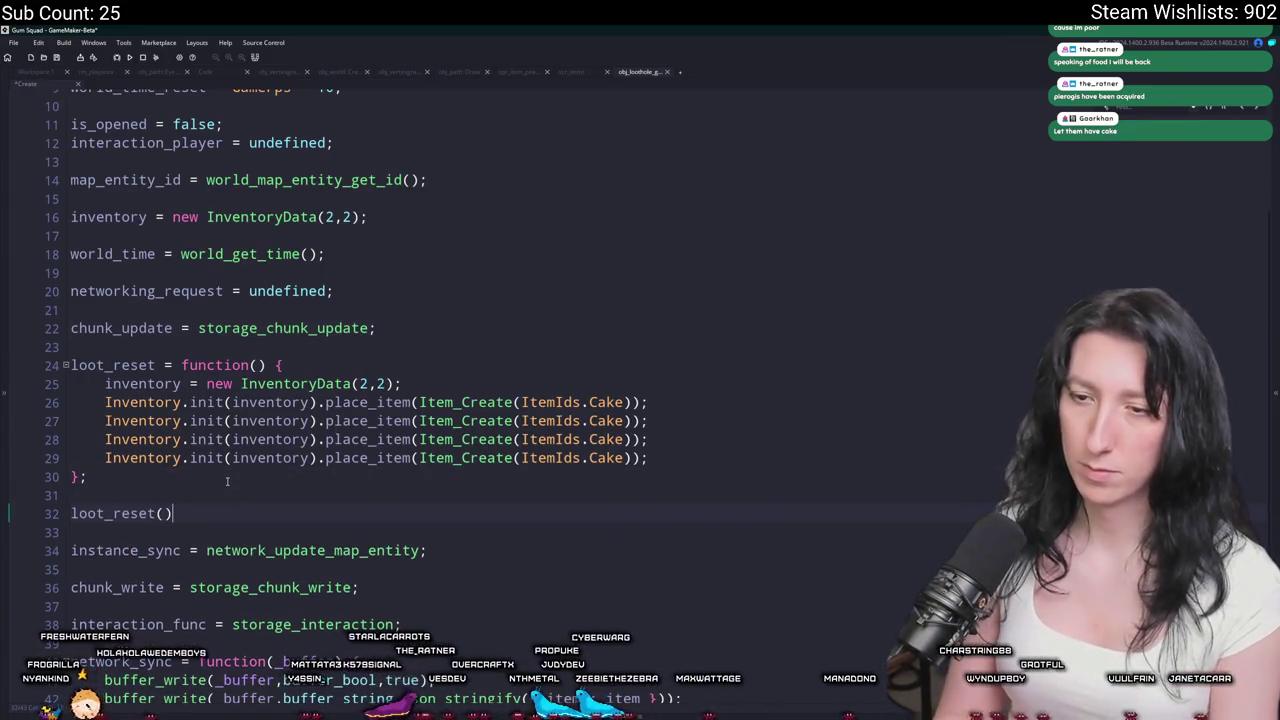
{"action": "type", "text": ";"}
{"action": "key", "text": "F5"}
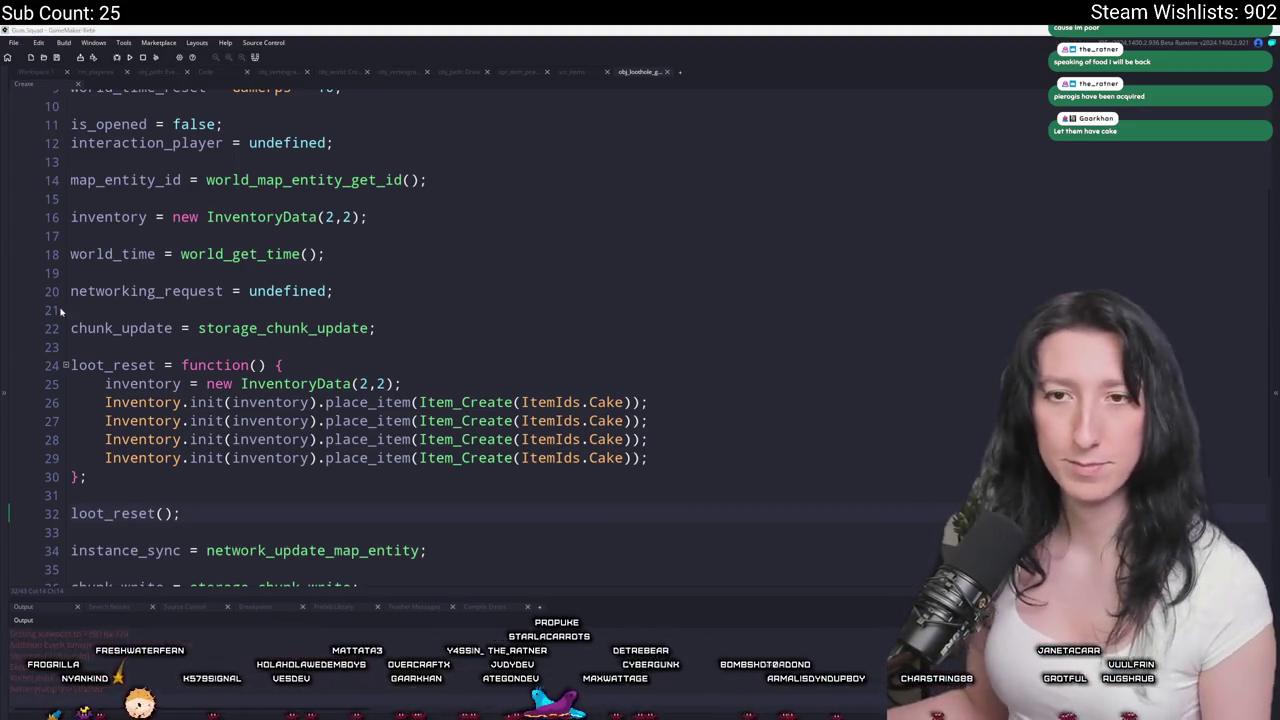
{"action": "left_click", "coordinate": [639, 356]}
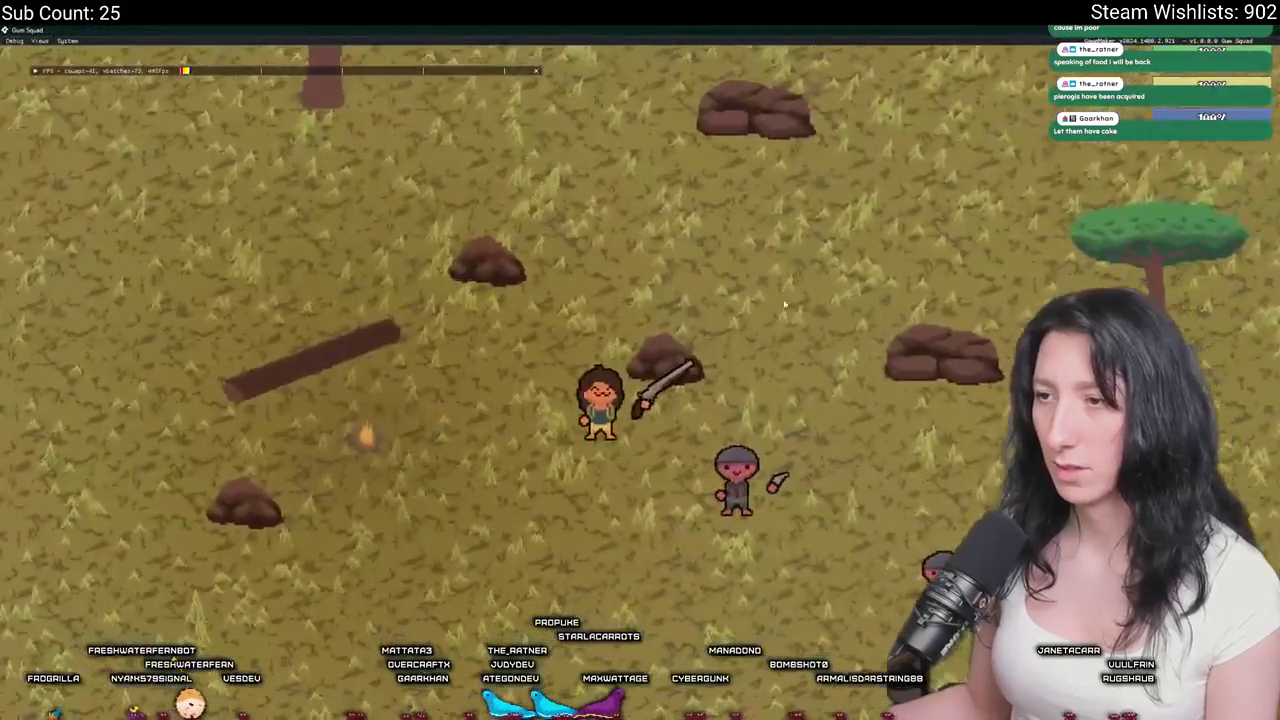
Attack an enemy and move four cake slices from the container into the player inventory.
{"action": "key", "text": "s"}
{"action": "left_click", "coordinate": [775, 285]}
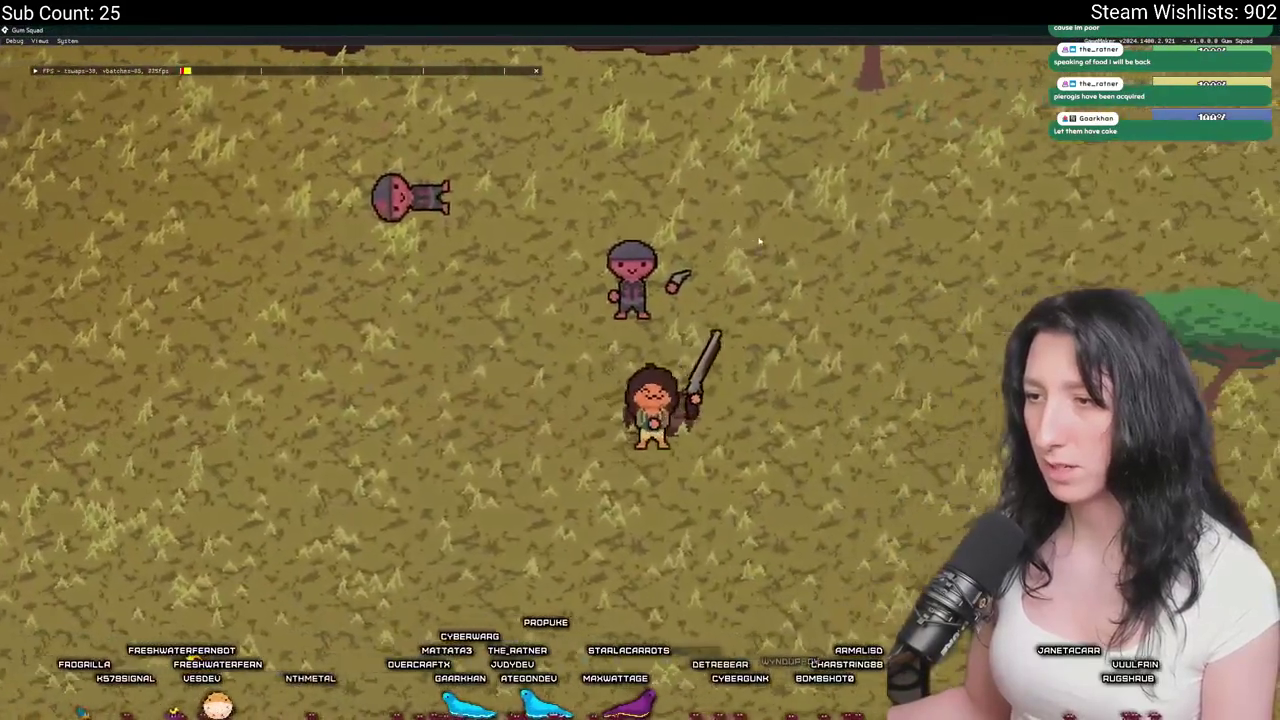
{"action": "key", "text": "e"}
{"action": "left_click", "coordinate": [279, 129], "text": "shift"}
{"action": "left_click", "coordinate": [279, 177], "text": "shift"}
{"action": "left_click", "coordinate": [231, 177], "text": "shift"}
{"action": "left_click", "coordinate": [231, 129], "text": "shift"}
{"action": "key", "text": "e"}
Hit another enemy, then equip a cake in the character's hand.
{"action": "left_click", "coordinate": [840, 347]}
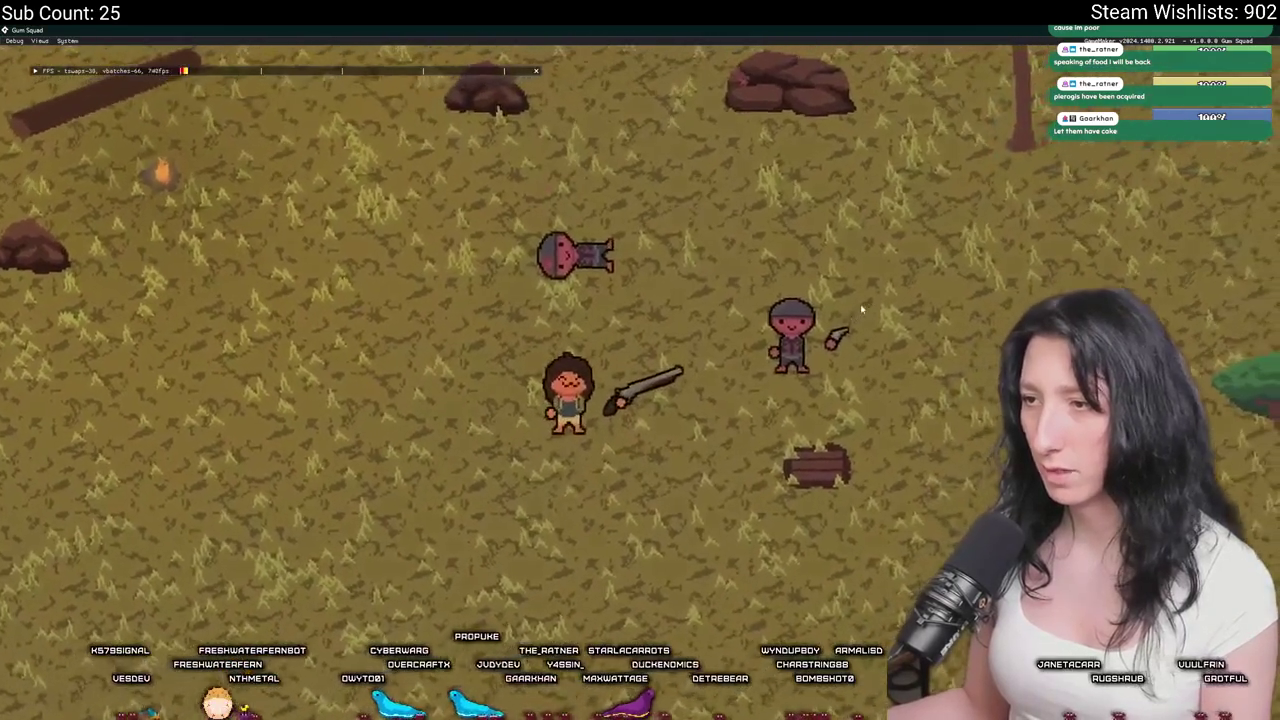
{"action": "key", "text": "e"}
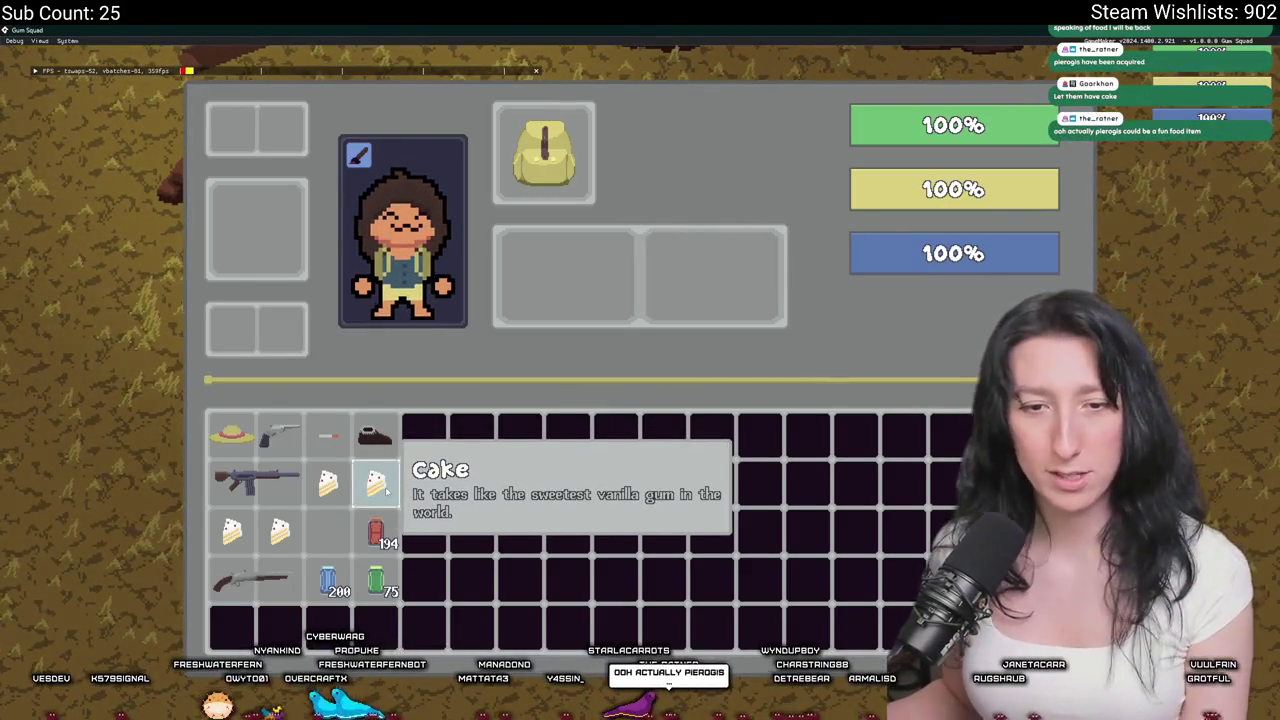
{"action": "left_click", "coordinate": [565, 278]}
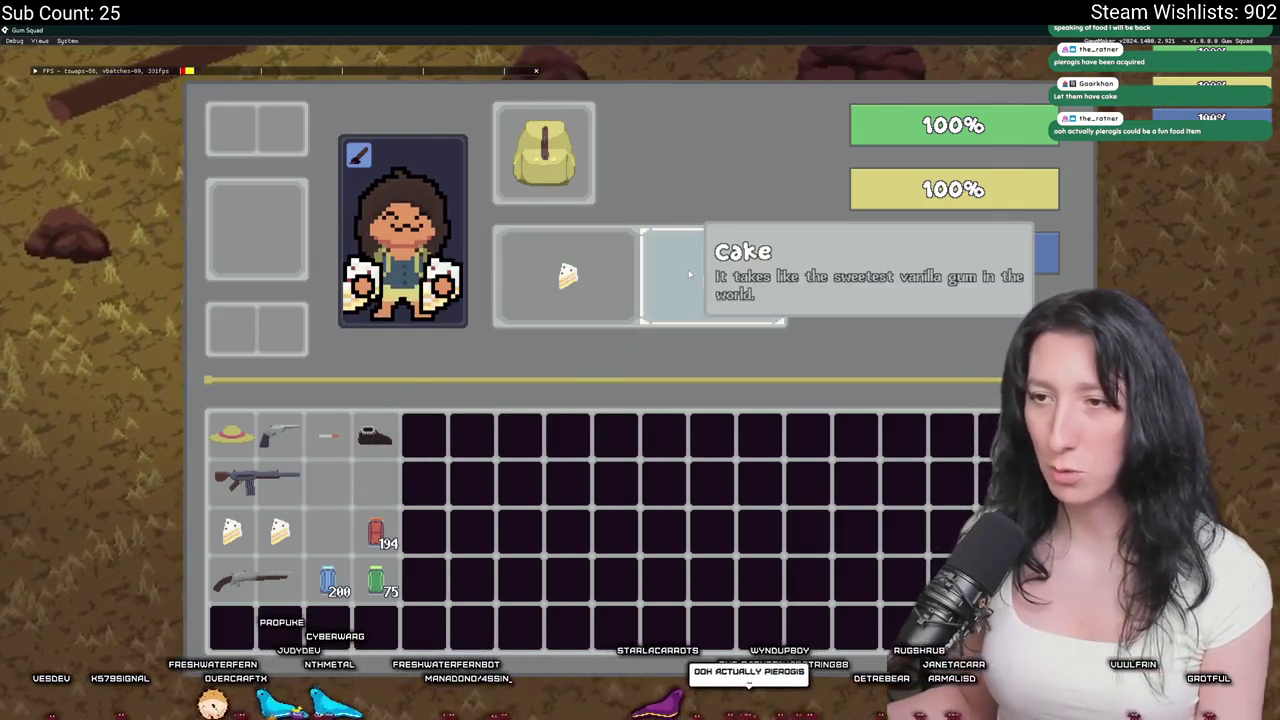
{"action": "key", "text": "Tab"}
Walk the character through the grassy and pink areas, briefly checking the inventory.
{"action": "key", "text": "d"}
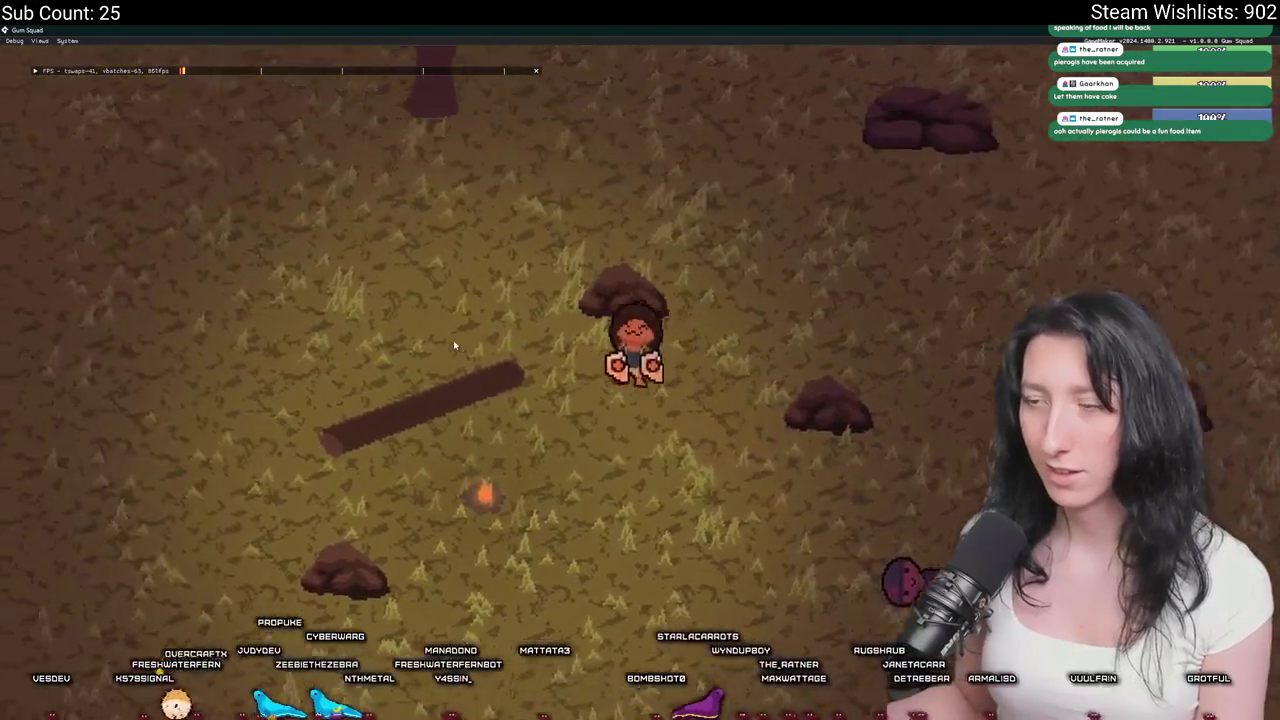
{"action": "key", "text": "s"}
{"action": "key", "text": "d"}
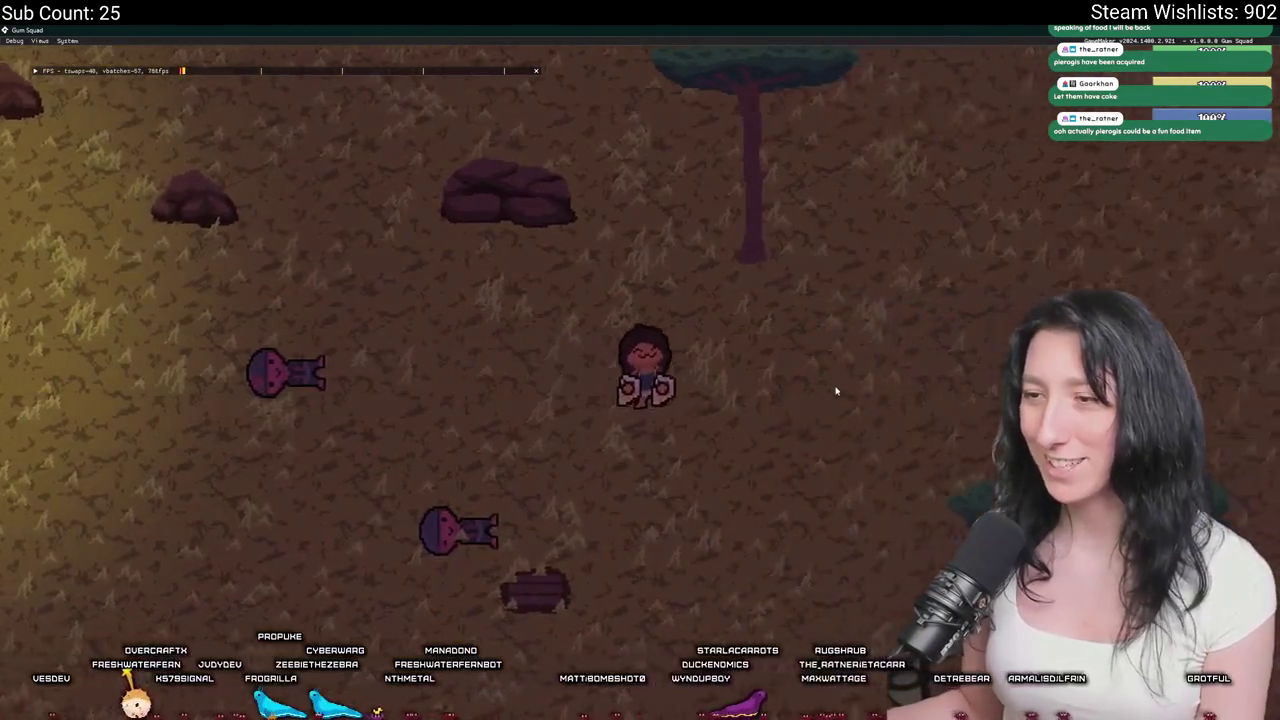
{"action": "key", "text": "w"}
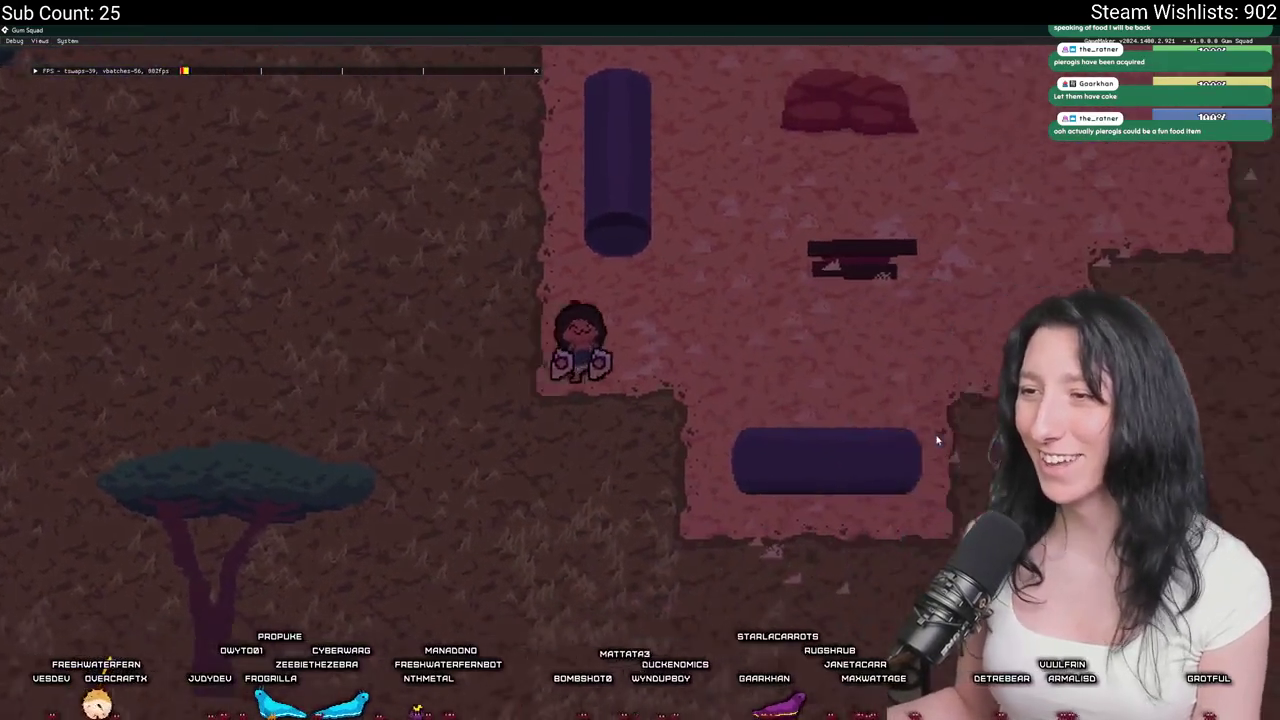
{"action": "key", "text": "d"}
{"action": "key", "text": "a"}
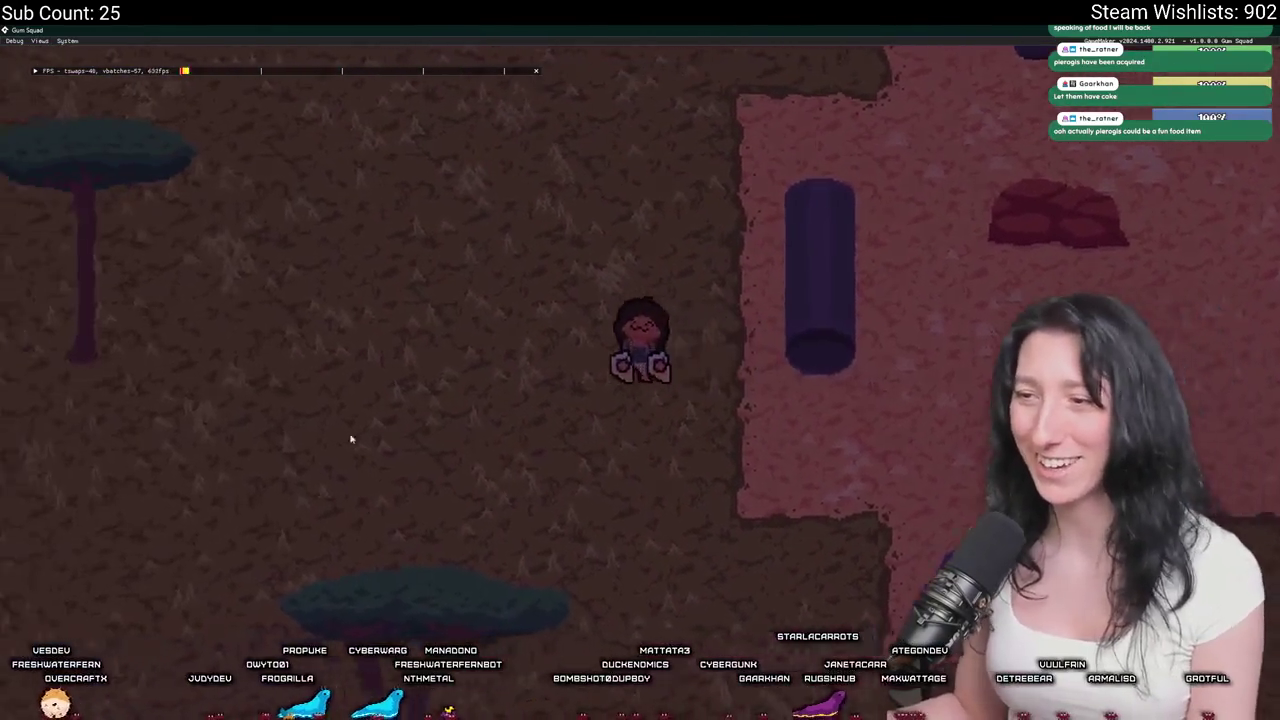
{"action": "key", "text": "s"}
{"action": "key", "text": "a"}
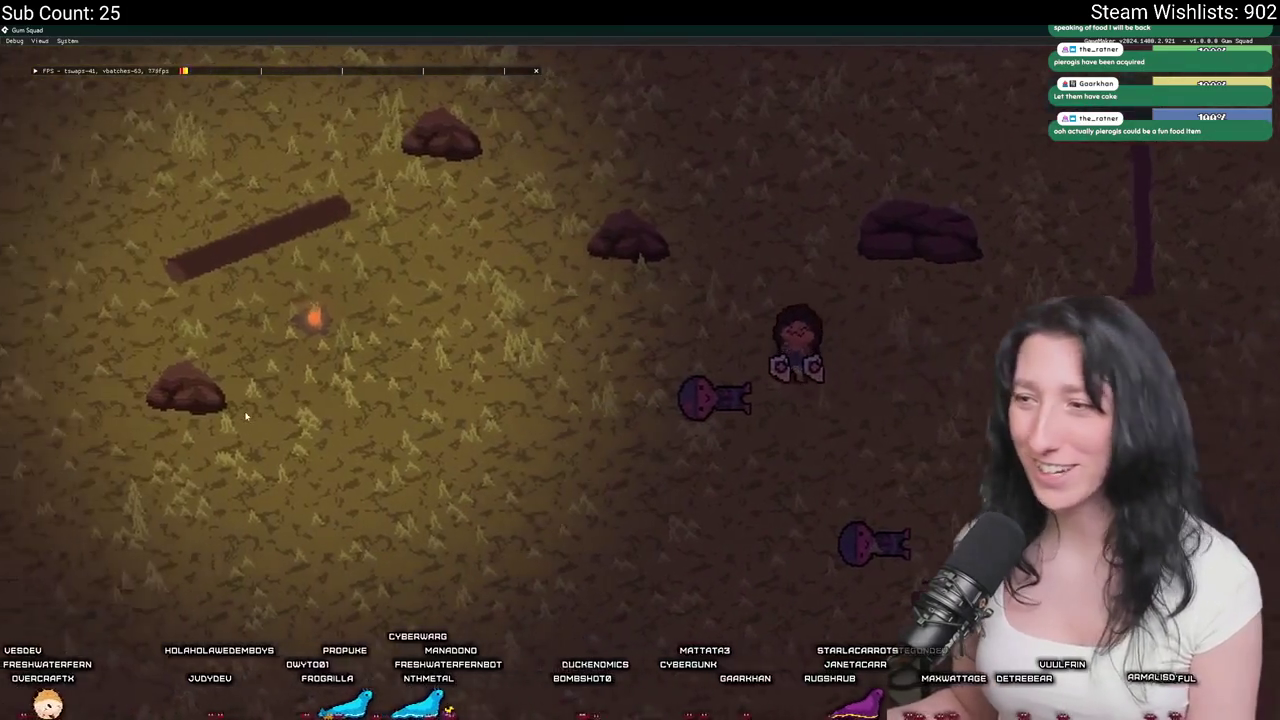
{"action": "key", "text": "a"}
{"action": "key", "text": "Tab"}
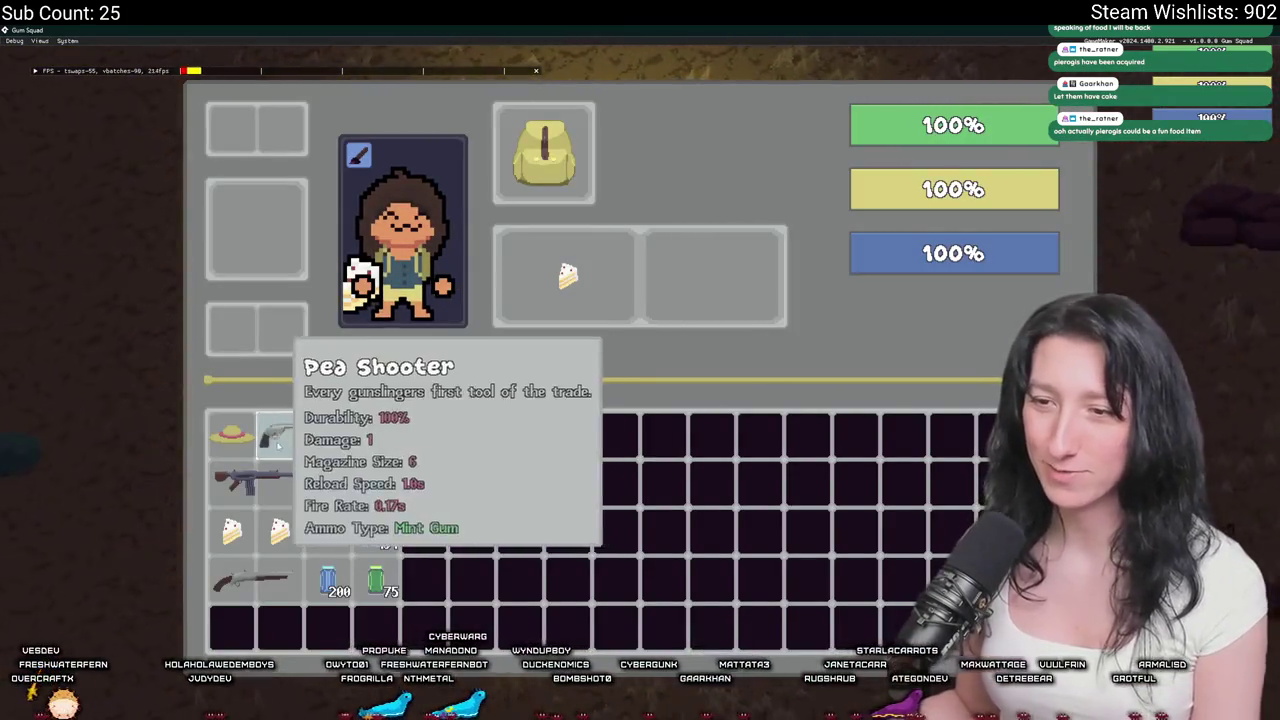
{"action": "key", "text": "Tab"}
{"action": "key", "text": "s"}
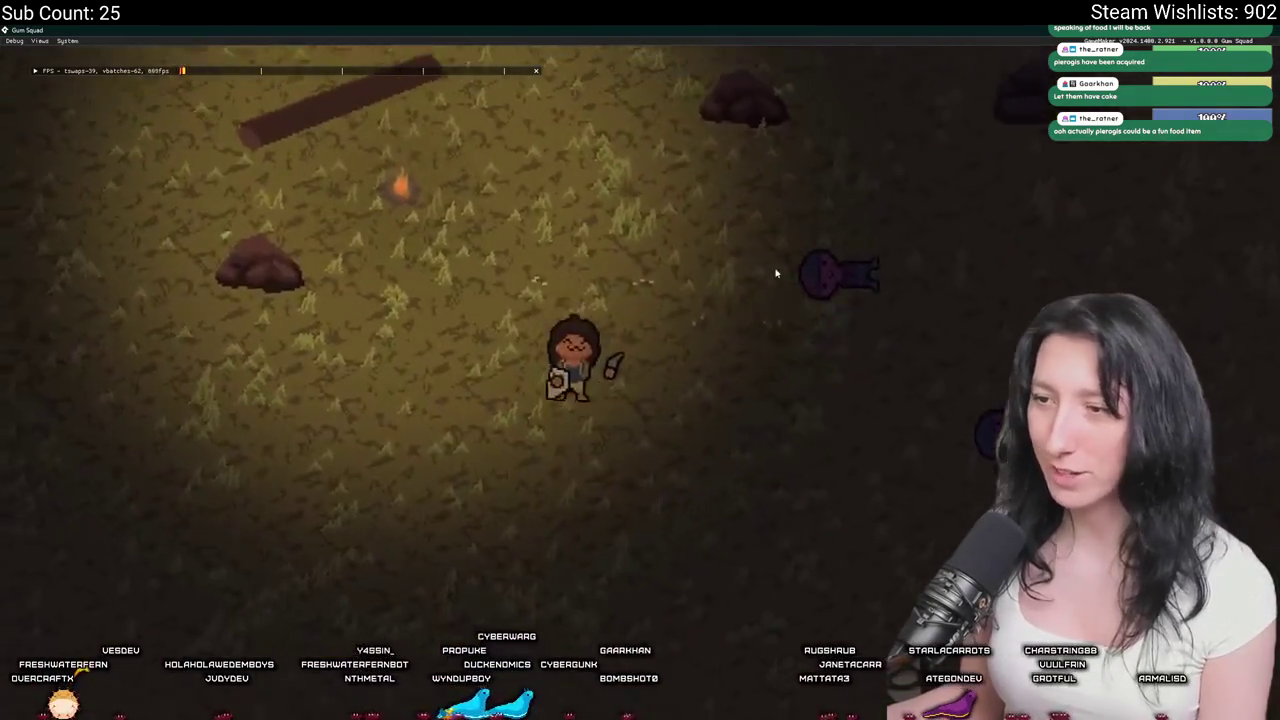
{"action": "key", "text": "w"}
{"action": "key", "text": "a"}
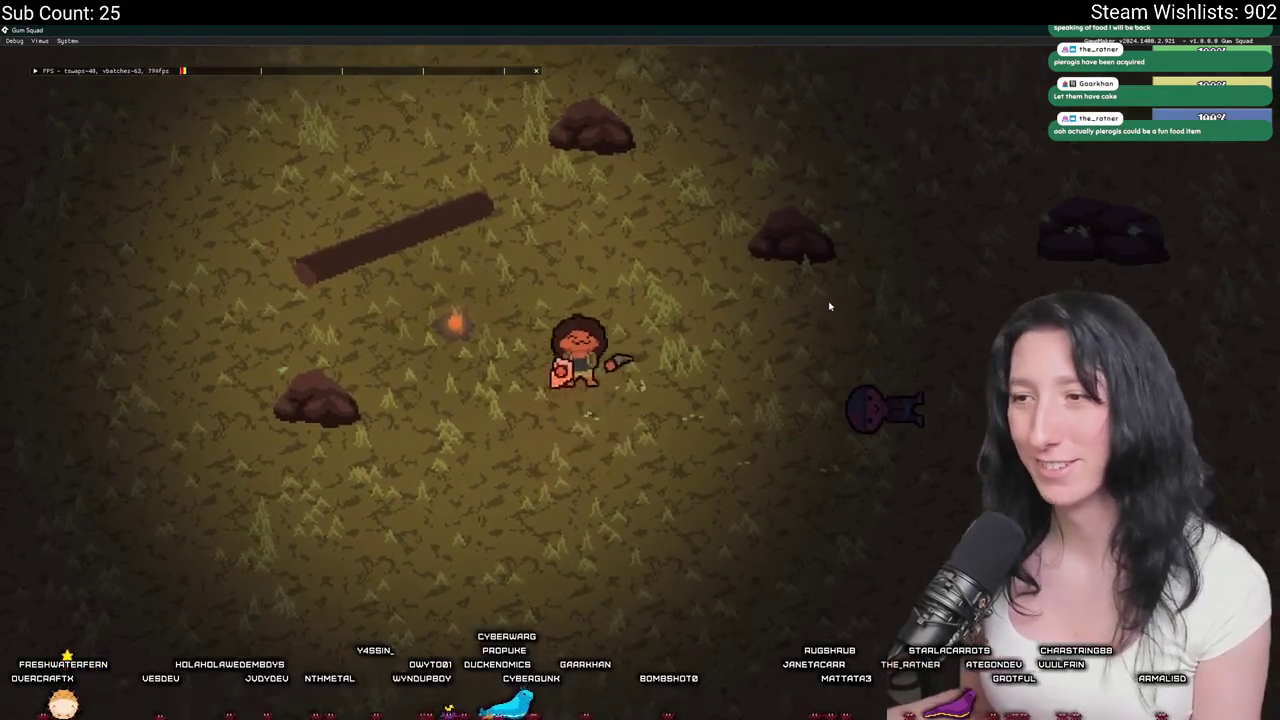
{"action": "key", "text": "w"}
{"action": "key", "text": "Tab"}
{"action": "key", "text": "Tab"}
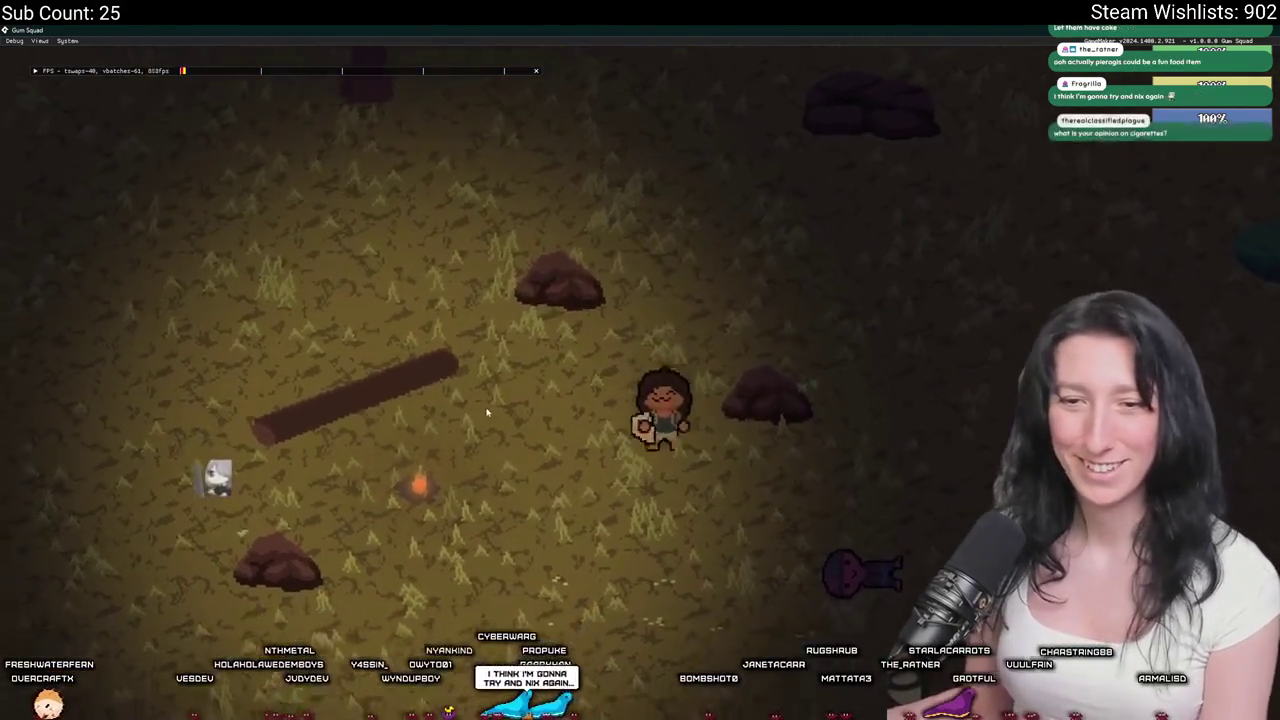
{"action": "key", "text": "s"}
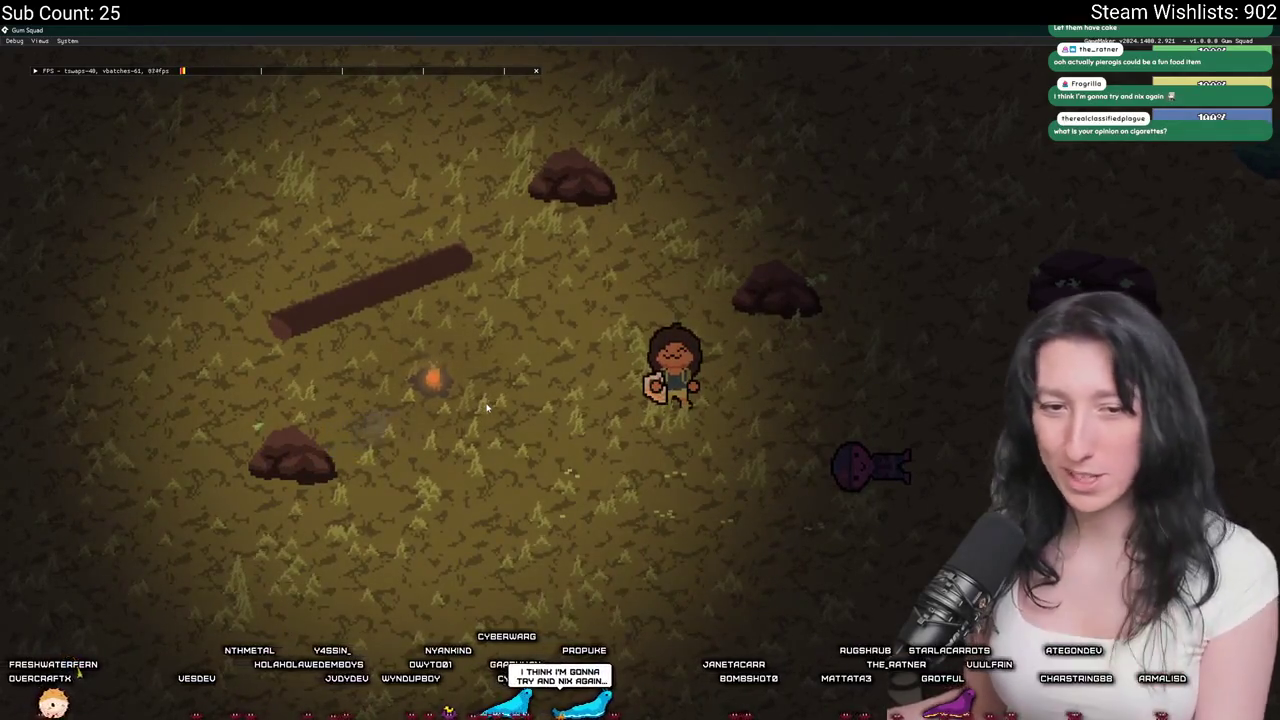
Store the held cake in an inventory slot, pick up a nearby item, and leave the game.
{"action": "key", "text": "Tab"}
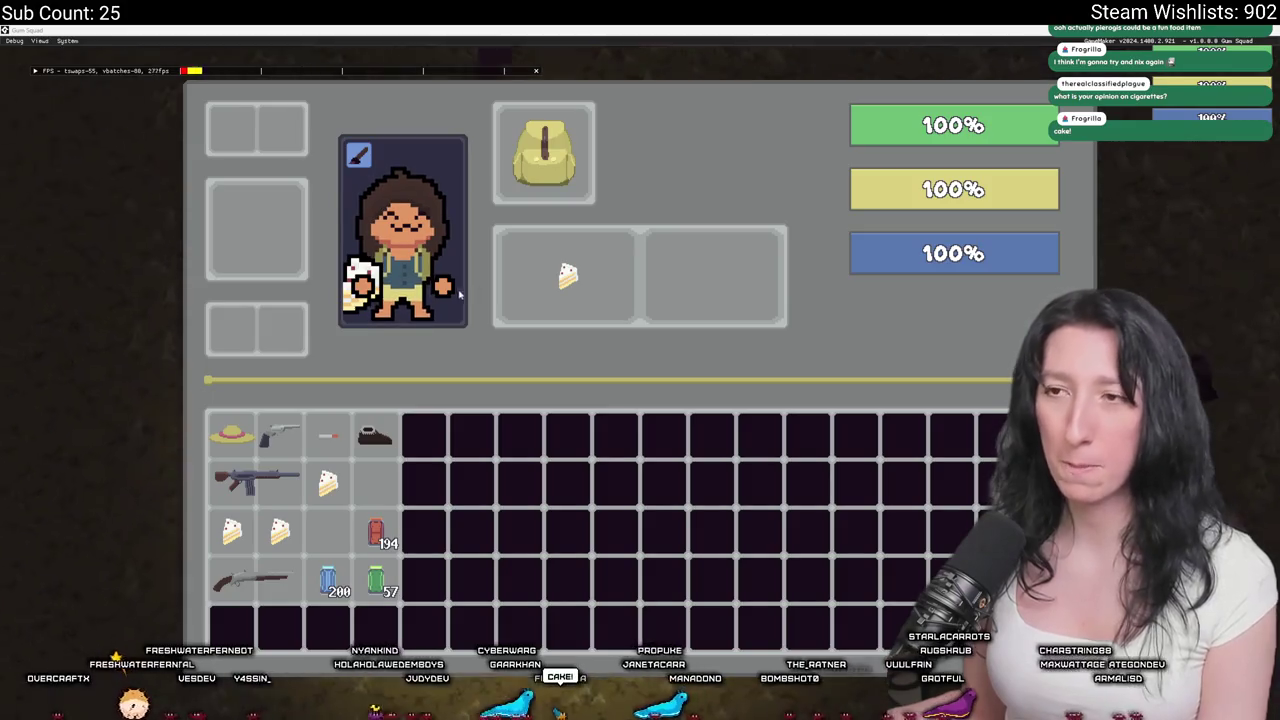
{"action": "left_click", "coordinate": [567, 275]}
{"action": "mouse_move", "coordinate": [327, 435]}
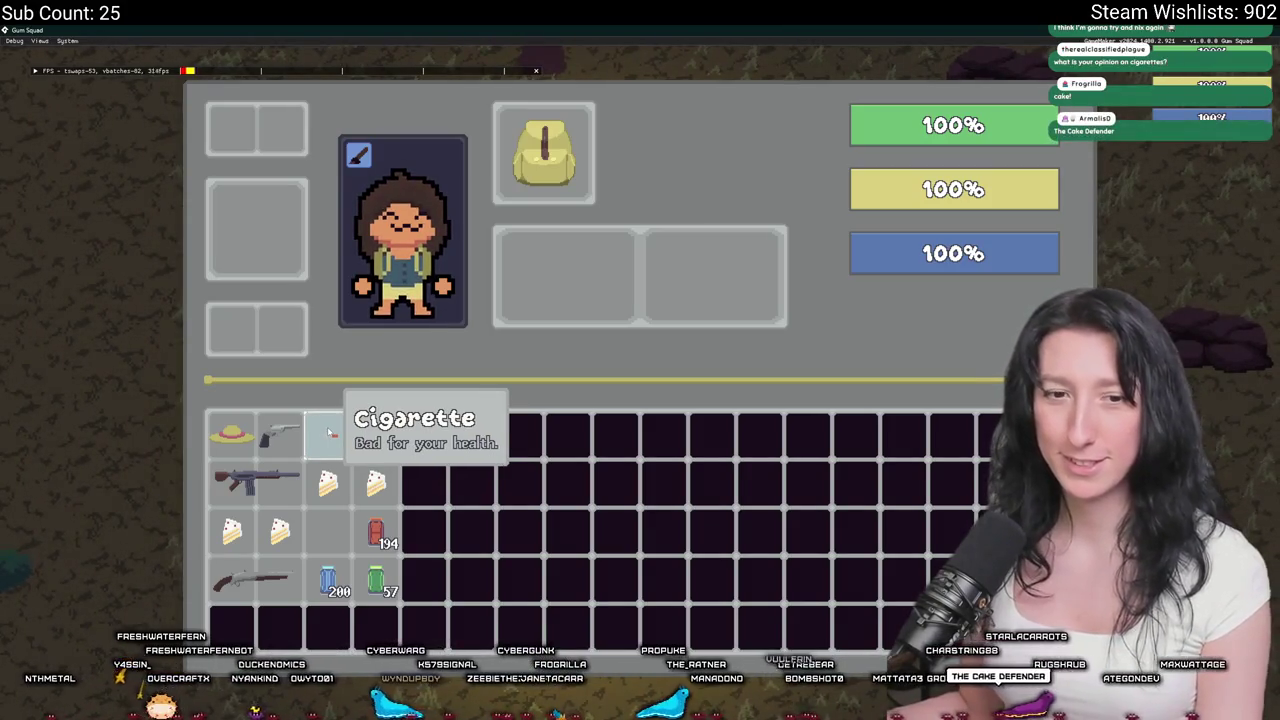
{"action": "key", "text": "e"}
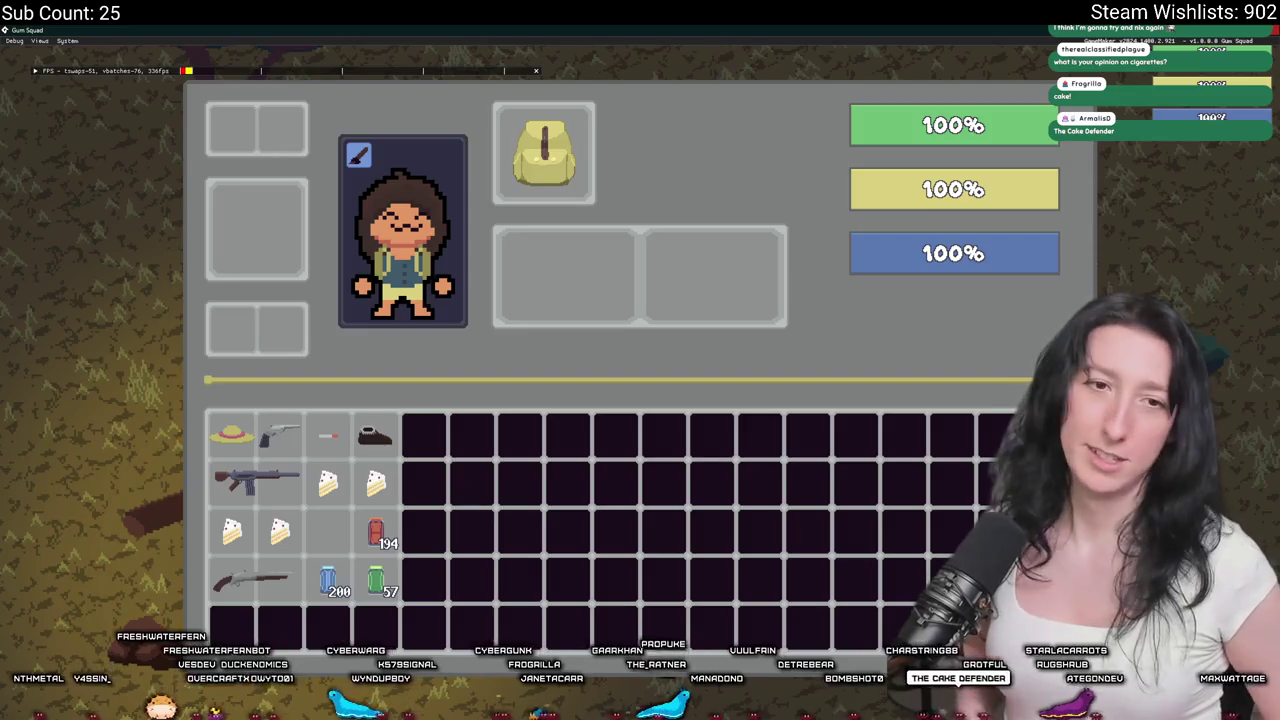
{"action": "key", "text": "alt+Tab"}
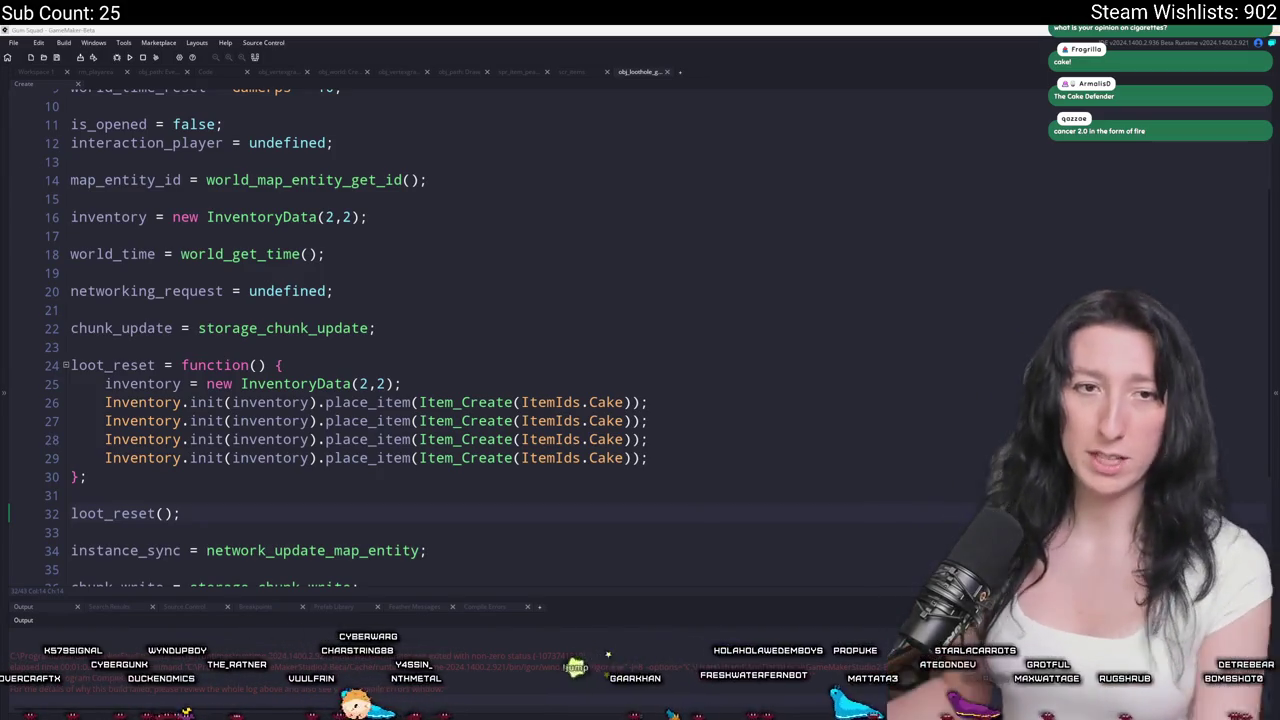
Delete the standalone loot_reset(); call on line 32, then start saving the sprite in Aseprite.
{"action": "left_click", "coordinate": [600, 402]}
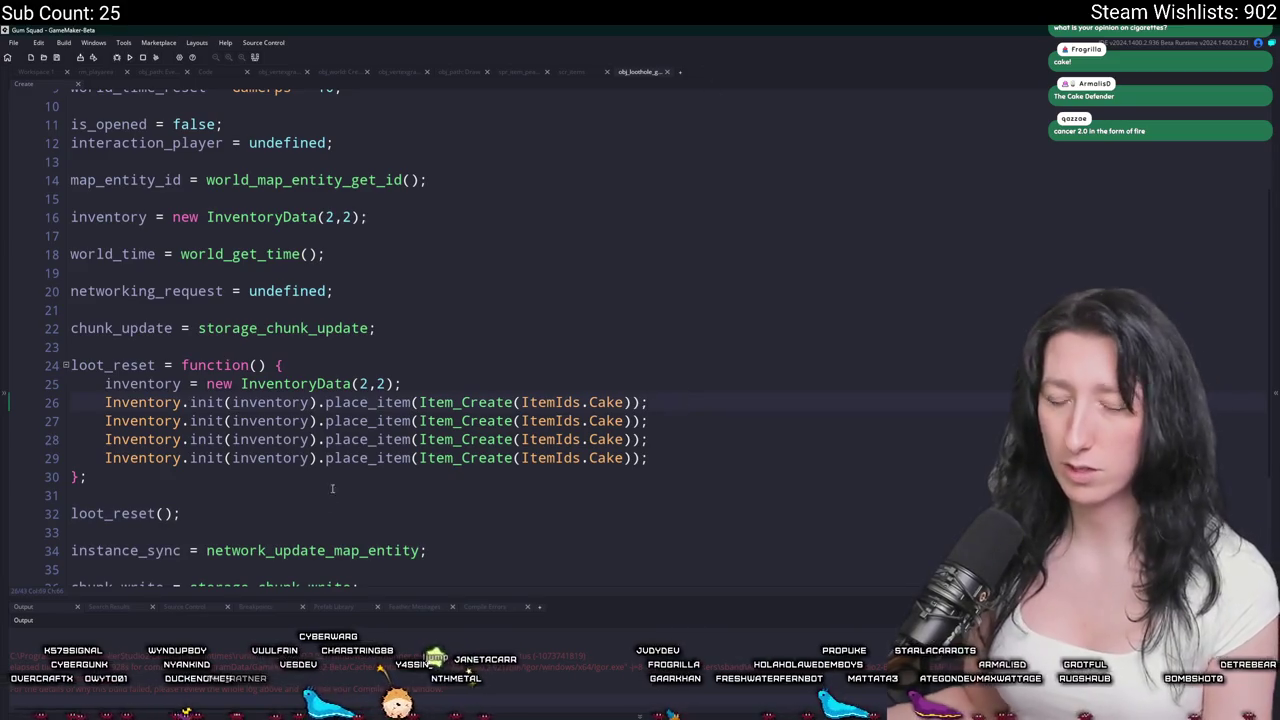
{"action": "left_click_drag", "start_coordinate": [294, 504], "coordinate": [72, 491]}
{"action": "key", "text": "BackSpace"}
{"action": "key", "text": "BackSpace"}
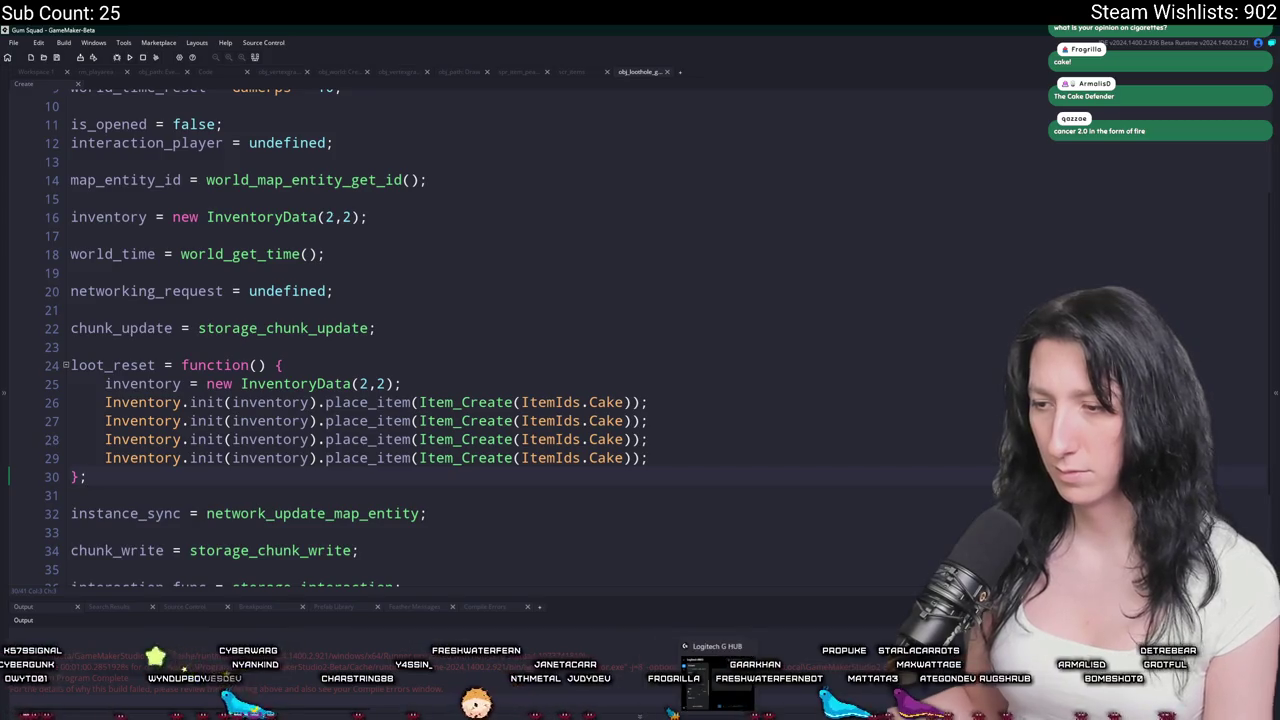
{"action": "key", "text": "alt+Tab"}
{"action": "key", "text": "ctrl+s"}
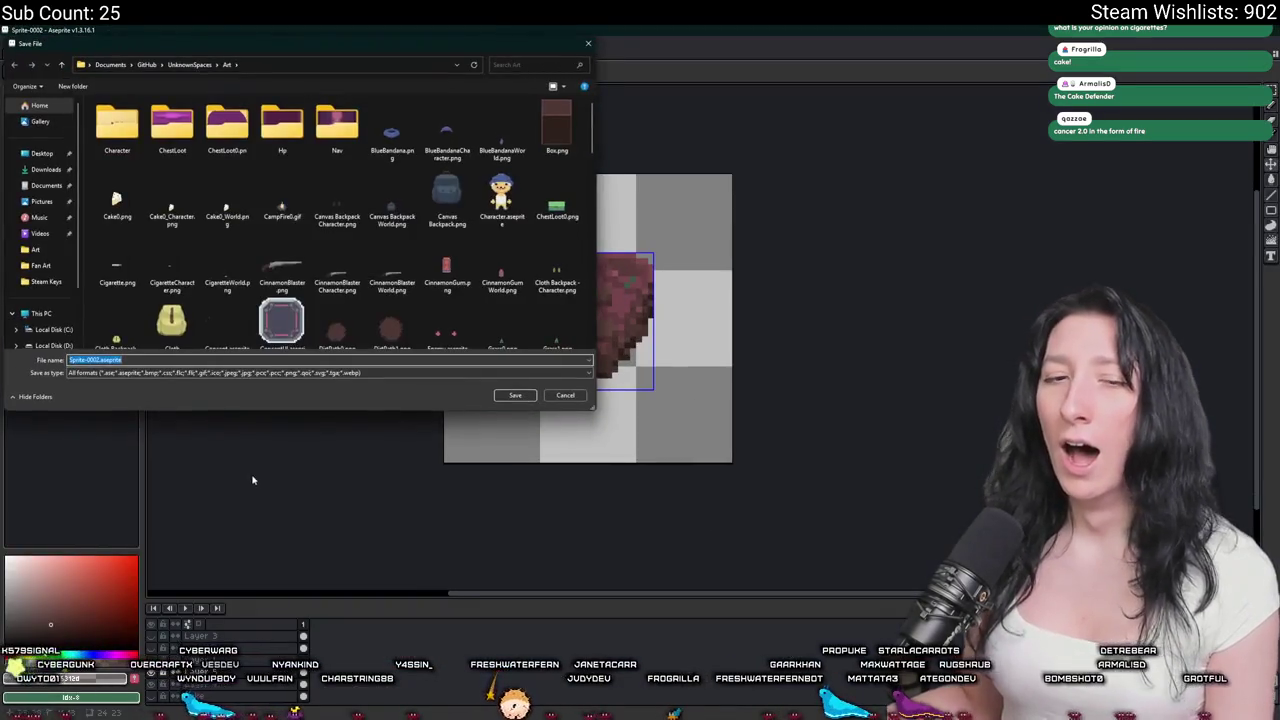
Cancel the save, hide the Cake layer to leave an empty canvas, and zoom in.
{"action": "key", "text": "Escape"}
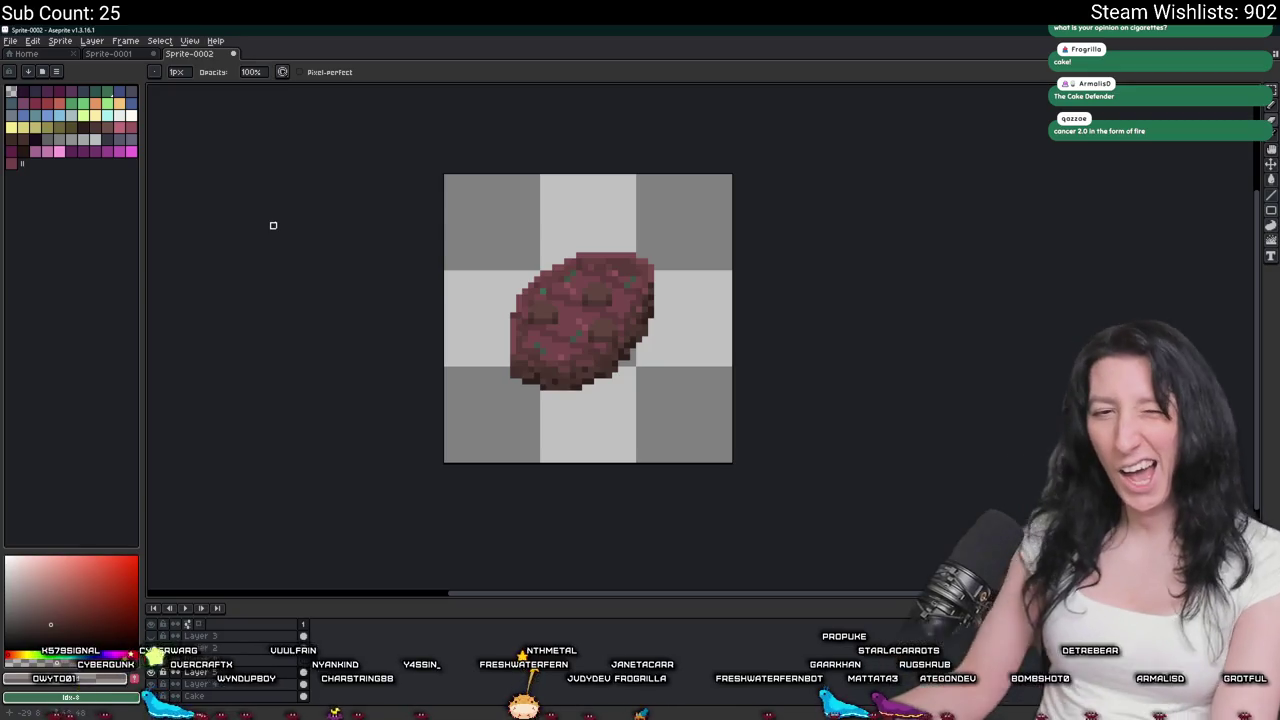
{"action": "key", "text": "q"}
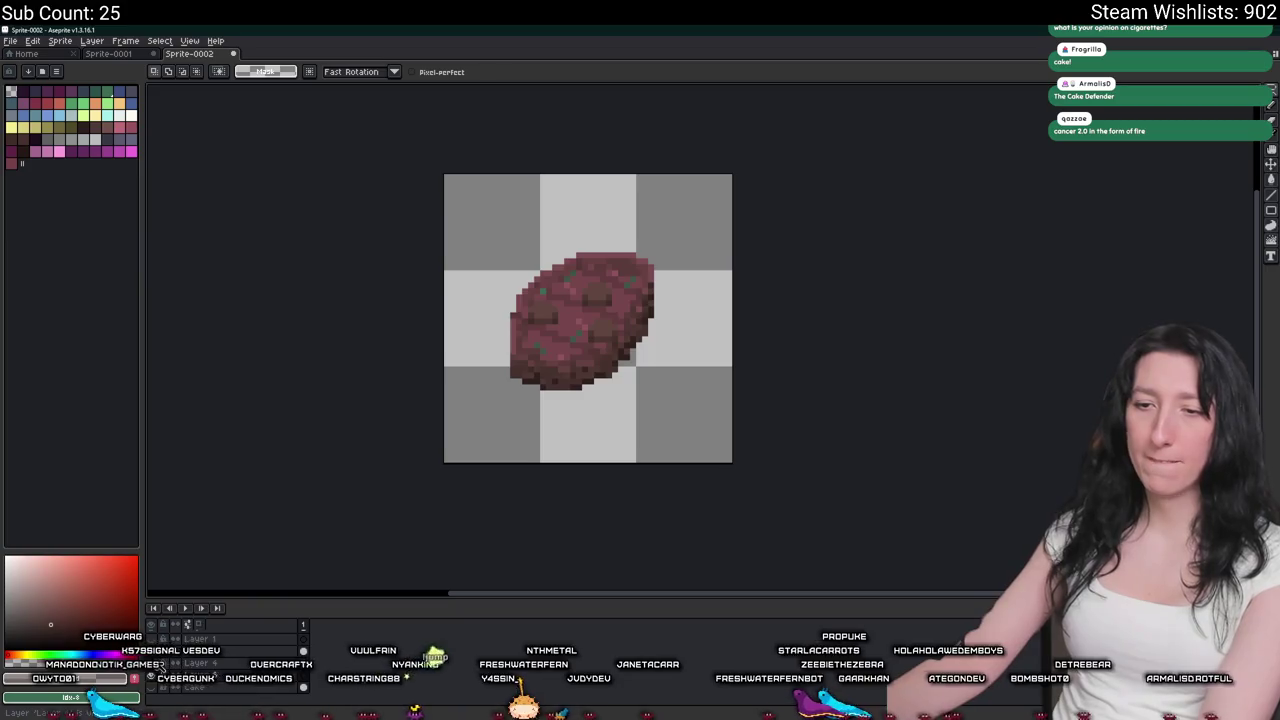
{"action": "left_click", "coordinate": [155, 658]}
{"action": "left_click", "coordinate": [152, 651]}
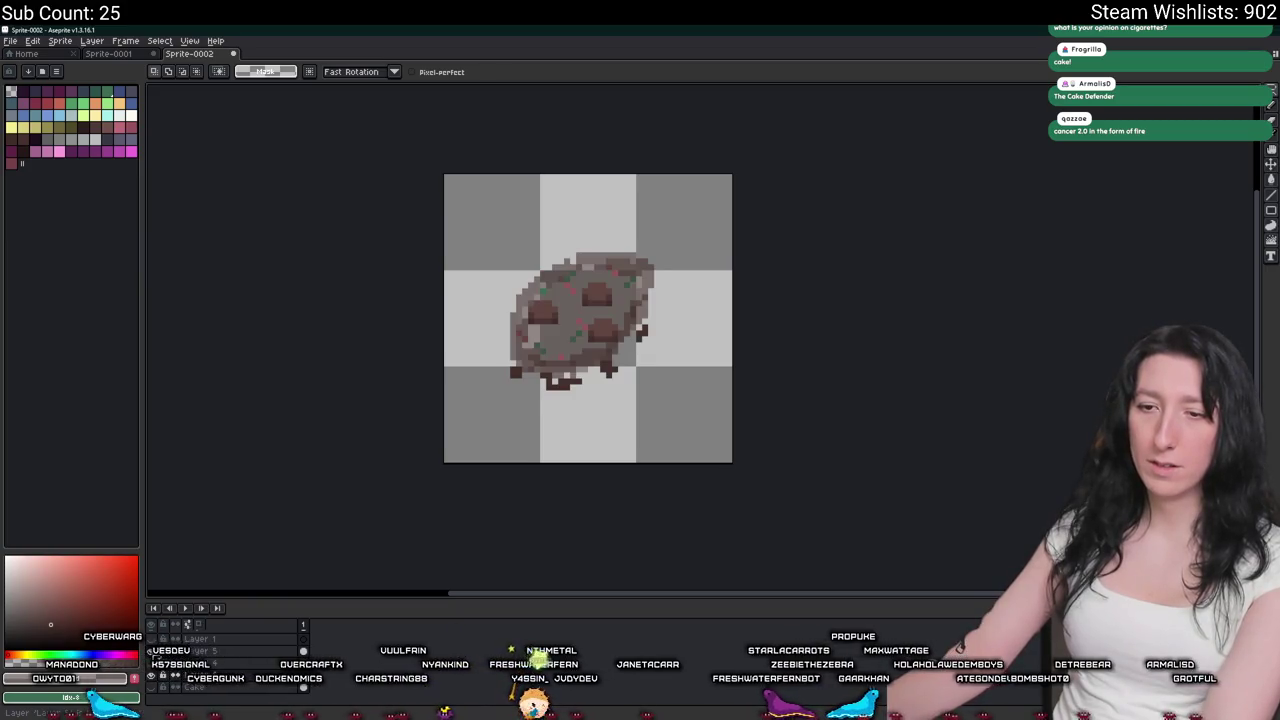
{"action": "left_click", "coordinate": [152, 663]}
{"action": "left_click", "coordinate": [152, 663]}
{"action": "left_click", "coordinate": [152, 663]}
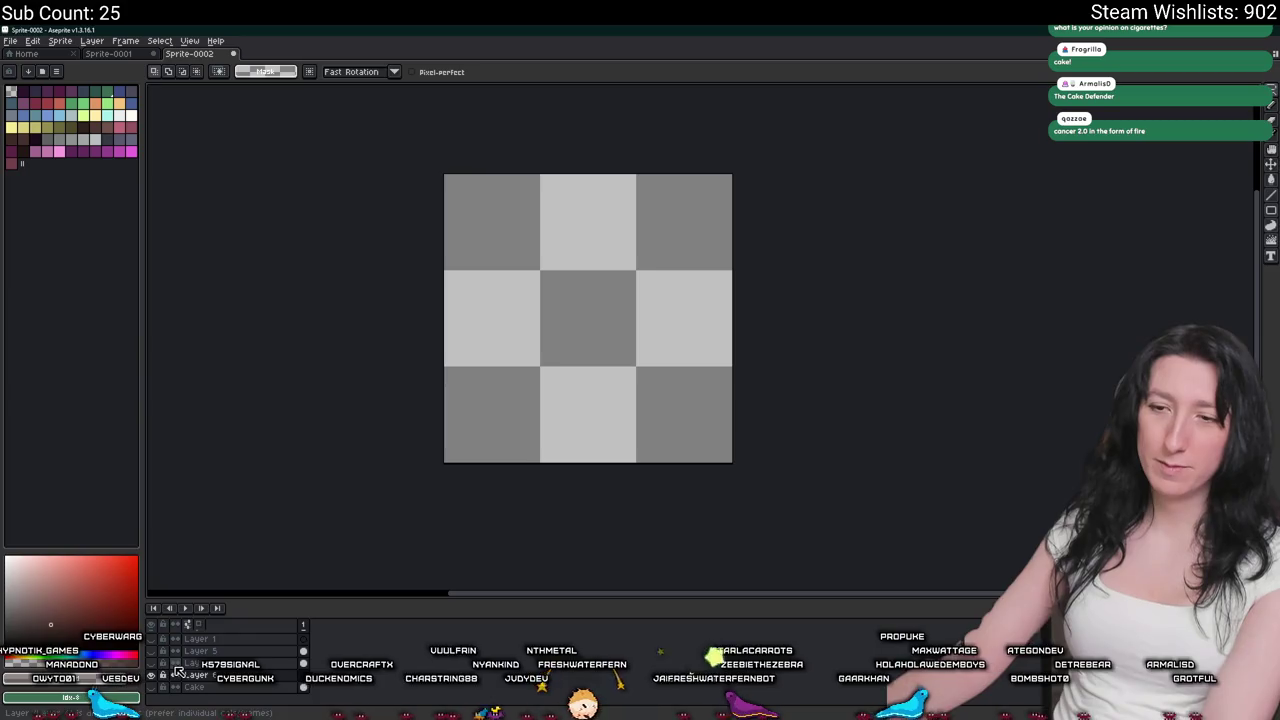
{"action": "scroll", "coordinate": [507, 459], "scroll_direction": "up", "scroll_amount": 1}
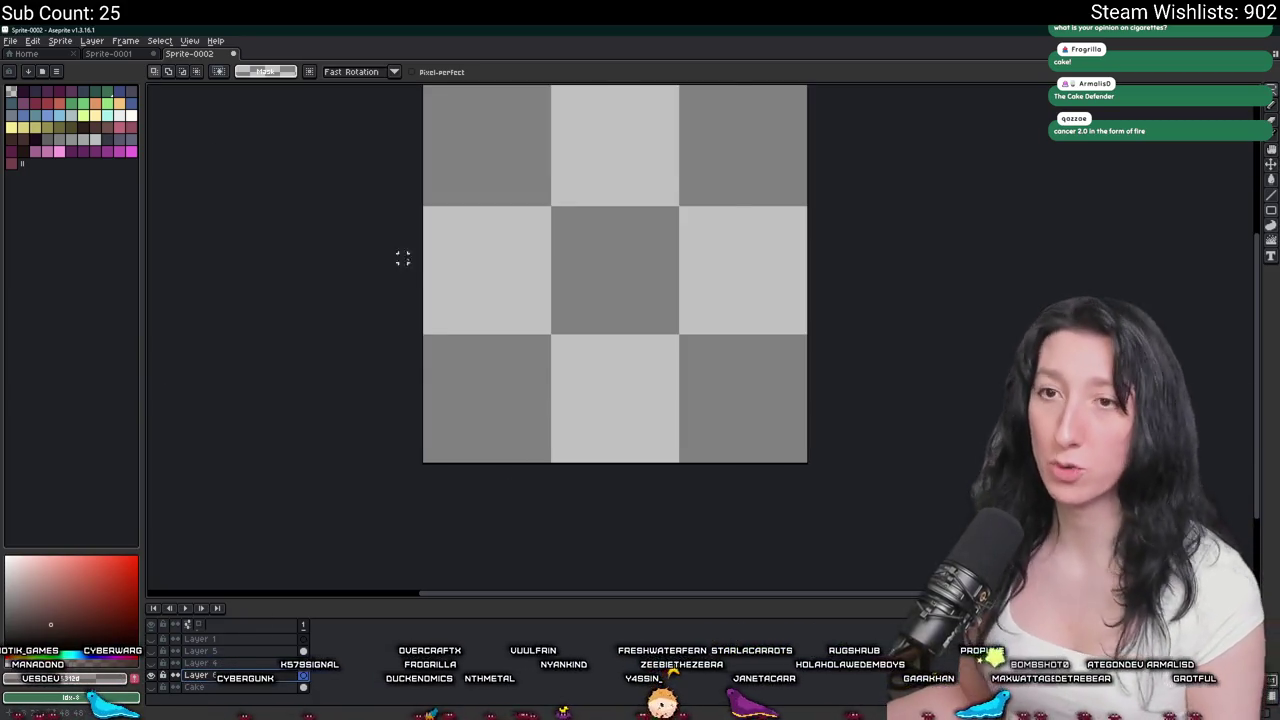
{"action": "scroll", "coordinate": [433, 254], "scroll_direction": "up", "scroll_amount": 1}
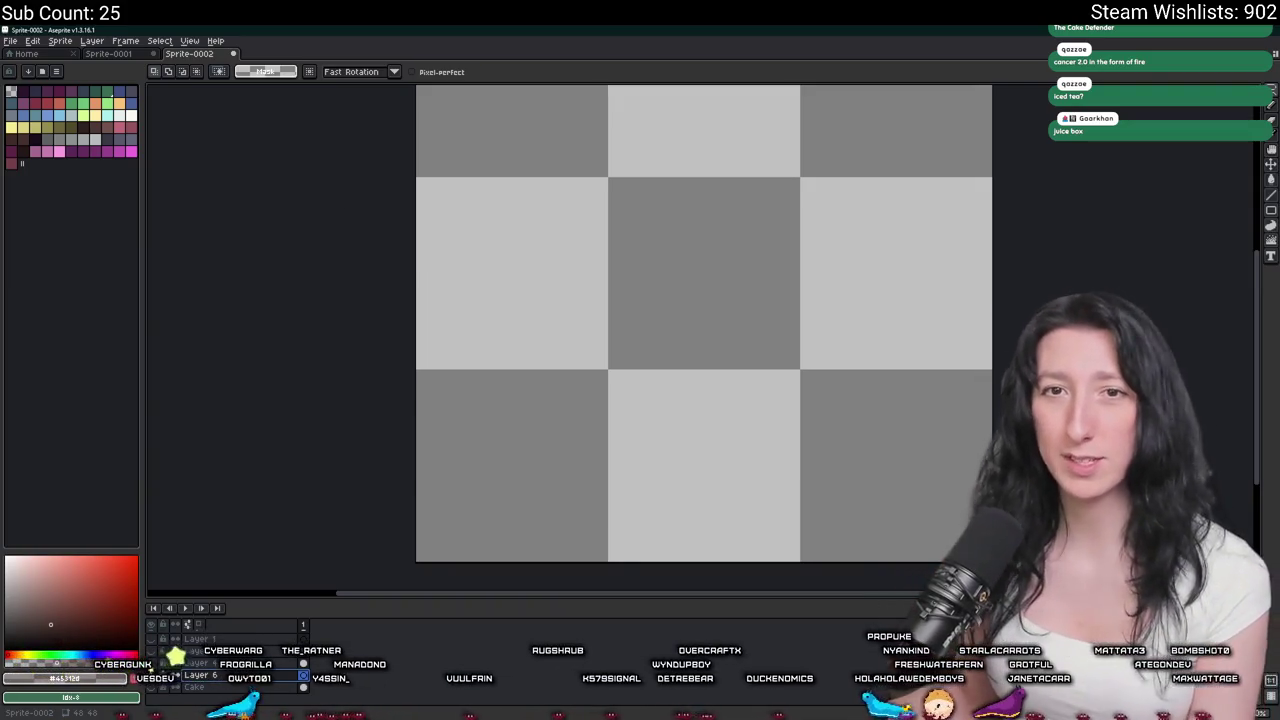
Draw a green vertical line with a diagonal top using the pencil.
{"action": "left_click_drag", "start_coordinate": [528, 214], "coordinate": [394, 189]}
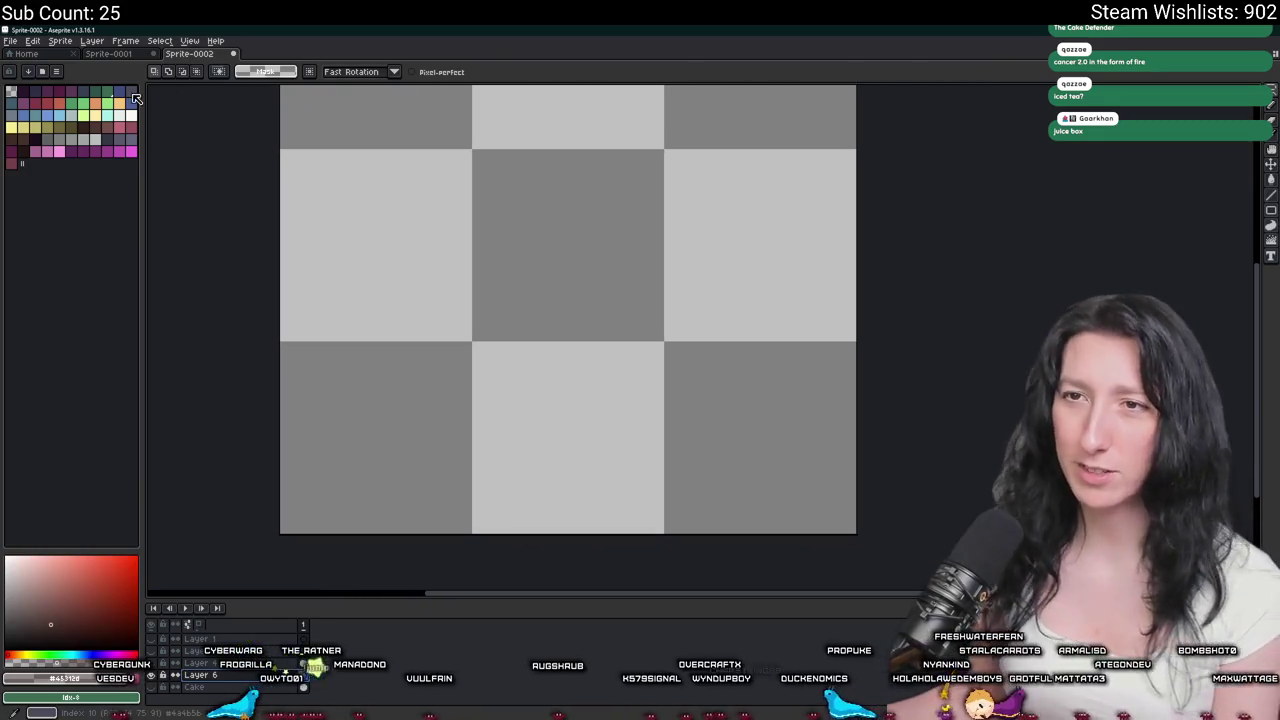
{"action": "key", "text": "b"}
{"action": "left_click_drag", "start_coordinate": [498, 376], "coordinate": [510, 206]}
{"action": "key", "text": "ctrl+z"}
{"action": "mouse_move", "coordinate": [503, 469]}
{"action": "left_mouse_down"}
{"action": "mouse_move", "coordinate": [647, 218]}
{"action": "mouse_move", "coordinate": [604, 226]}
{"action": "mouse_move", "coordinate": [503, 302]}
{"action": "mouse_move", "coordinate": [501, 336]}
{"action": "left_mouse_up"}
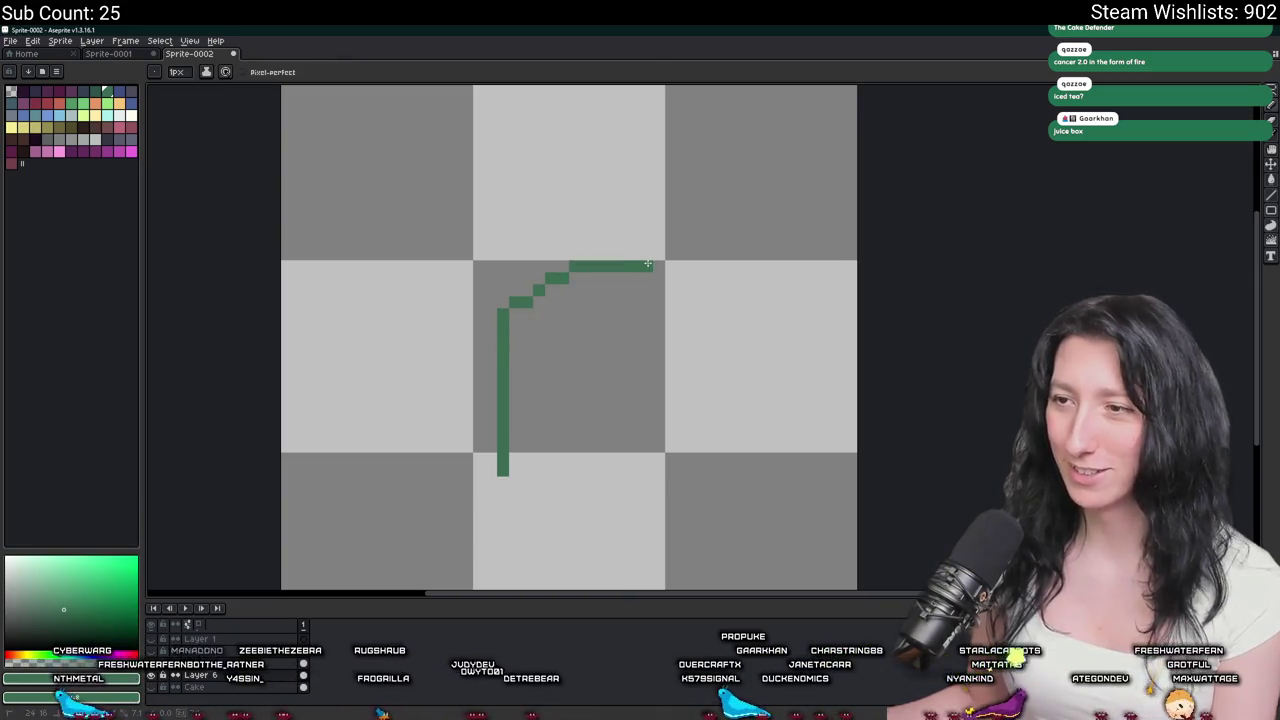
Duplicate the diagonal top stroke and place the copy beside the vertical line.
{"action": "key", "text": "m"}
{"action": "mouse_move", "coordinate": [506, 256]}
{"action": "left_mouse_down"}
{"action": "mouse_move", "coordinate": [582, 312]}
{"action": "mouse_move", "coordinate": [577, 355]}
{"action": "mouse_move", "coordinate": [571, 243]}
{"action": "mouse_move", "coordinate": [586, 234]}
{"action": "mouse_move", "coordinate": [571, 223]}
{"action": "mouse_move", "coordinate": [581, 373]}
{"action": "left_mouse_up"}
{"action": "key", "text": "ctrl+c"}
{"action": "key", "text": "ctrl+v"}
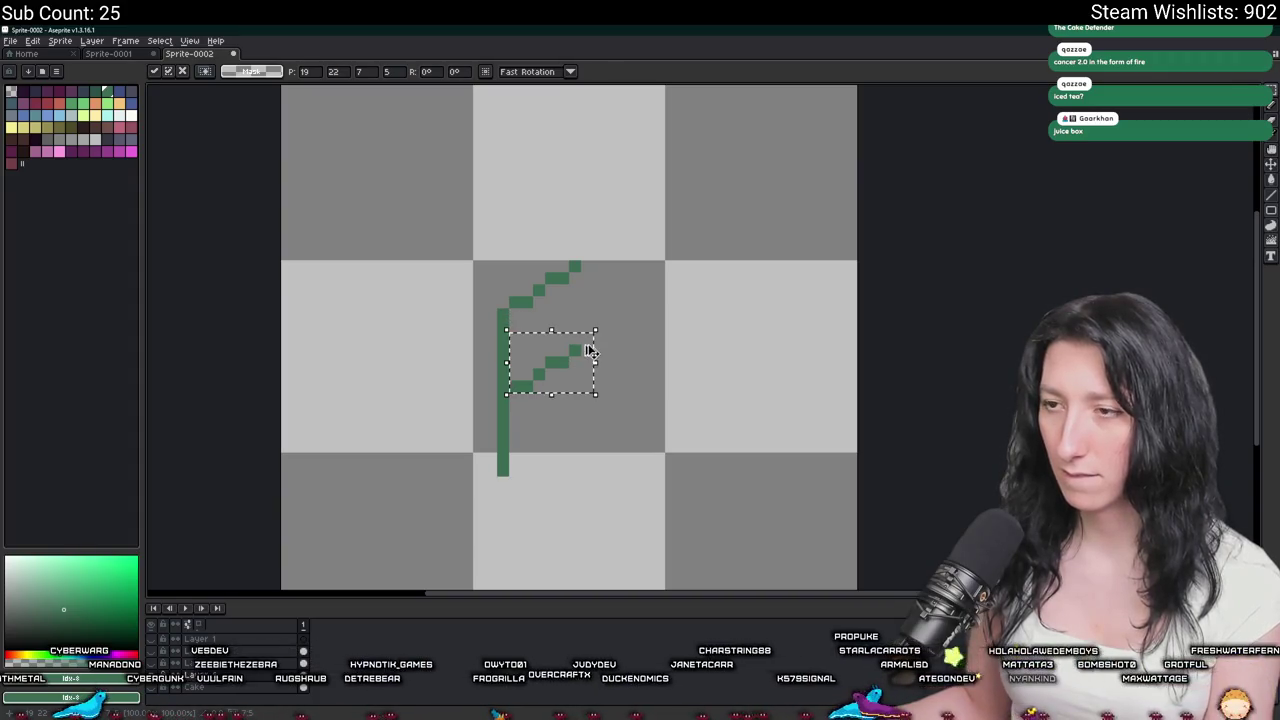
{"action": "key", "text": "Return"}
Draw a green vertical line down from the loop to form the box edge.
{"action": "scroll", "coordinate": [588, 345], "scroll_direction": "down", "scroll_amount": 2}
{"action": "scroll", "coordinate": [585, 337], "scroll_direction": "up", "scroll_amount": 2}
{"action": "key", "text": "b"}
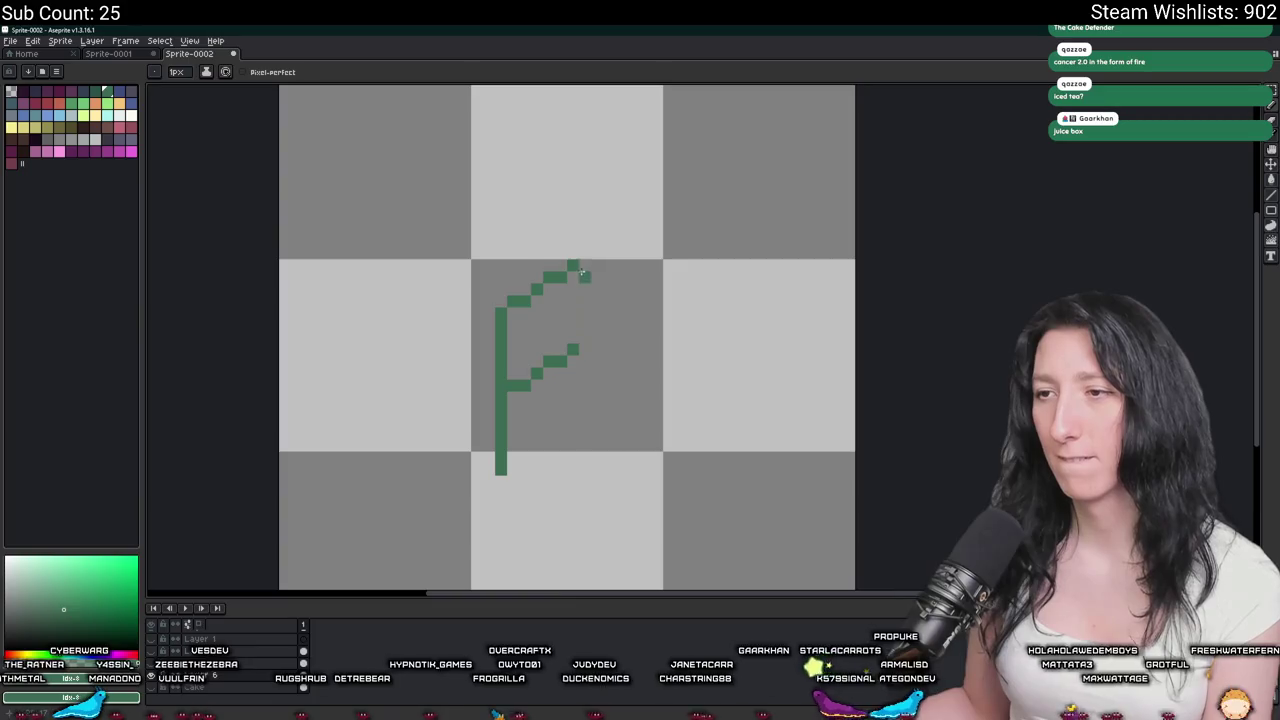
{"action": "scroll", "coordinate": [575, 350], "scroll_direction": "down", "scroll_amount": 3}
{"action": "scroll", "coordinate": [585, 375], "scroll_direction": "down", "scroll_amount": 3}
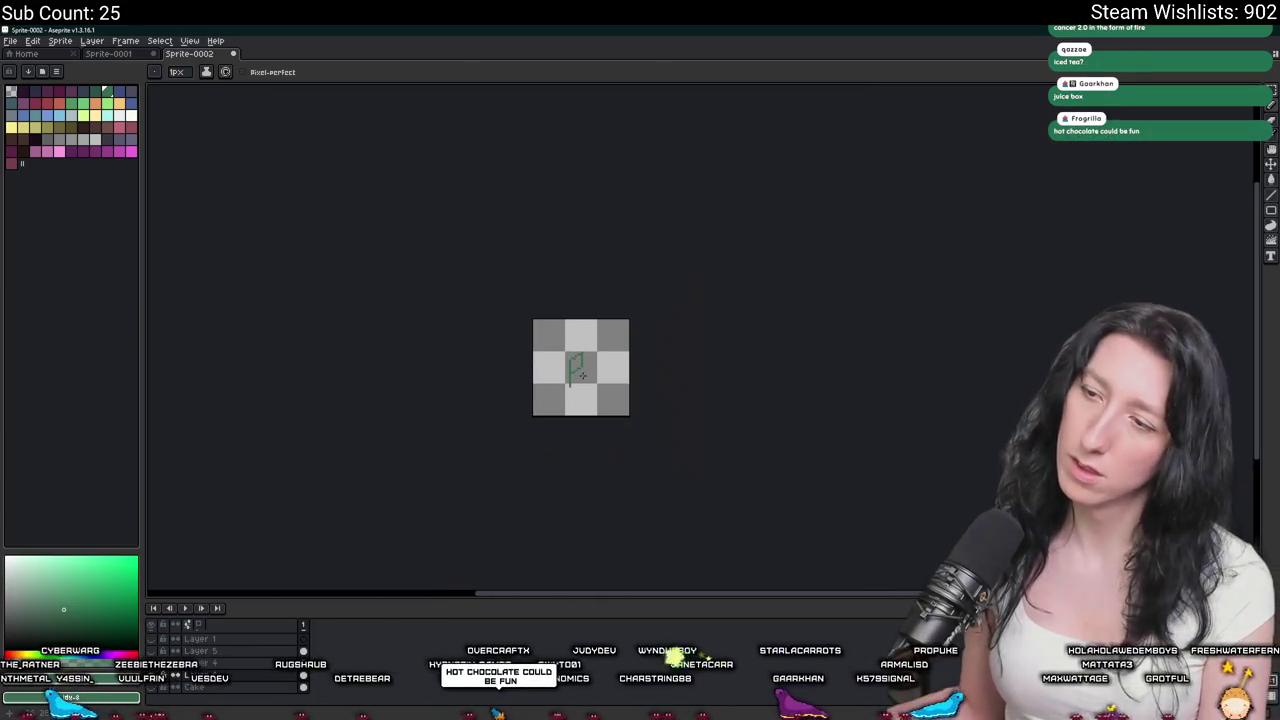
{"action": "scroll", "coordinate": [588, 378], "scroll_direction": "up", "scroll_amount": 3}
{"action": "key", "text": "b"}
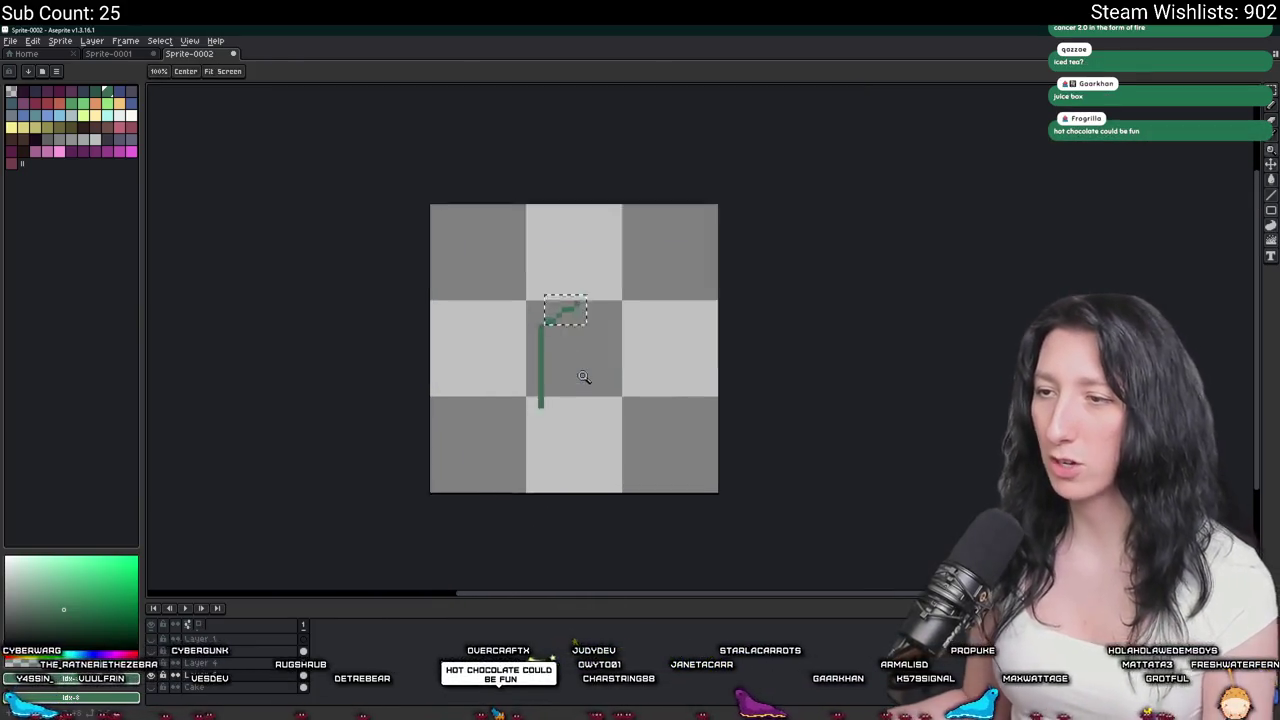
{"action": "key", "text": "ctrl+d"}
{"action": "scroll", "coordinate": [580, 306], "scroll_direction": "up", "scroll_amount": 1}
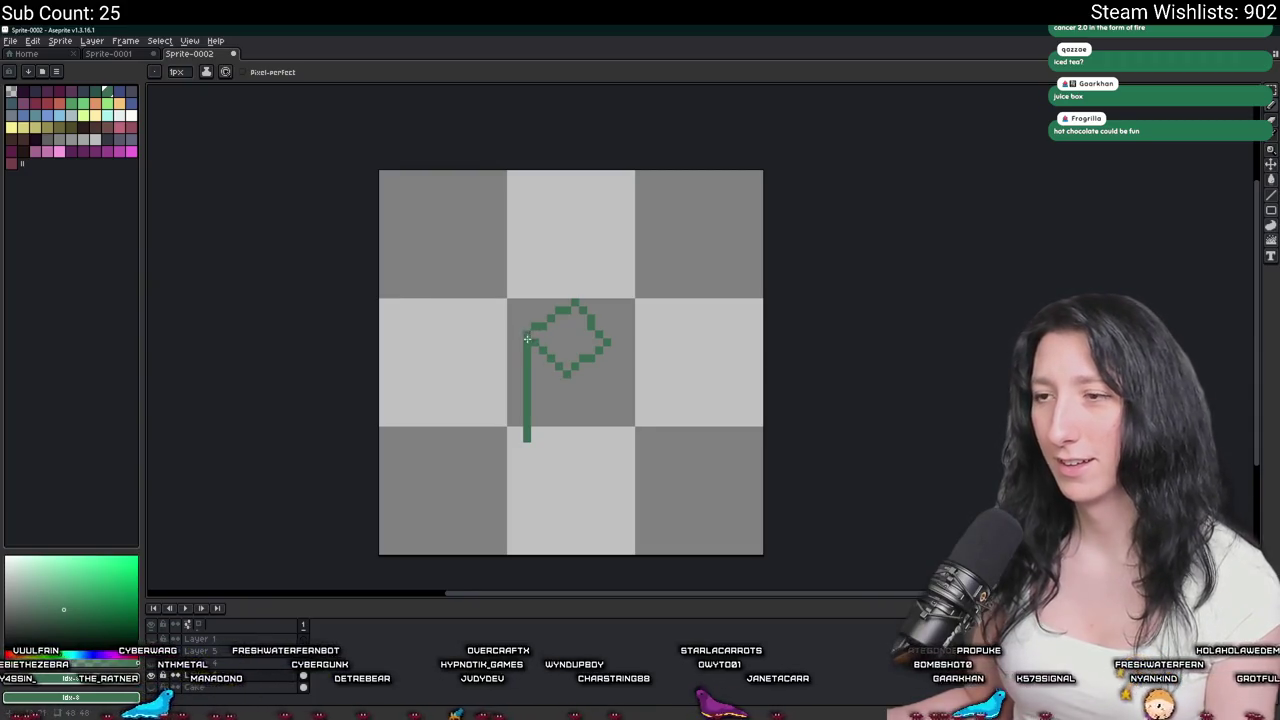
{"action": "scroll", "coordinate": [527, 338], "scroll_direction": "down", "scroll_amount": 2}
{"action": "scroll", "coordinate": [554, 343], "scroll_direction": "up", "scroll_amount": 2}
{"action": "scroll", "coordinate": [547, 274], "scroll_direction": "up", "scroll_amount": 2}
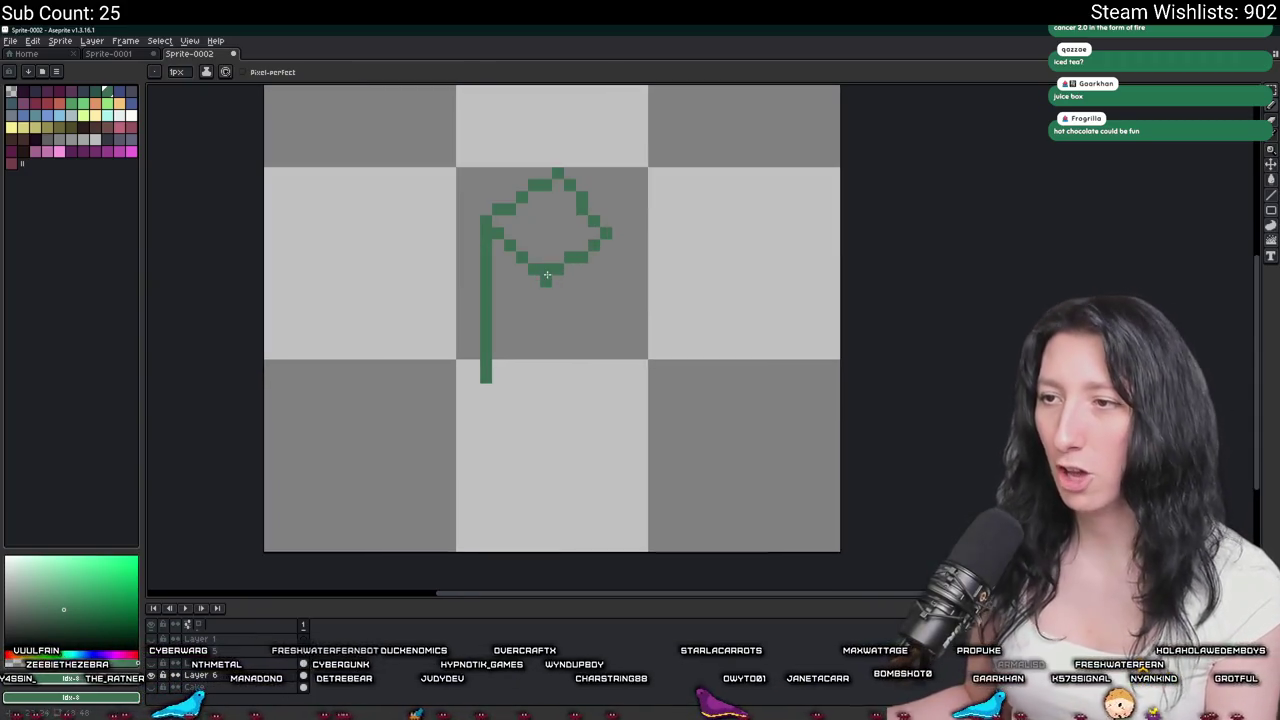
{"action": "mouse_move", "coordinate": [547, 274]}
{"action": "left_mouse_down"}
{"action": "mouse_move", "coordinate": [545, 415]}
{"action": "mouse_move", "coordinate": [616, 354]}
{"action": "left_mouse_up"}
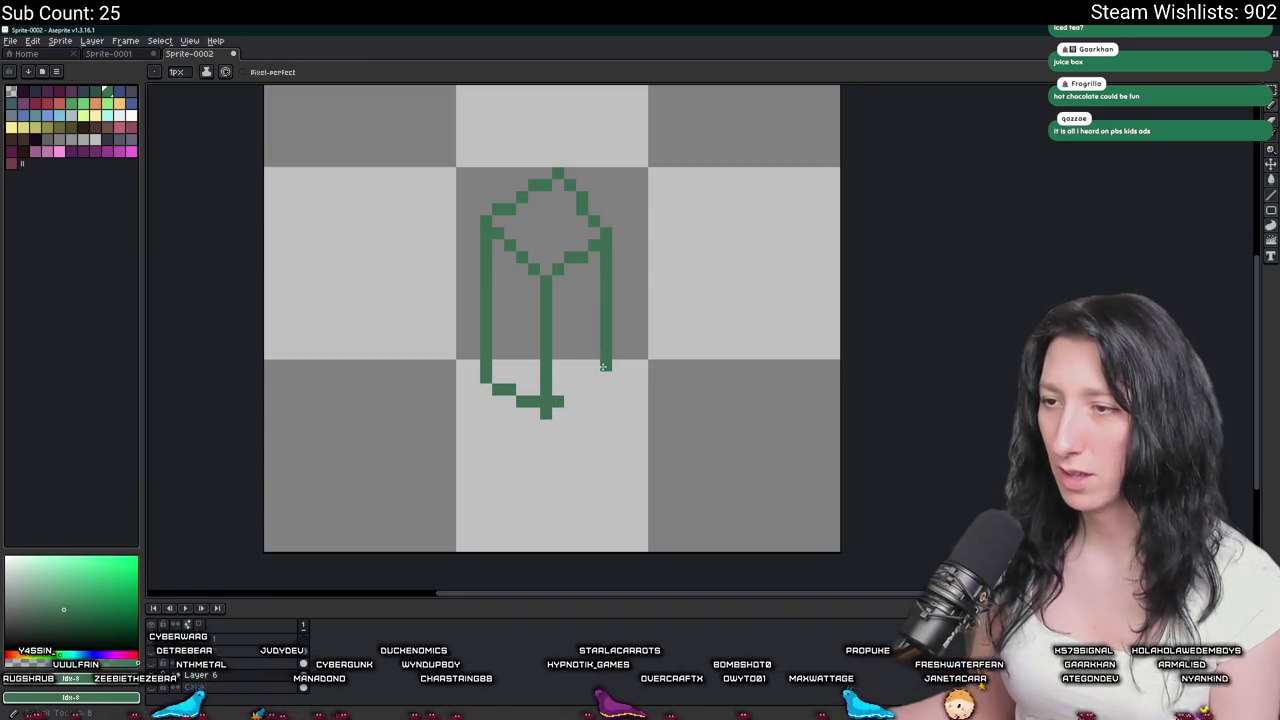
{"action": "scroll", "coordinate": [553, 402], "scroll_direction": "down", "scroll_amount": 2}
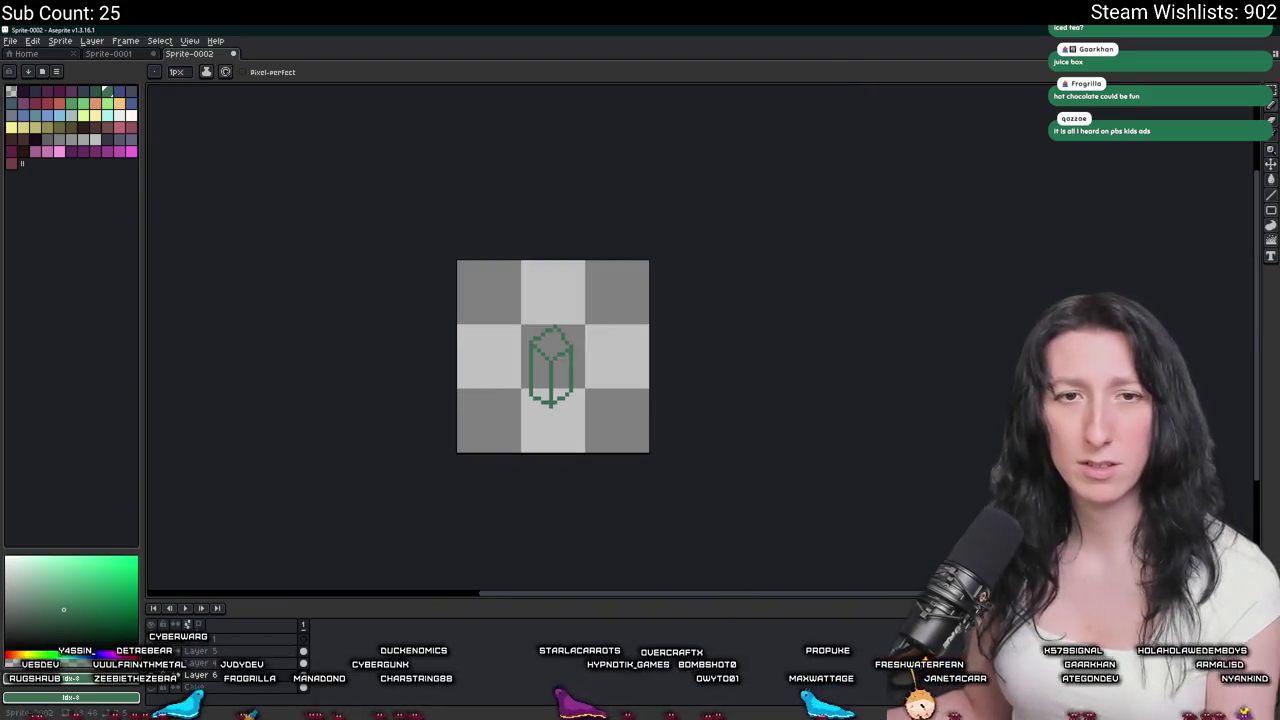
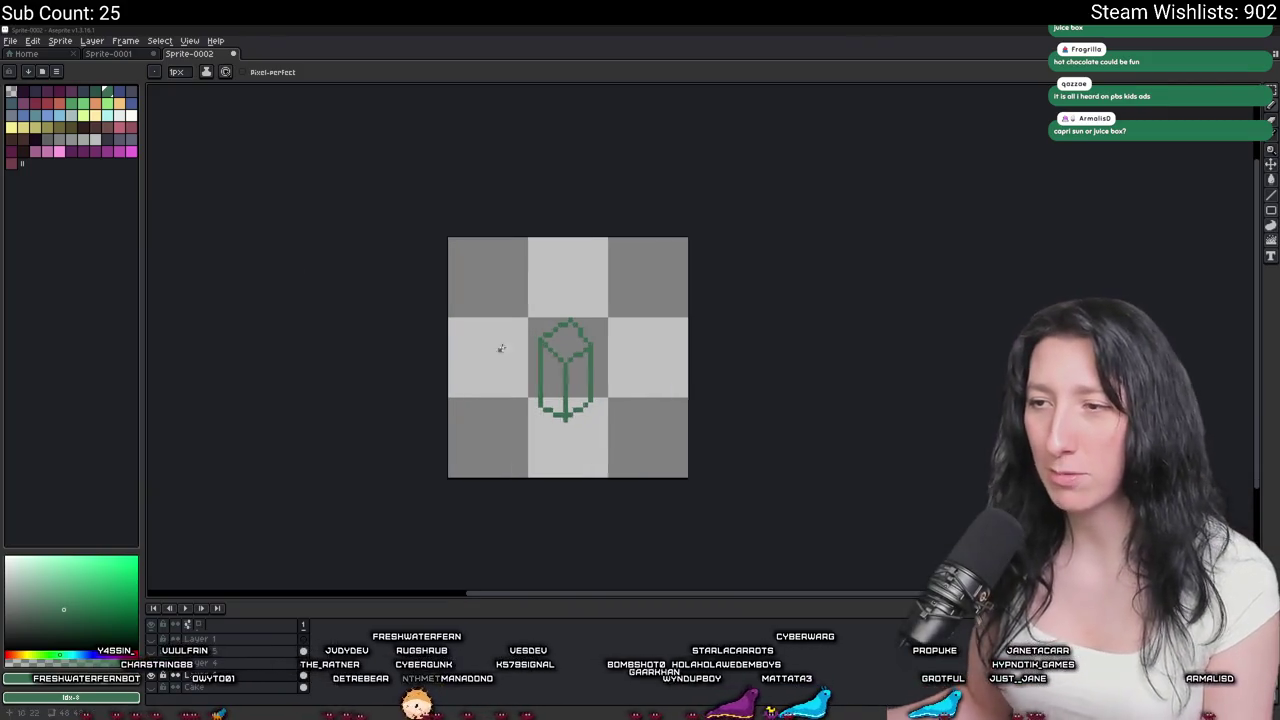
Close the outline's upper-right corner and bucket-fill the juice box dark green.
{"action": "scroll", "coordinate": [565, 340], "scroll_direction": "up", "scroll_amount": 4}
{"action": "left_click_drag", "start_coordinate": [549, 309], "coordinate": [590, 333]}
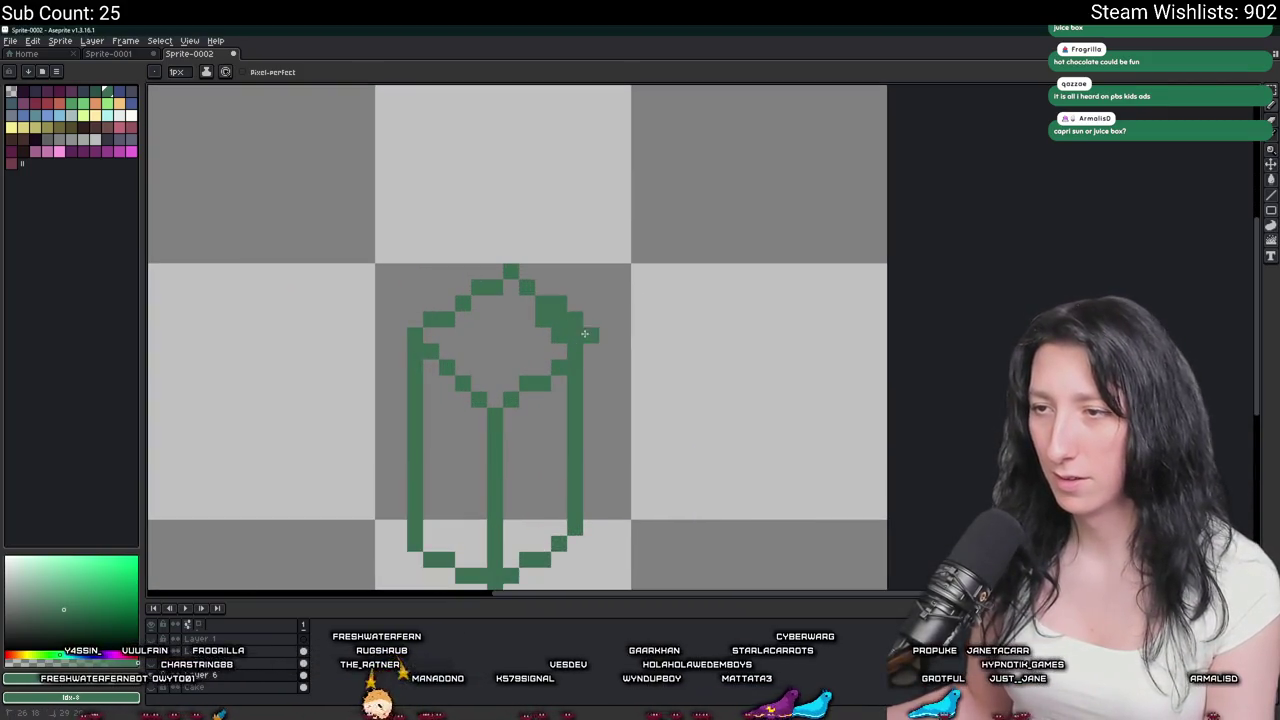
{"action": "left_click", "coordinate": [497, 330]}
{"action": "left_click", "coordinate": [497, 330]}
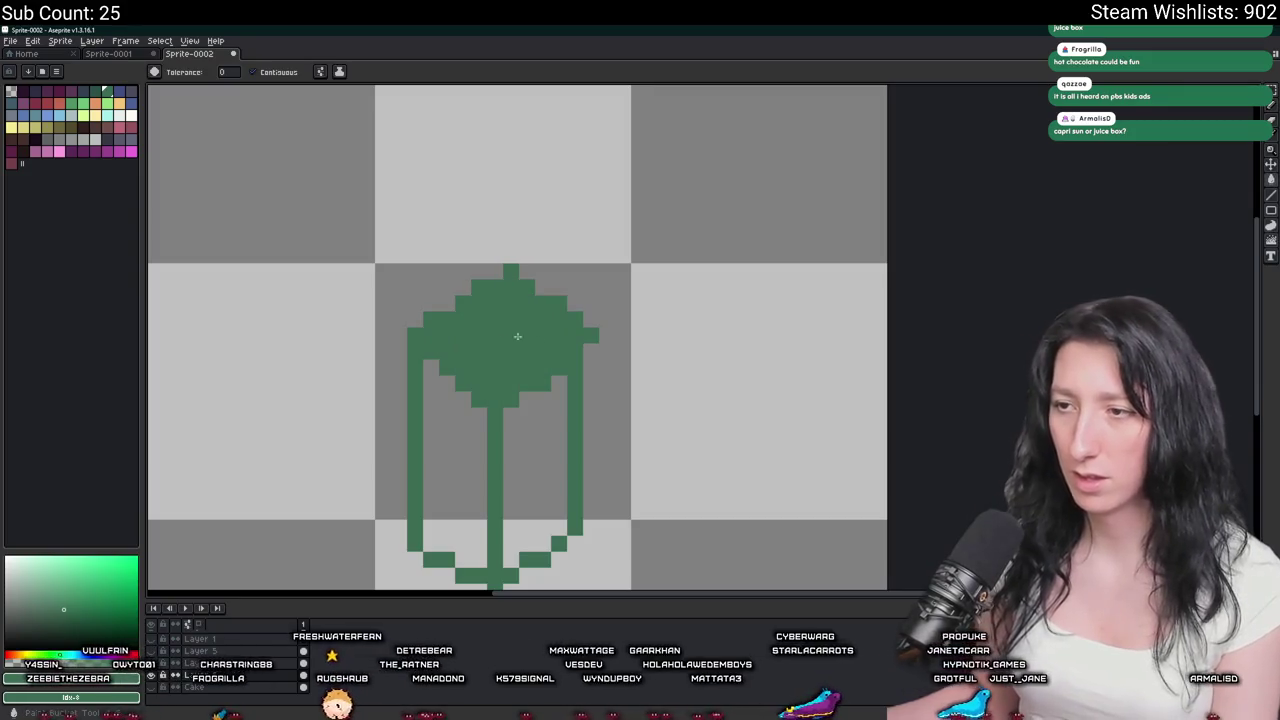
{"action": "left_click", "coordinate": [543, 408]}
{"action": "left_click", "coordinate": [455, 460]}
{"action": "left_click_drag", "start_coordinate": [591, 350], "coordinate": [592, 423]}
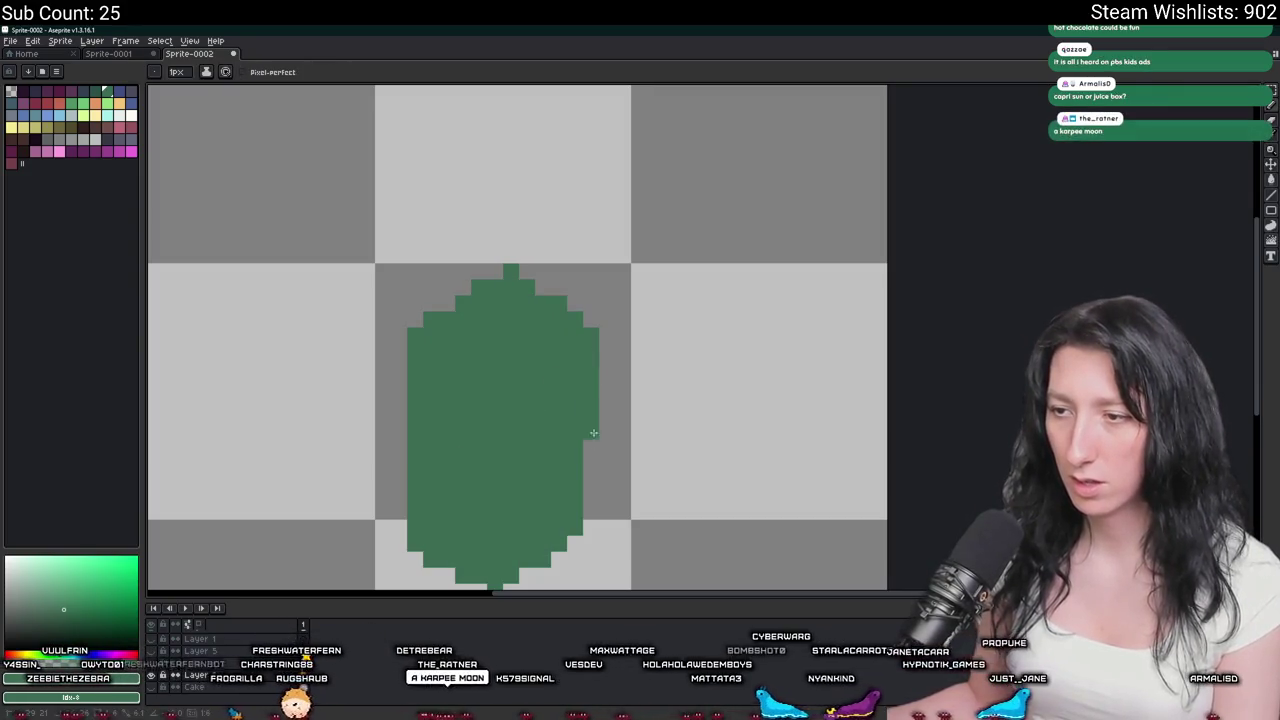
{"action": "scroll", "coordinate": [583, 505], "scroll_direction": "down", "scroll_amount": 3}
{"action": "scroll", "coordinate": [580, 515], "scroll_direction": "down", "scroll_amount": 1}
{"action": "scroll", "coordinate": [579, 509], "scroll_direction": "up", "scroll_amount": 4}
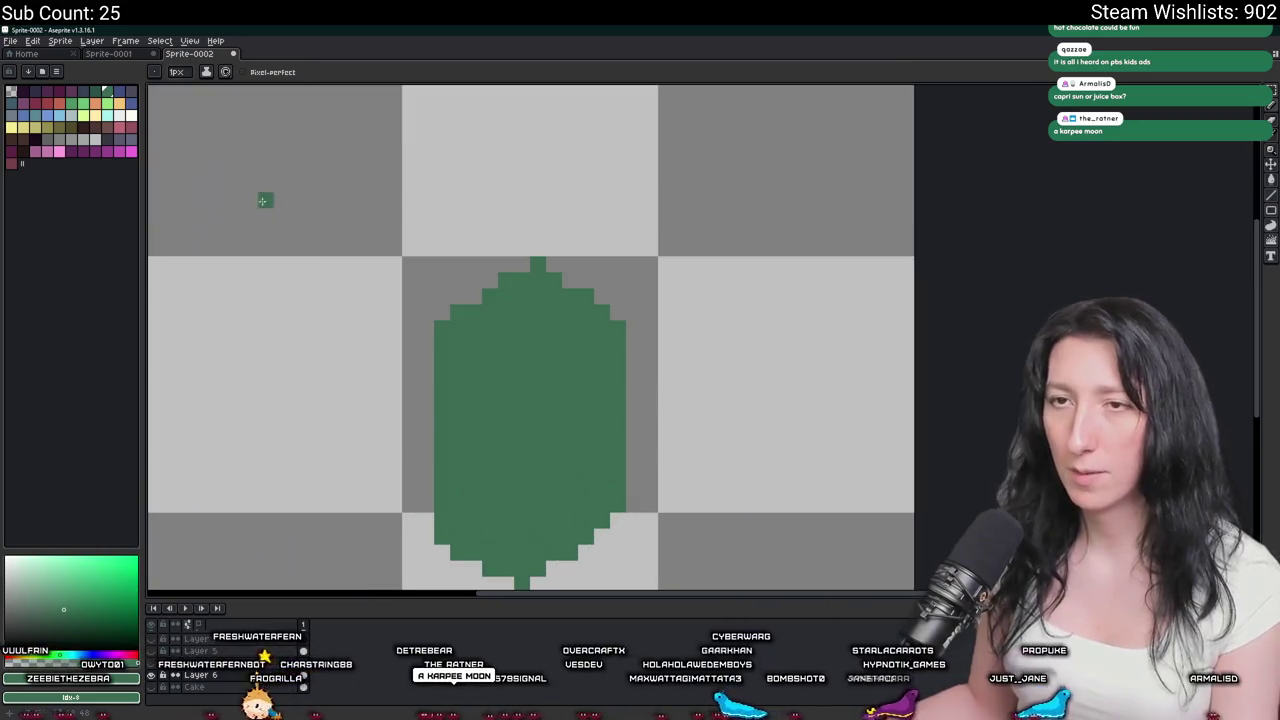
Outline and fill the box's top face in a lighter green, covering the top-edge pixels.
{"action": "left_click", "coordinate": [70, 103]}
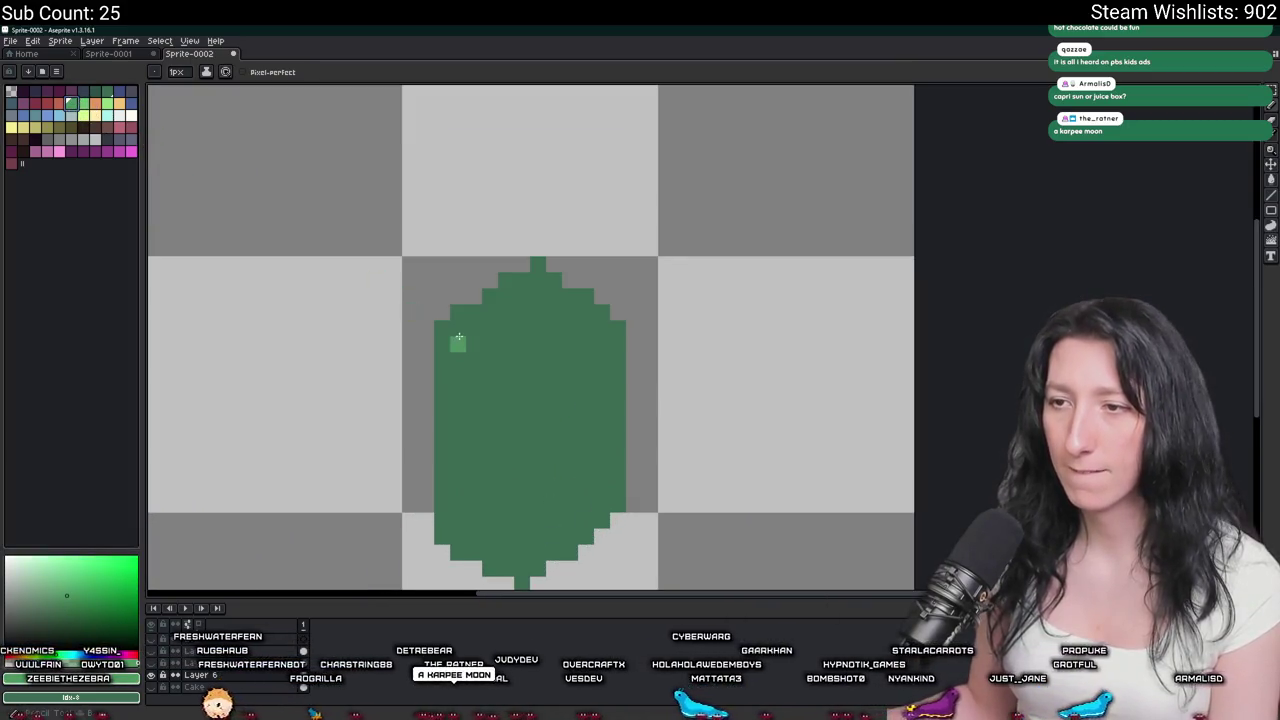
{"action": "left_click_drag", "start_coordinate": [456, 331], "coordinate": [505, 360]}
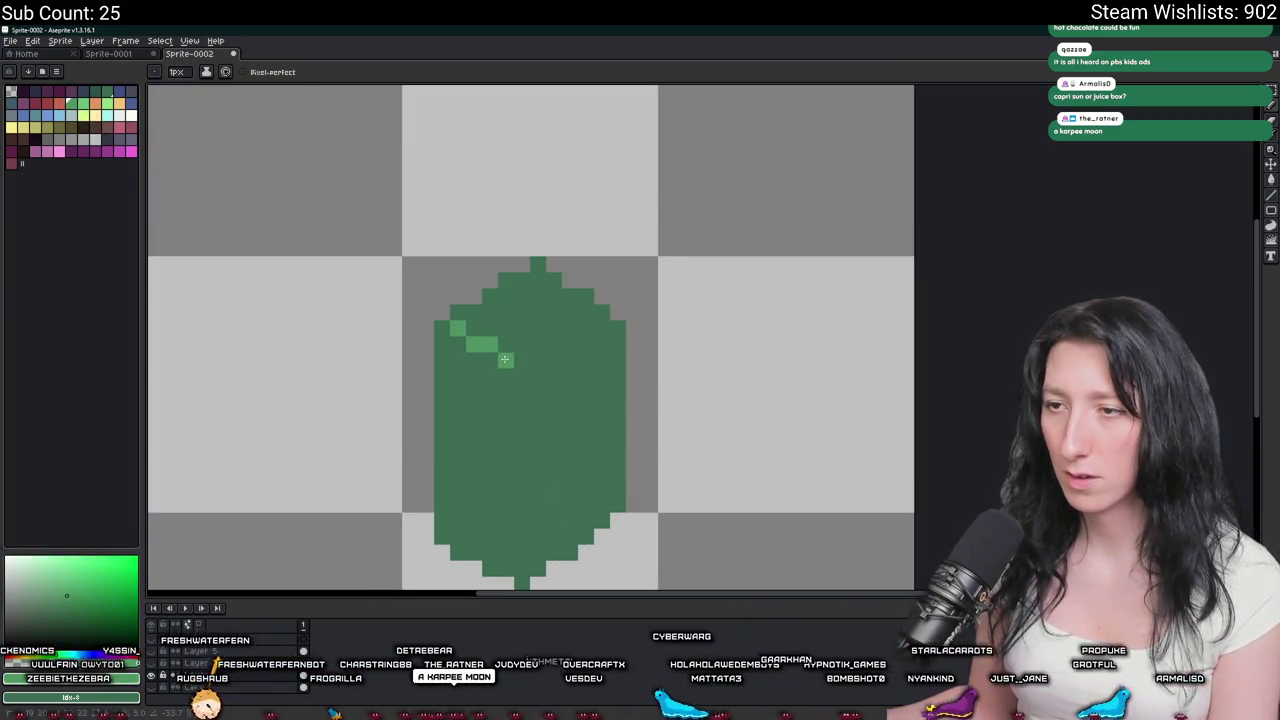
{"action": "left_click", "coordinate": [605, 318]}
{"action": "scroll", "coordinate": [590, 370], "scroll_direction": "down", "scroll_amount": 3}
{"action": "scroll", "coordinate": [590, 370], "scroll_direction": "up", "scroll_amount": 4}
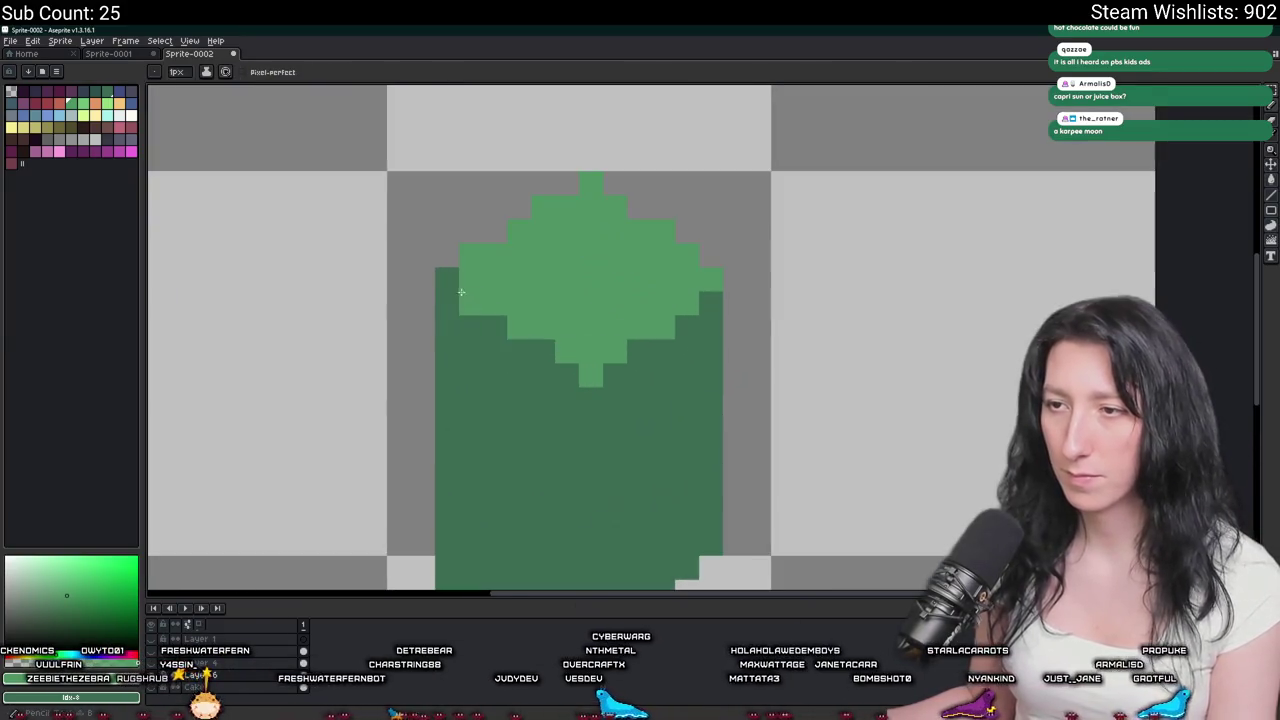
{"action": "left_click_drag", "start_coordinate": [447, 280], "coordinate": [543, 352]}
{"action": "scroll", "coordinate": [573, 368], "scroll_direction": "down", "scroll_amount": 3}
{"action": "scroll", "coordinate": [573, 368], "scroll_direction": "up", "scroll_amount": 1}
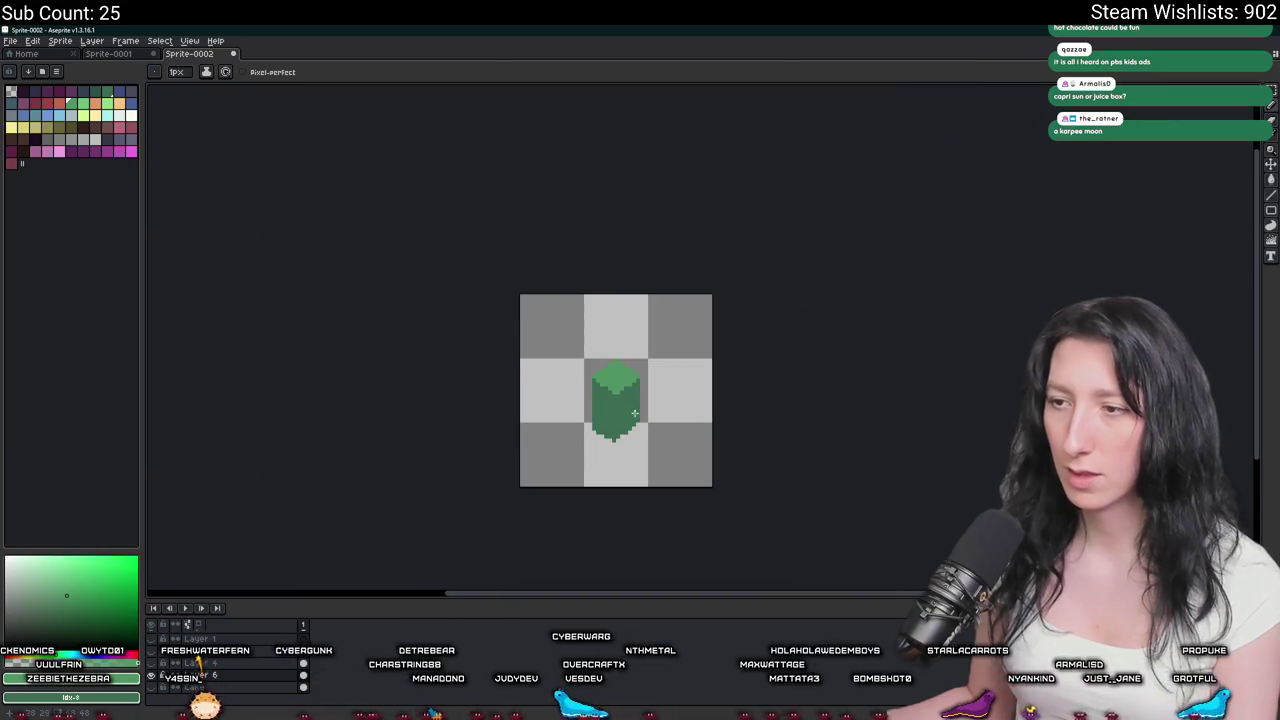
{"action": "scroll", "coordinate": [573, 366], "scroll_direction": "up", "scroll_amount": 1}
{"action": "scroll", "coordinate": [573, 364], "scroll_direction": "up", "scroll_amount": 1}
{"action": "scroll", "coordinate": [572, 366], "scroll_direction": "up", "scroll_amount": 1}
{"action": "scroll", "coordinate": [540, 410], "scroll_direction": "up", "scroll_amount": 2}
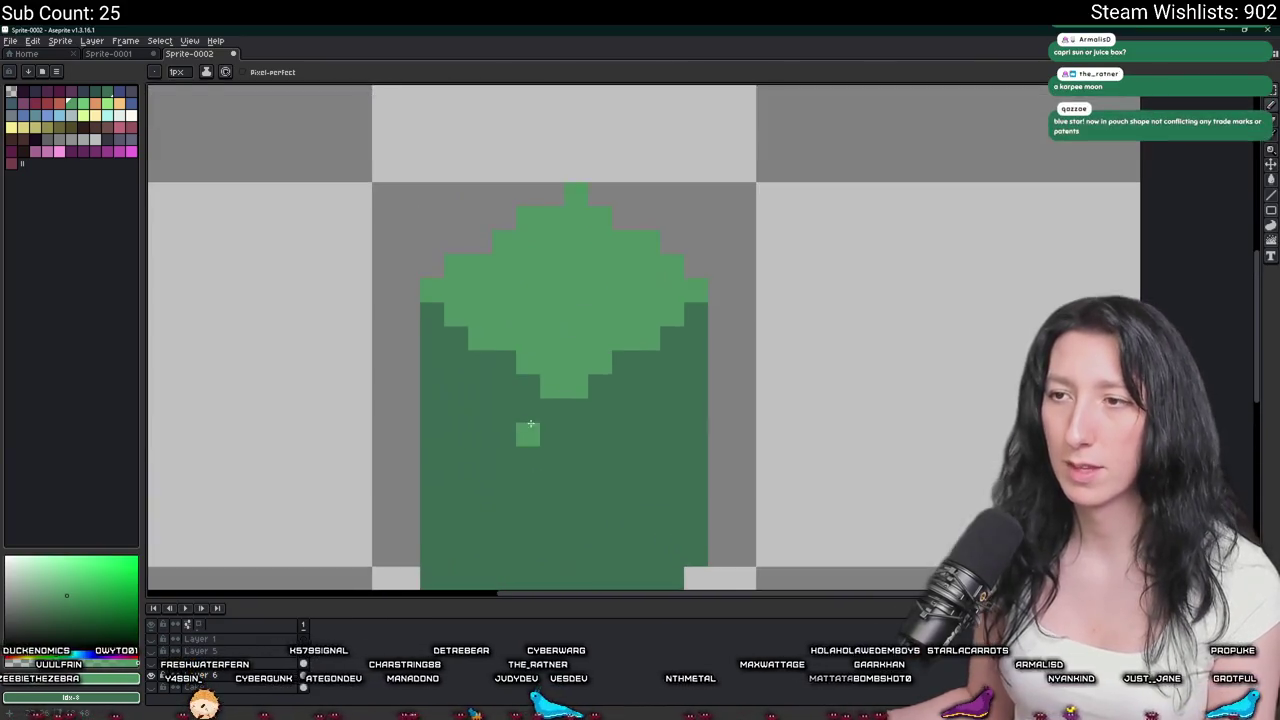
{"action": "scroll", "coordinate": [528, 429], "scroll_direction": "down", "scroll_amount": 3}
{"action": "scroll", "coordinate": [514, 406], "scroll_direction": "up", "scroll_amount": 2}
{"action": "scroll", "coordinate": [514, 406], "scroll_direction": "up", "scroll_amount": 2}
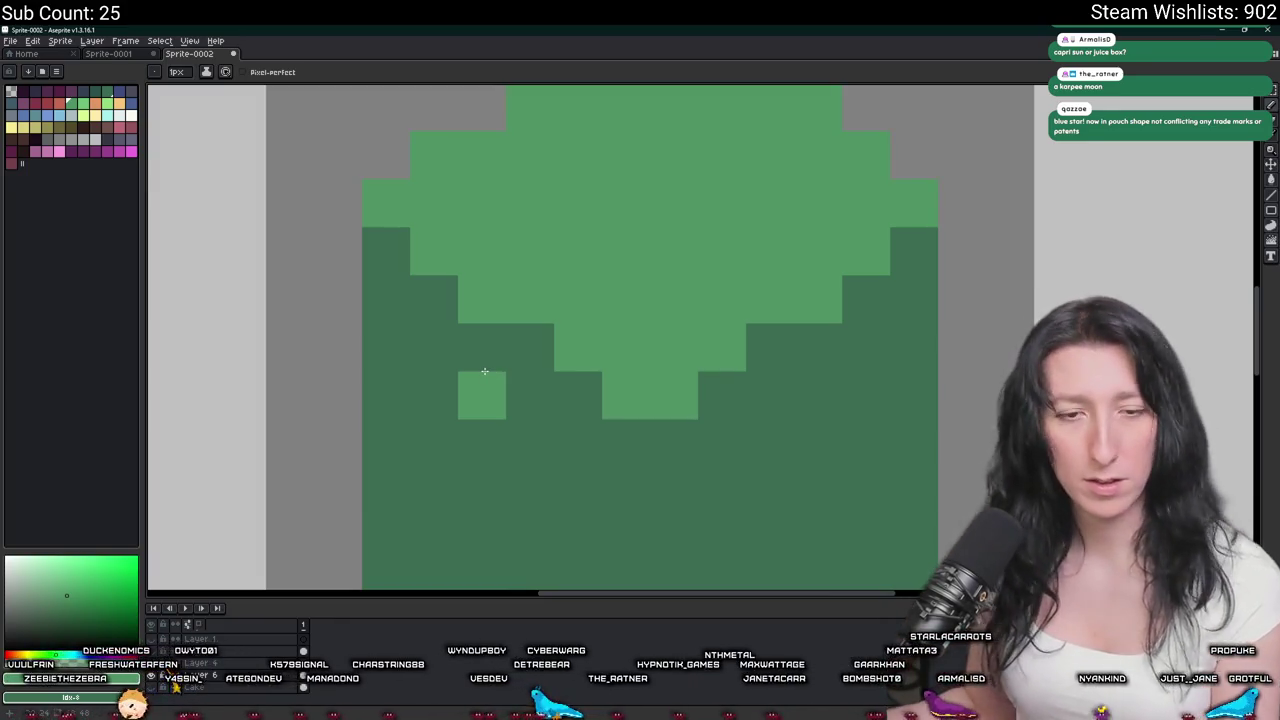
Repaint the stray light-green block on the body dark green.
{"action": "left_click", "coordinate": [482, 384]}
{"action": "scroll", "coordinate": [662, 373], "scroll_direction": "down", "scroll_amount": 4}
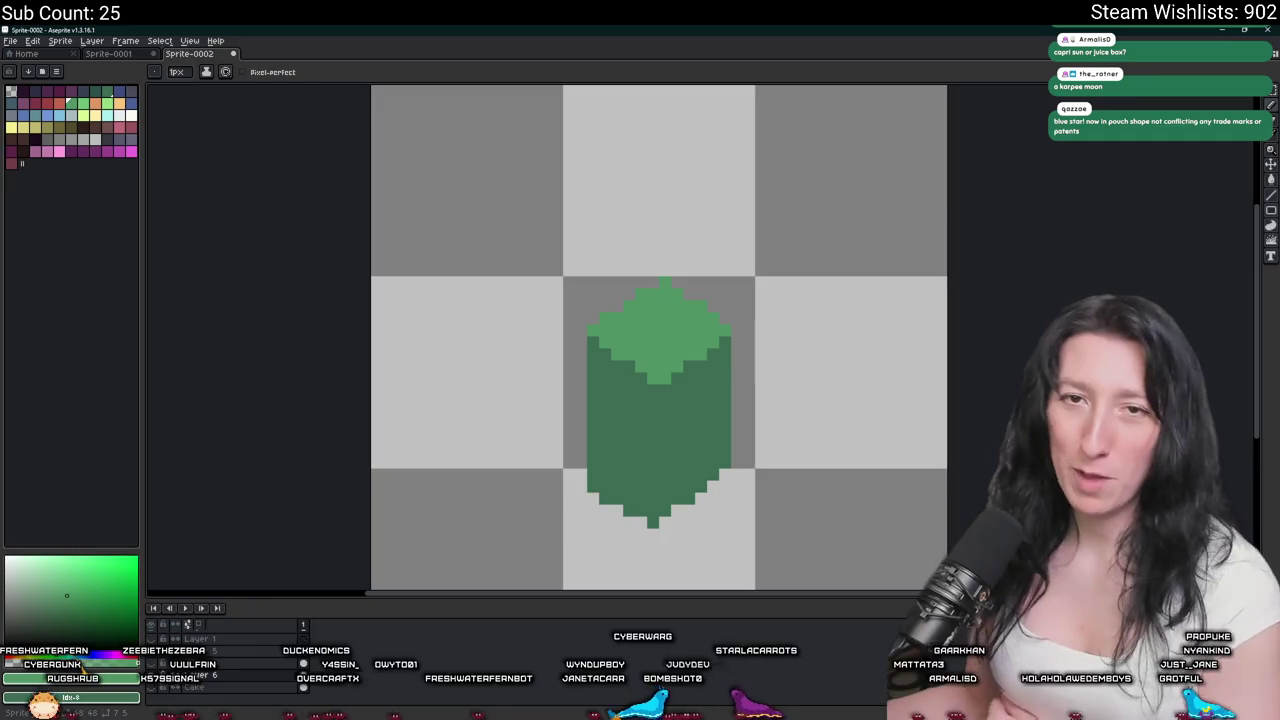
{"action": "scroll", "coordinate": [772, 377], "scroll_direction": "down", "scroll_amount": 3}
{"action": "scroll", "coordinate": [772, 377], "scroll_direction": "down", "scroll_amount": 1}
{"action": "scroll", "coordinate": [740, 390], "scroll_direction": "up", "scroll_amount": 3}
{"action": "scroll", "coordinate": [740, 390], "scroll_direction": "up", "scroll_amount": 2}
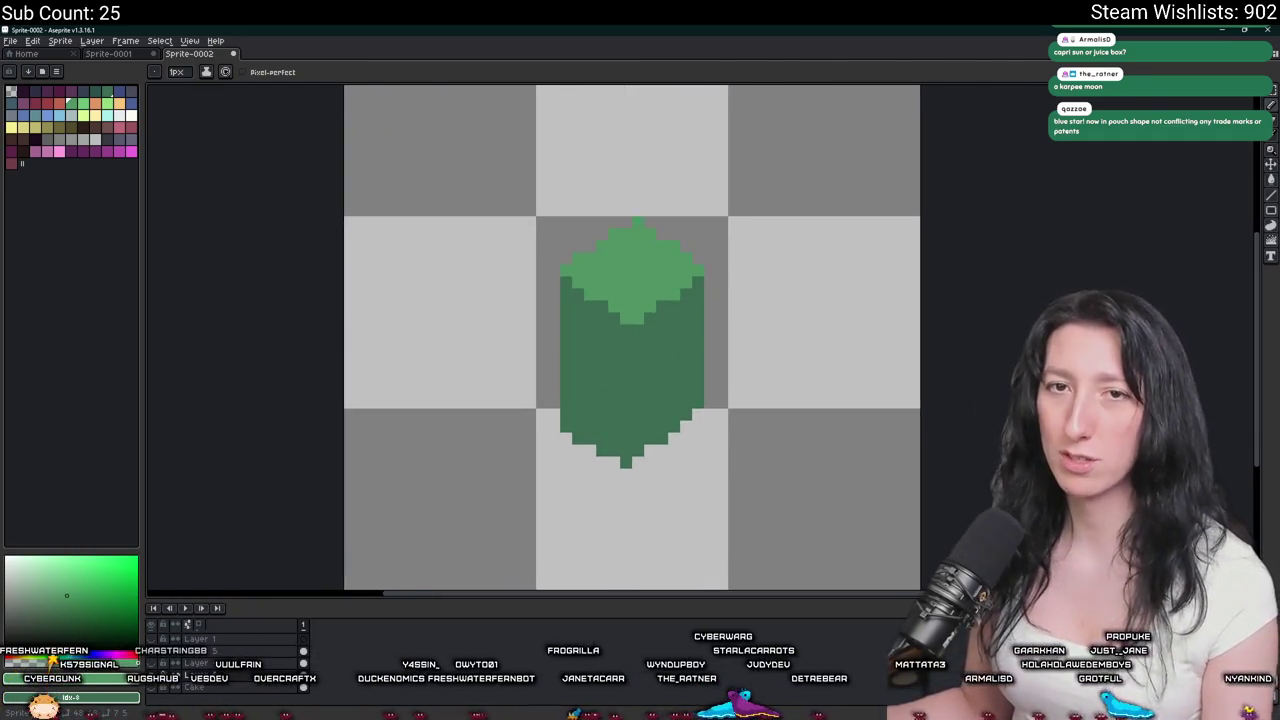
{"action": "scroll", "coordinate": [518, 343], "scroll_direction": "down", "scroll_amount": 4}
{"action": "scroll", "coordinate": [525, 343], "scroll_direction": "up", "scroll_amount": 2}
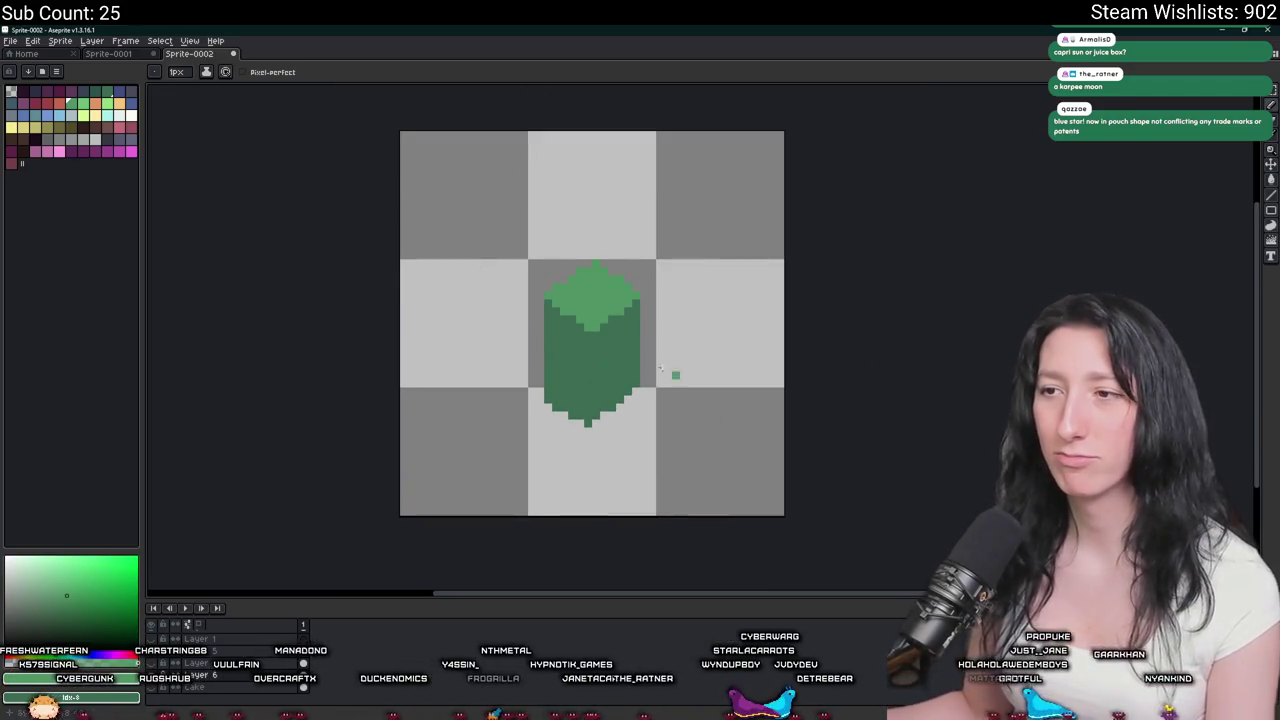
{"action": "scroll", "coordinate": [650, 385], "scroll_direction": "up", "scroll_amount": 1}
{"action": "scroll", "coordinate": [600, 375], "scroll_direction": "up", "scroll_amount": 2}
{"action": "scroll", "coordinate": [582, 372], "scroll_direction": "down", "scroll_amount": 3}
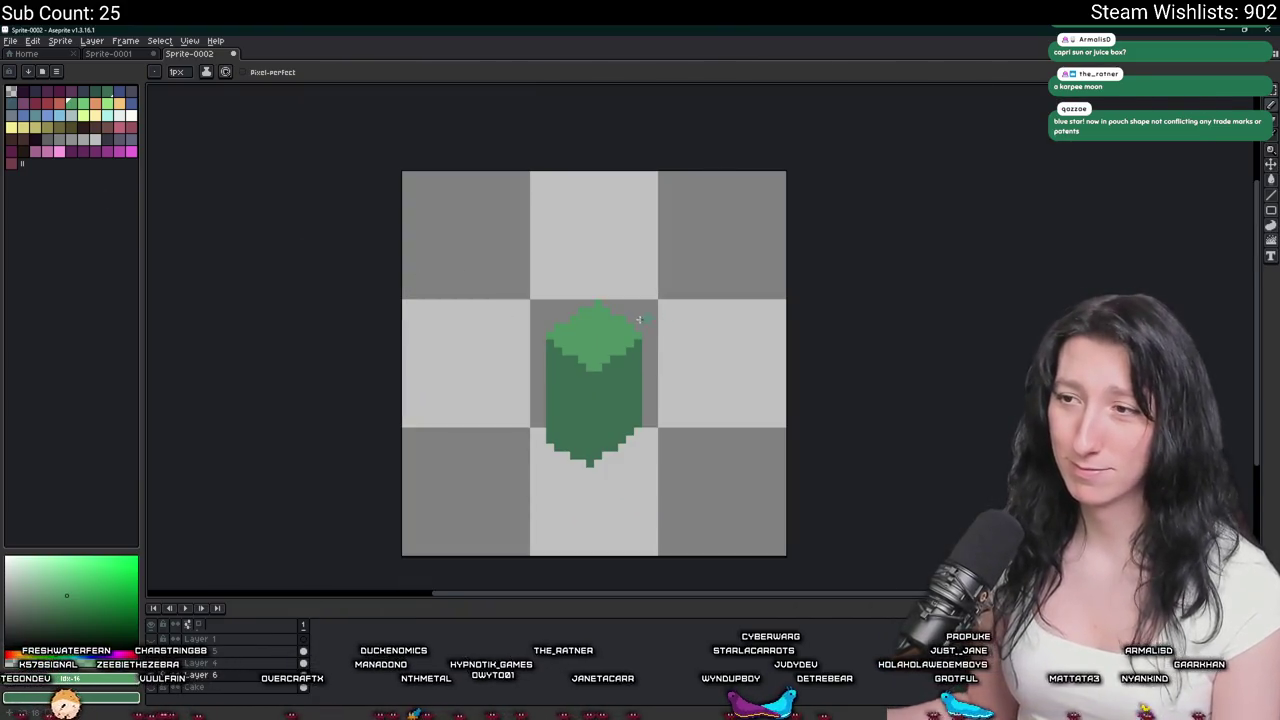
{"action": "scroll", "coordinate": [645, 319], "scroll_direction": "up", "scroll_amount": 1}
Sample the dark green and pencil over the box's right and bottom edges.
{"action": "key", "text": "m"}
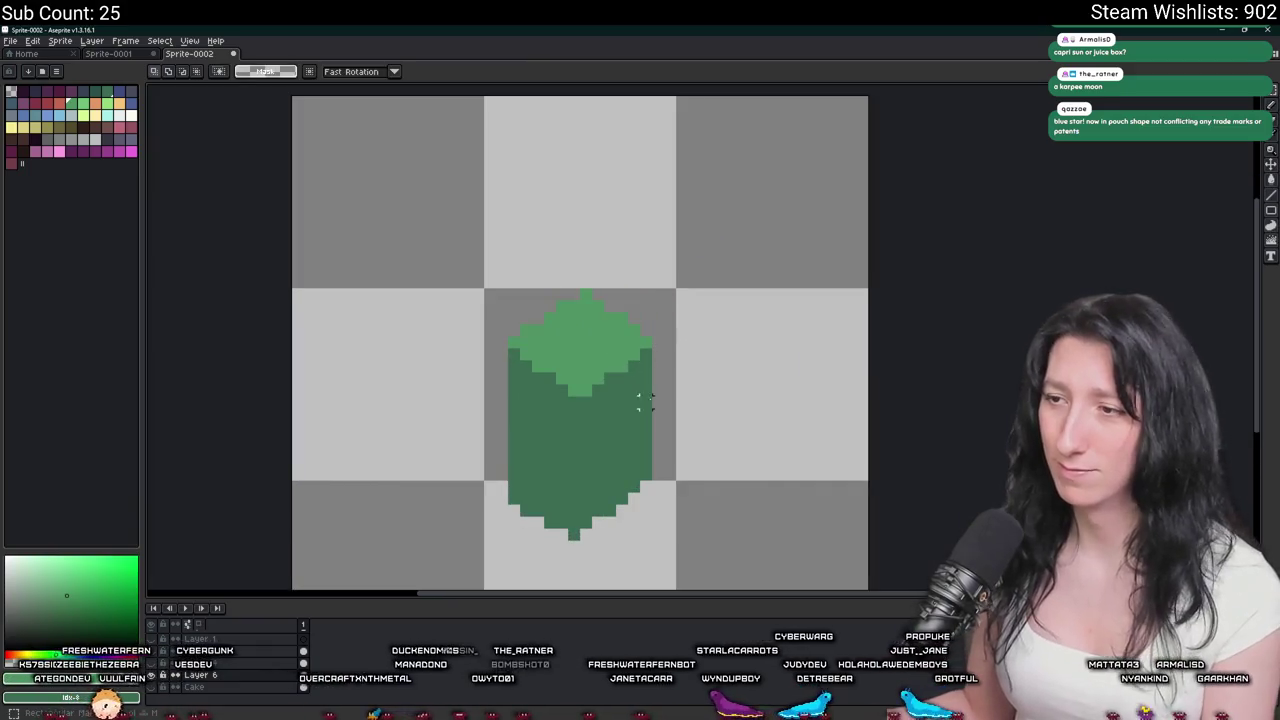
{"action": "scroll", "coordinate": [643, 400], "scroll_direction": "up", "scroll_amount": 1}
{"action": "key", "text": "i"}
{"action": "key", "text": "b"}
{"action": "left_click_drag", "start_coordinate": [668, 258], "coordinate": [552, 350]}
{"action": "left_click_drag", "start_coordinate": [668, 236], "coordinate": [529, 339]}
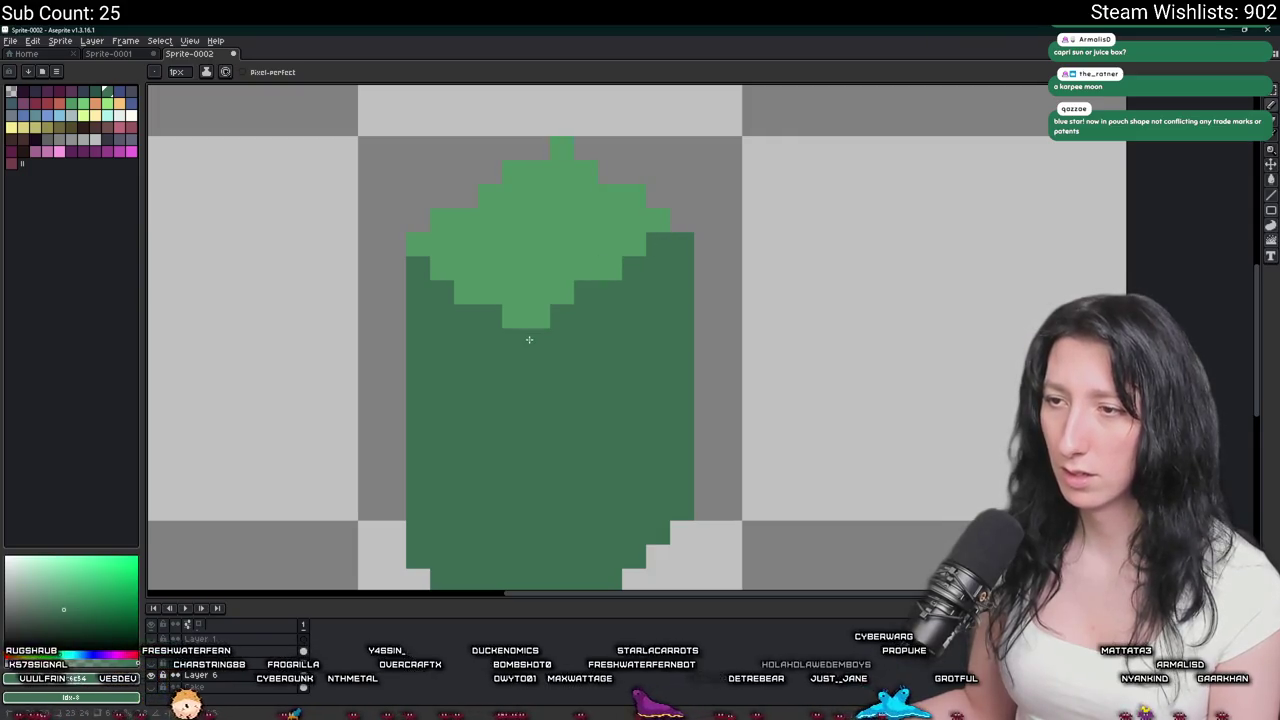
{"action": "scroll", "coordinate": [529, 339], "scroll_direction": "down", "scroll_amount": 3}
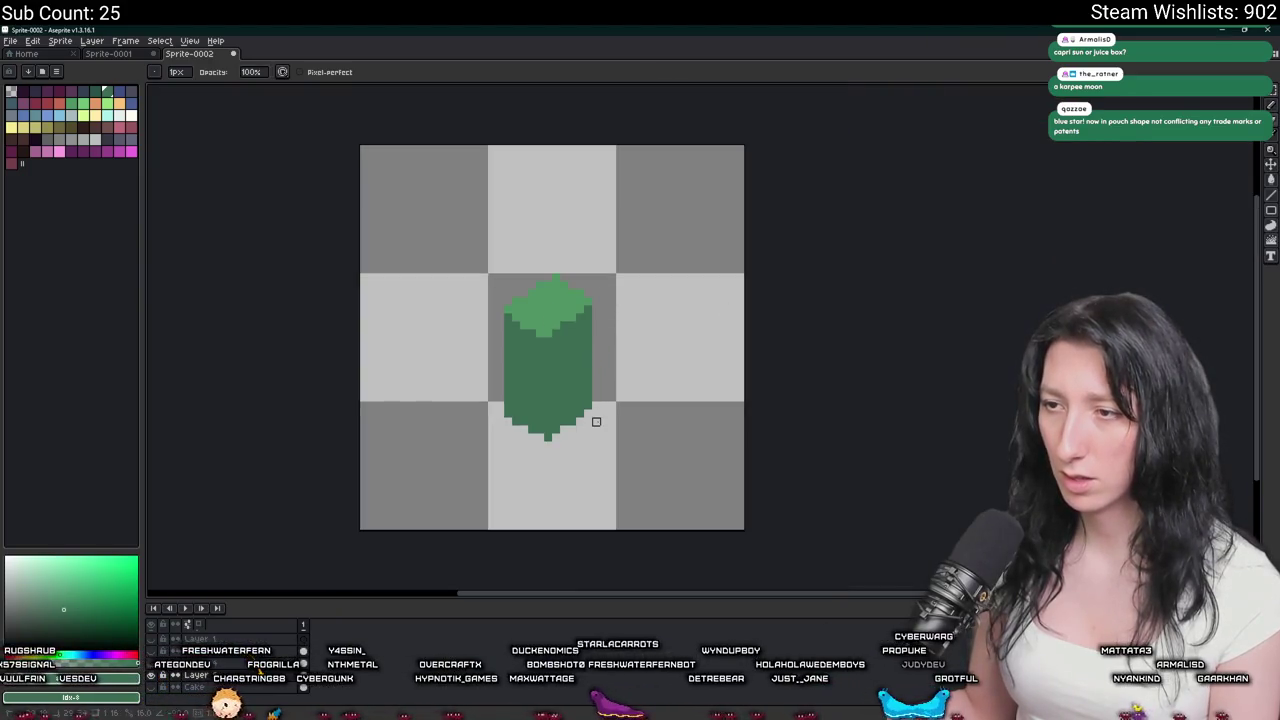
{"action": "scroll", "coordinate": [592, 410], "scroll_direction": "down", "scroll_amount": 3}
{"action": "scroll", "coordinate": [580, 380], "scroll_direction": "up", "scroll_amount": 5}
{"action": "scroll", "coordinate": [564, 388], "scroll_direction": "down", "scroll_amount": 4}
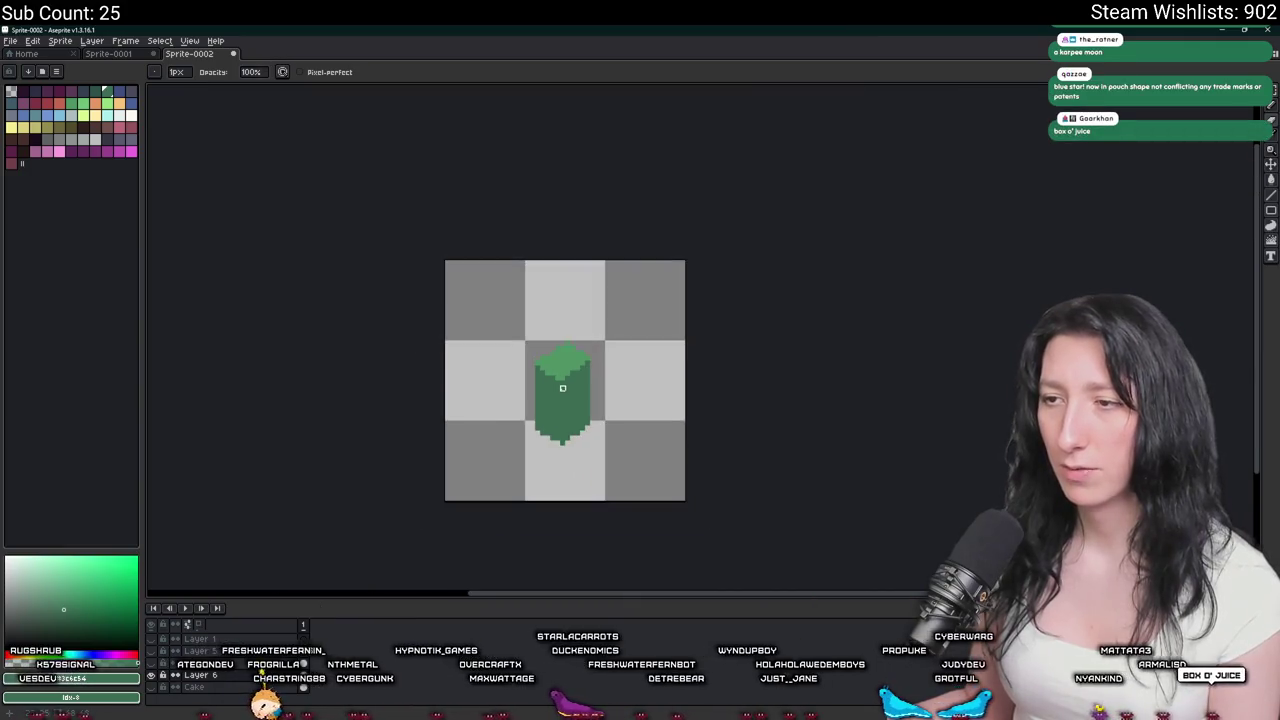
{"action": "scroll", "coordinate": [562, 388], "scroll_direction": "up", "scroll_amount": 2}
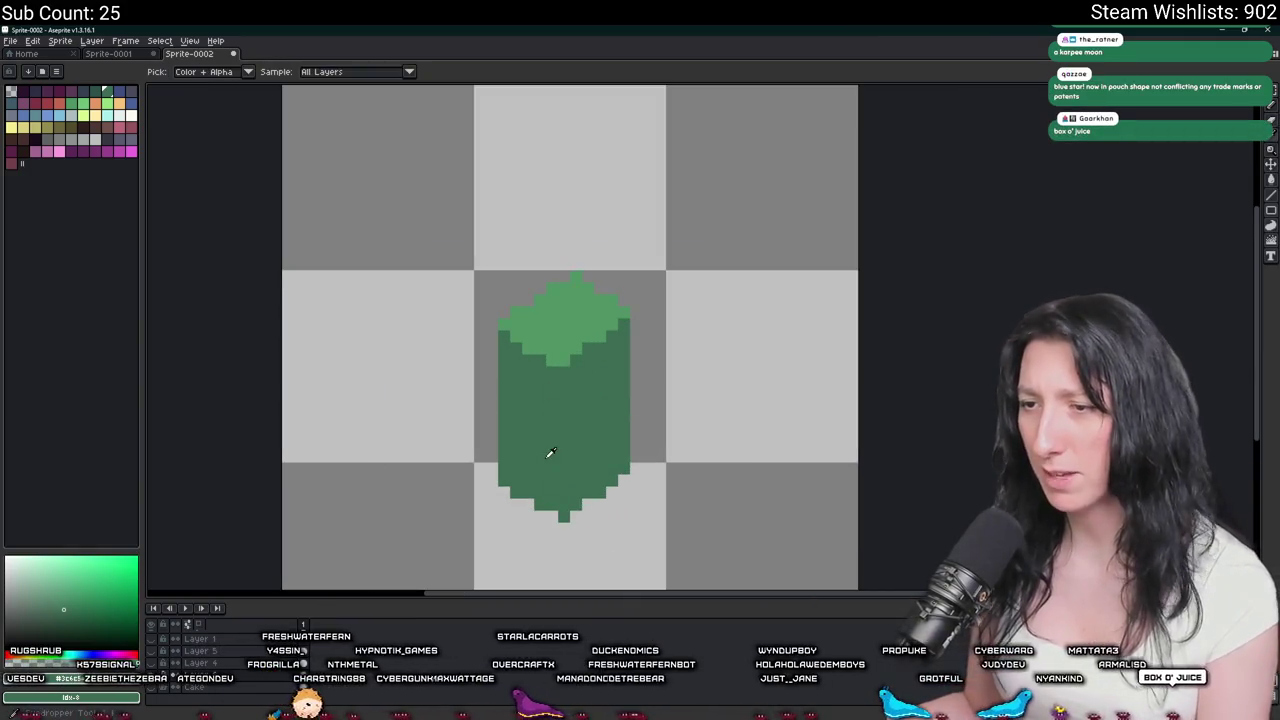
{"action": "scroll", "coordinate": [551, 517], "scroll_direction": "down", "scroll_amount": 2}
{"action": "scroll", "coordinate": [551, 517], "scroll_direction": "up", "scroll_amount": 2}
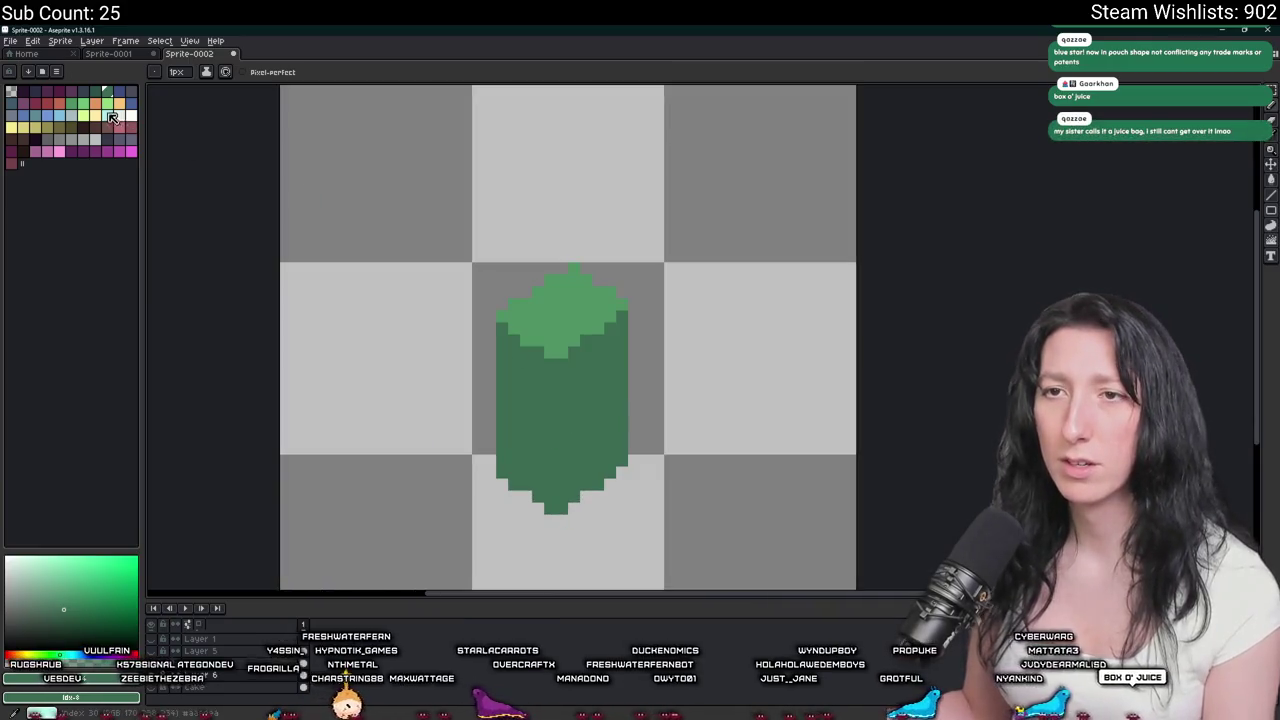
{"action": "left_click", "coordinate": [12, 116]}
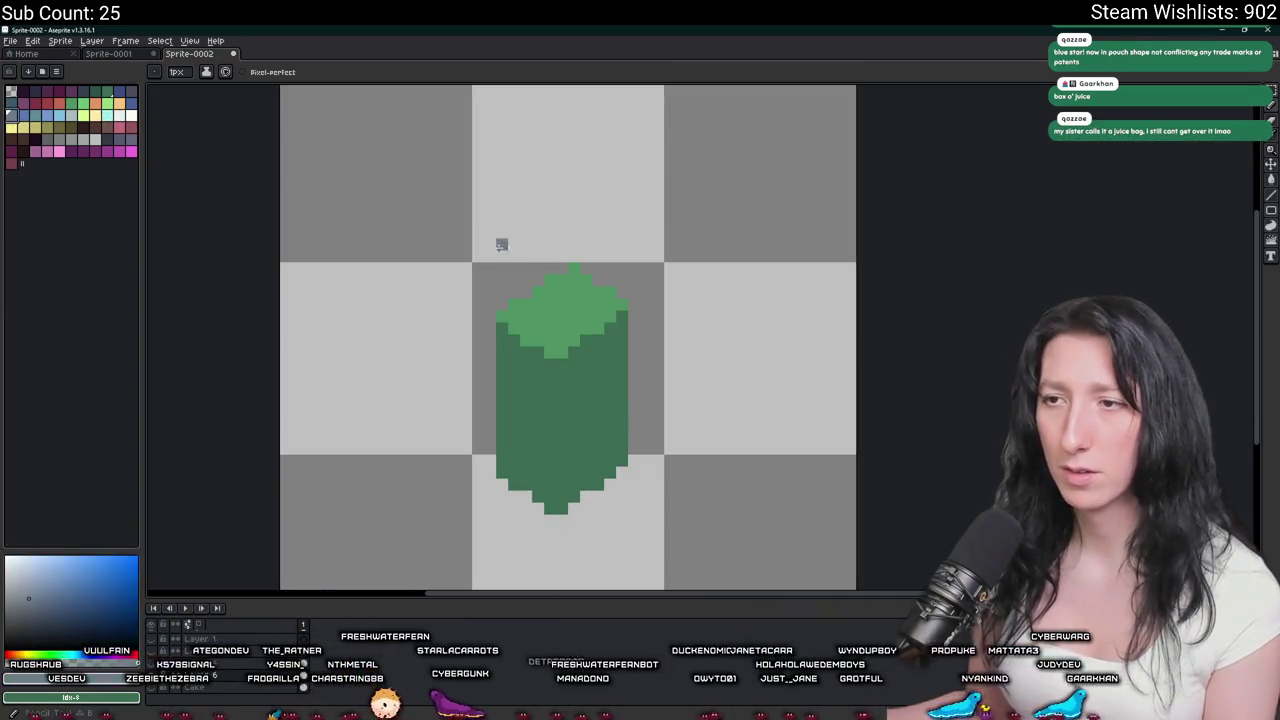
{"action": "scroll", "coordinate": [591, 334], "scroll_direction": "up", "scroll_amount": 1}
{"action": "left_click", "coordinate": [591, 334]}
{"action": "scroll", "coordinate": [590, 337], "scroll_direction": "up", "scroll_amount": 1}
{"action": "key", "text": "ctrl+z"}
{"action": "key", "text": "minus"}
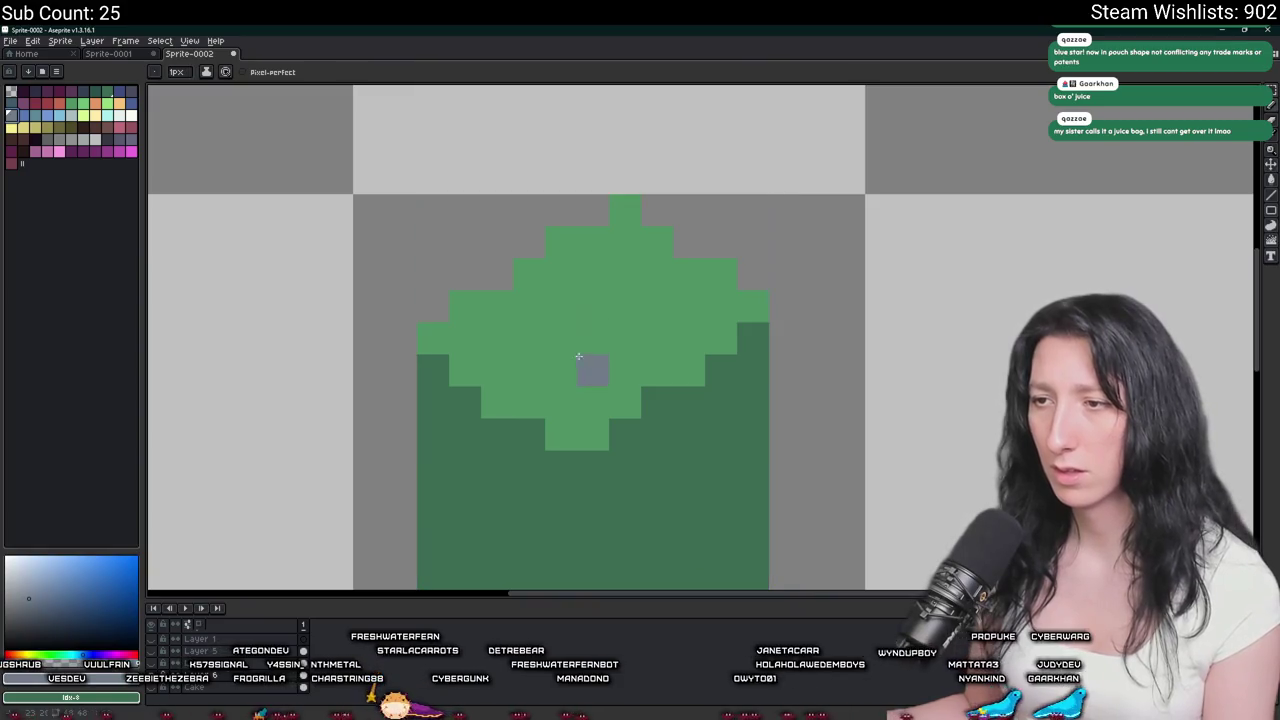
{"action": "left_click", "coordinate": [119, 115]}
{"action": "left_click", "coordinate": [598, 337]}
{"action": "scroll", "coordinate": [604, 332], "scroll_direction": "down", "scroll_amount": 1}
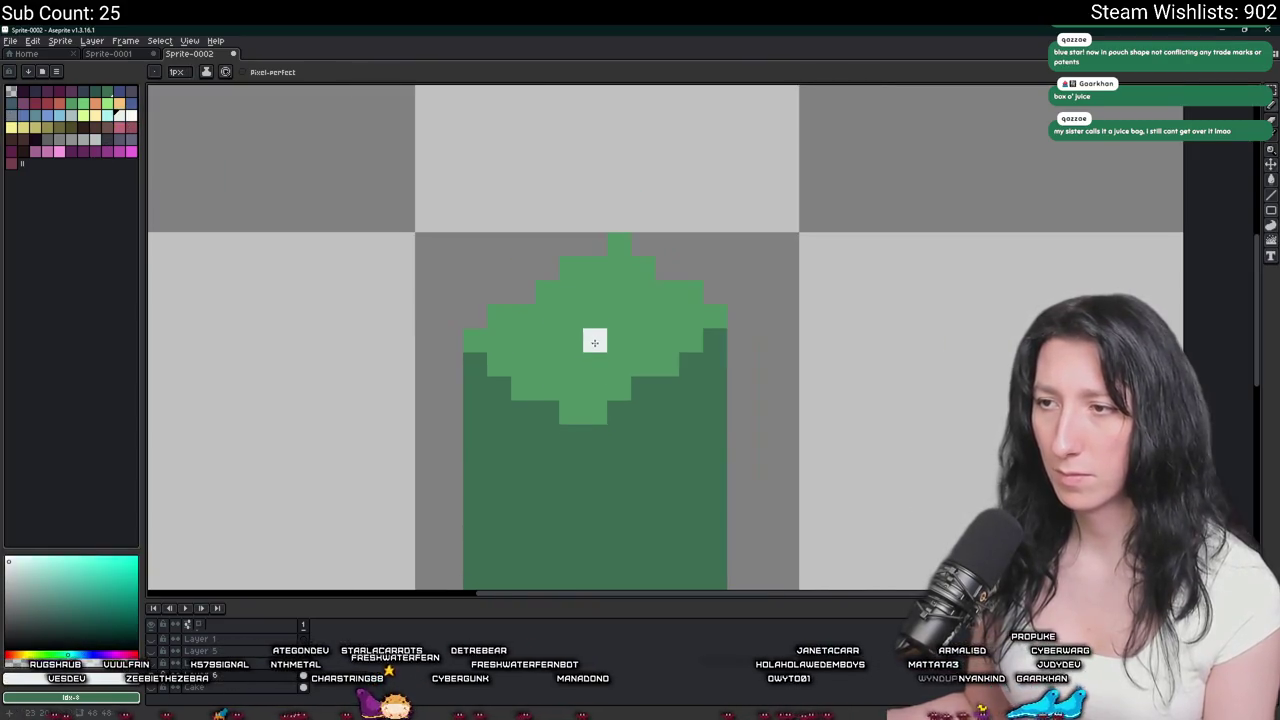
{"action": "left_click_drag", "start_coordinate": [601, 252], "coordinate": [695, 258]}
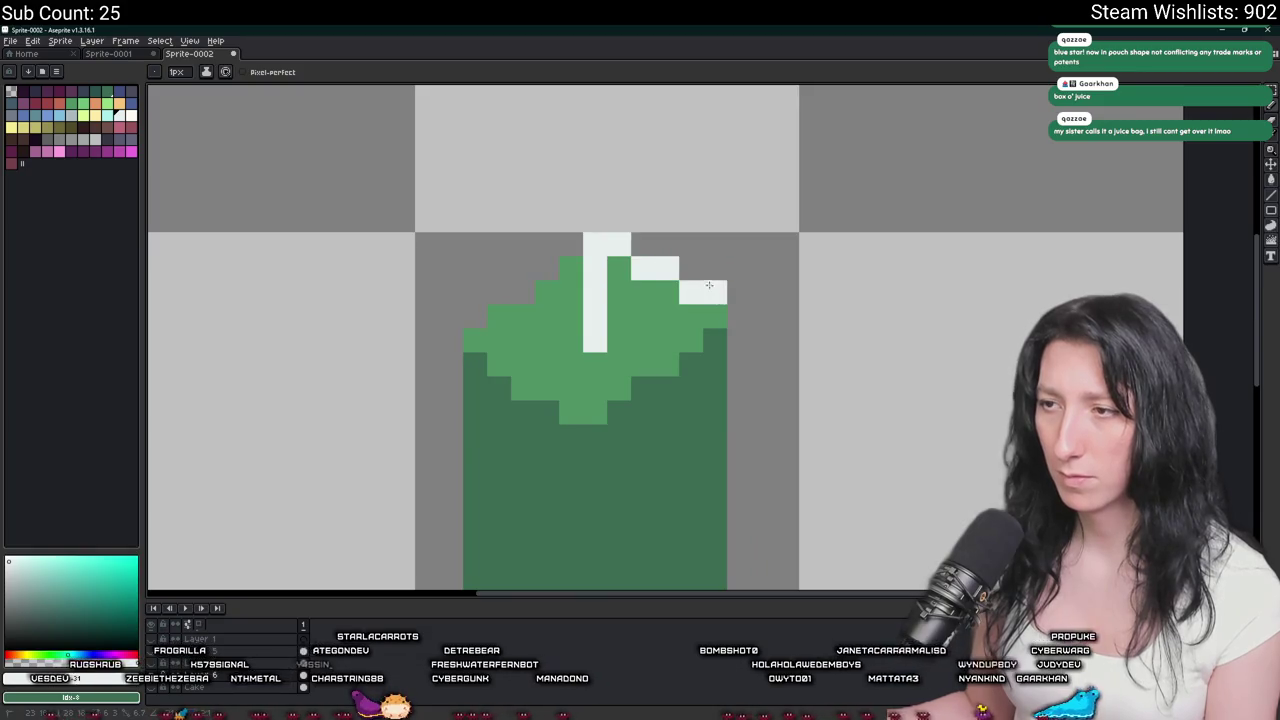
{"action": "scroll", "coordinate": [711, 308], "scroll_direction": "down", "scroll_amount": 2}
{"action": "scroll", "coordinate": [705, 330], "scroll_direction": "up", "scroll_amount": 1}
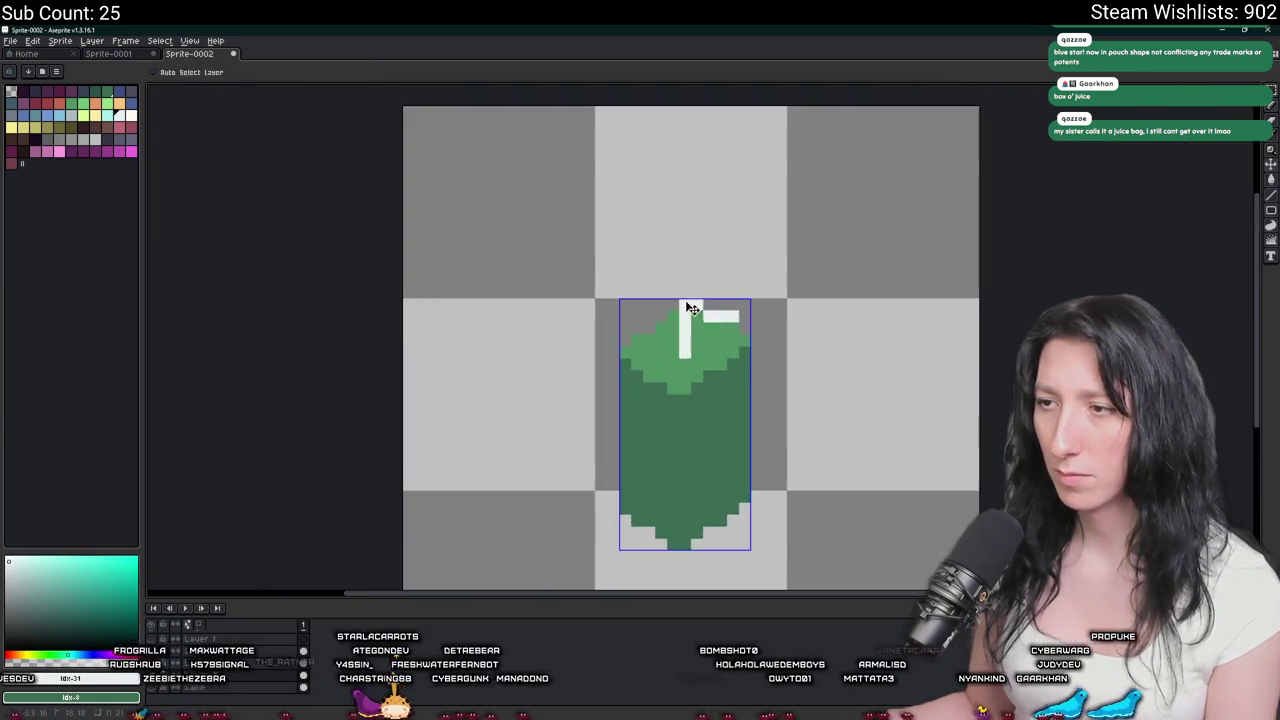
{"action": "scroll", "coordinate": [689, 306], "scroll_direction": "up", "scroll_amount": 1}
{"action": "key", "text": "ctrl+z"}
{"action": "left_click", "coordinate": [669, 267]}
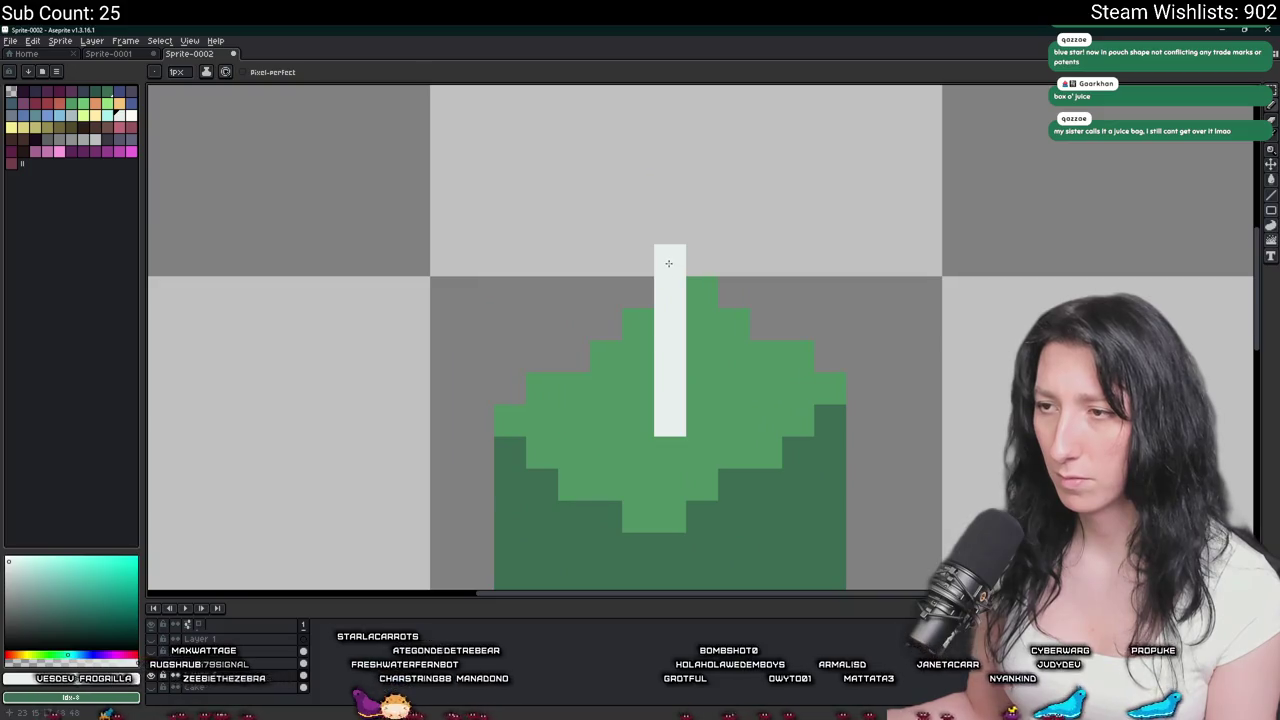
{"action": "scroll", "coordinate": [669, 263], "scroll_direction": "down", "scroll_amount": 2}
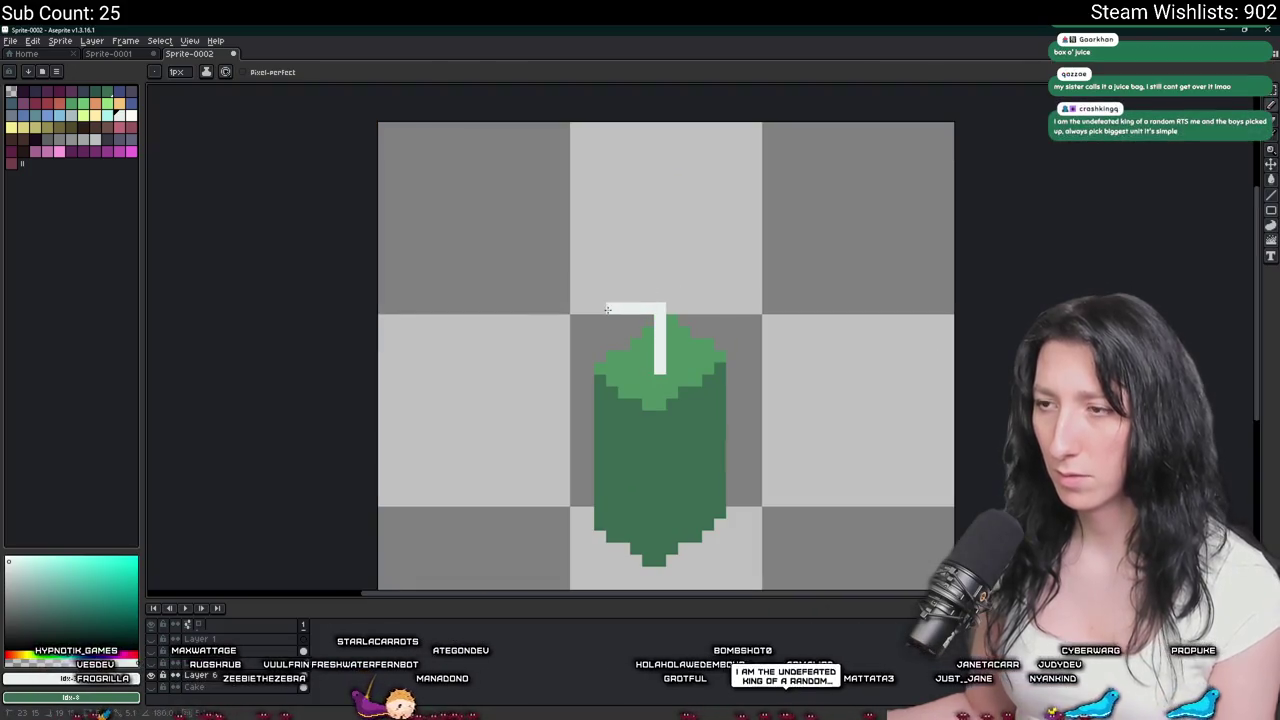
{"action": "left_click_drag", "start_coordinate": [646, 293], "coordinate": [613, 270]}
{"action": "key", "text": "ctrl+z"}
{"action": "key", "text": "ctrl+z"}
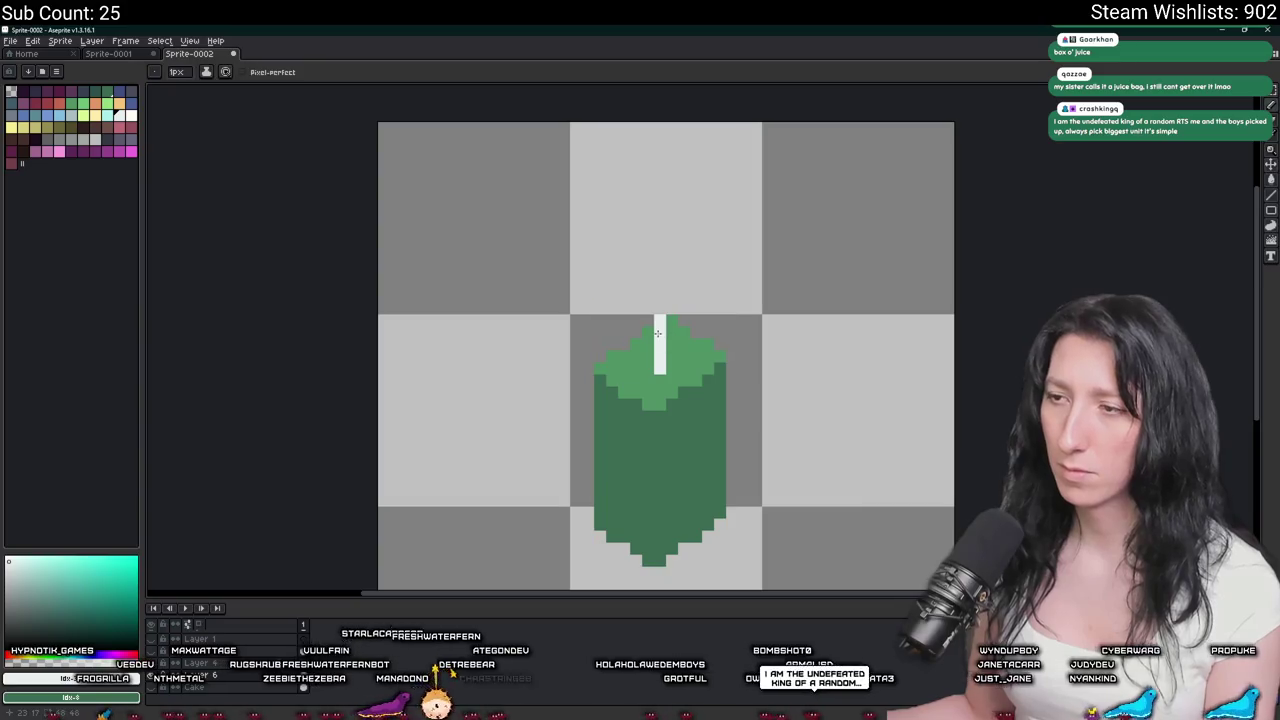
{"action": "key", "text": "ctrl+z"}
{"action": "key", "text": "ctrl+z"}
{"action": "left_click_drag", "start_coordinate": [652, 332], "coordinate": [632, 331]}
{"action": "scroll", "coordinate": [616, 318], "scroll_direction": "down", "scroll_amount": 4}
{"action": "scroll", "coordinate": [641, 425], "scroll_direction": "down", "scroll_amount": 1}
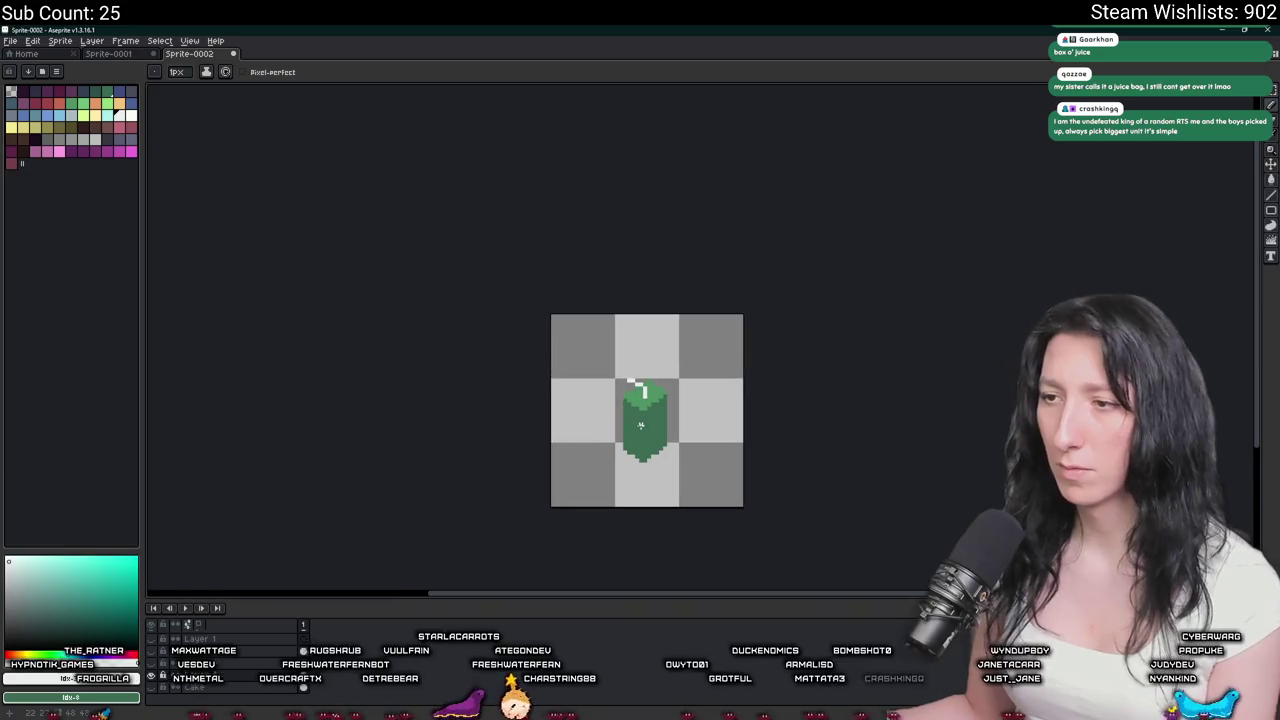
{"action": "scroll", "coordinate": [641, 420], "scroll_direction": "up", "scroll_amount": 1}
{"action": "scroll", "coordinate": [600, 380], "scroll_direction": "up", "scroll_amount": 3}
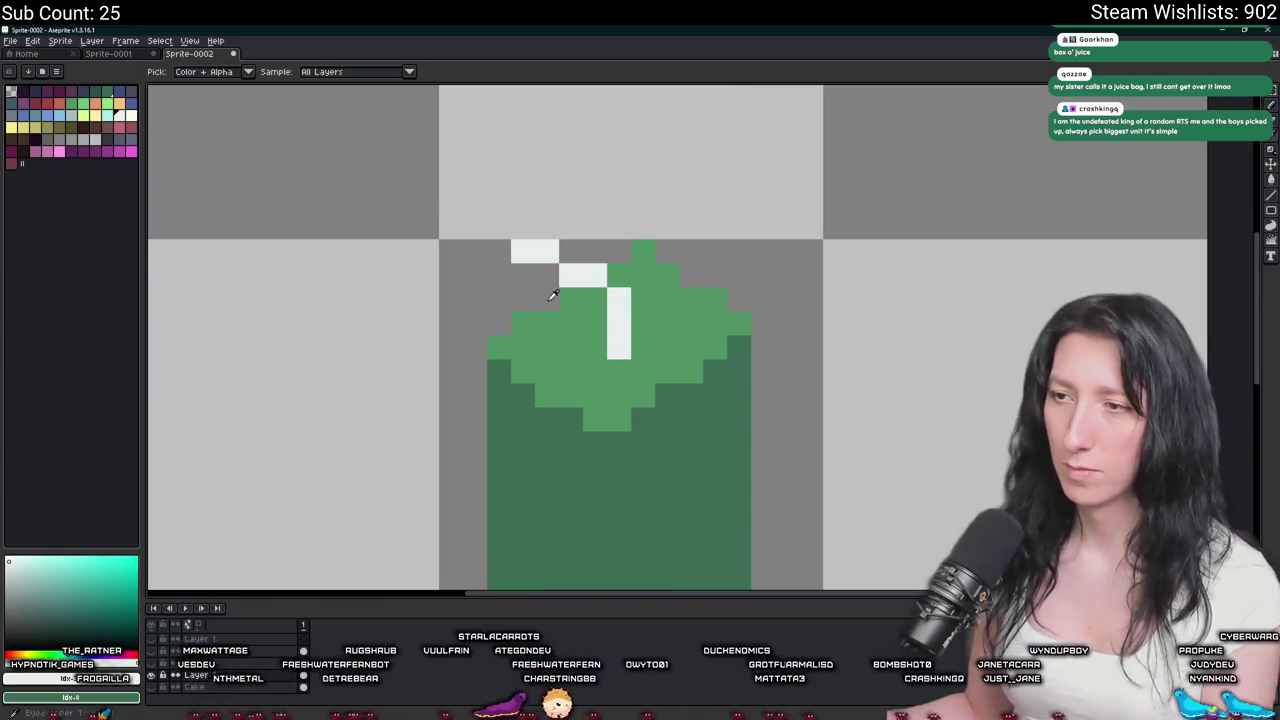
Fill the juice box lid with a lighter palette green.
{"action": "left_click", "coordinate": [589, 325], "text": "alt"}
{"action": "left_click", "coordinate": [83, 103]}
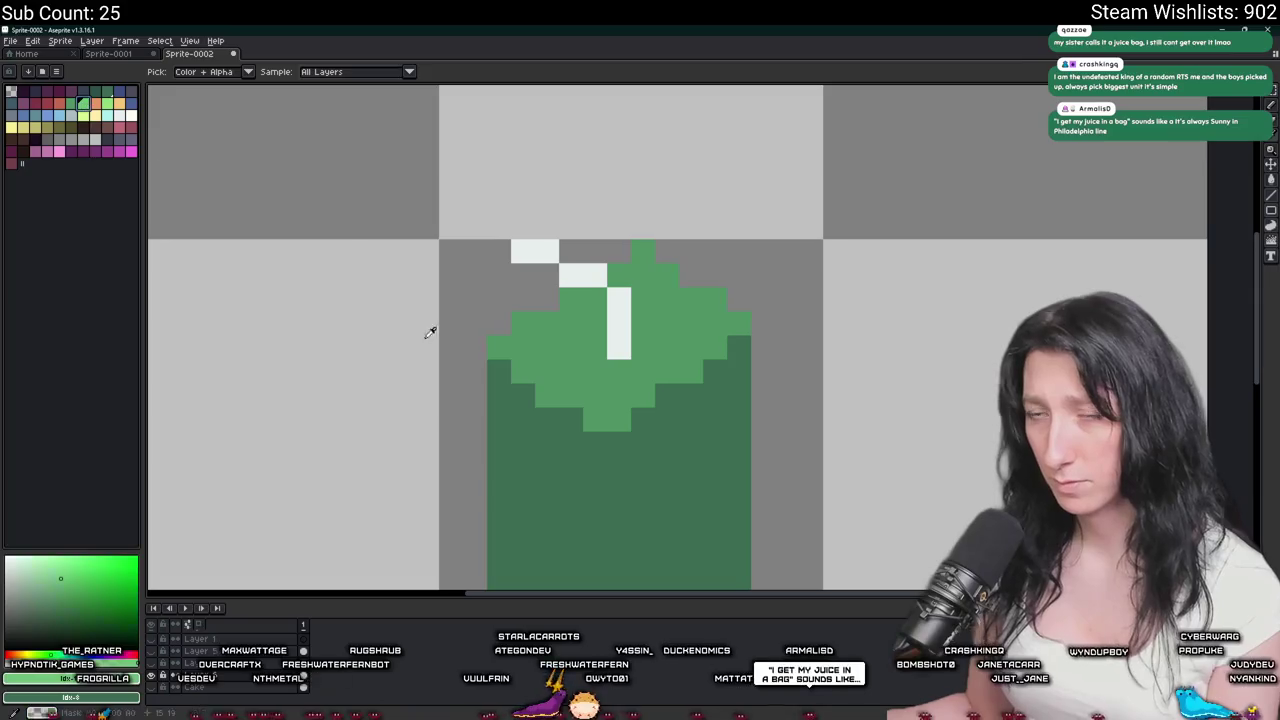
{"action": "left_click", "coordinate": [513, 400]}
{"action": "key", "text": "ctrl+z"}
{"action": "left_click", "coordinate": [509, 391], "text": "alt"}
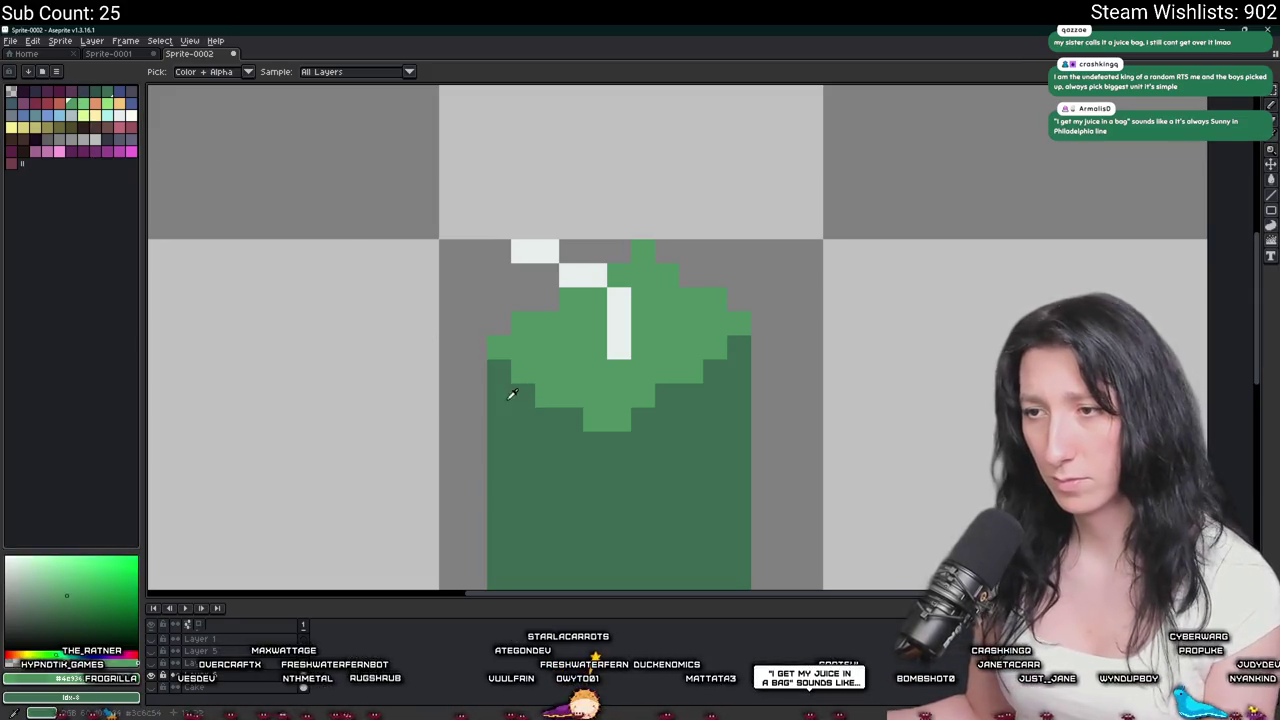
{"action": "left_click", "coordinate": [97, 104]}
{"action": "key", "text": "g"}
{"action": "left_click", "coordinate": [561, 347]}
{"action": "scroll", "coordinate": [561, 347], "scroll_direction": "down", "scroll_amount": 4}
{"action": "scroll", "coordinate": [444, 296], "scroll_direction": "up", "scroll_amount": 2}
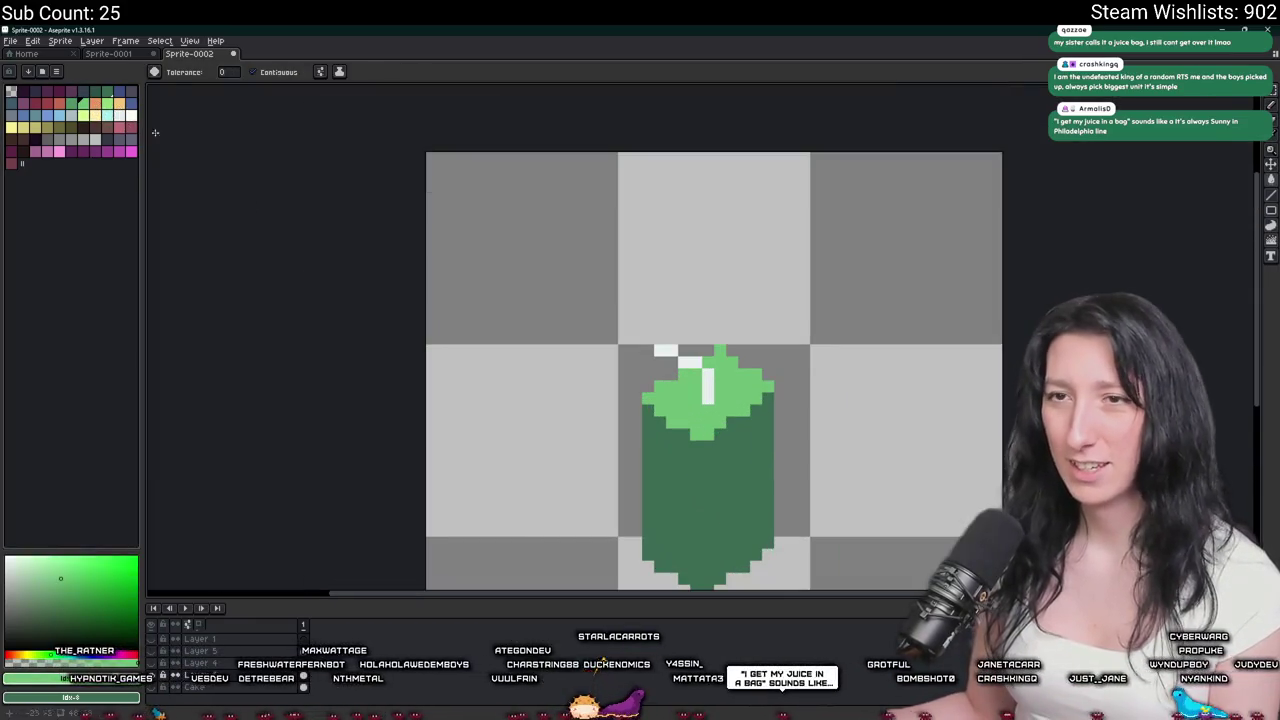
Fill the dark body with a new, brighter green.
{"action": "left_click", "coordinate": [81, 113]}
{"action": "left_click", "coordinate": [657, 470]}
{"action": "scroll", "coordinate": [657, 420], "scroll_direction": "down", "scroll_amount": 2}
{"action": "scroll", "coordinate": [657, 400], "scroll_direction": "down", "scroll_amount": 1}
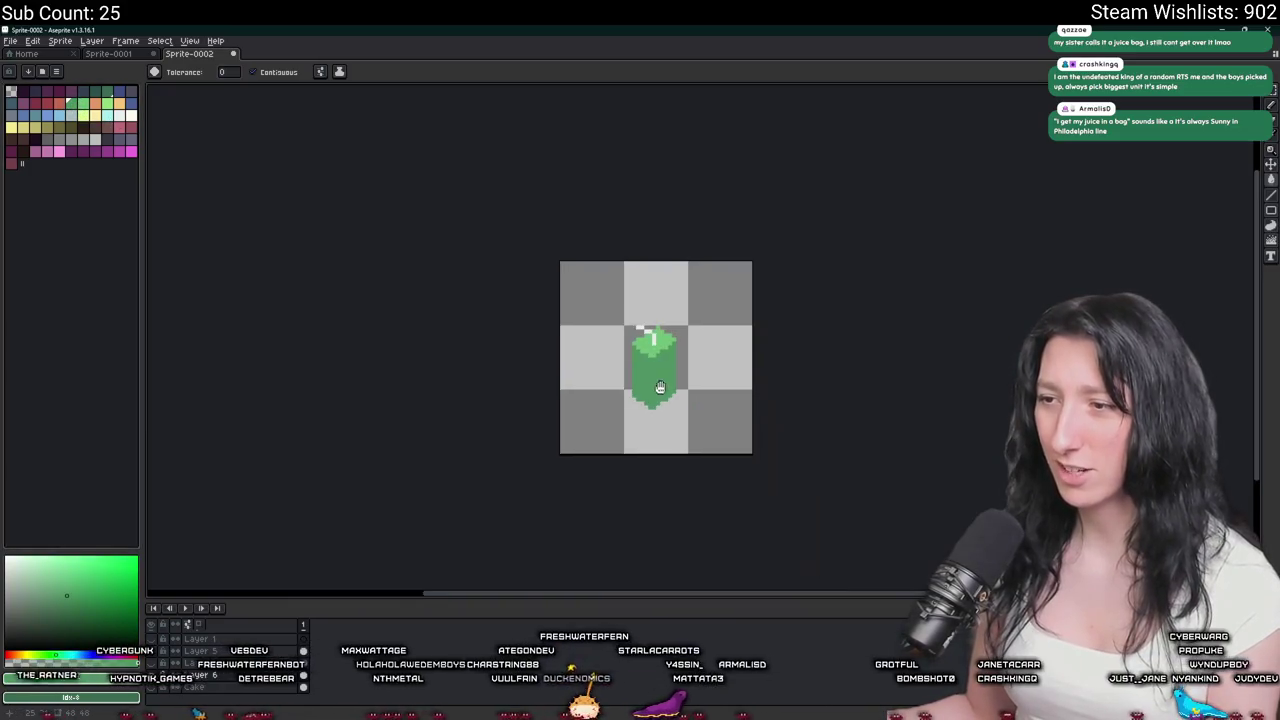
{"action": "scroll", "coordinate": [657, 395], "scroll_direction": "down", "scroll_amount": 1}
{"action": "scroll", "coordinate": [657, 393], "scroll_direction": "up", "scroll_amount": 3}
{"action": "scroll", "coordinate": [657, 393], "scroll_direction": "up", "scroll_amount": 2}
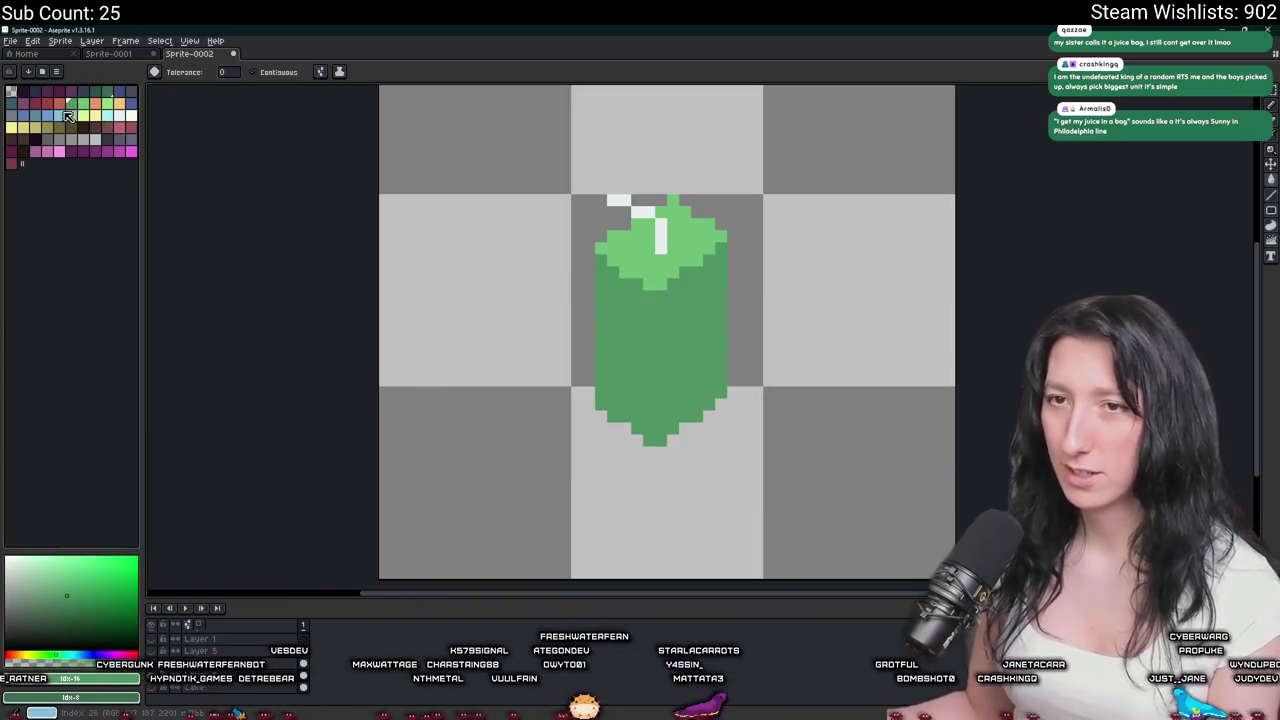
Draw a dark plum hooked outline on the body and fill inside it.
{"action": "left_click", "coordinate": [57, 92]}
{"action": "key", "text": "b"}
{"action": "scroll", "coordinate": [700, 330], "scroll_direction": "up", "scroll_amount": 2}
{"action": "mouse_move", "coordinate": [735, 275]}
{"action": "left_mouse_down"}
{"action": "mouse_move", "coordinate": [698, 300]}
{"action": "mouse_move", "coordinate": [772, 362]}
{"action": "mouse_move", "coordinate": [735, 298]}
{"action": "left_mouse_up"}
{"action": "key", "text": "g"}
{"action": "left_click", "coordinate": [722, 335]}
Undo the plum outline and redraw the hooked plum shape with an extra top pixel.
{"action": "scroll", "coordinate": [640, 350], "scroll_direction": "down", "scroll_amount": 3}
{"action": "key", "text": "ctrl+z"}
{"action": "scroll", "coordinate": [594, 343], "scroll_direction": "up", "scroll_amount": 2}
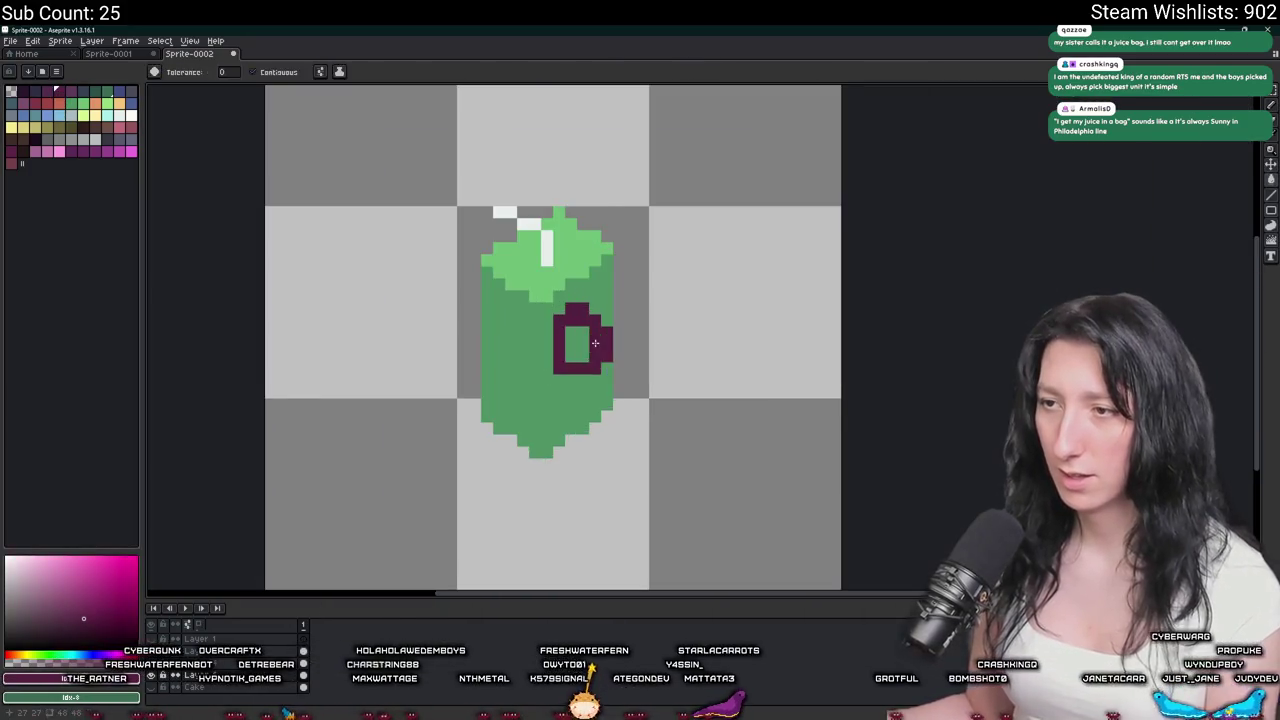
{"action": "key", "text": "ctrl+z"}
{"action": "scroll", "coordinate": [594, 343], "scroll_direction": "up", "scroll_amount": 2}
{"action": "left_click_drag", "start_coordinate": [581, 289], "coordinate": [621, 323]}
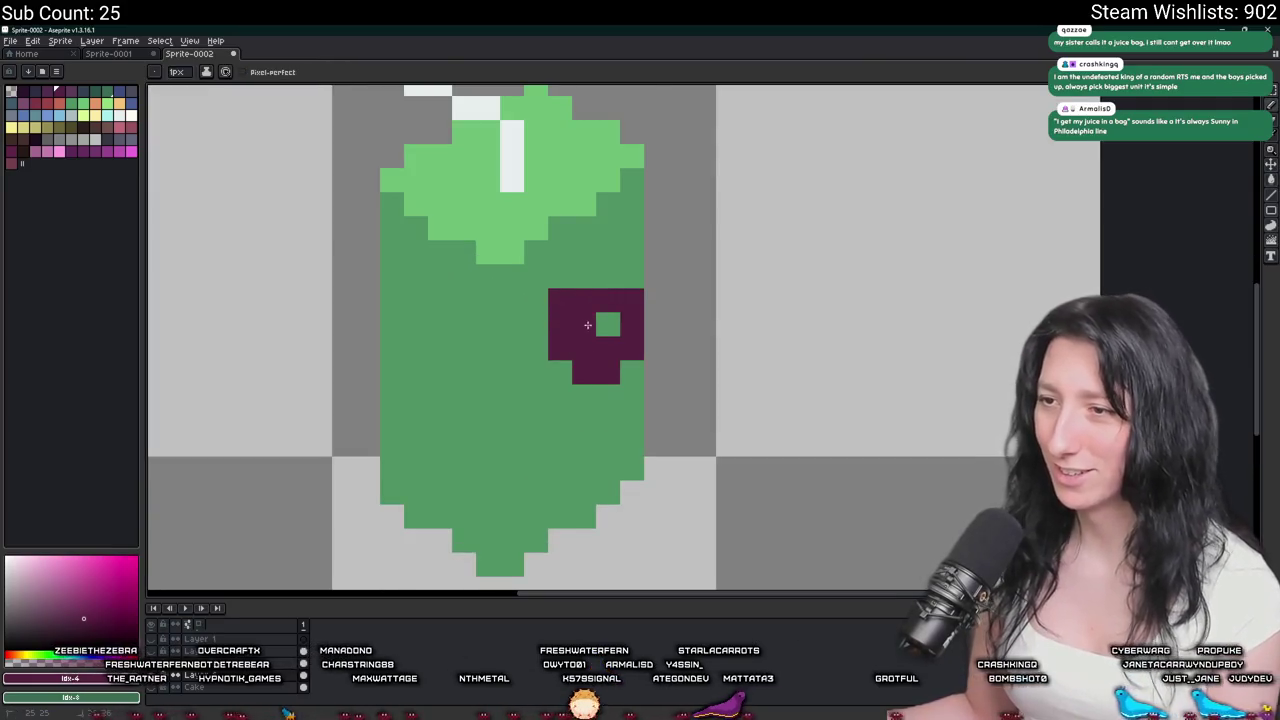
{"action": "left_click", "coordinate": [584, 276]}
{"action": "scroll", "coordinate": [560, 300], "scroll_direction": "down", "scroll_amount": 2}
{"action": "scroll", "coordinate": [466, 351], "scroll_direction": "down", "scroll_amount": 2}
{"action": "scroll", "coordinate": [443, 343], "scroll_direction": "down", "scroll_amount": 1}
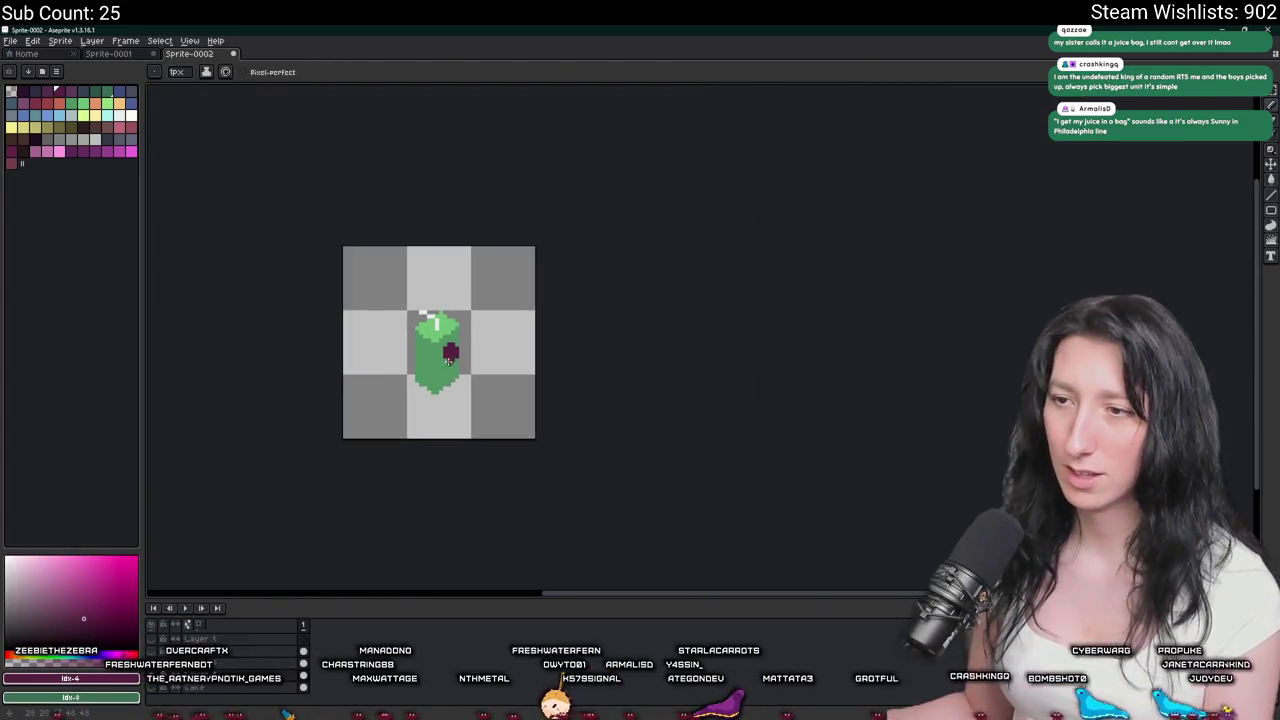
{"action": "scroll", "coordinate": [449, 340], "scroll_direction": "up", "scroll_amount": 5}
Add red pixels down the plum patch's left edge and at its ends.
{"action": "key", "text": "g"}
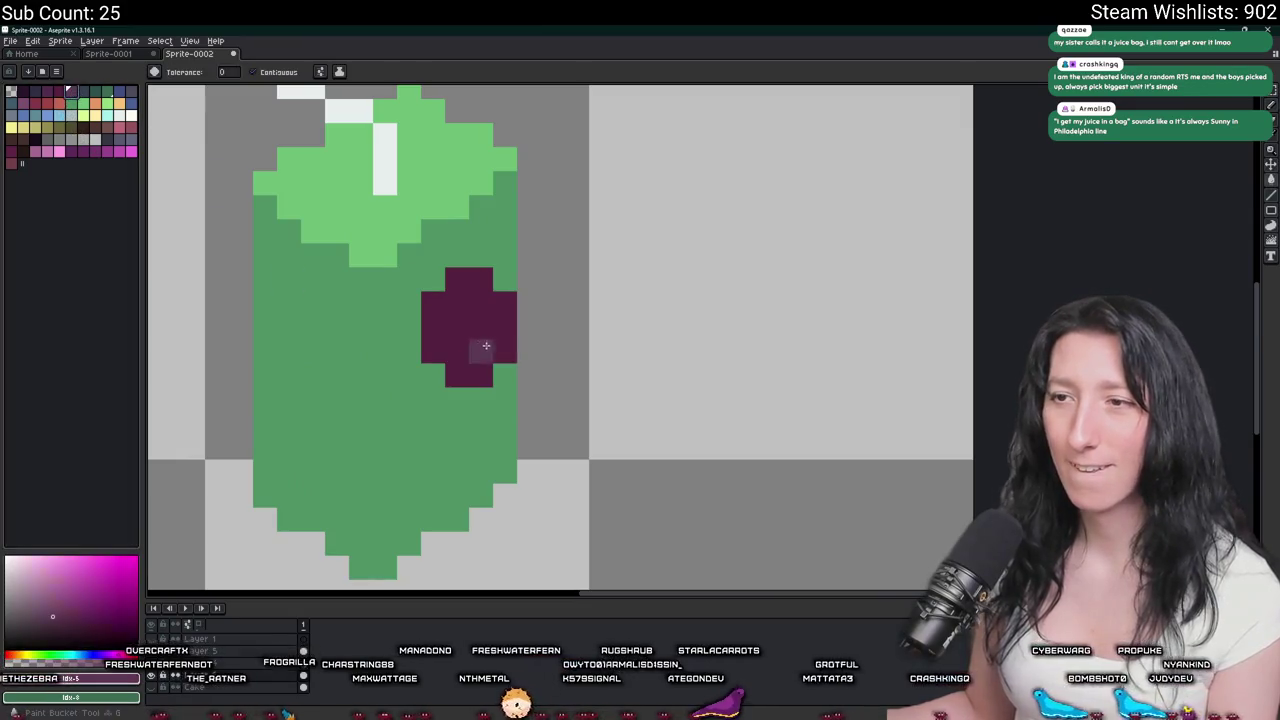
{"action": "left_click", "coordinate": [486, 343]}
{"action": "key", "text": "ctrl+z"}
{"action": "left_click", "coordinate": [45, 103]}
{"action": "key", "text": "b"}
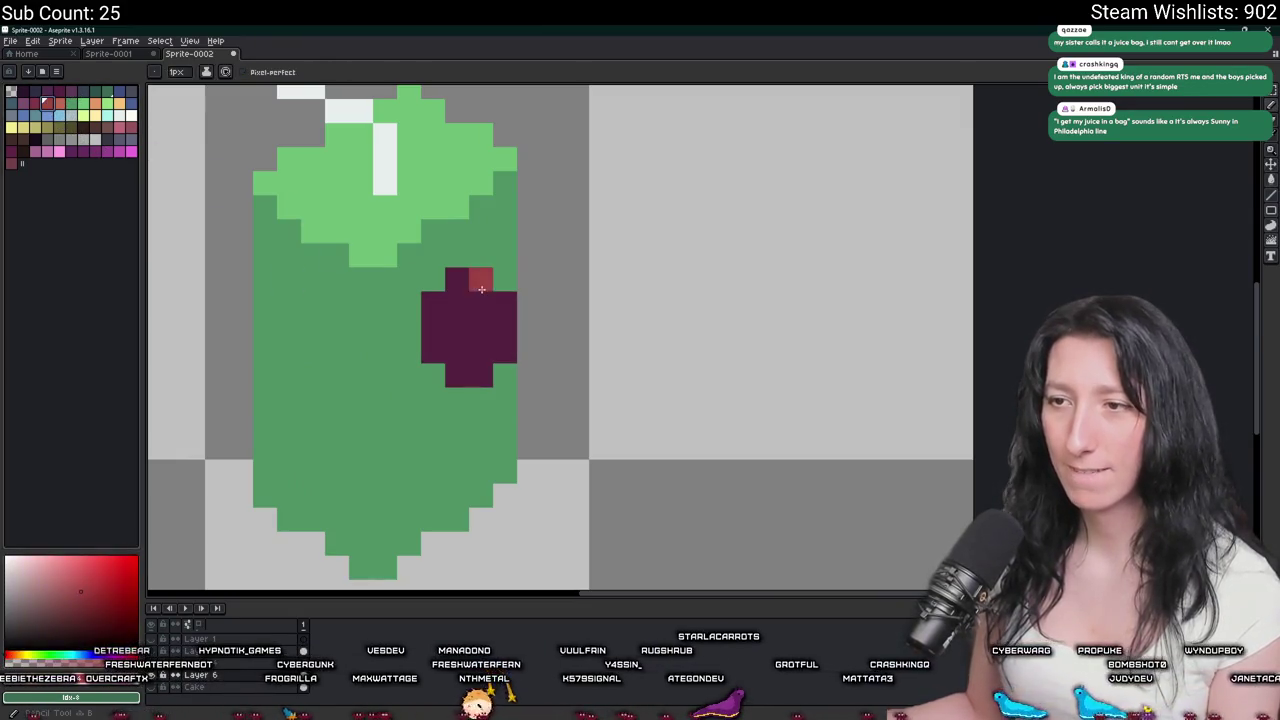
{"action": "left_click", "coordinate": [457, 280]}
{"action": "key", "text": "ctrl+z"}
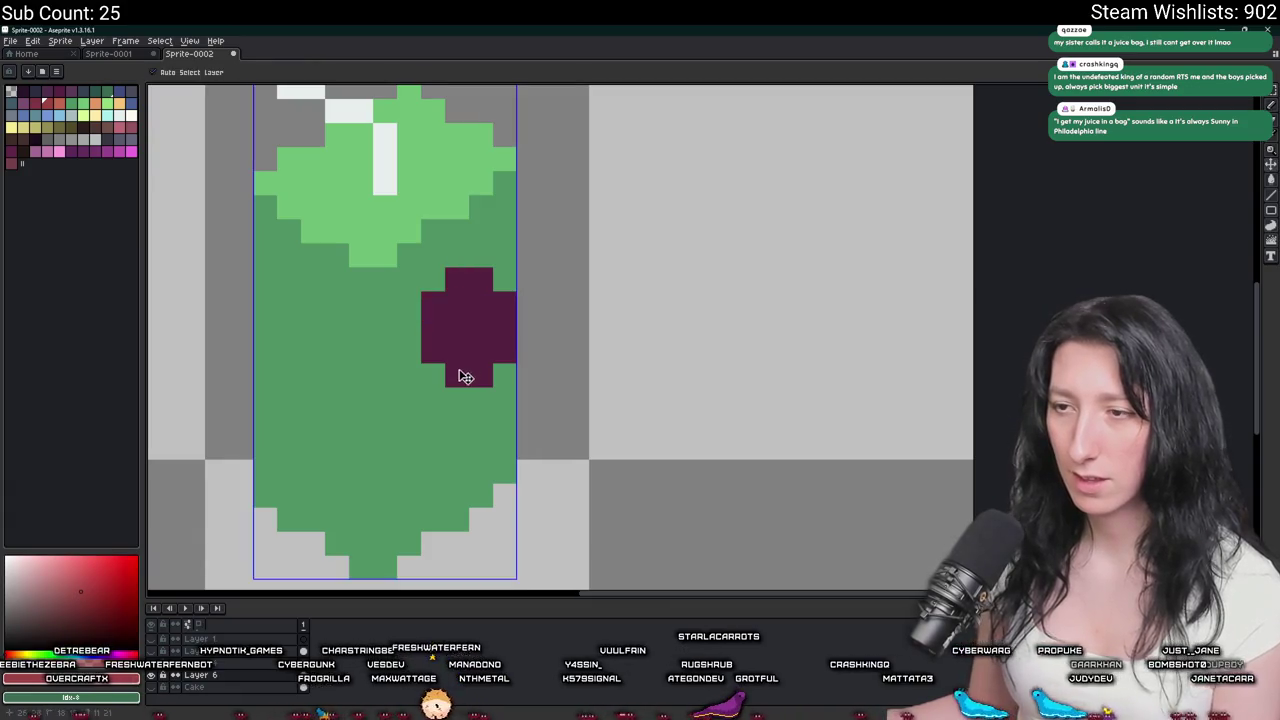
{"action": "left_click", "coordinate": [457, 374]}
{"action": "left_click_drag", "start_coordinate": [432, 350], "coordinate": [432, 327]}
{"action": "left_click", "coordinate": [457, 280]}
{"action": "scroll", "coordinate": [453, 288], "scroll_direction": "down", "scroll_amount": 4}
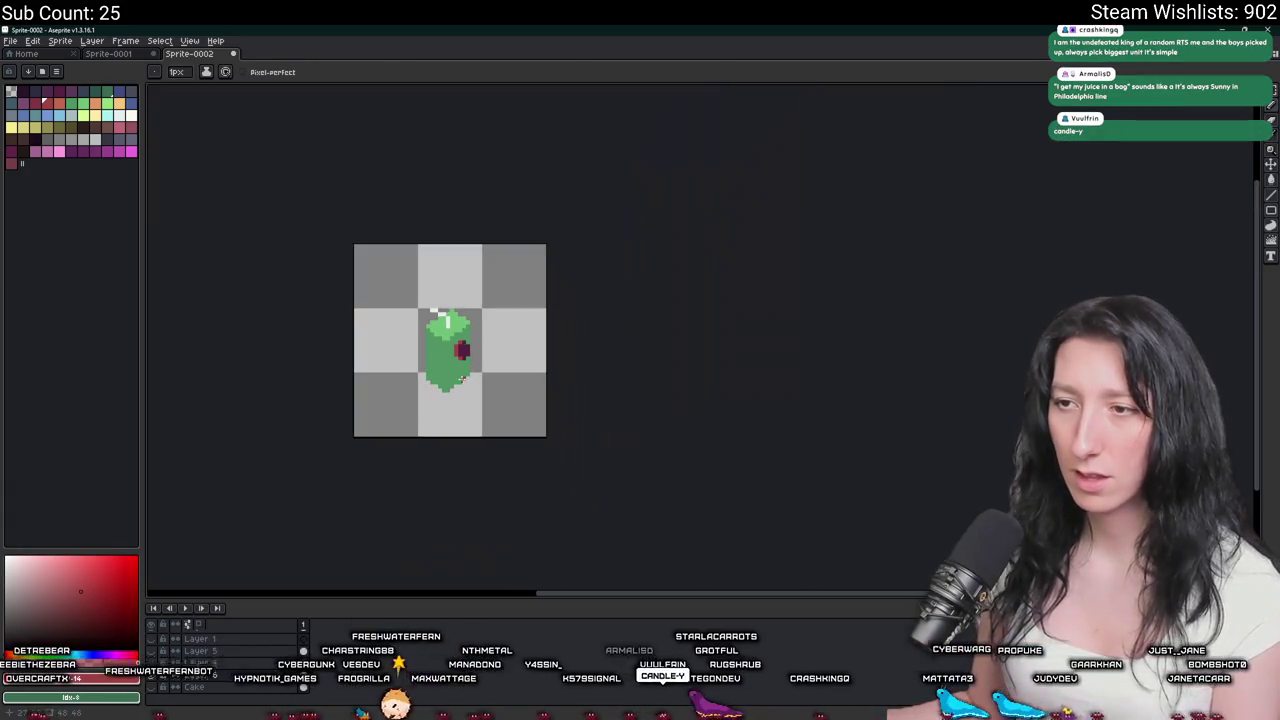
{"action": "scroll", "coordinate": [460, 370], "scroll_direction": "down", "scroll_amount": 2}
{"action": "key", "text": "v"}
{"action": "key", "text": "b"}
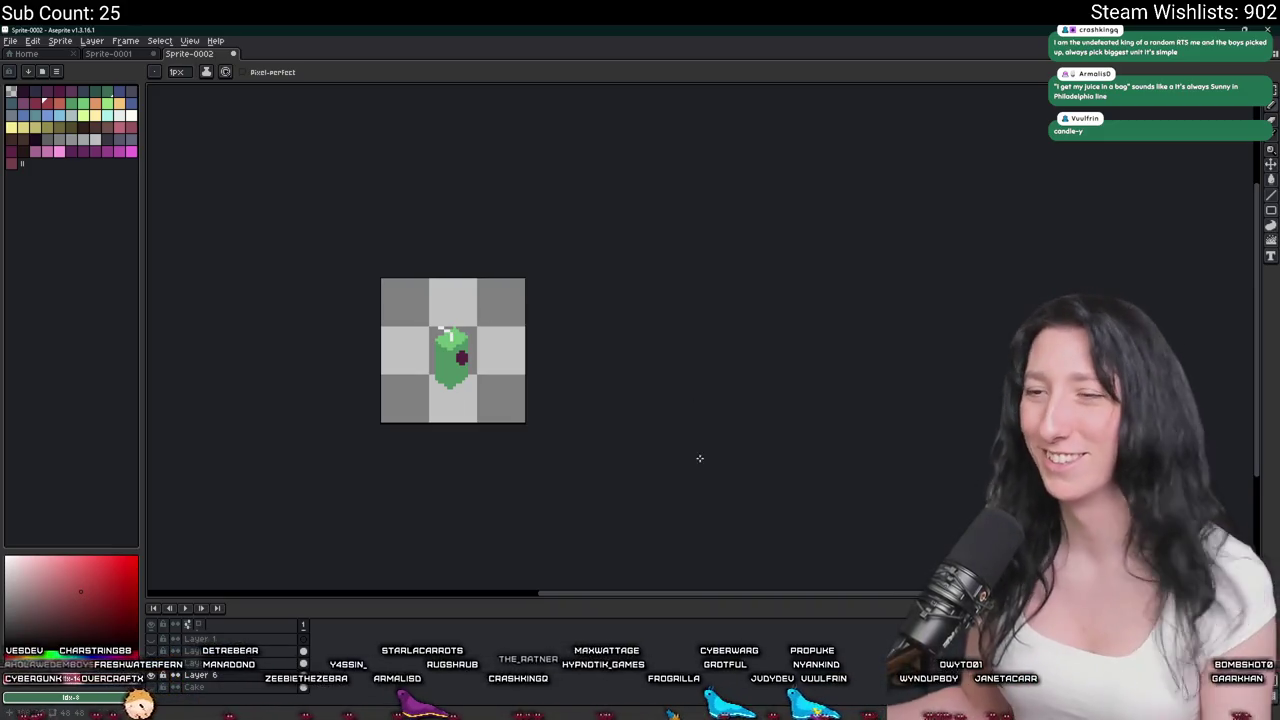
{"action": "scroll", "coordinate": [455, 350], "scroll_direction": "up", "scroll_amount": 5}
{"action": "left_click", "coordinate": [383, 354], "text": "alt"}
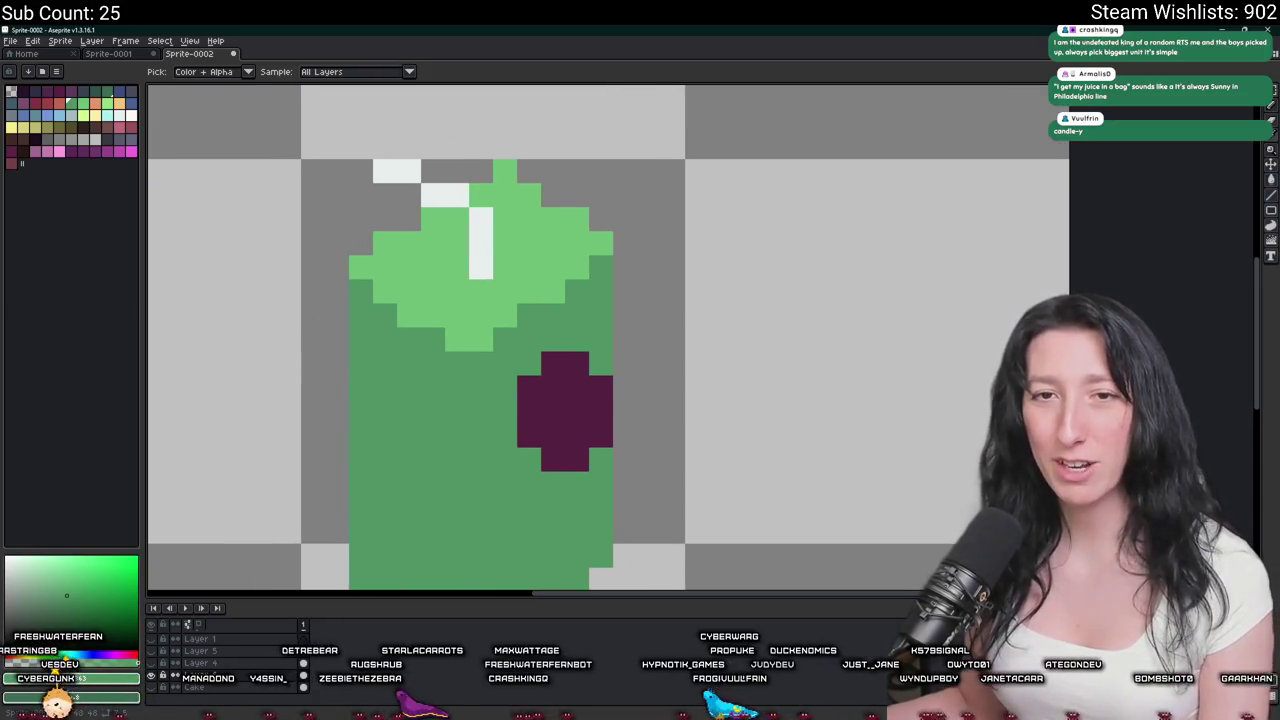
Place light grey-blue pixels beside and below the straw.
{"action": "scroll", "coordinate": [413, 335], "scroll_direction": "down", "scroll_amount": 3}
{"action": "scroll", "coordinate": [413, 335], "scroll_direction": "up", "scroll_amount": 1}
{"action": "scroll", "coordinate": [413, 335], "scroll_direction": "up", "scroll_amount": 2}
{"action": "scroll", "coordinate": [413, 335], "scroll_direction": "up", "scroll_amount": 1}
{"action": "scroll", "coordinate": [413, 335], "scroll_direction": "down", "scroll_amount": 3}
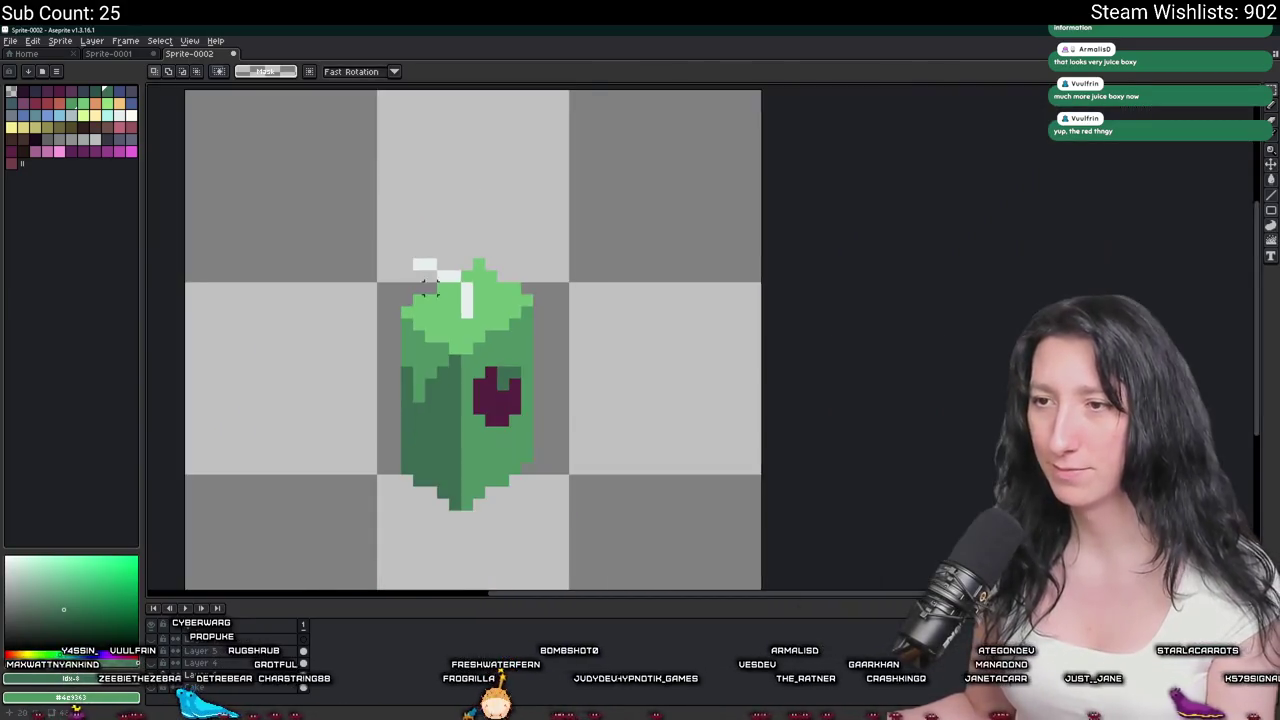
{"action": "scroll", "coordinate": [493, 297], "scroll_direction": "up", "scroll_amount": 2}
{"action": "left_click", "coordinate": [121, 93]}
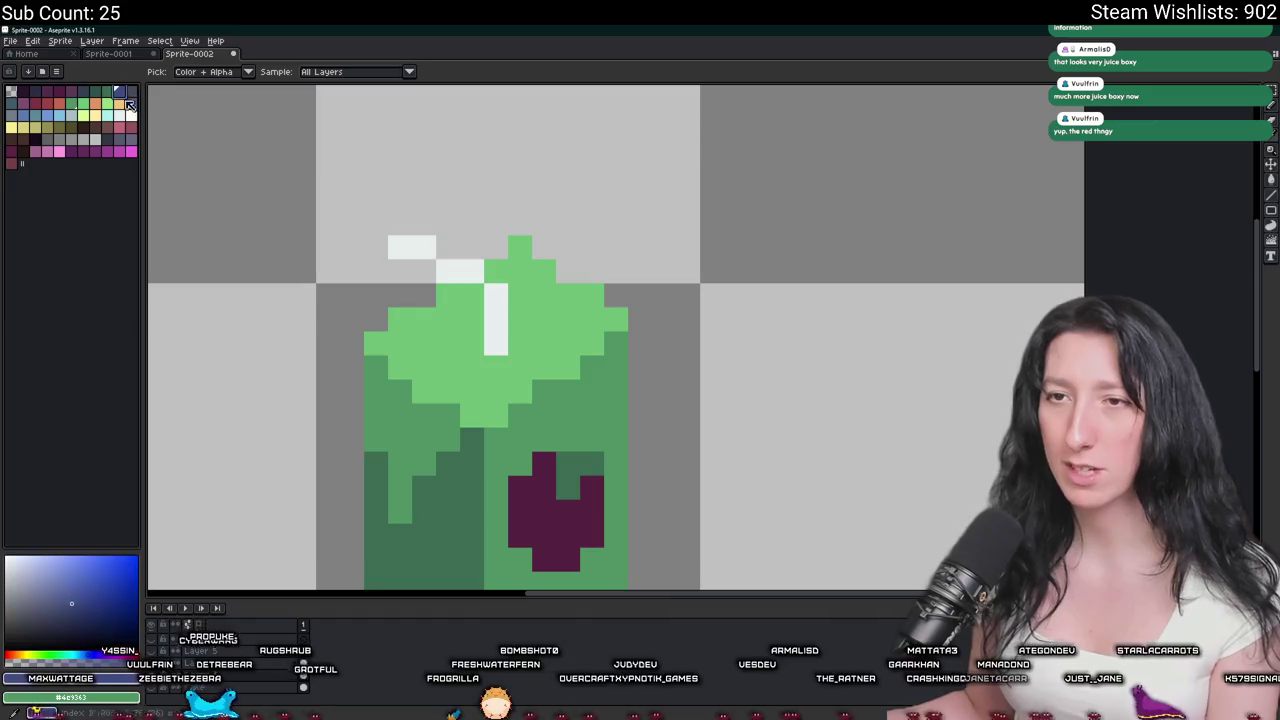
{"action": "left_click", "coordinate": [72, 117]}
{"action": "scroll", "coordinate": [490, 350], "scroll_direction": "up", "scroll_amount": 2}
{"action": "left_click", "coordinate": [495, 350]}
{"action": "left_click", "coordinate": [560, 355]}
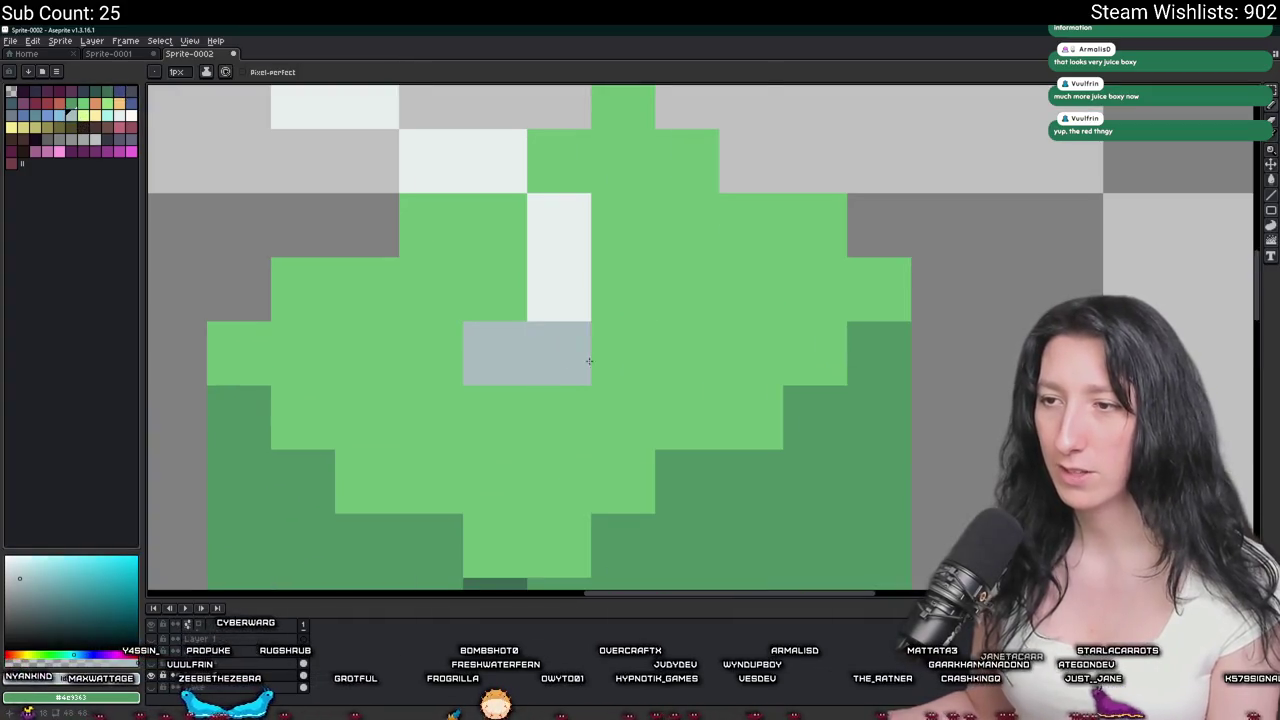
{"action": "scroll", "coordinate": [638, 418], "scroll_direction": "down", "scroll_amount": 1}
{"action": "scroll", "coordinate": [638, 418], "scroll_direction": "down", "scroll_amount": 1}
{"action": "left_click", "coordinate": [636, 418]}
{"action": "scroll", "coordinate": [640, 415], "scroll_direction": "down", "scroll_amount": 2}
{"action": "scroll", "coordinate": [643, 410], "scroll_direction": "down", "scroll_amount": 1}
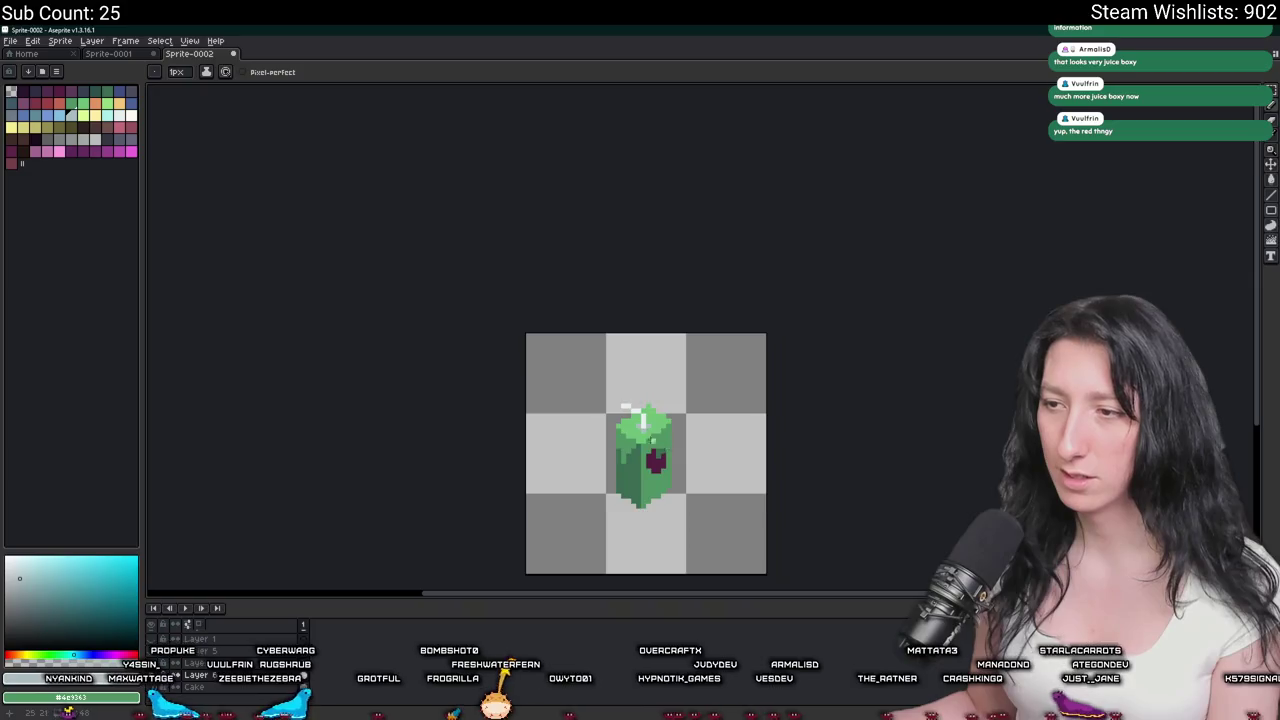
{"action": "scroll", "coordinate": [647, 407], "scroll_direction": "up", "scroll_amount": 4}
Add a second grey on both sides of the straw and a light pixel at its end.
{"action": "left_click", "coordinate": [34, 120]}
{"action": "scroll", "coordinate": [640, 420], "scroll_direction": "down", "scroll_amount": 1}
{"action": "scroll", "coordinate": [700, 440], "scroll_direction": "up", "scroll_amount": 3}
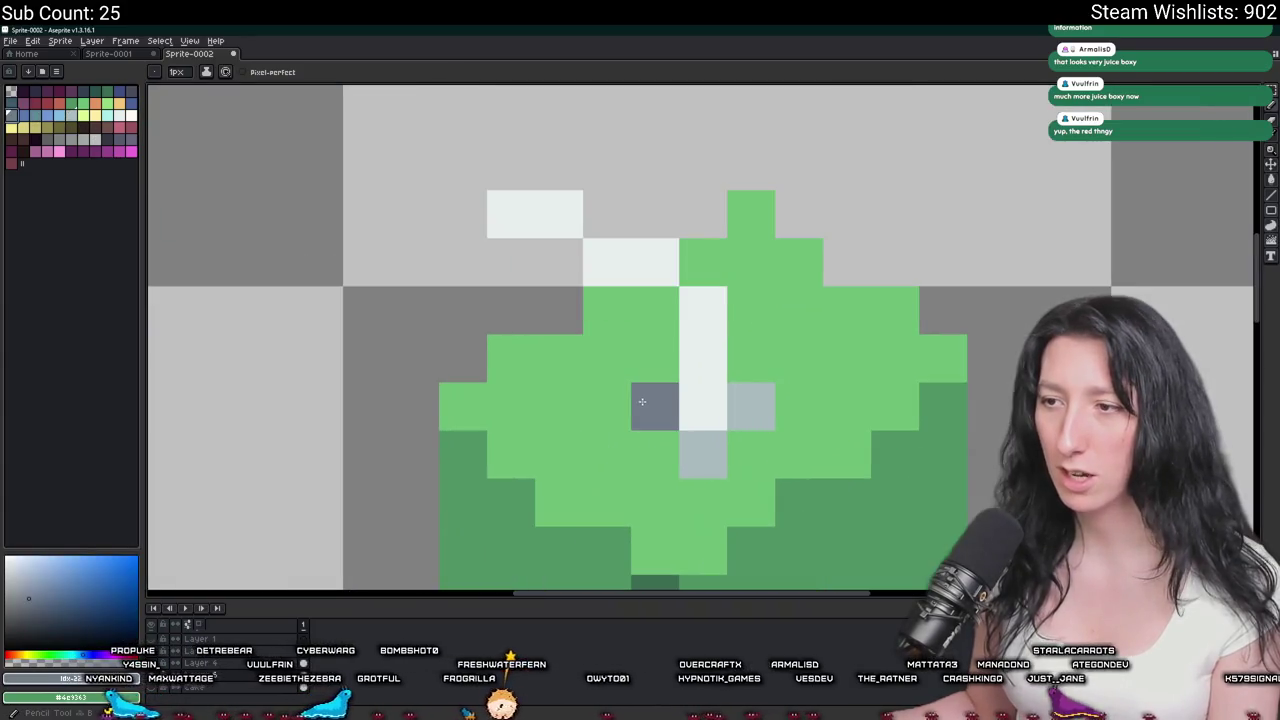
{"action": "left_click", "coordinate": [703, 455]}
{"action": "left_click", "coordinate": [751, 407]}
{"action": "scroll", "coordinate": [763, 413], "scroll_direction": "down", "scroll_amount": 2}
{"action": "scroll", "coordinate": [763, 413], "scroll_direction": "down", "scroll_amount": 5}
{"action": "left_click_drag", "start_coordinate": [920, 463], "coordinate": [491, 409]}
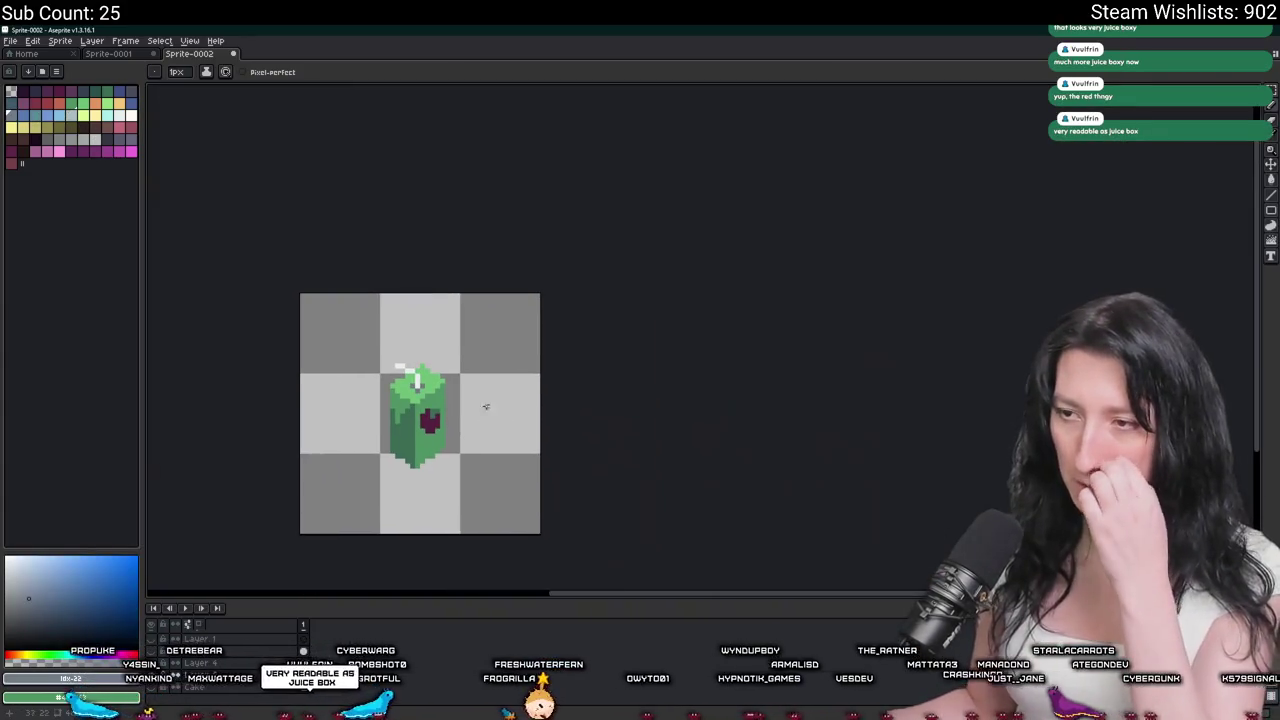
{"action": "scroll", "coordinate": [418, 380], "scroll_direction": "up", "scroll_amount": 2}
{"action": "scroll", "coordinate": [418, 380], "scroll_direction": "up", "scroll_amount": 2}
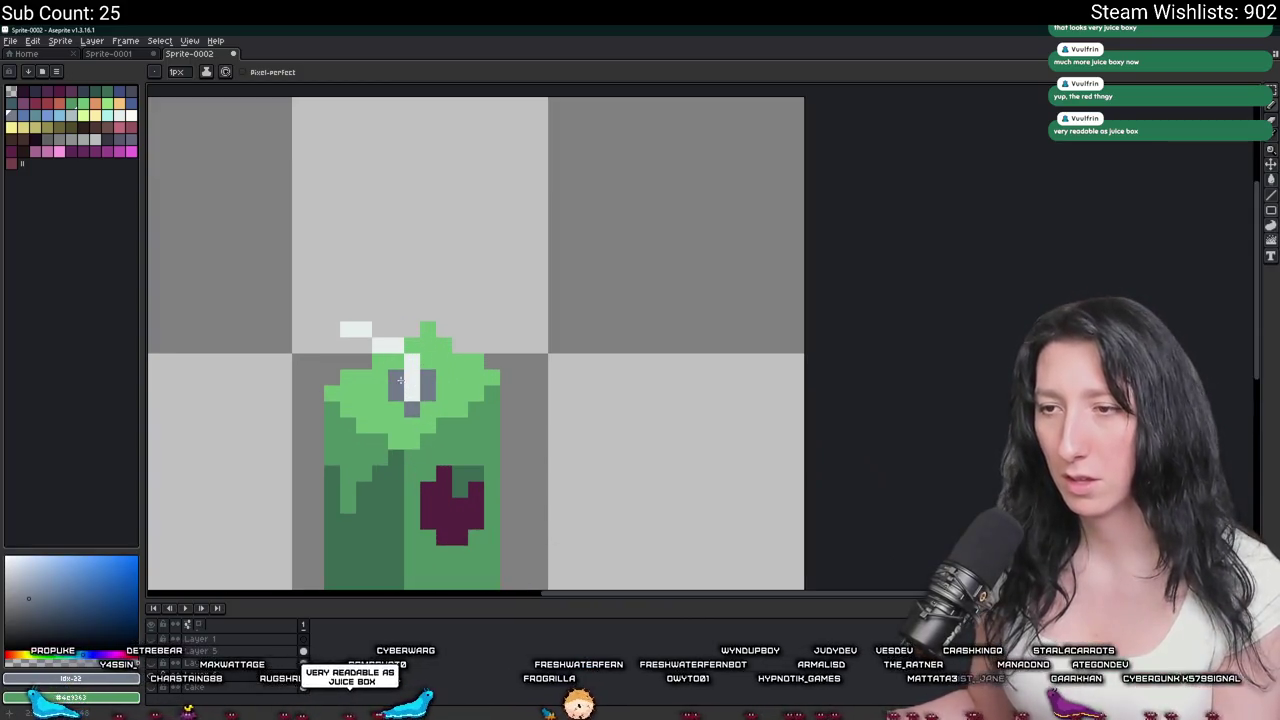
{"action": "scroll", "coordinate": [450, 430], "scroll_direction": "down", "scroll_amount": 5}
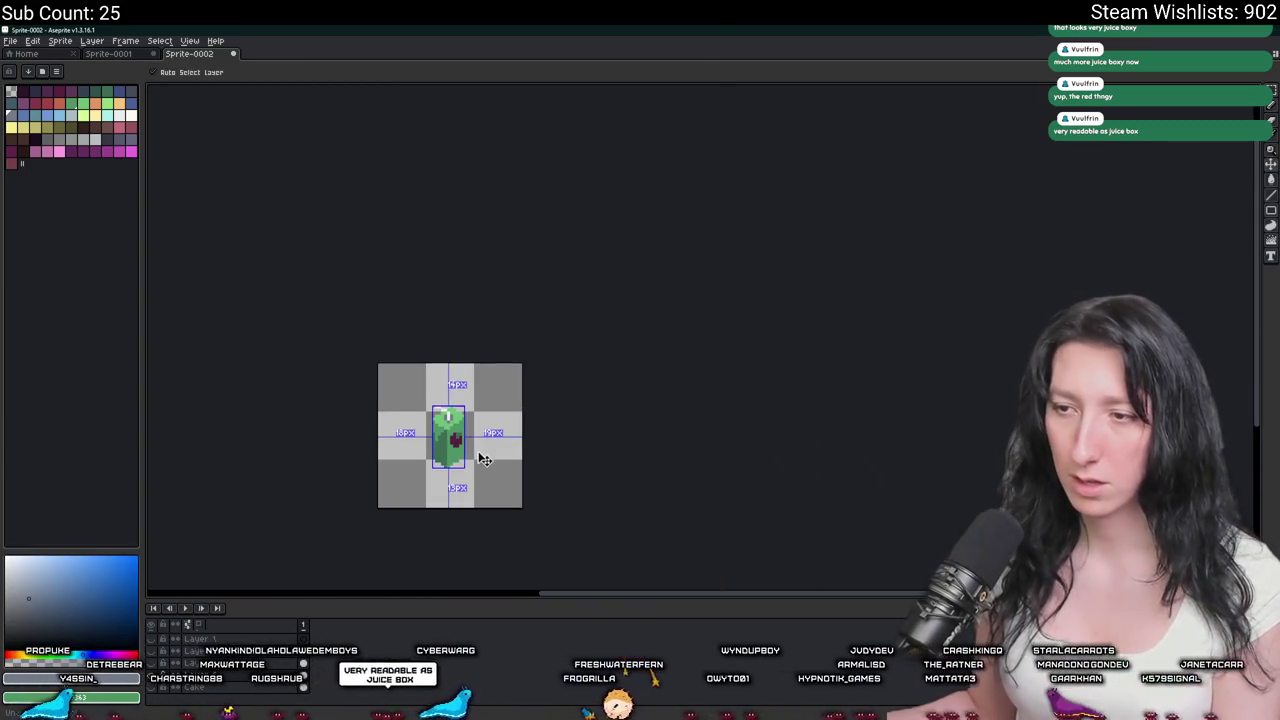
{"action": "scroll", "coordinate": [481, 462], "scroll_direction": "down", "scroll_amount": 1}
{"action": "scroll", "coordinate": [474, 454], "scroll_direction": "up", "scroll_amount": 2}
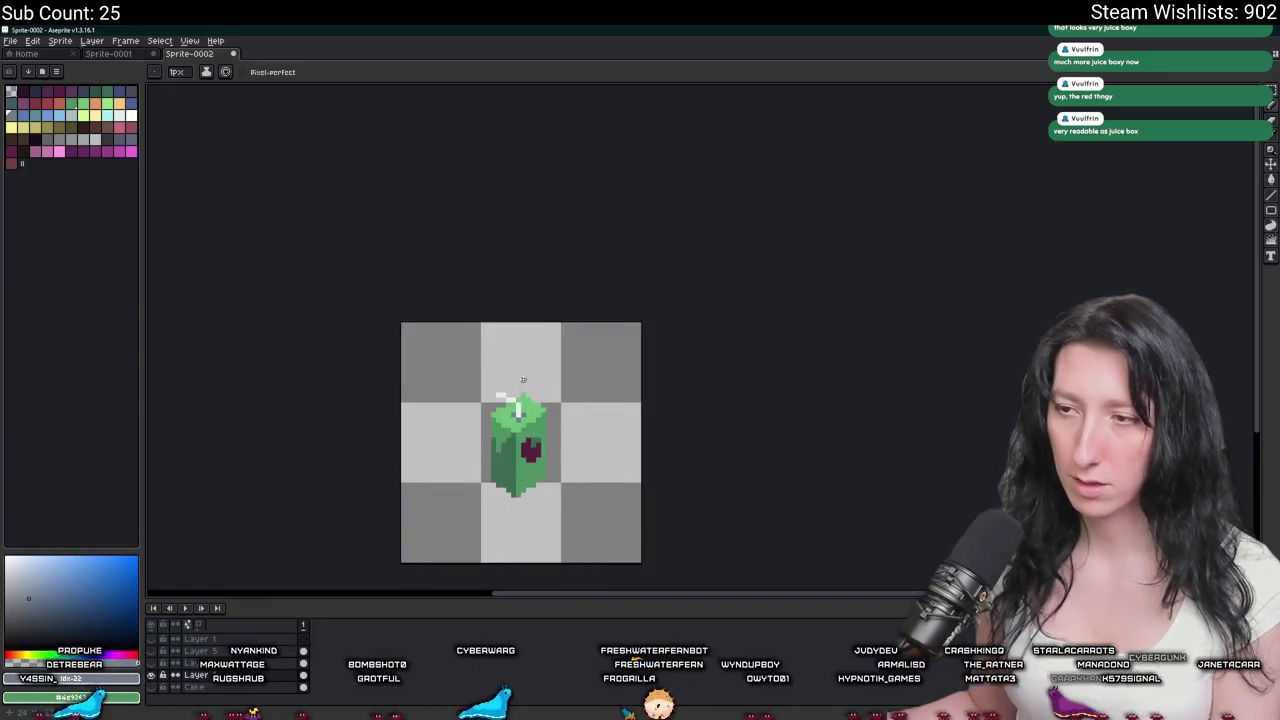
{"action": "scroll", "coordinate": [490, 420], "scroll_direction": "up", "scroll_amount": 2}
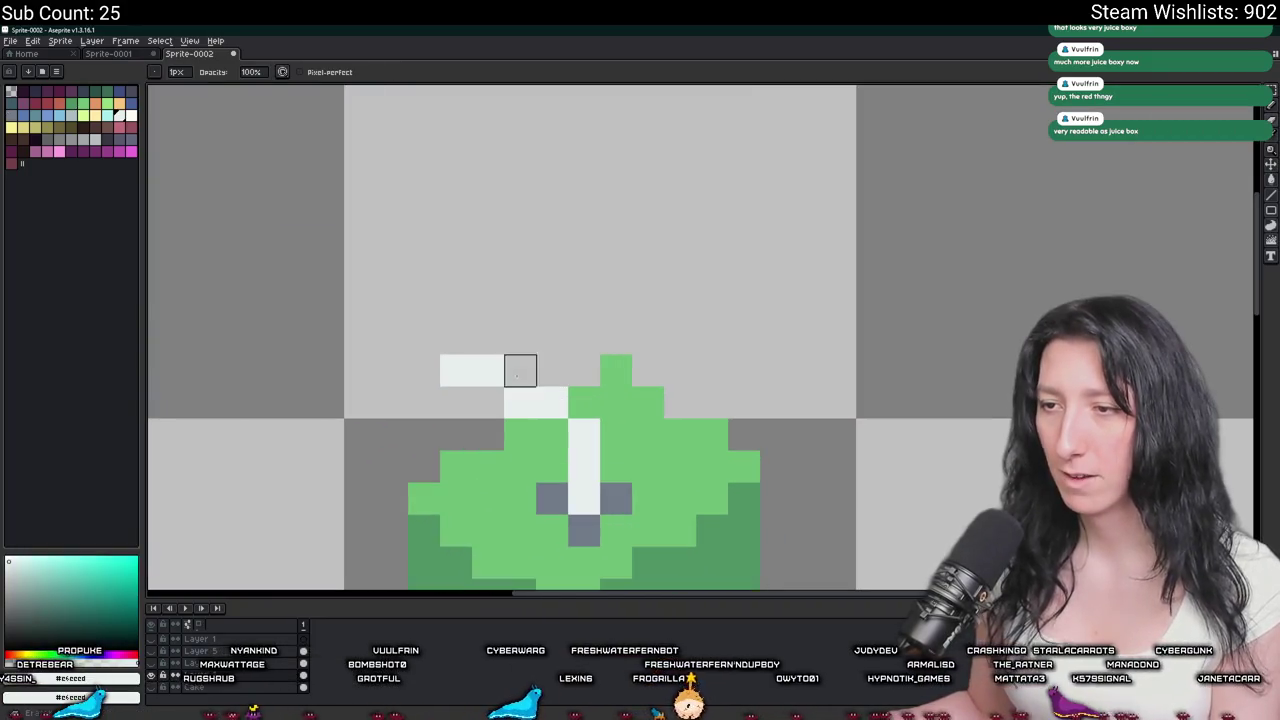
{"action": "key", "text": "ctrl+z"}
{"action": "left_click", "coordinate": [496, 425]}
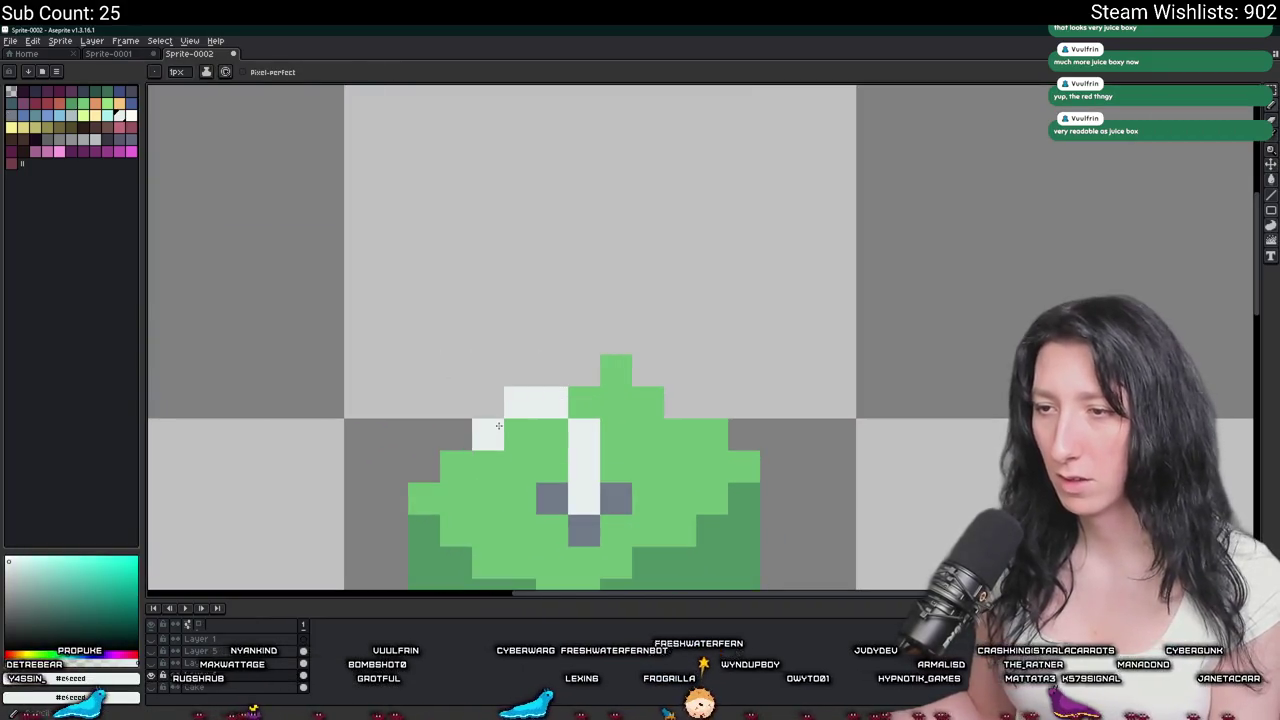
Sample the juice box's green with the Eyedropper and return to the Pencil.
{"action": "scroll", "coordinate": [490, 470], "scroll_direction": "down", "scroll_amount": 3}
{"action": "scroll", "coordinate": [517, 500], "scroll_direction": "up", "scroll_amount": 1}
{"action": "scroll", "coordinate": [505, 482], "scroll_direction": "down", "scroll_amount": 1}
{"action": "scroll", "coordinate": [505, 482], "scroll_direction": "down", "scroll_amount": 2}
{"action": "key", "text": "v"}
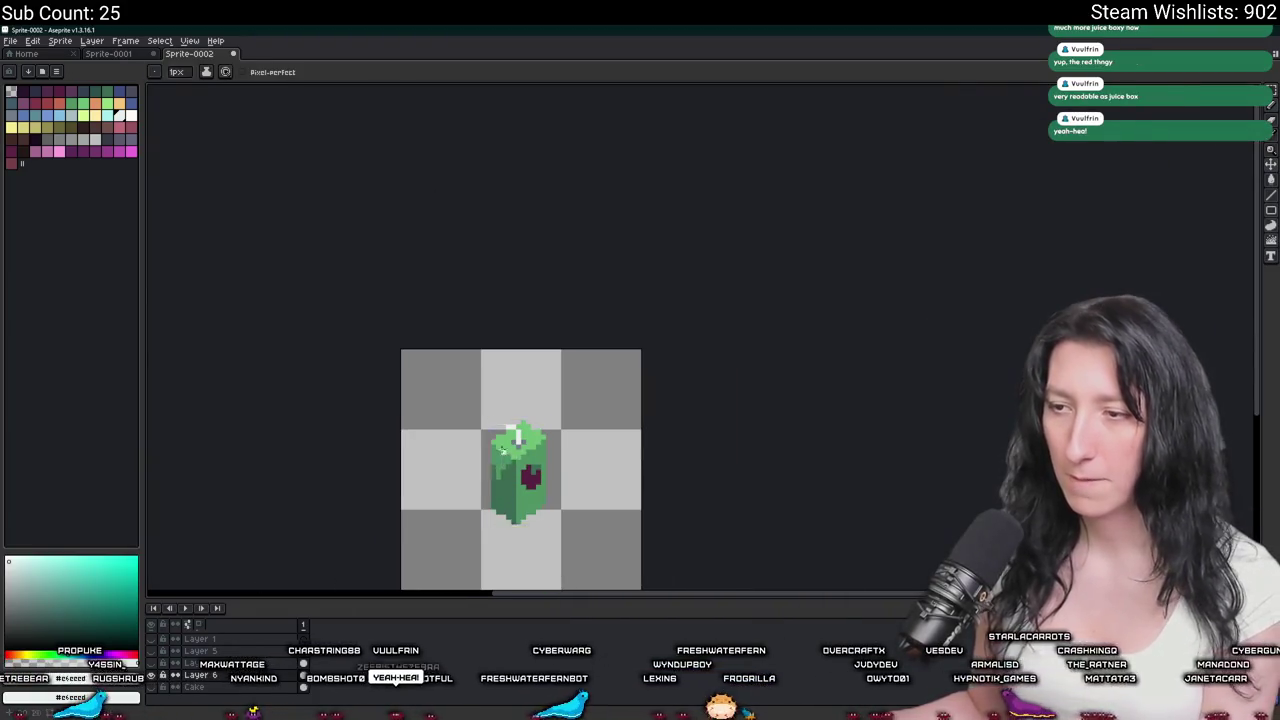
{"action": "scroll", "coordinate": [508, 457], "scroll_direction": "up", "scroll_amount": 2}
{"action": "key", "text": "b"}
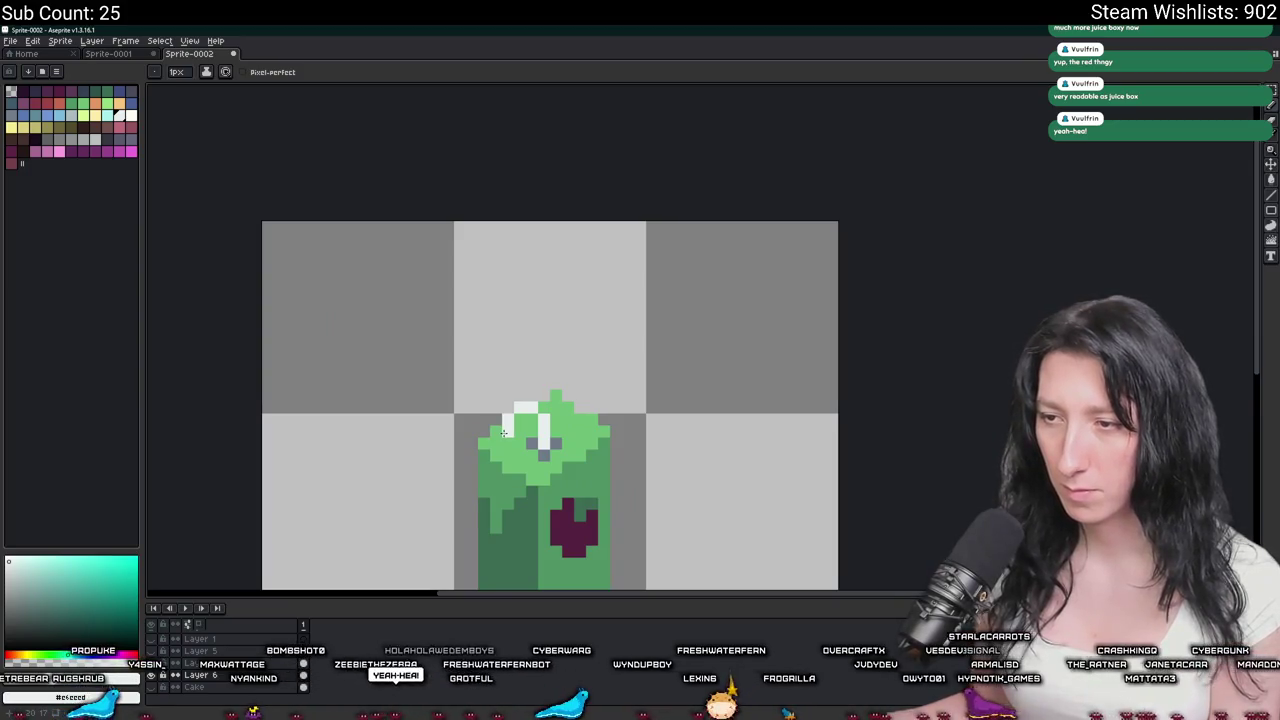
{"action": "key", "text": "v"}
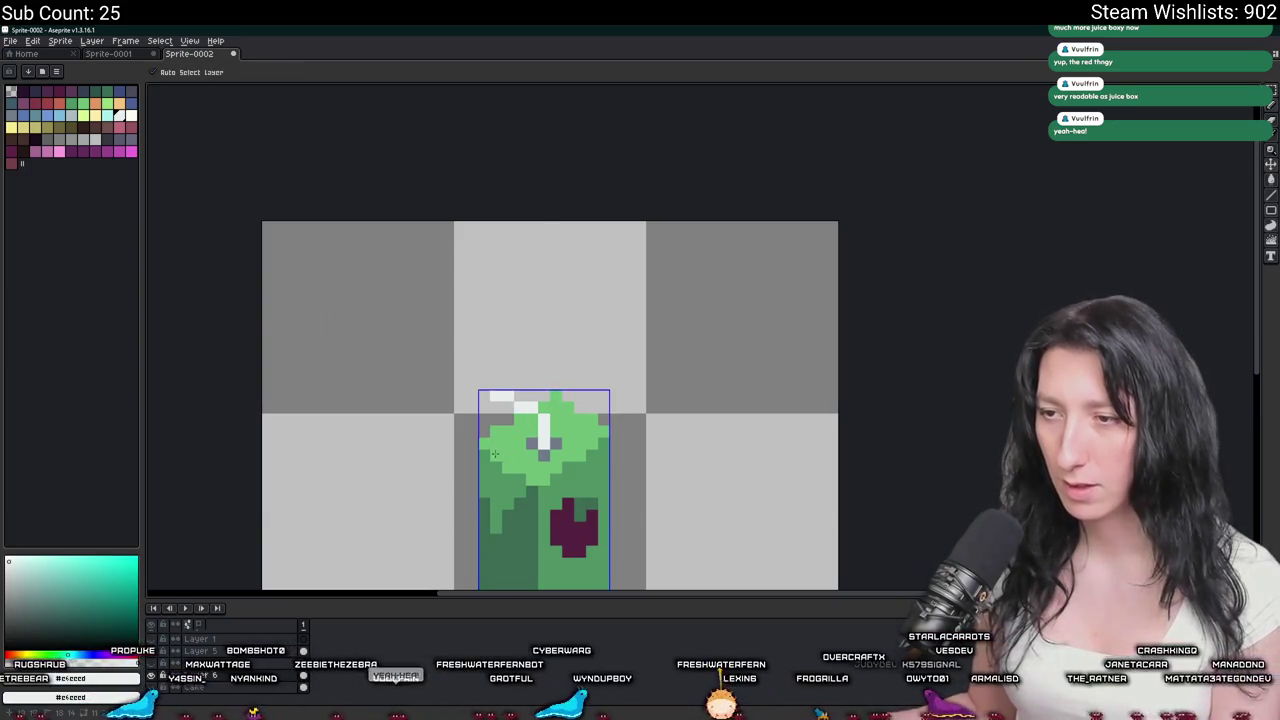
{"action": "key", "text": "b"}
{"action": "scroll", "coordinate": [540, 420], "scroll_direction": "down", "scroll_amount": 5}
{"action": "scroll", "coordinate": [570, 413], "scroll_direction": "up", "scroll_amount": 1}
{"action": "scroll", "coordinate": [590, 390], "scroll_direction": "up", "scroll_amount": 1}
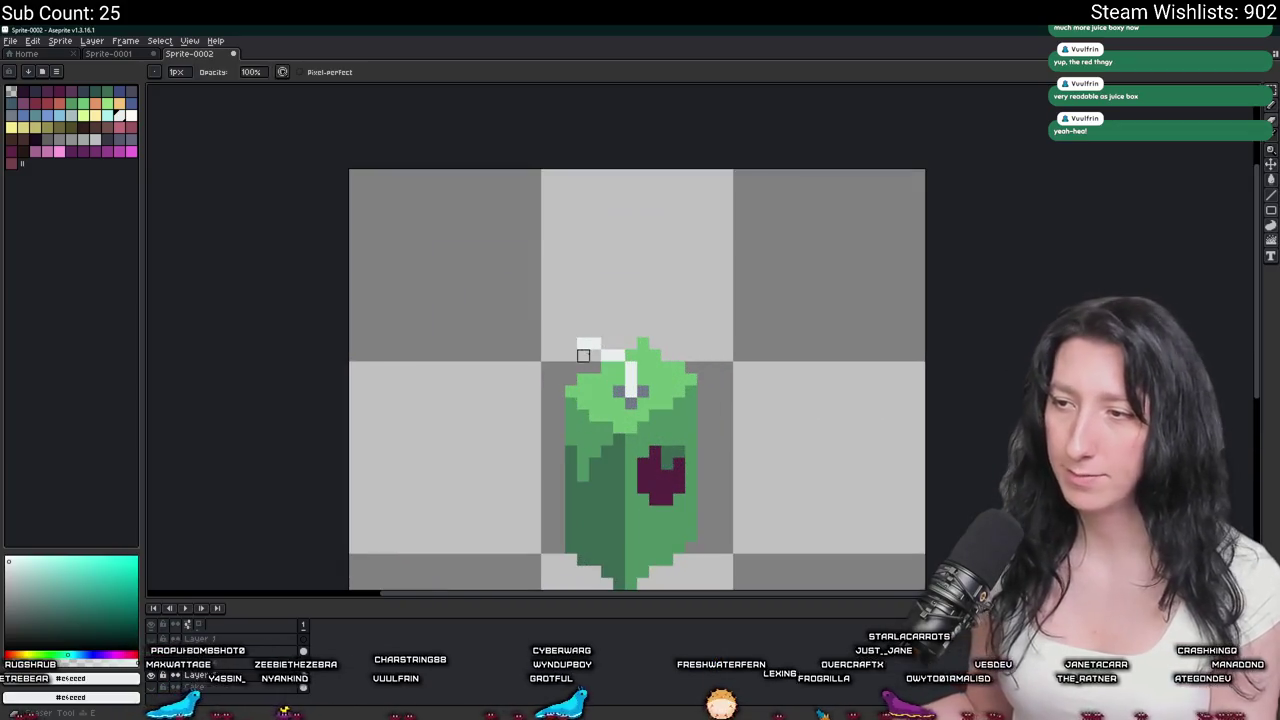
{"action": "scroll", "coordinate": [610, 360], "scroll_direction": "up", "scroll_amount": 2}
{"action": "key", "text": "i"}
{"action": "left_click", "coordinate": [610, 347]}
{"action": "key", "text": "b"}
Erase and redraw the white straw pixels so it bends over to the right.
{"action": "scroll", "coordinate": [523, 320], "scroll_direction": "down", "scroll_amount": 3}
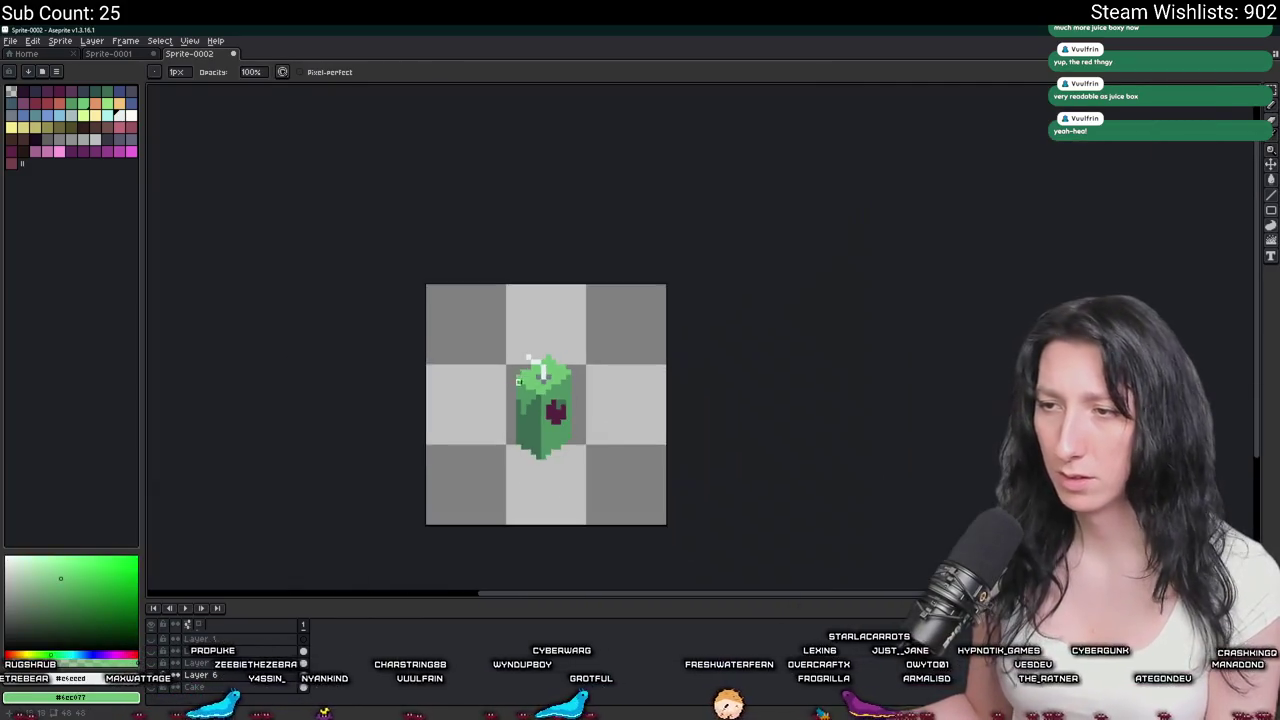
{"action": "scroll", "coordinate": [515, 390], "scroll_direction": "down", "scroll_amount": 1}
{"action": "scroll", "coordinate": [506, 440], "scroll_direction": "down", "scroll_amount": 1}
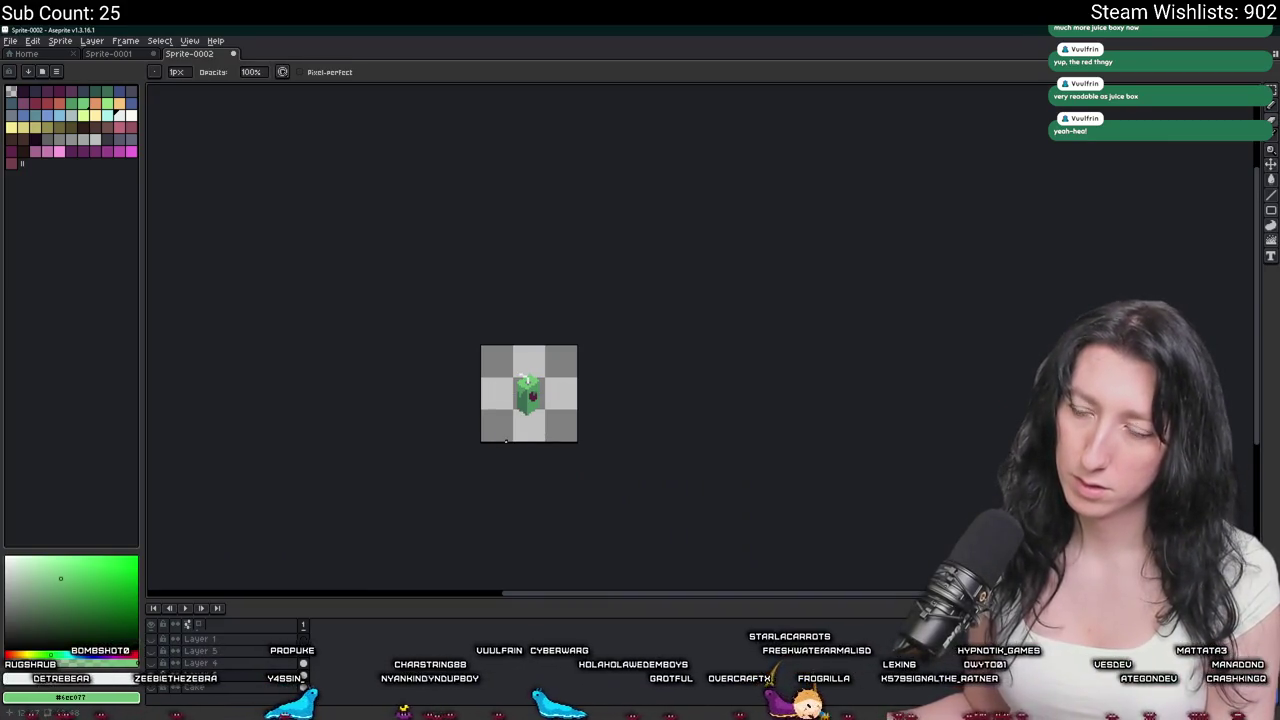
{"action": "scroll", "coordinate": [530, 373], "scroll_direction": "up", "scroll_amount": 2}
{"action": "scroll", "coordinate": [530, 373], "scroll_direction": "up", "scroll_amount": 2}
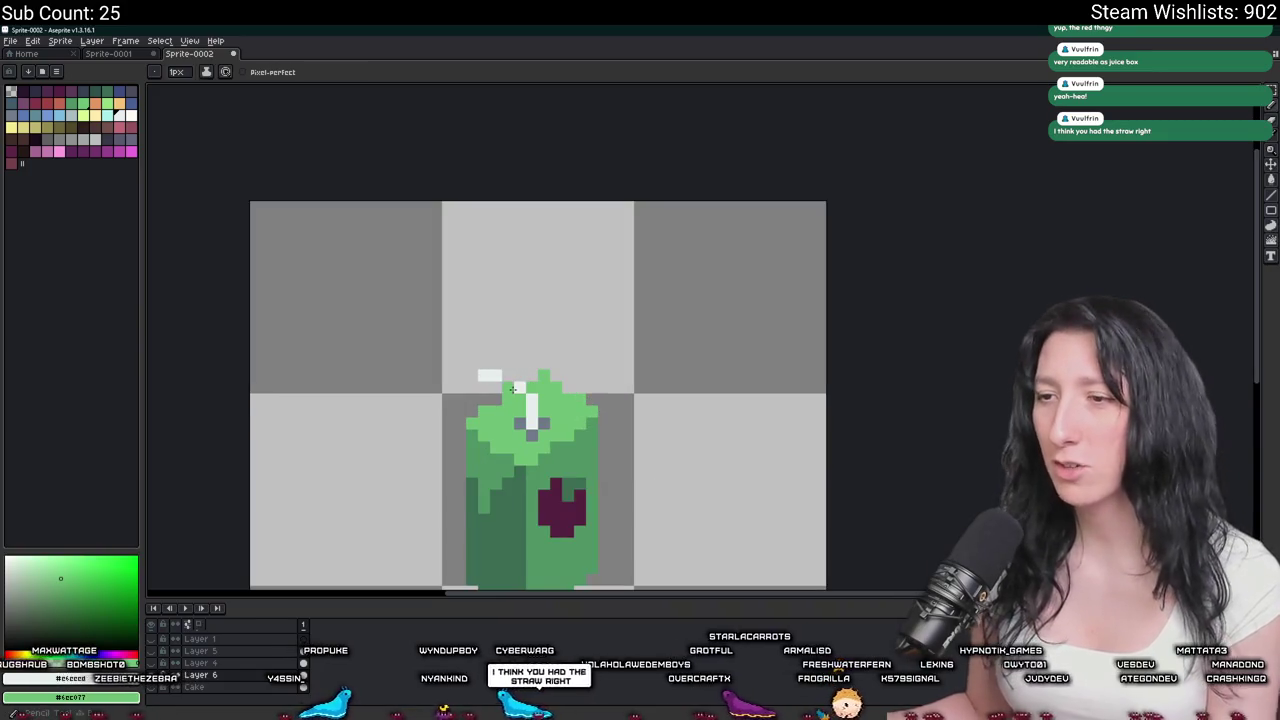
{"action": "key", "text": "e"}
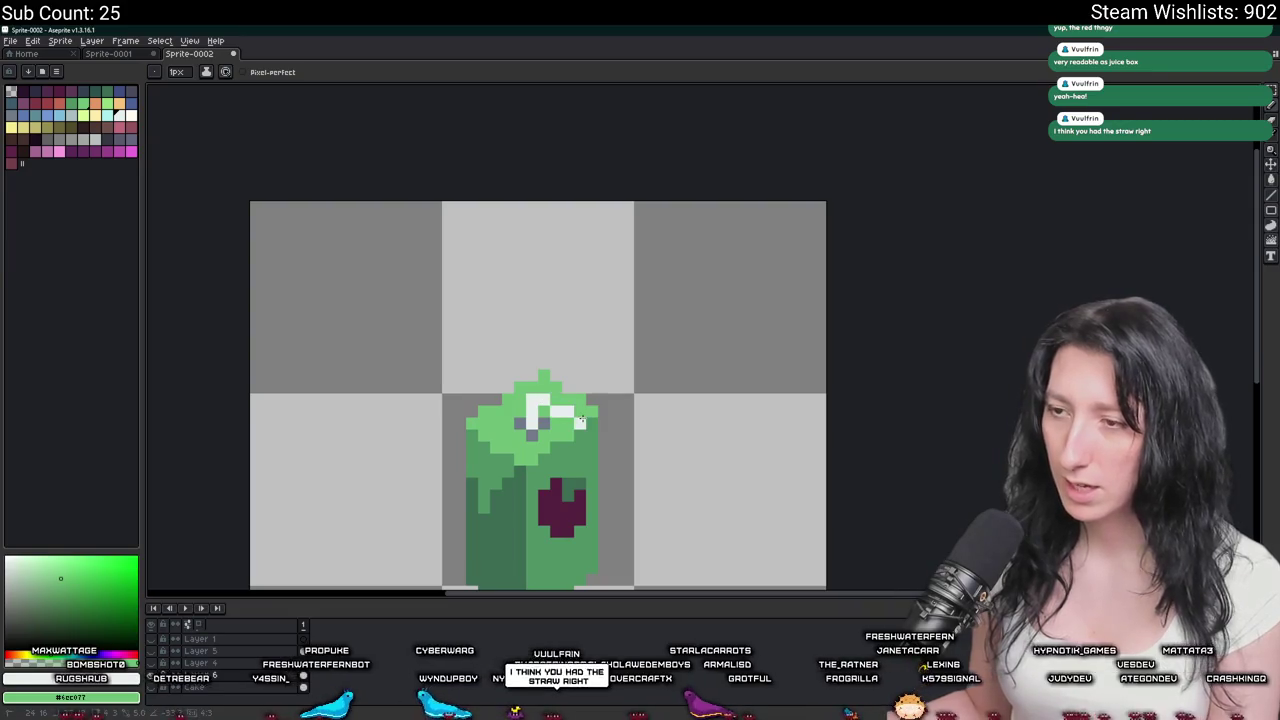
{"action": "scroll", "coordinate": [580, 422], "scroll_direction": "down", "scroll_amount": 3}
{"action": "scroll", "coordinate": [580, 422], "scroll_direction": "down", "scroll_amount": 3}
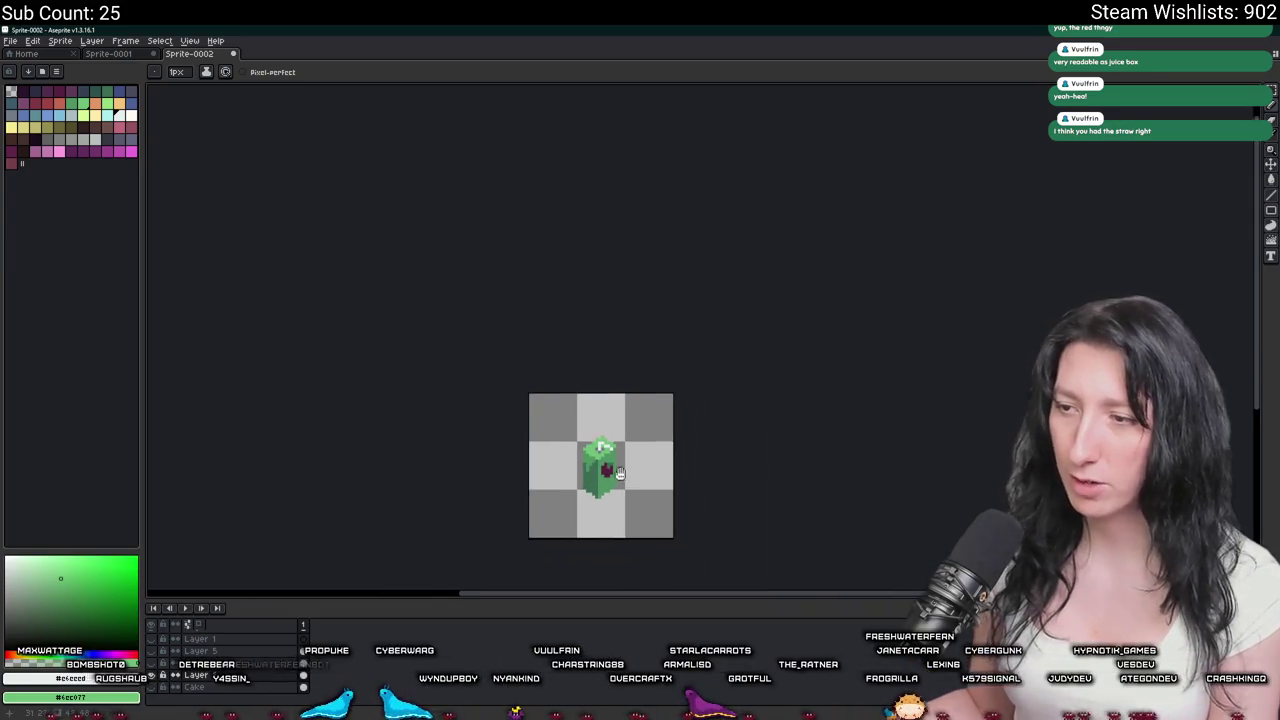
{"action": "scroll", "coordinate": [600, 488], "scroll_direction": "up", "scroll_amount": 2}
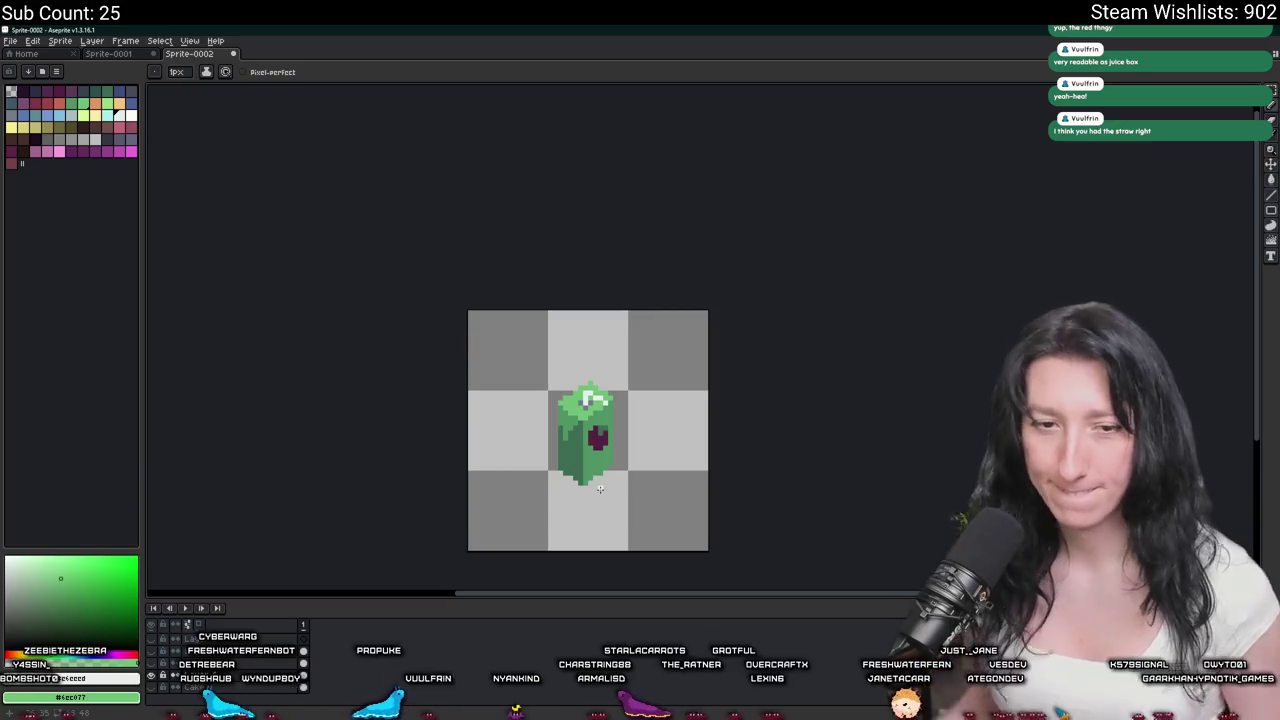
{"action": "scroll", "coordinate": [600, 488], "scroll_direction": "down", "scroll_amount": 4}
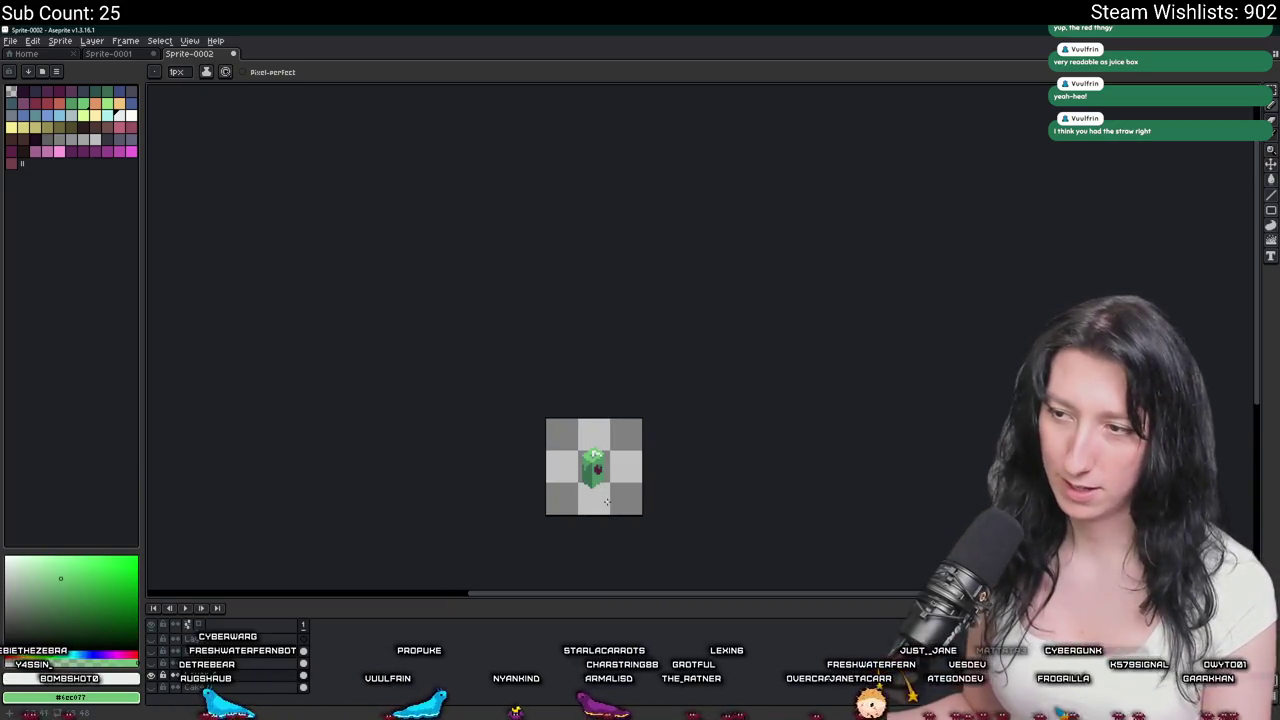
{"action": "scroll", "coordinate": [593, 477], "scroll_direction": "up", "scroll_amount": 5}
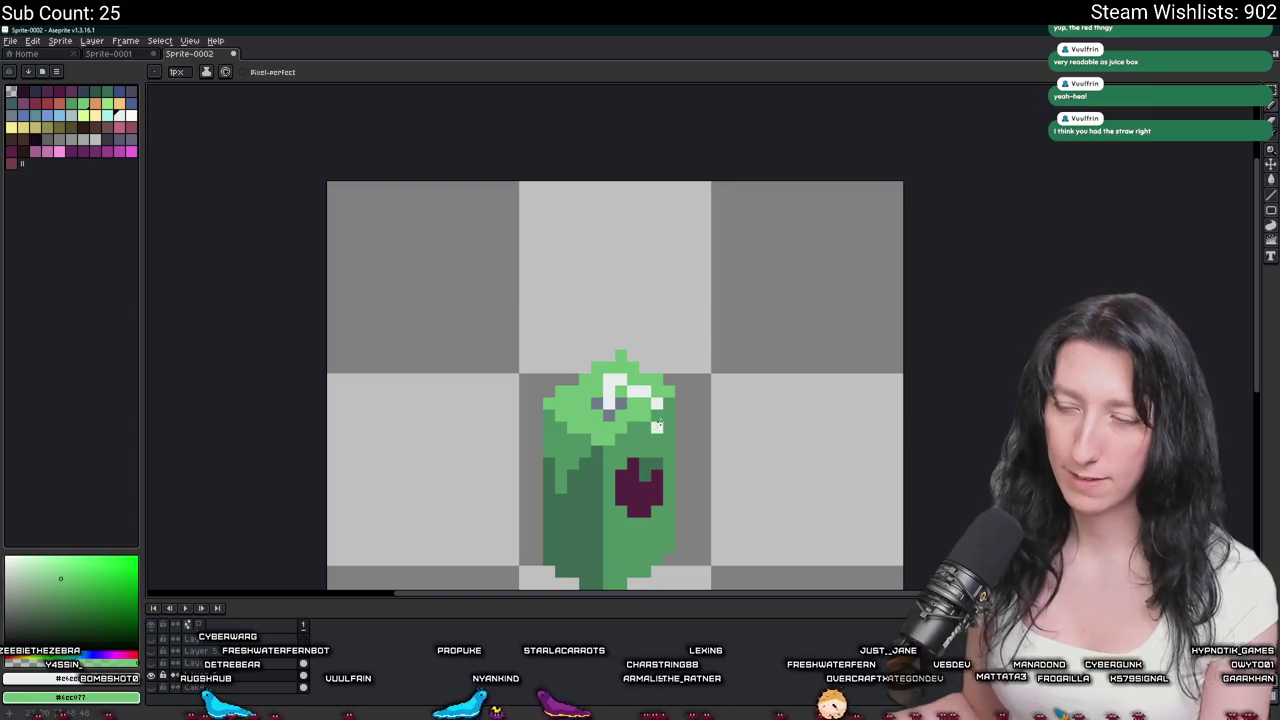
{"action": "left_click_drag", "start_coordinate": [657, 427], "coordinate": [628, 407]}
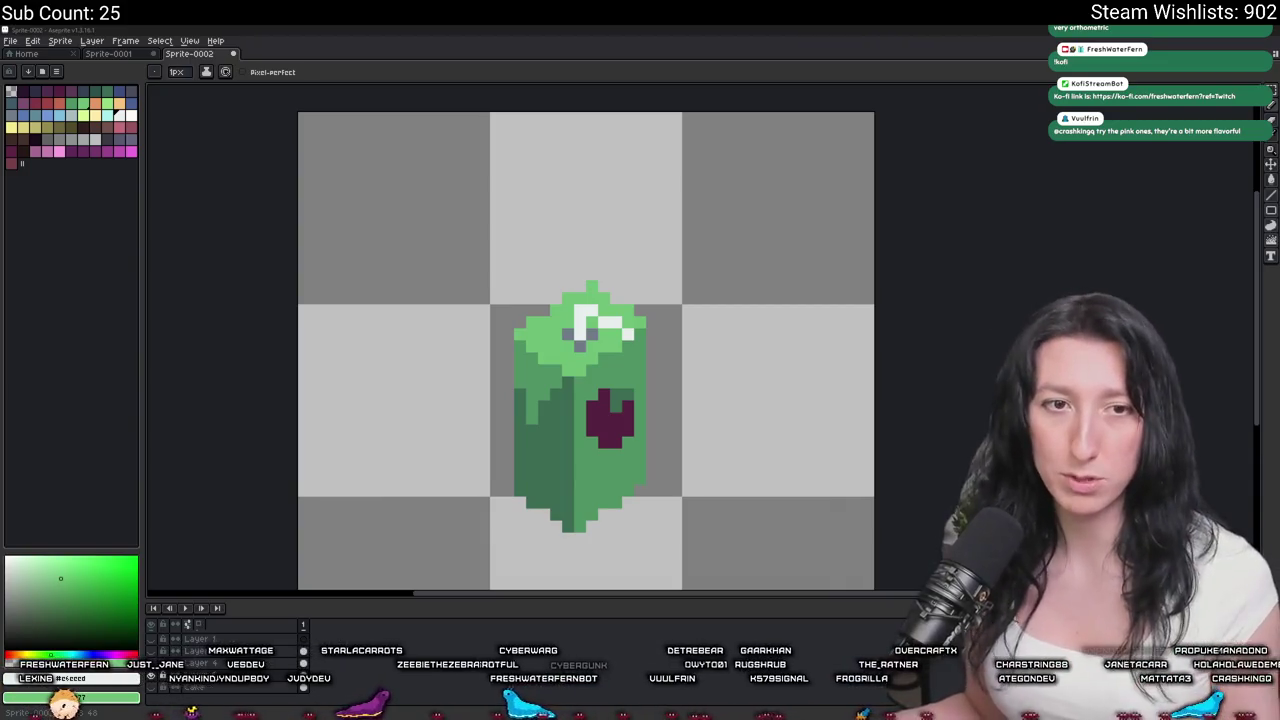
{"action": "key", "text": "minus"}
{"action": "key", "text": "minus"}
{"action": "key", "text": "minus"}
{"action": "key", "text": "minus"}
{"action": "key", "text": "minus"}
{"action": "key", "text": "minus"}
Zoom in on the juice box and choose a blue-grey drawing colour.
{"action": "key", "text": "plus"}
{"action": "key", "text": "plus"}
{"action": "key", "text": "plus"}
{"action": "key", "text": "plus"}
{"action": "key", "text": "plus"}
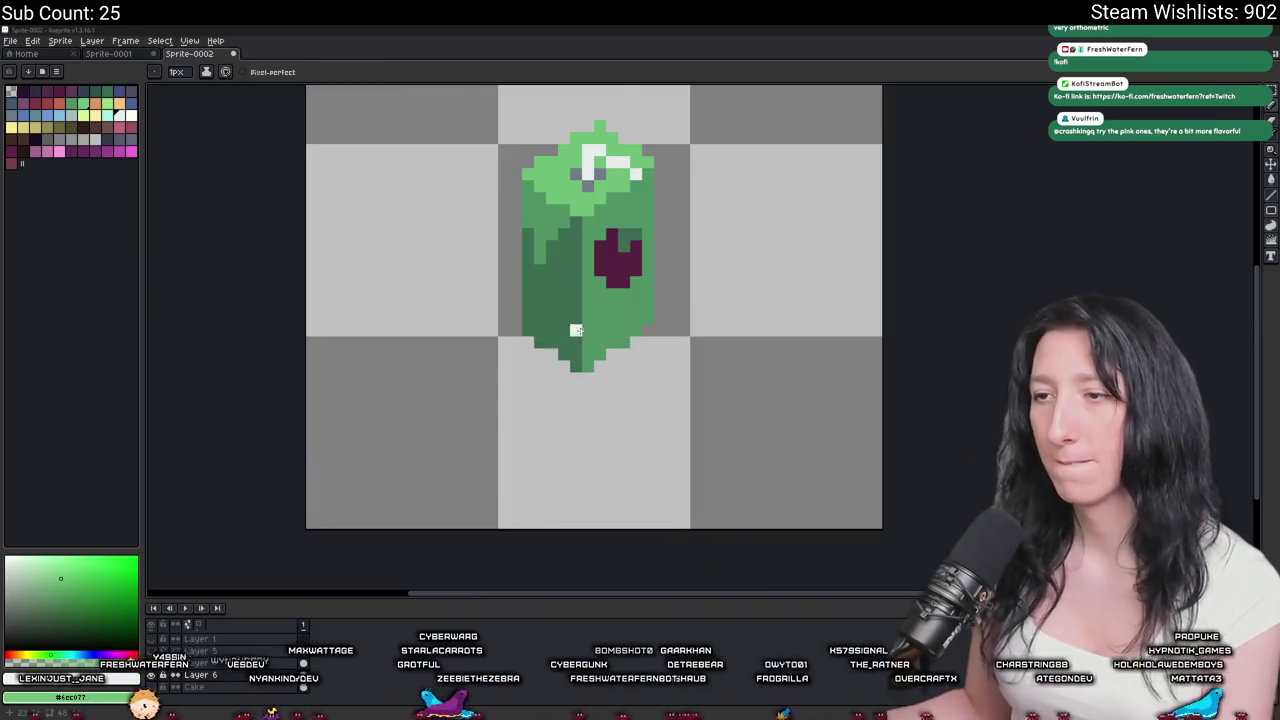
{"action": "key", "text": "plus"}
{"action": "key", "text": "plus"}
{"action": "key", "text": "plus"}
{"action": "key", "text": "i"}
{"action": "scroll", "coordinate": [586, 394], "scroll_direction": "up", "scroll_amount": 5}
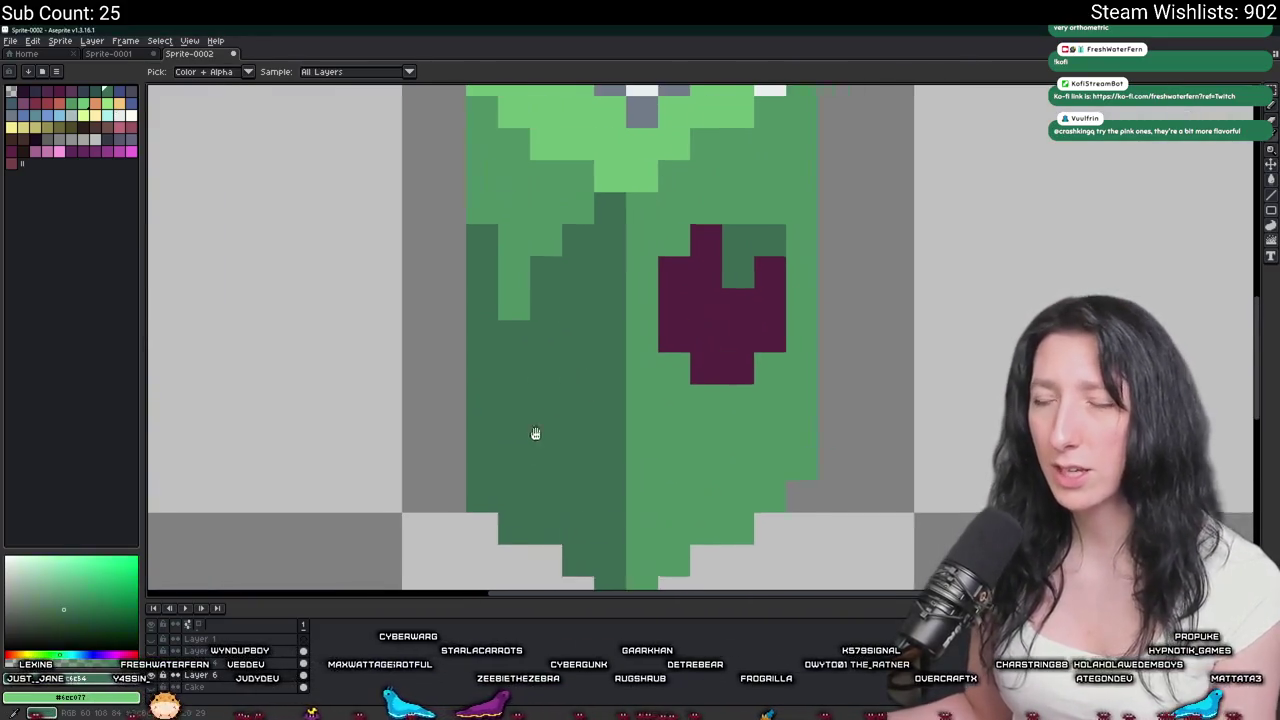
{"action": "left_click", "coordinate": [121, 115]}
{"action": "left_click", "coordinate": [107, 115]}
{"action": "key", "text": "b"}
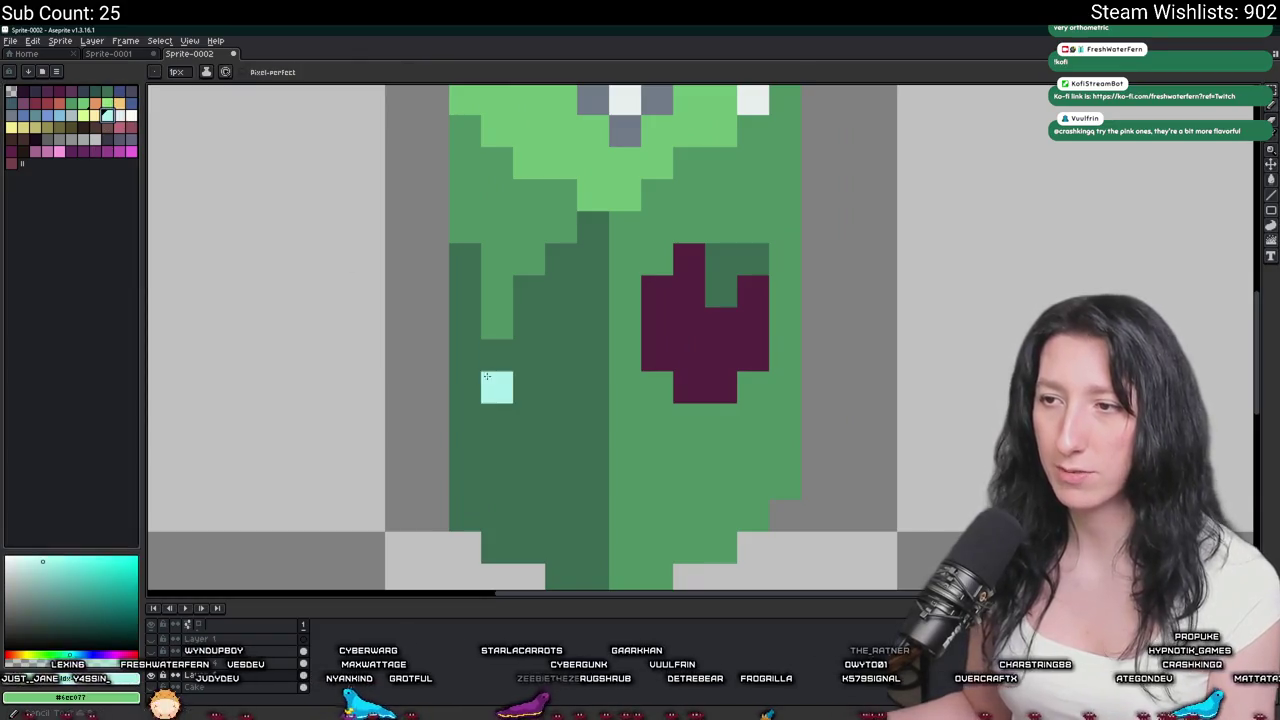
{"action": "left_click", "coordinate": [126, 94]}
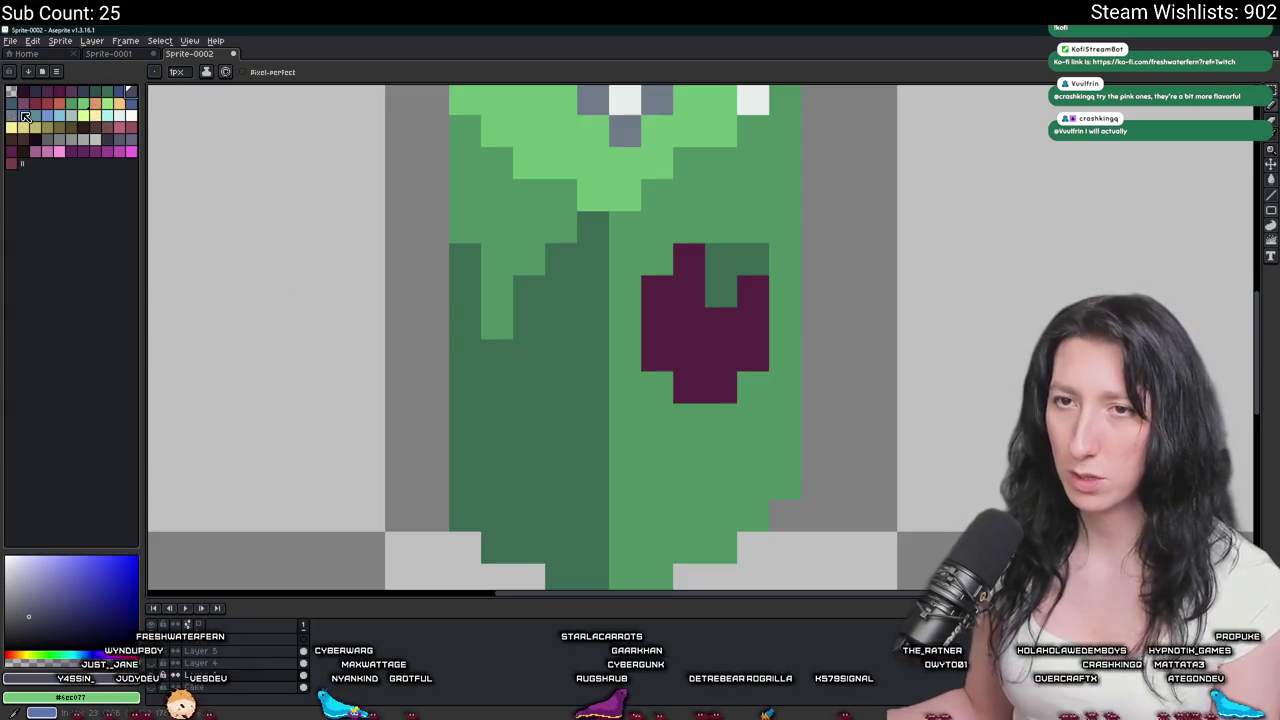
{"action": "left_click", "coordinate": [25, 115]}
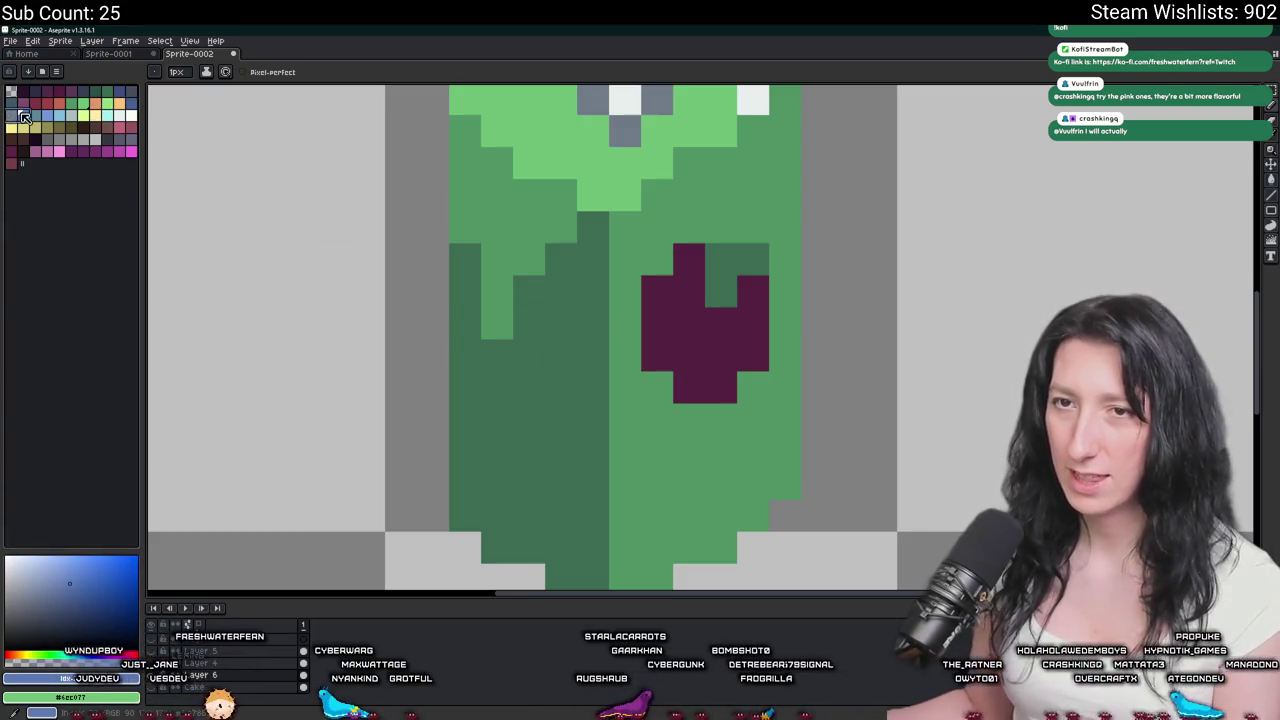
Draw a tall, narrow grey U outline down the box's left face.
{"action": "mouse_move", "coordinate": [561, 290]}
{"action": "left_mouse_down"}
{"action": "mouse_move", "coordinate": [561, 515]}
{"action": "mouse_move", "coordinate": [497, 420]}
{"action": "left_mouse_up"}
{"action": "key", "text": "ctrl+z"}
{"action": "left_click", "coordinate": [529, 484]}
{"action": "mouse_move", "coordinate": [532, 493]}
{"action": "left_mouse_down"}
{"action": "mouse_move", "coordinate": [497, 440]}
{"action": "mouse_move", "coordinate": [497, 350]}
{"action": "mouse_move", "coordinate": [497, 490]}
{"action": "mouse_move", "coordinate": [531, 489]}
{"action": "mouse_move", "coordinate": [532, 282]}
{"action": "left_mouse_up"}
{"action": "key", "text": "ctrl+z"}
{"action": "scroll", "coordinate": [548, 401], "scroll_direction": "down", "scroll_amount": 5}
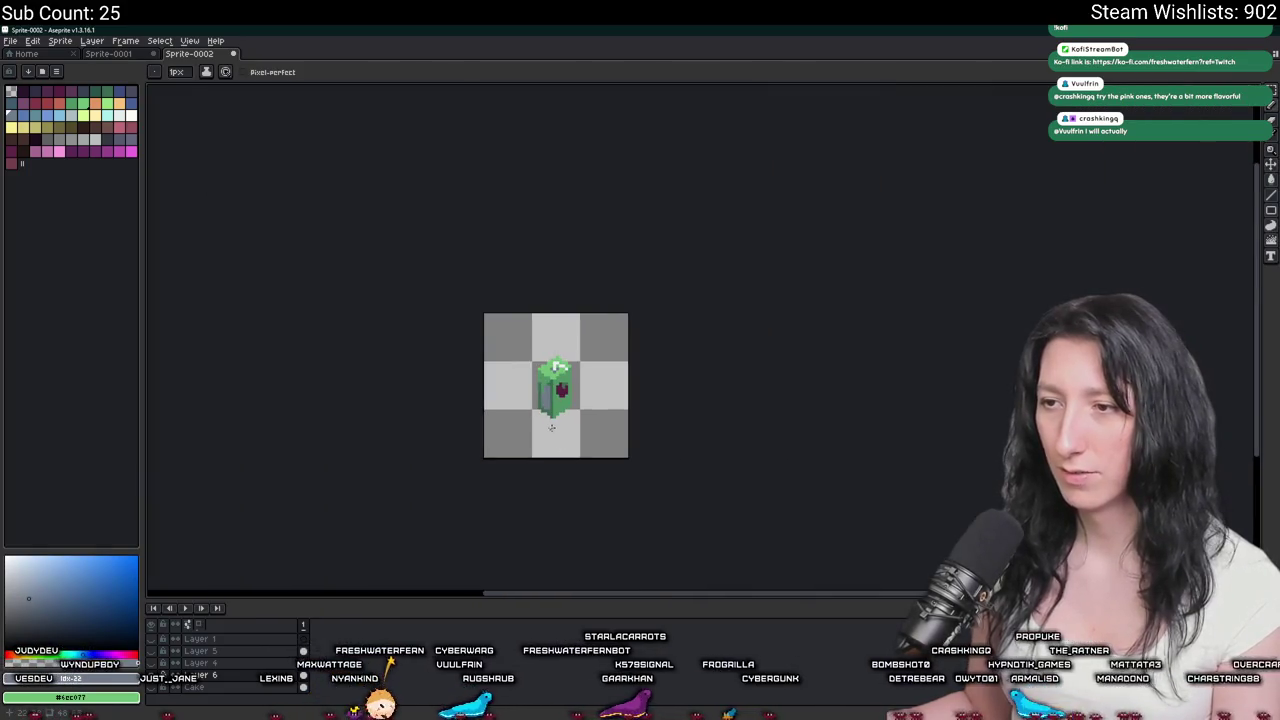
{"action": "scroll", "coordinate": [551, 427], "scroll_direction": "up", "scroll_amount": 1}
{"action": "scroll", "coordinate": [543, 386], "scroll_direction": "up", "scroll_amount": 1}
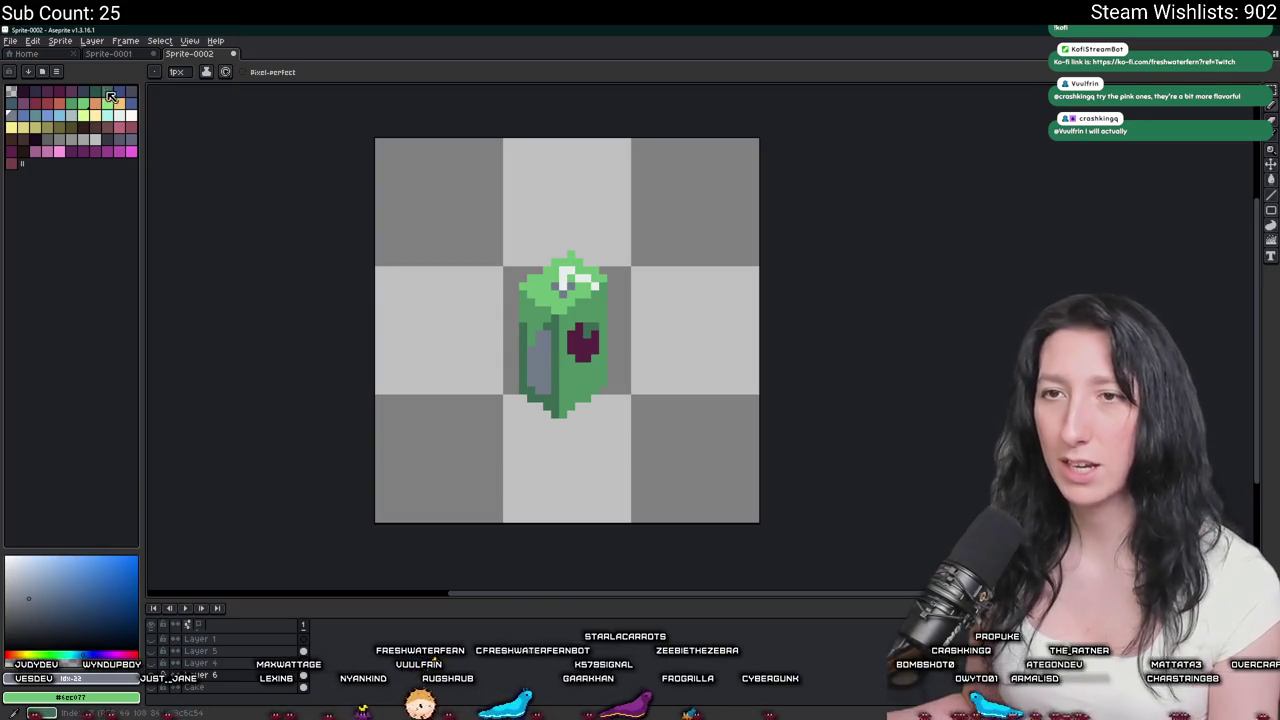
Fill the outlined panel with light blue using the Paint Bucket.
{"action": "key", "text": "g"}
{"action": "scroll", "coordinate": [681, 400], "scroll_direction": "up", "scroll_amount": 1}
{"action": "scroll", "coordinate": [681, 410], "scroll_direction": "down", "scroll_amount": 1}
{"action": "scroll", "coordinate": [681, 427], "scroll_direction": "down", "scroll_amount": 2}
{"action": "scroll", "coordinate": [681, 427], "scroll_direction": "down", "scroll_amount": 2}
{"action": "scroll", "coordinate": [681, 427], "scroll_direction": "down", "scroll_amount": 1}
{"action": "scroll", "coordinate": [525, 412], "scroll_direction": "up", "scroll_amount": 5}
{"action": "scroll", "coordinate": [500, 400], "scroll_direction": "up", "scroll_amount": 2}
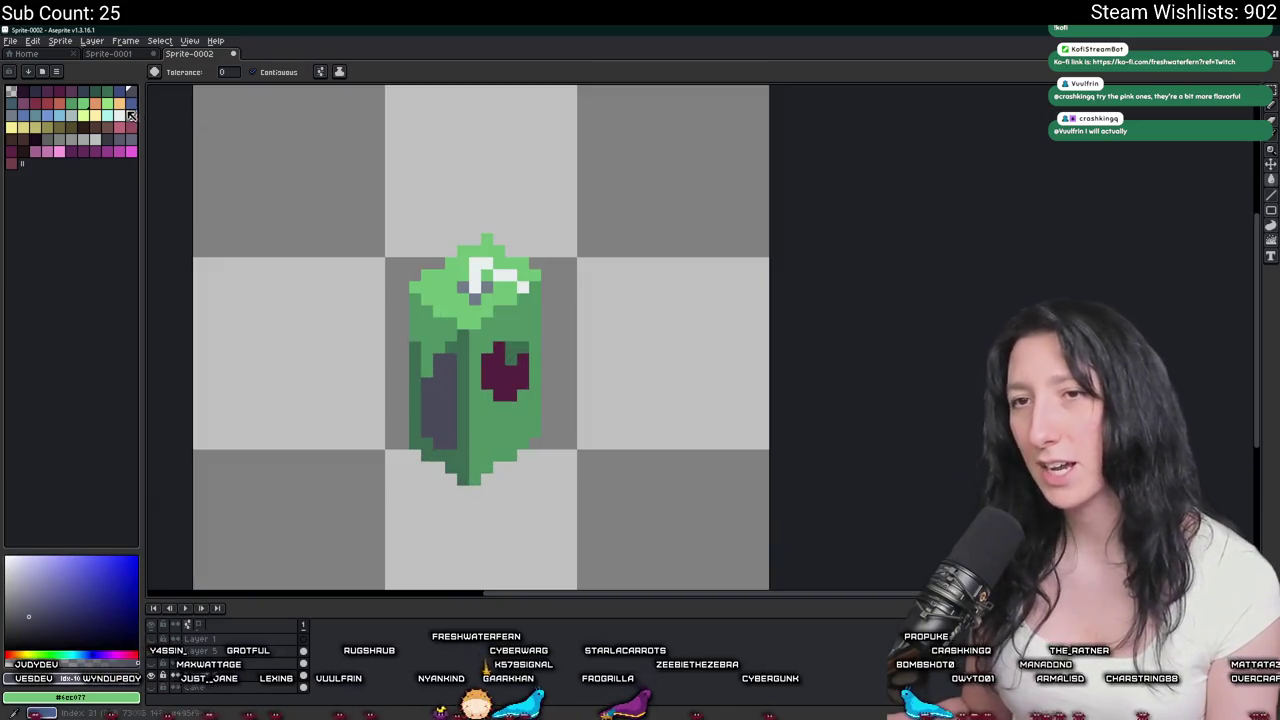
{"action": "left_click", "coordinate": [130, 114]}
{"action": "left_click", "coordinate": [445, 440]}
Refill the panel with a darker grey-blue palette colour.
{"action": "scroll", "coordinate": [475, 445], "scroll_direction": "down", "scroll_amount": 2}
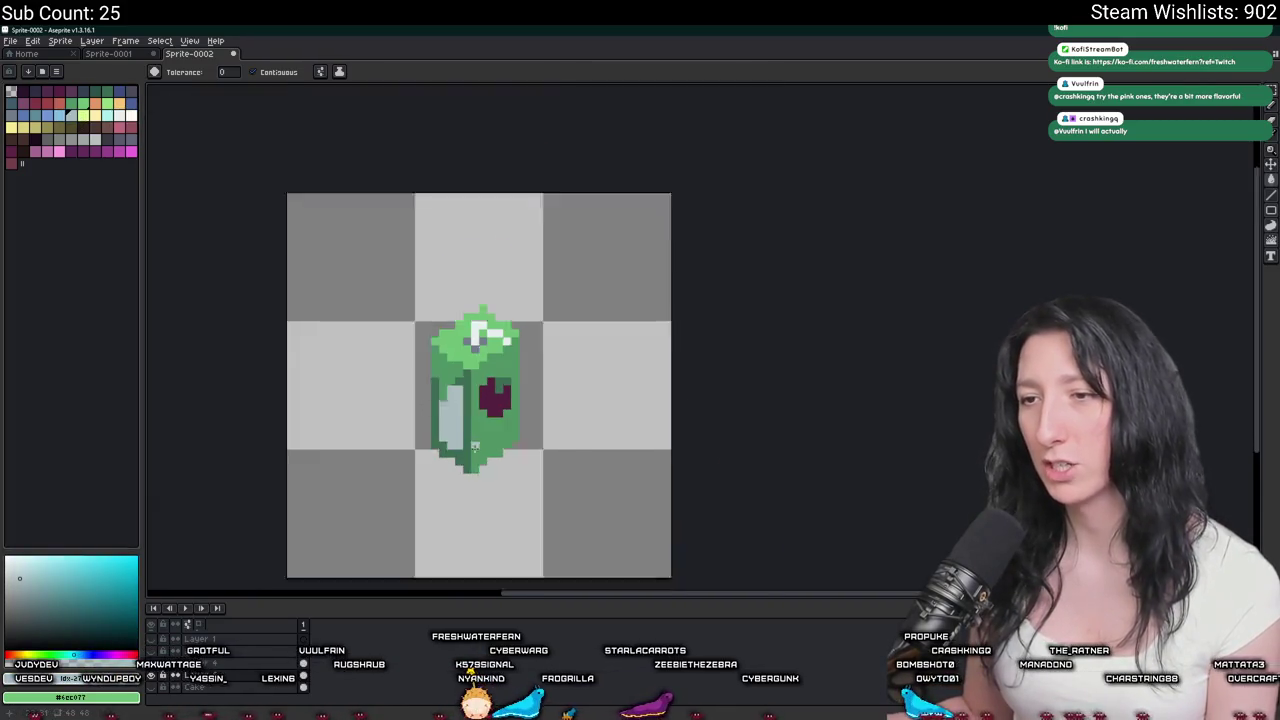
{"action": "scroll", "coordinate": [460, 430], "scroll_direction": "up", "scroll_amount": 2}
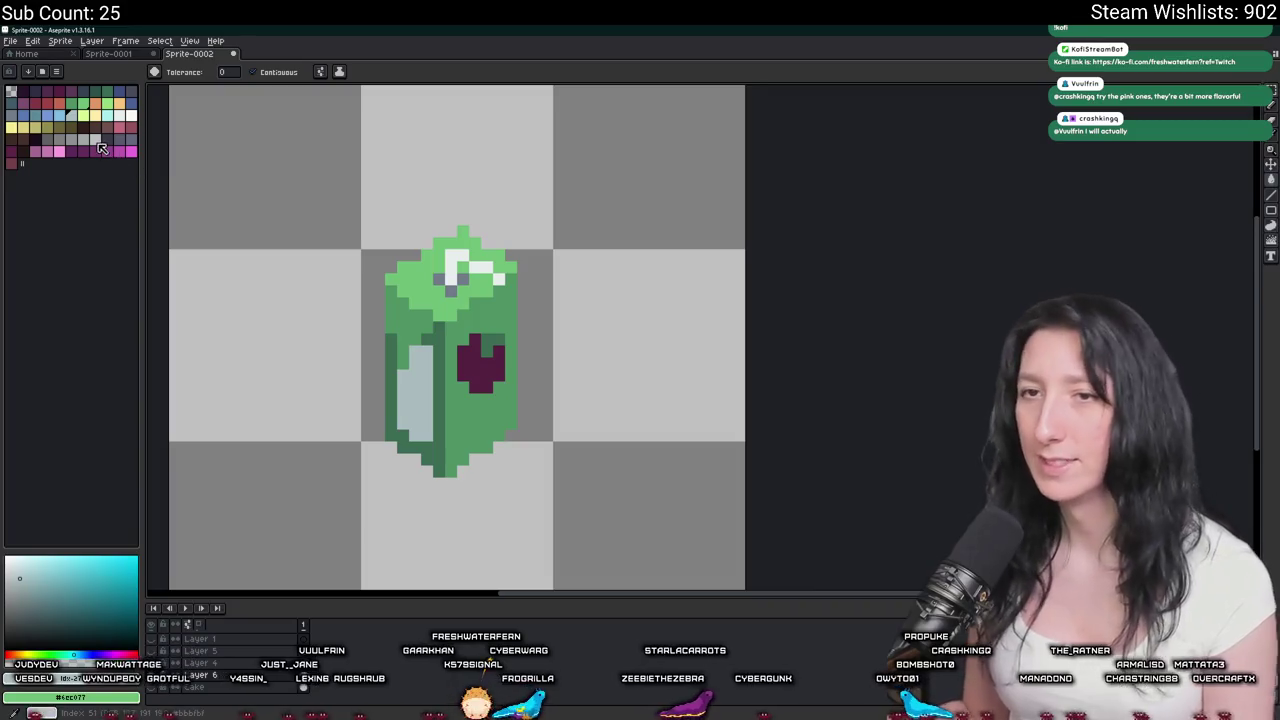
{"action": "left_click", "coordinate": [97, 142]}
{"action": "left_click", "coordinate": [415, 392]}
{"action": "scroll", "coordinate": [462, 420], "scroll_direction": "down", "scroll_amount": 4}
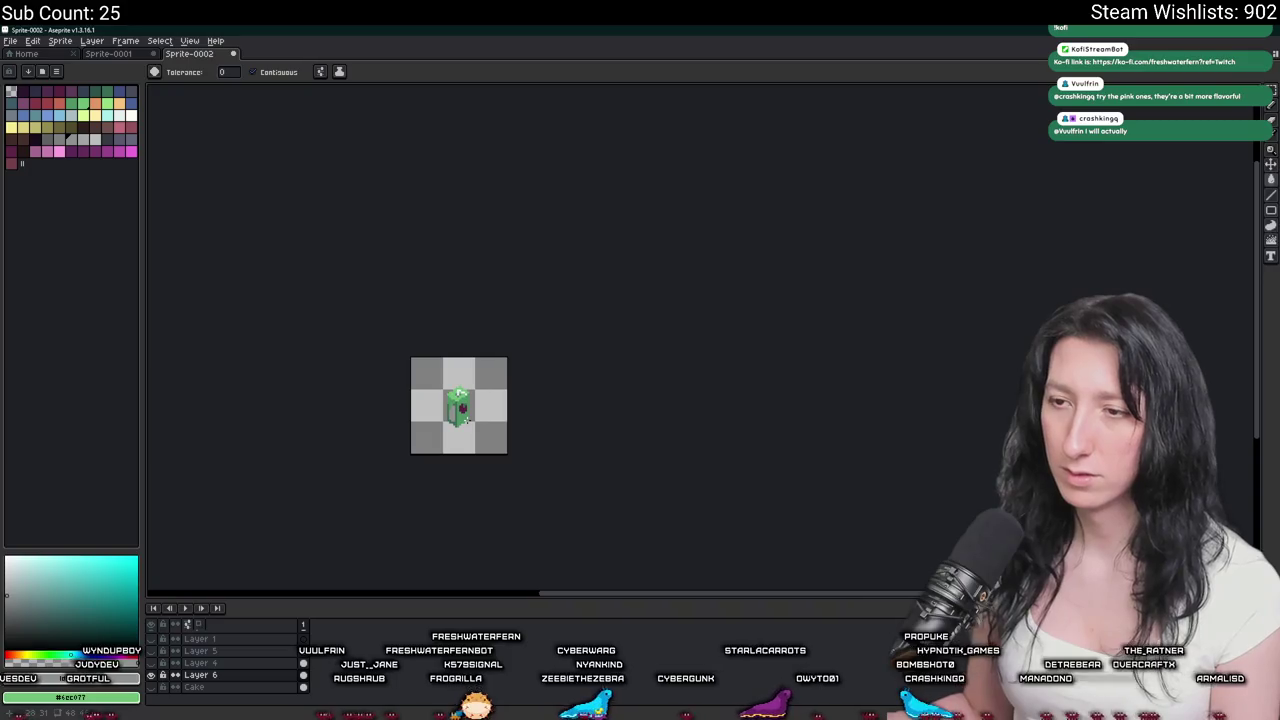
{"action": "scroll", "coordinate": [463, 418], "scroll_direction": "up", "scroll_amount": 2}
{"action": "key", "text": "v"}
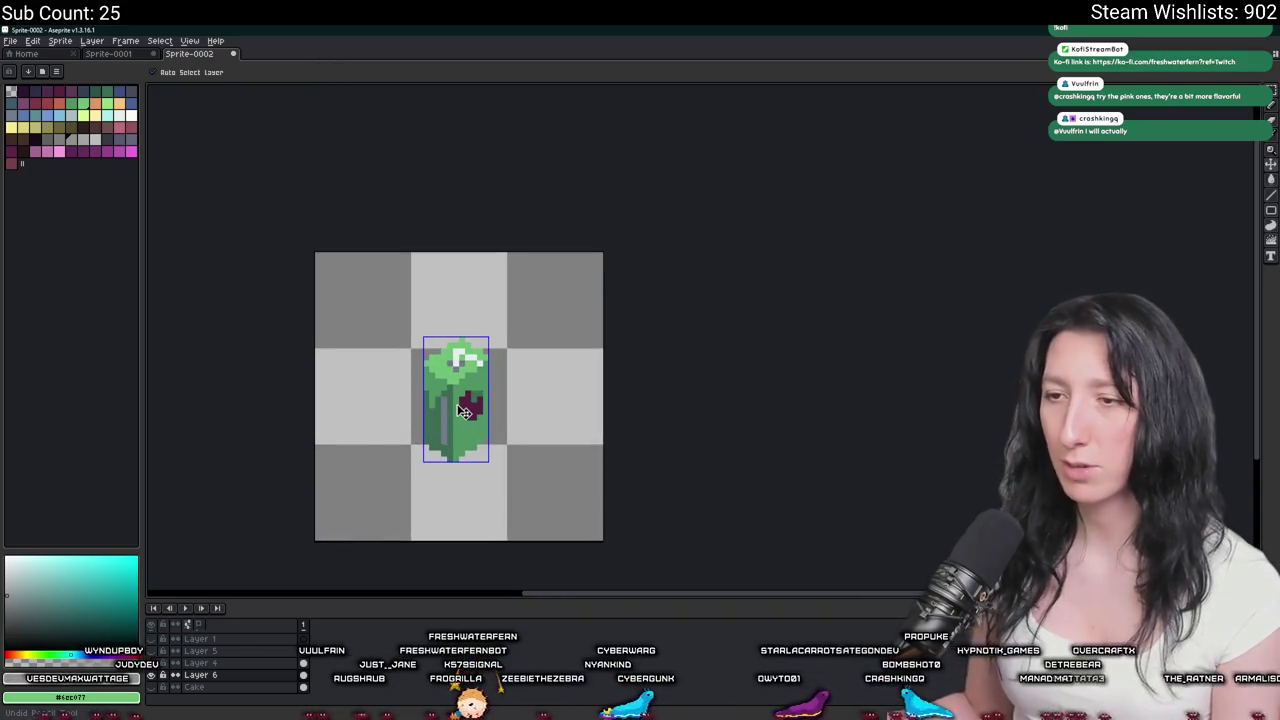
{"action": "scroll", "coordinate": [463, 412], "scroll_direction": "down", "scroll_amount": 1}
{"action": "scroll", "coordinate": [463, 412], "scroll_direction": "down", "scroll_amount": 2}
{"action": "scroll", "coordinate": [462, 410], "scroll_direction": "up", "scroll_amount": 4}
{"action": "scroll", "coordinate": [461, 406], "scroll_direction": "up", "scroll_amount": 2}
{"action": "key", "text": "i"}
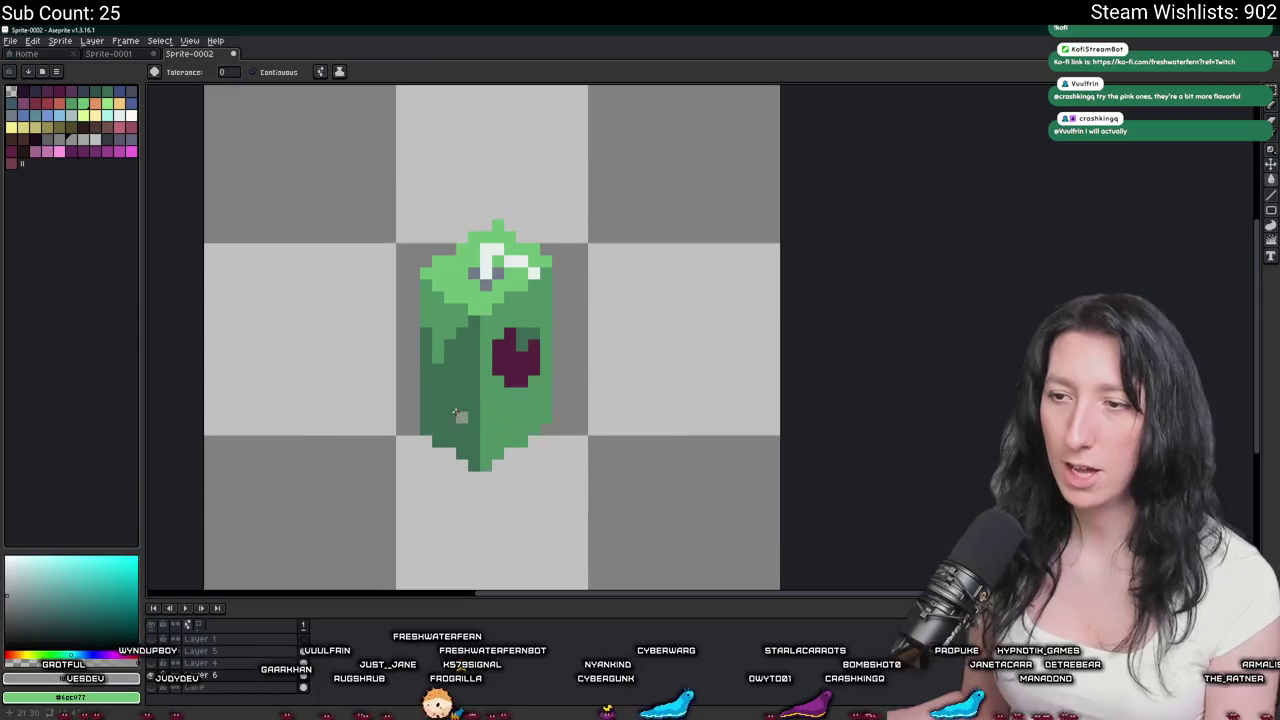
{"action": "scroll", "coordinate": [461, 406], "scroll_direction": "up", "scroll_amount": 2}
{"action": "key", "text": "b"}
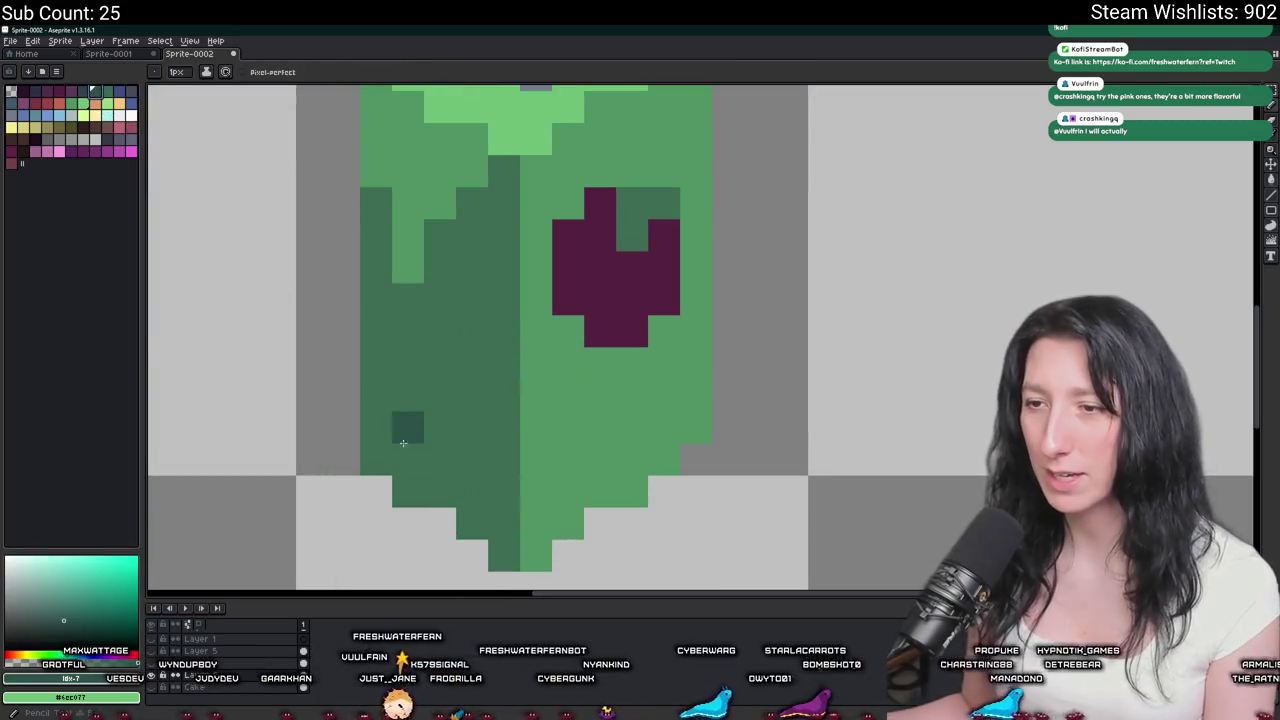
{"action": "left_click", "coordinate": [440, 492]}
{"action": "left_click", "coordinate": [376, 459]}
{"action": "left_click", "coordinate": [470, 524]}
{"action": "left_click", "coordinate": [504, 556]}
{"action": "left_click", "coordinate": [568, 491]}
{"action": "key", "text": "ctrl+z"}
{"action": "left_click", "coordinate": [536, 491]}
{"action": "left_click", "coordinate": [546, 547]}
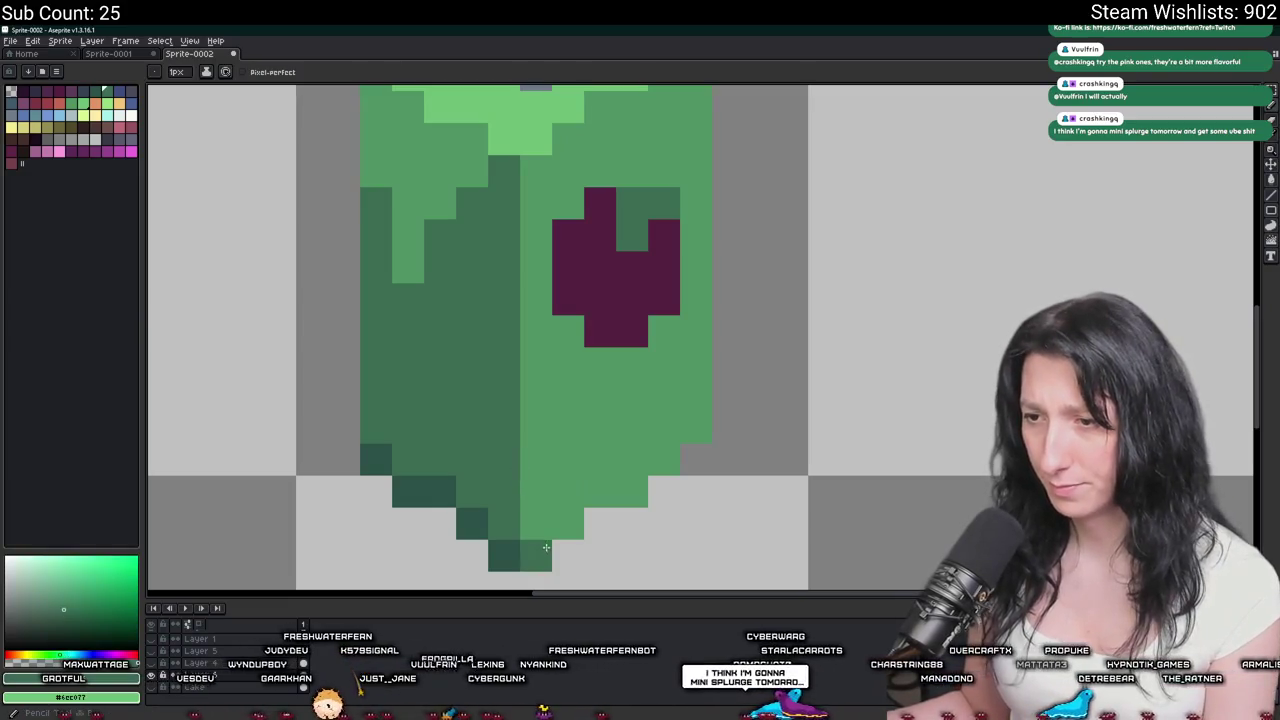
{"action": "left_click", "coordinate": [632, 491]}
{"action": "left_click", "coordinate": [664, 460]}
{"action": "left_click", "coordinate": [696, 428]}
{"action": "scroll", "coordinate": [700, 430], "scroll_direction": "down", "scroll_amount": 8}
{"action": "scroll", "coordinate": [706, 434], "scroll_direction": "up", "scroll_amount": 3}
{"action": "scroll", "coordinate": [680, 445], "scroll_direction": "up", "scroll_amount": 1}
{"action": "scroll", "coordinate": [644, 456], "scroll_direction": "up", "scroll_amount": 2}
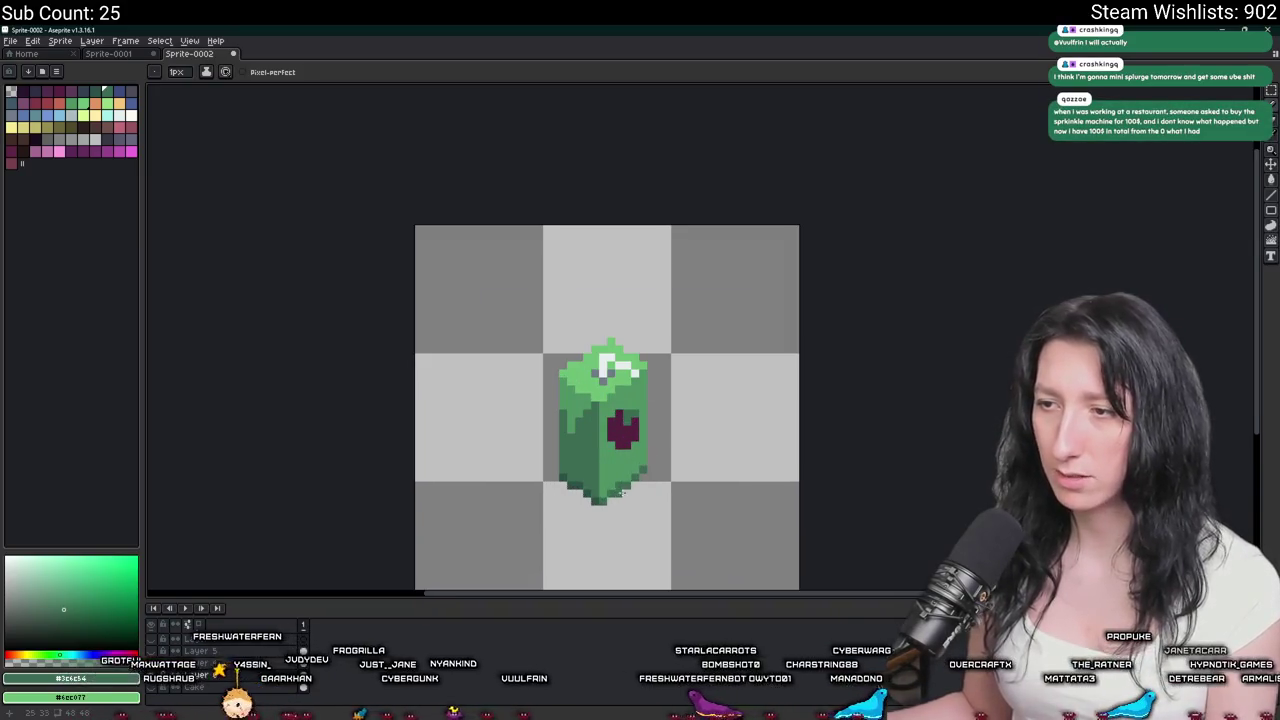
{"action": "scroll", "coordinate": [622, 490], "scroll_direction": "down", "scroll_amount": 3}
{"action": "scroll", "coordinate": [606, 469], "scroll_direction": "up", "scroll_amount": 2}
{"action": "scroll", "coordinate": [609, 470], "scroll_direction": "down", "scroll_amount": 1}
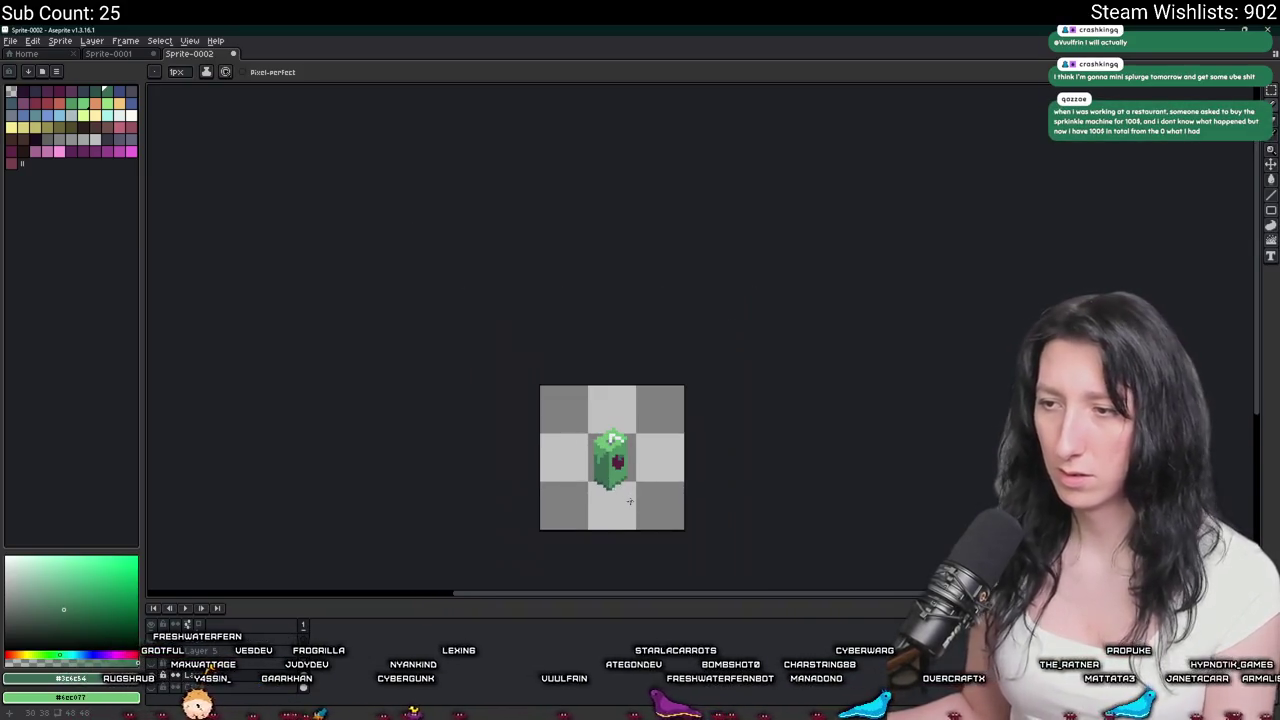
{"action": "scroll", "coordinate": [605, 460], "scroll_direction": "up", "scroll_amount": 1}
{"action": "scroll", "coordinate": [595, 435], "scroll_direction": "up", "scroll_amount": 1}
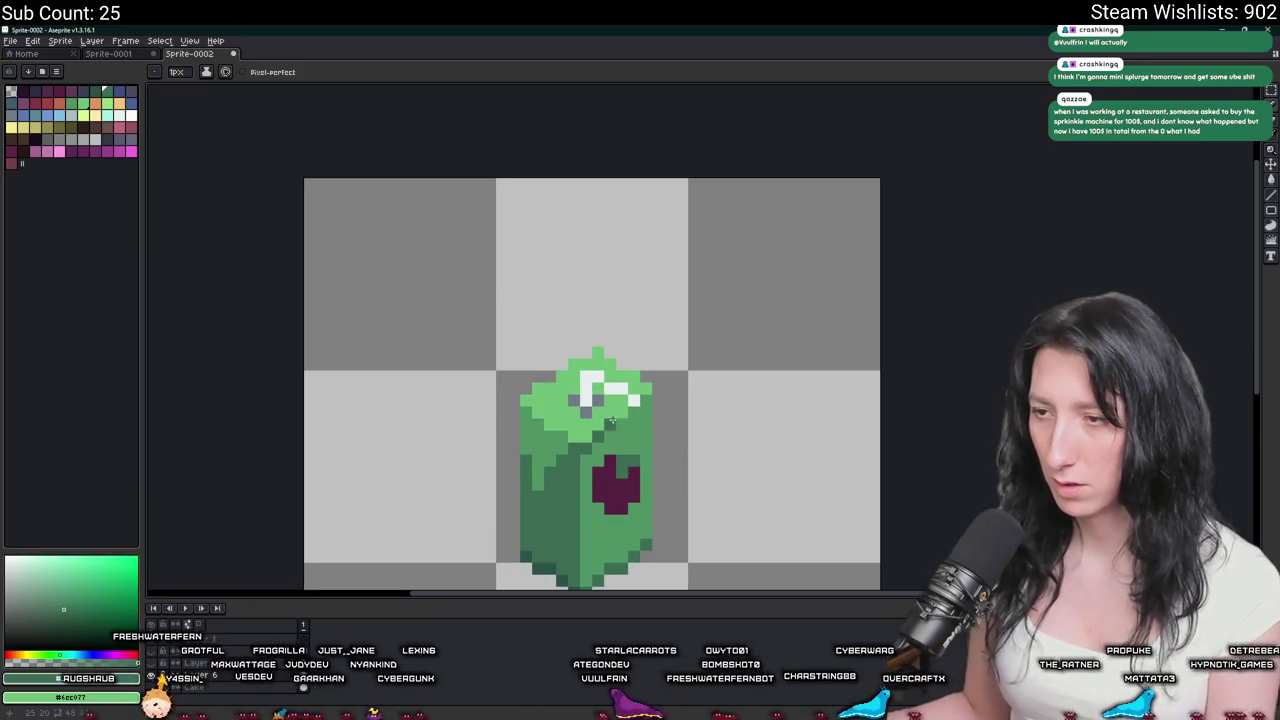
{"action": "scroll", "coordinate": [640, 435], "scroll_direction": "down", "scroll_amount": 3}
{"action": "scroll", "coordinate": [660, 450], "scroll_direction": "down", "scroll_amount": 2}
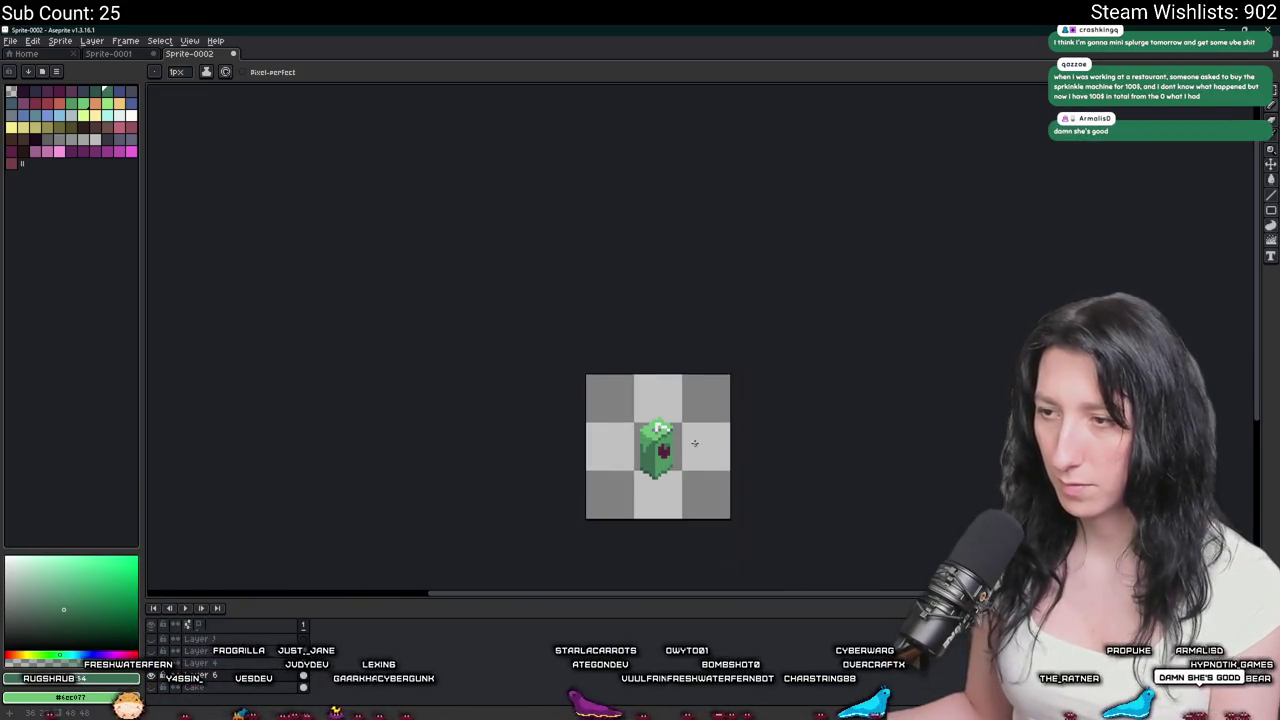
{"action": "scroll", "coordinate": [627, 435], "scroll_direction": "up", "scroll_amount": 4}
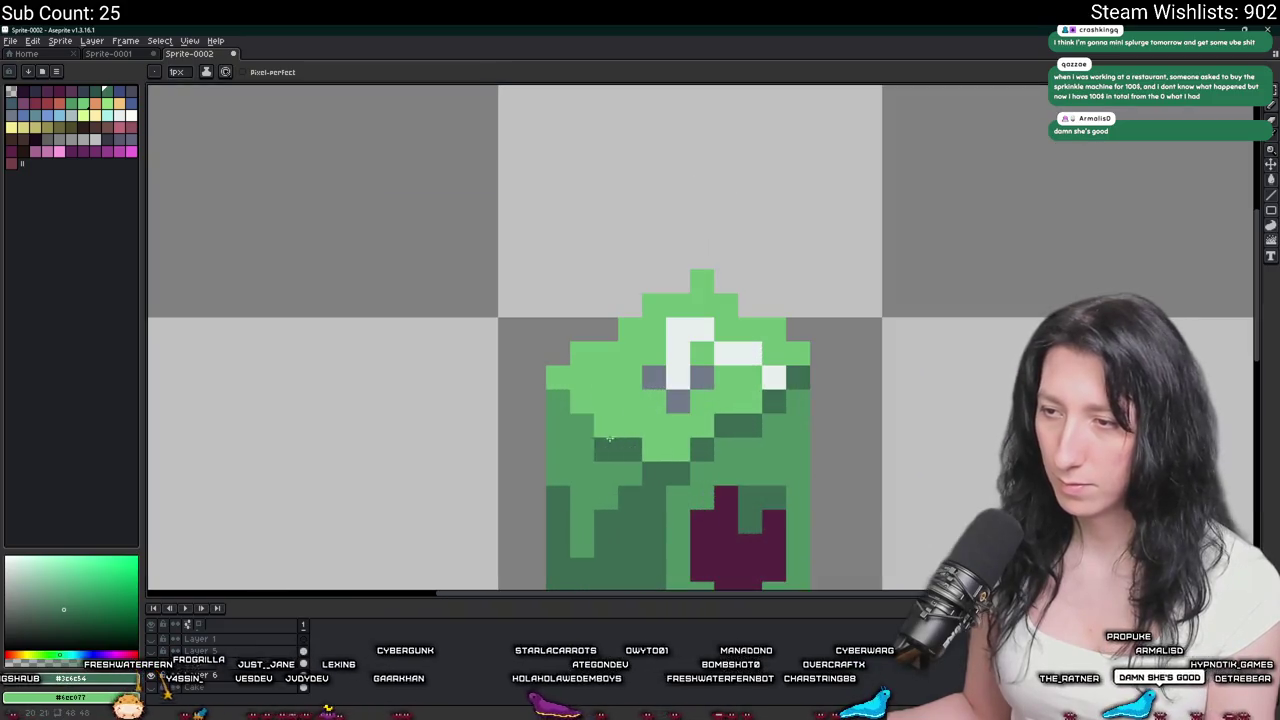
{"action": "scroll", "coordinate": [570, 410], "scroll_direction": "down", "scroll_amount": 4}
{"action": "scroll", "coordinate": [690, 460], "scroll_direction": "down", "scroll_amount": 1}
{"action": "scroll", "coordinate": [627, 444], "scroll_direction": "down", "scroll_amount": 1}
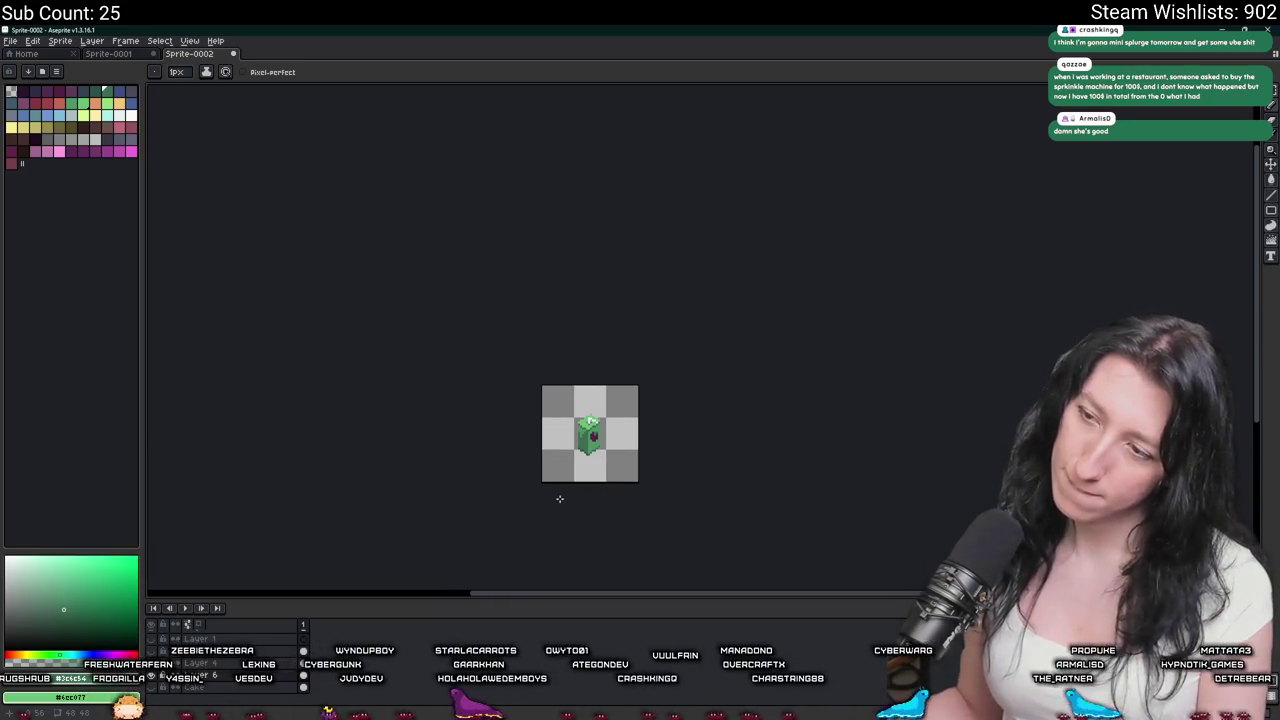
{"action": "scroll", "coordinate": [560, 465], "scroll_direction": "up", "scroll_amount": 1}
{"action": "scroll", "coordinate": [585, 440], "scroll_direction": "up", "scroll_amount": 1}
{"action": "scroll", "coordinate": [592, 486], "scroll_direction": "down", "scroll_amount": 2}
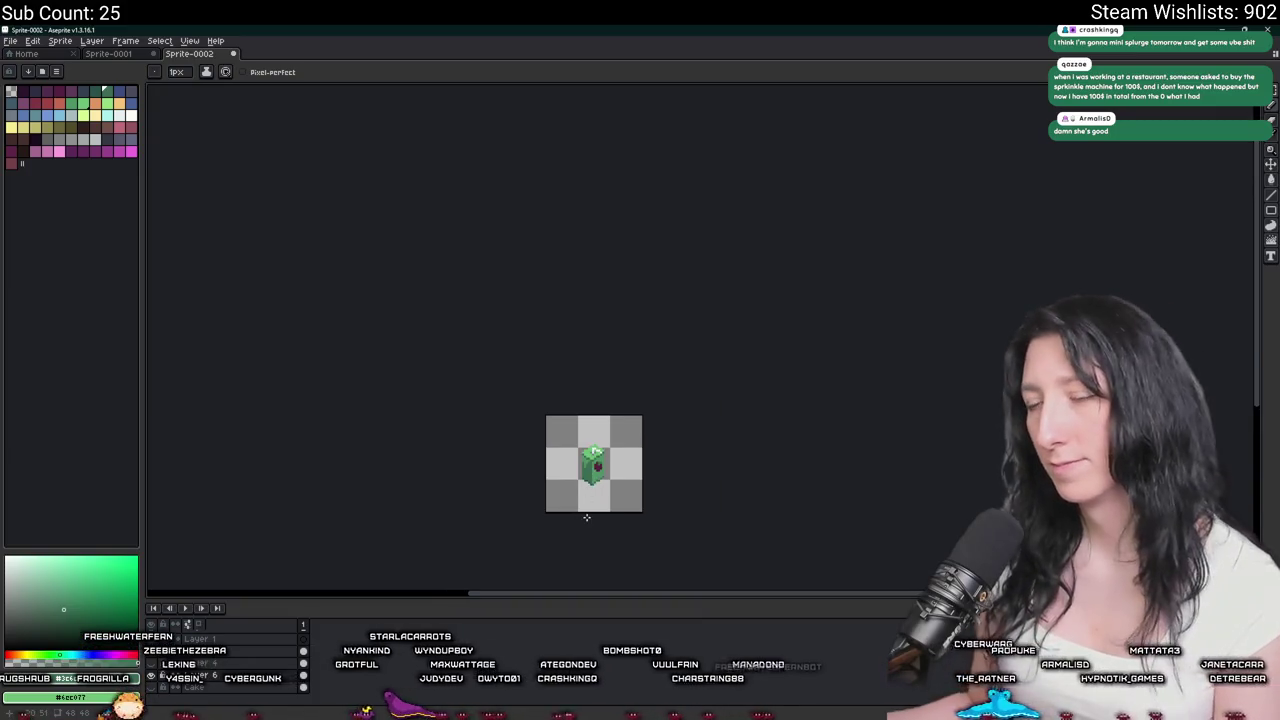
{"action": "scroll", "coordinate": [592, 470], "scroll_direction": "up", "scroll_amount": 1}
{"action": "left_click_drag", "start_coordinate": [625, 475], "coordinate": [621, 458]}
{"action": "scroll", "coordinate": [621, 458], "scroll_direction": "up", "scroll_amount": 1}
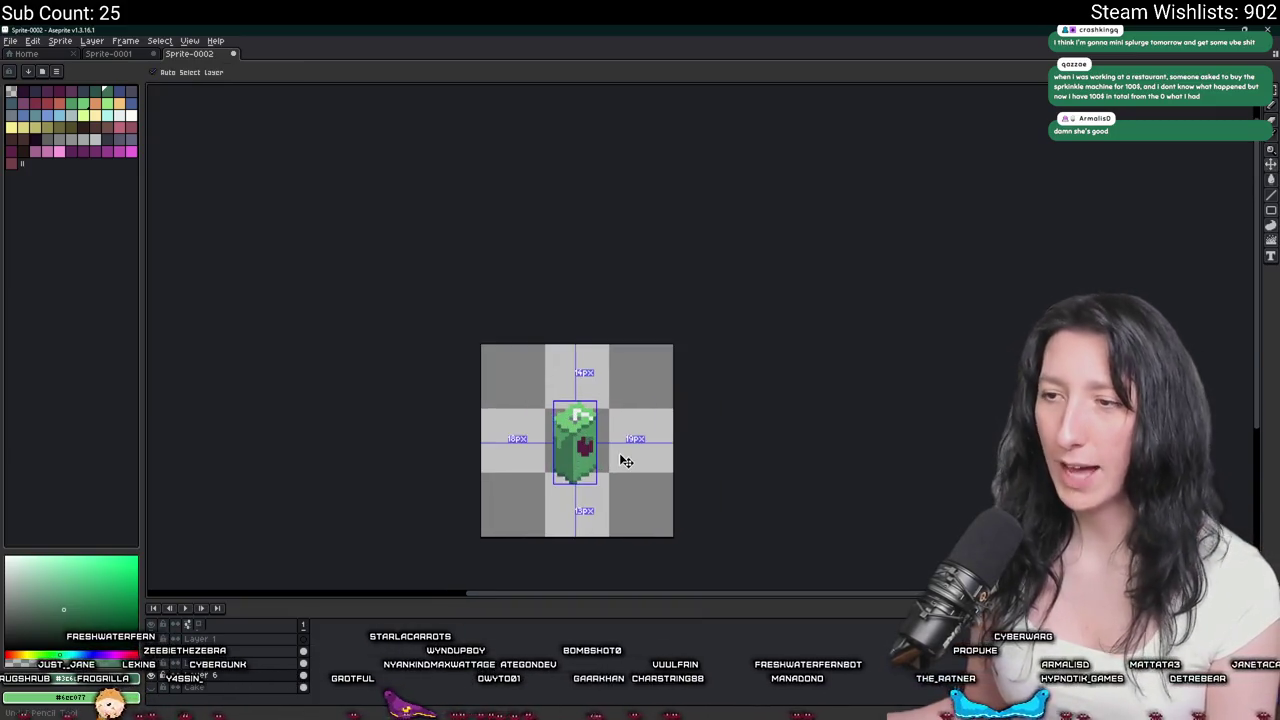
{"action": "key", "text": "ctrl"}
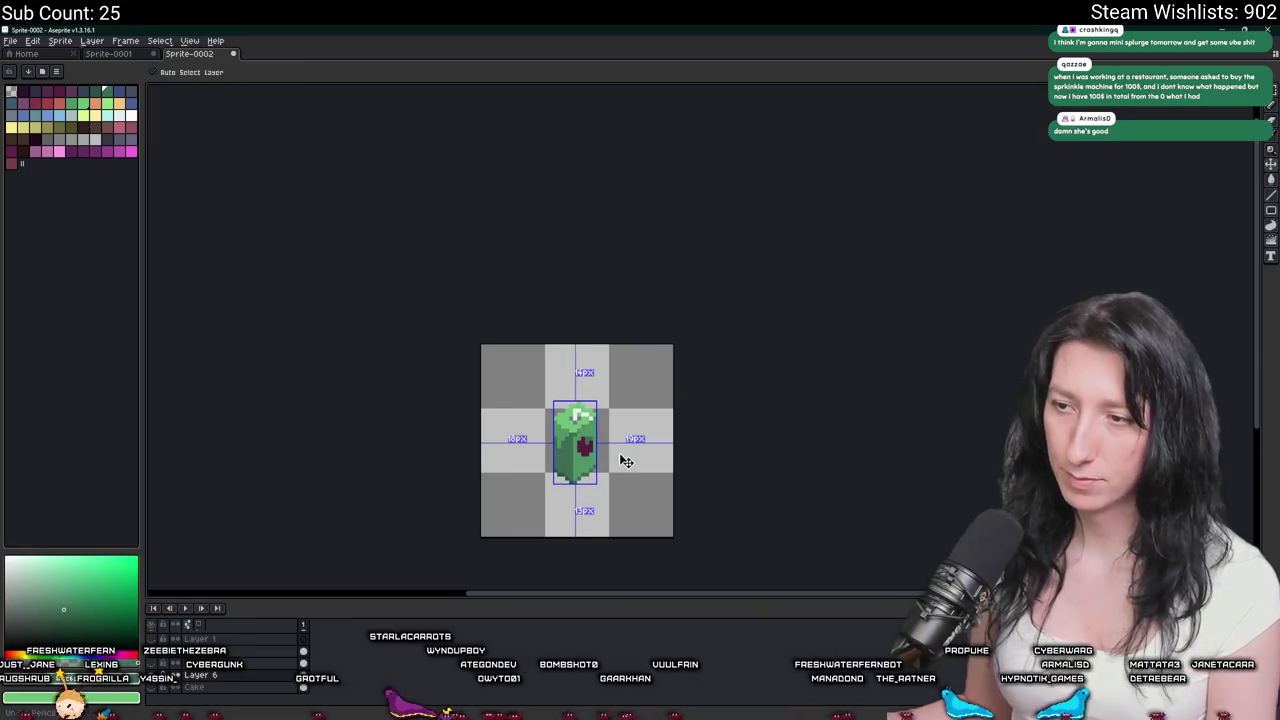
{"action": "key", "text": "ctrl"}
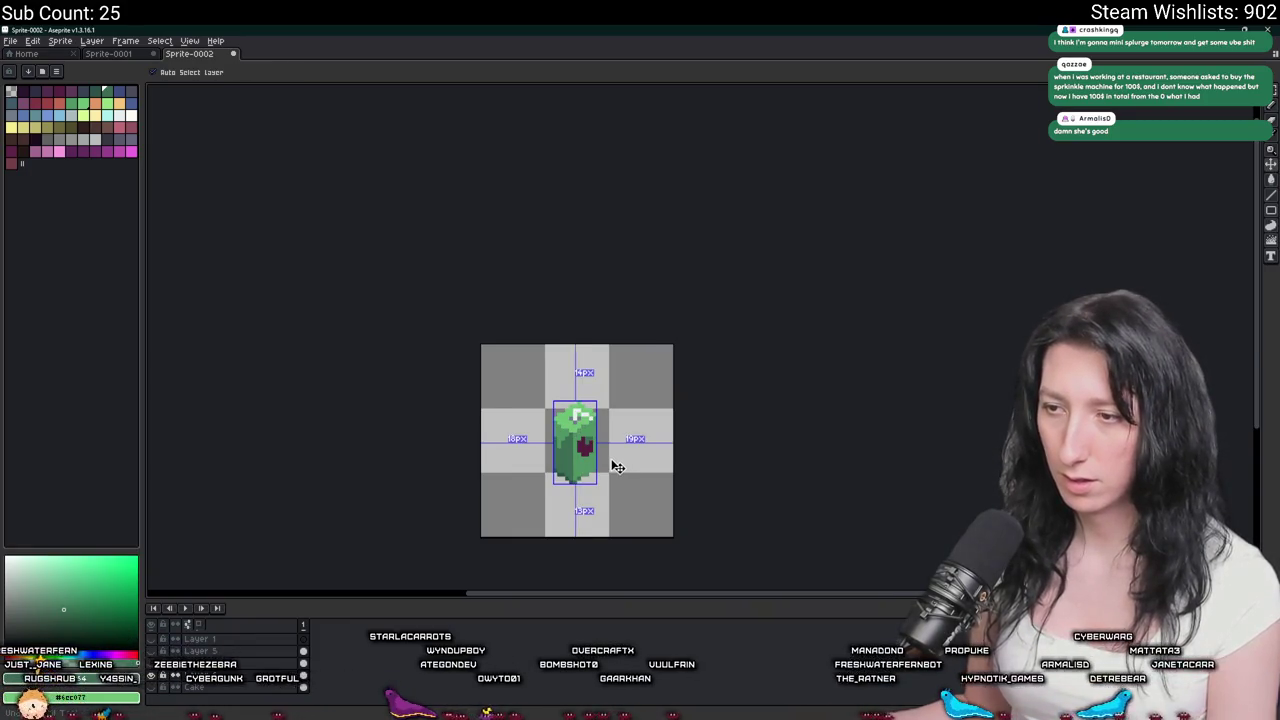
{"action": "key", "text": "ctrl"}
{"action": "scroll", "coordinate": [611, 459], "scroll_direction": "down", "scroll_amount": 1}
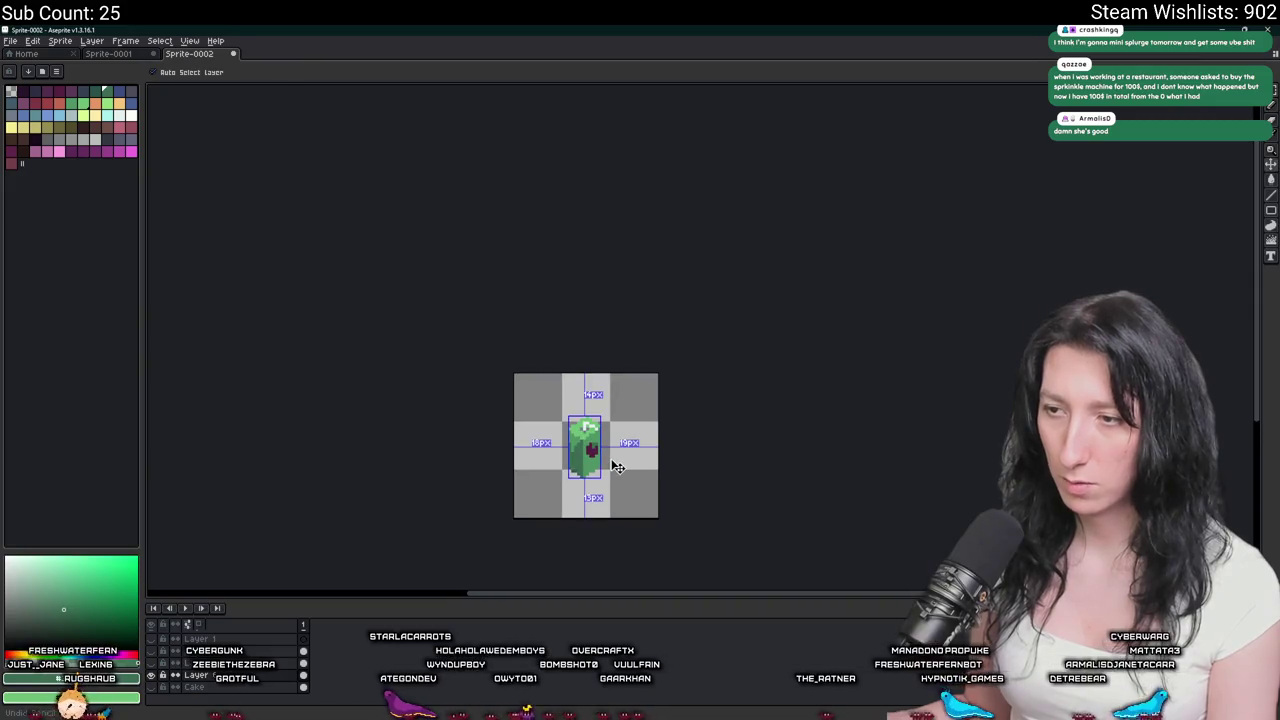
{"action": "scroll", "coordinate": [610, 470], "scroll_direction": "up", "scroll_amount": 2}
{"action": "scroll", "coordinate": [604, 475], "scroll_direction": "up", "scroll_amount": 1}
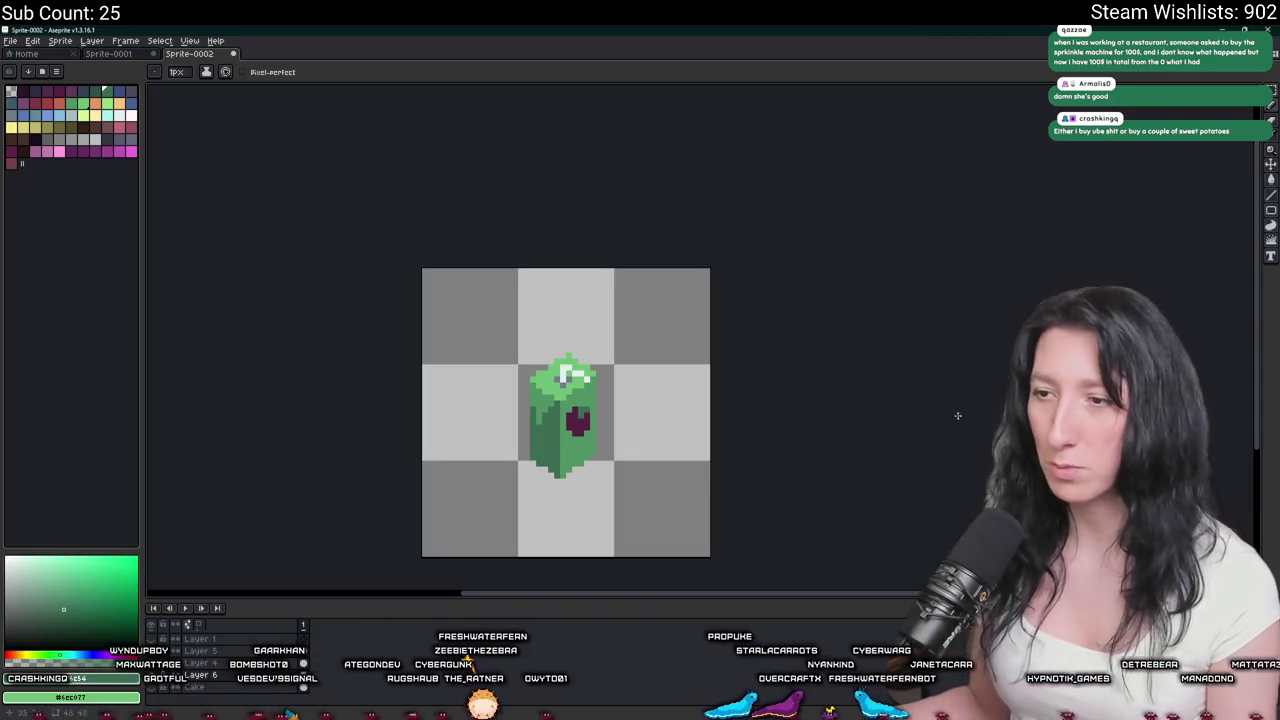
Zoom around the sprite to check how centred it sits on the canvas.
{"action": "scroll", "coordinate": [660, 446], "scroll_direction": "down", "scroll_amount": 1}
{"action": "scroll", "coordinate": [660, 446], "scroll_direction": "down", "scroll_amount": 4}
{"action": "scroll", "coordinate": [668, 457], "scroll_direction": "up", "scroll_amount": 4}
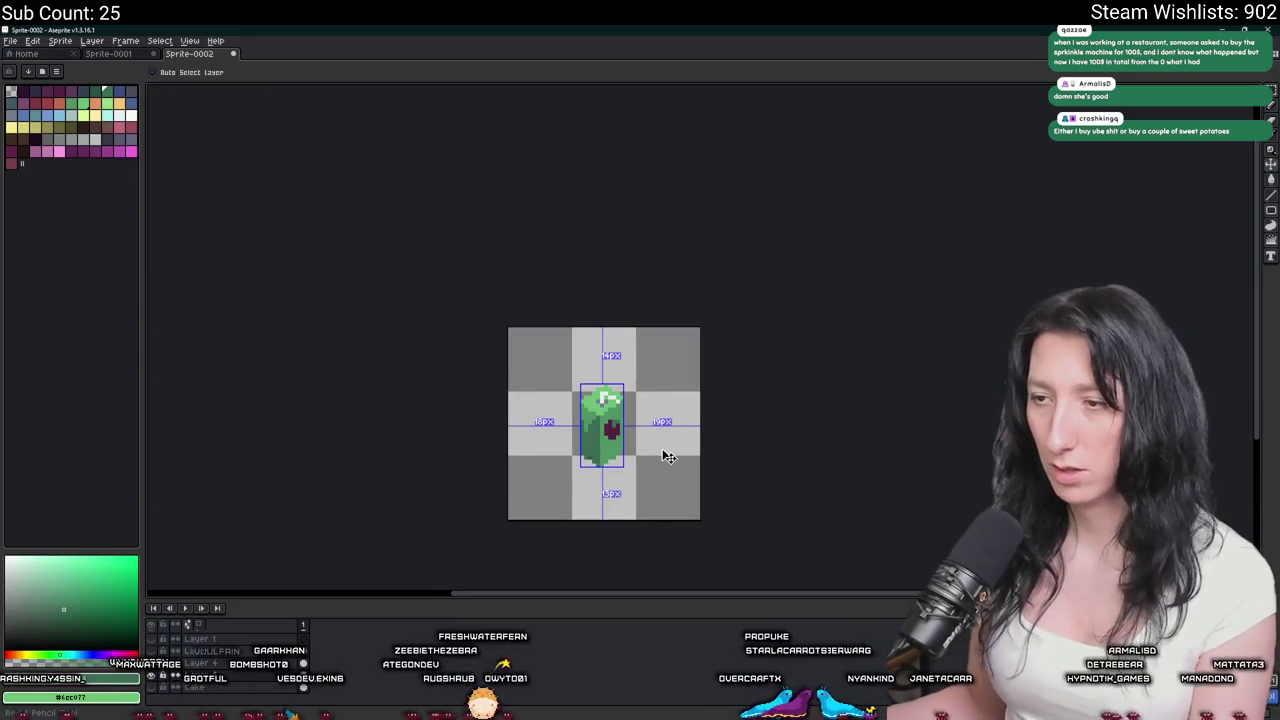
{"action": "scroll", "coordinate": [826, 492], "scroll_direction": "down", "scroll_amount": 4}
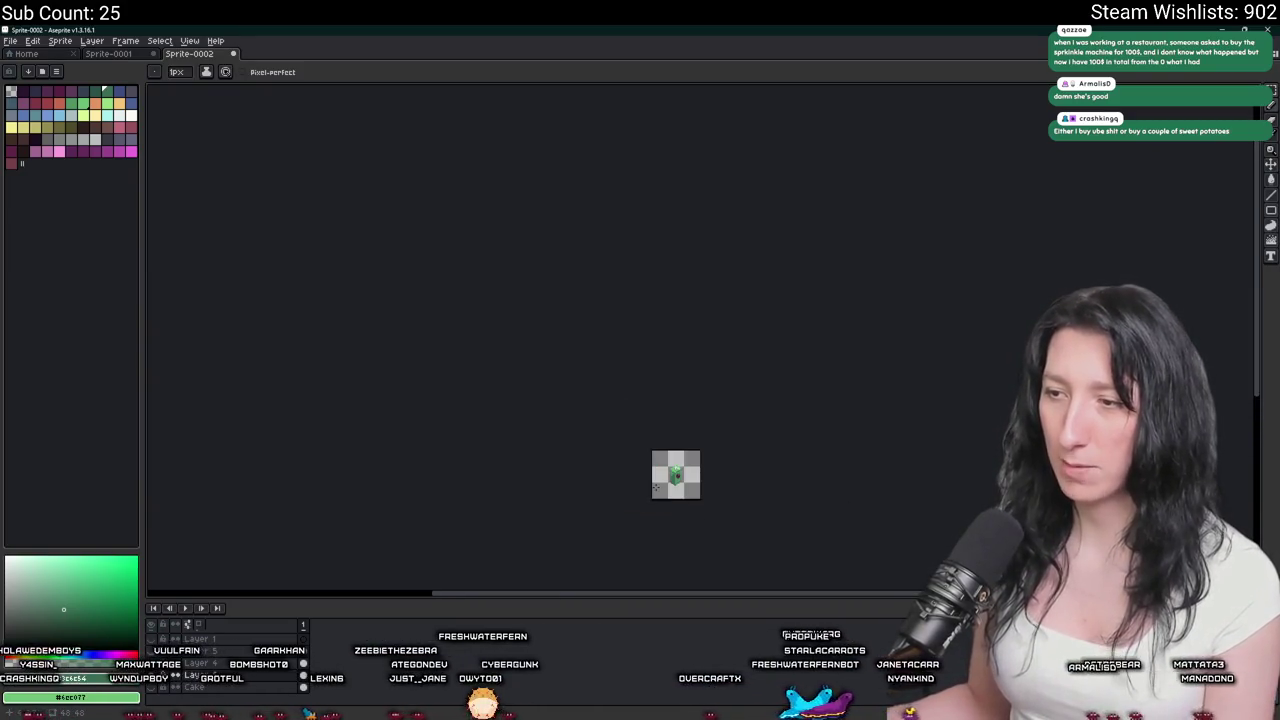
{"action": "scroll", "coordinate": [656, 486], "scroll_direction": "up", "scroll_amount": 2}
{"action": "scroll", "coordinate": [660, 475], "scroll_direction": "down", "scroll_amount": 1}
{"action": "scroll", "coordinate": [650, 475], "scroll_direction": "down", "scroll_amount": 1}
{"action": "scroll", "coordinate": [644, 471], "scroll_direction": "up", "scroll_amount": 1}
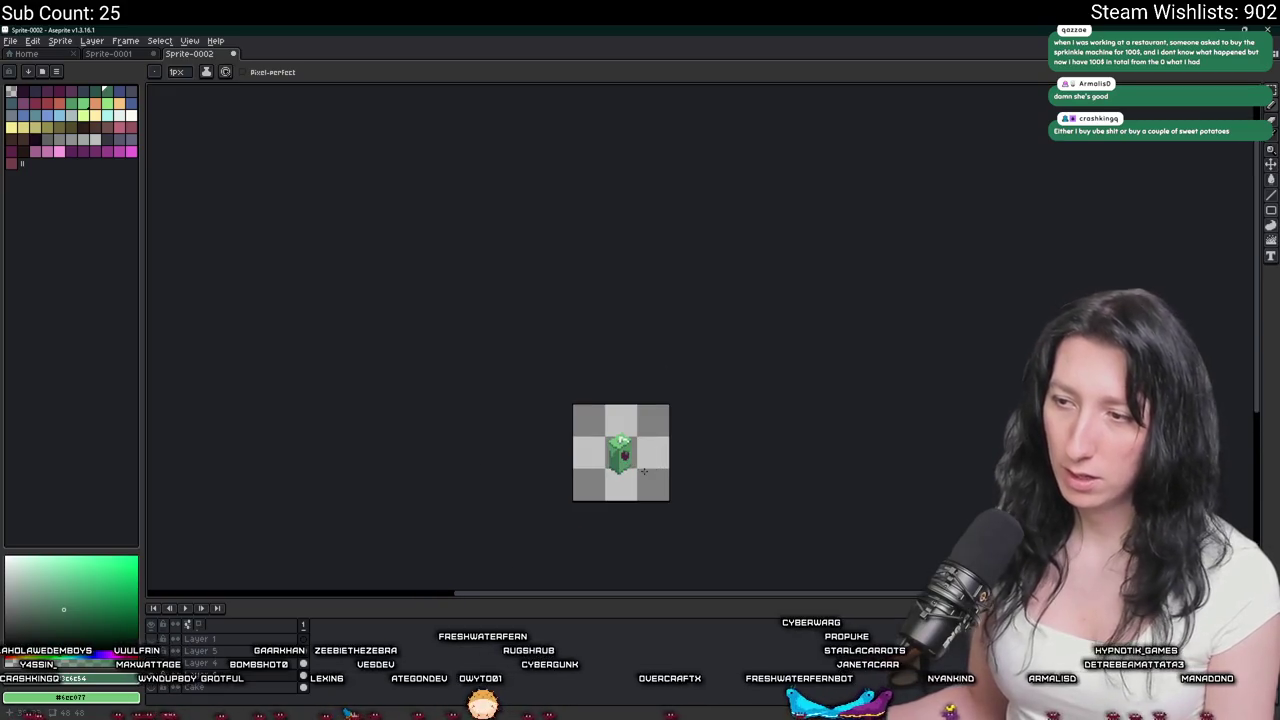
{"action": "scroll", "coordinate": [644, 471], "scroll_direction": "up", "scroll_amount": 1}
{"action": "key", "text": "ctrl"}
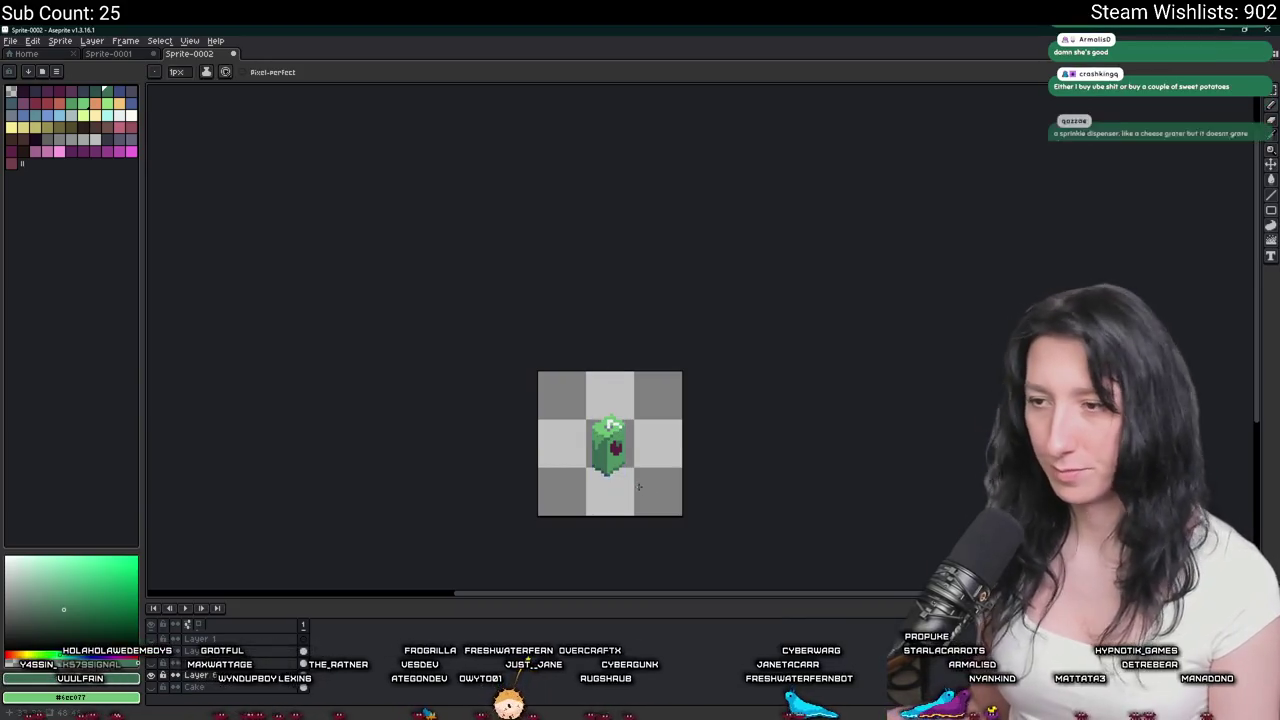
{"action": "scroll", "coordinate": [638, 476], "scroll_direction": "down", "scroll_amount": 1}
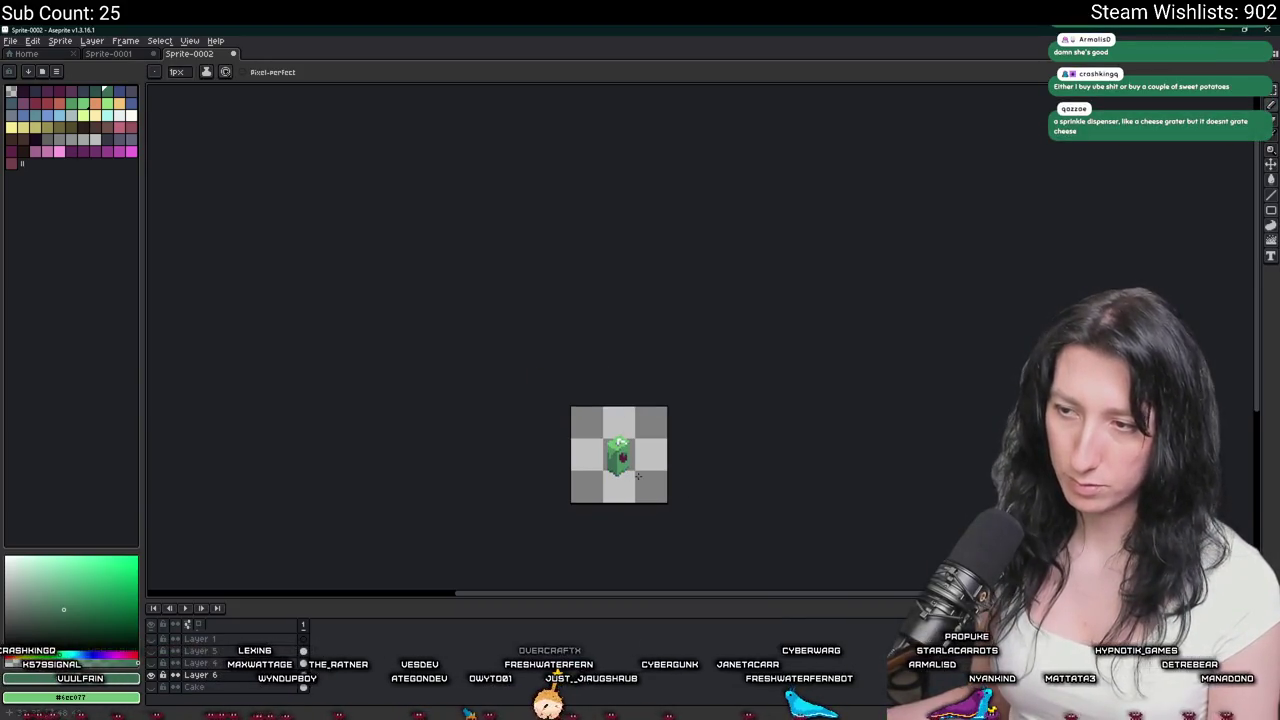
{"action": "scroll", "coordinate": [606, 478], "scroll_direction": "up", "scroll_amount": 5}
{"action": "scroll", "coordinate": [630, 460], "scroll_direction": "up", "scroll_amount": 1}
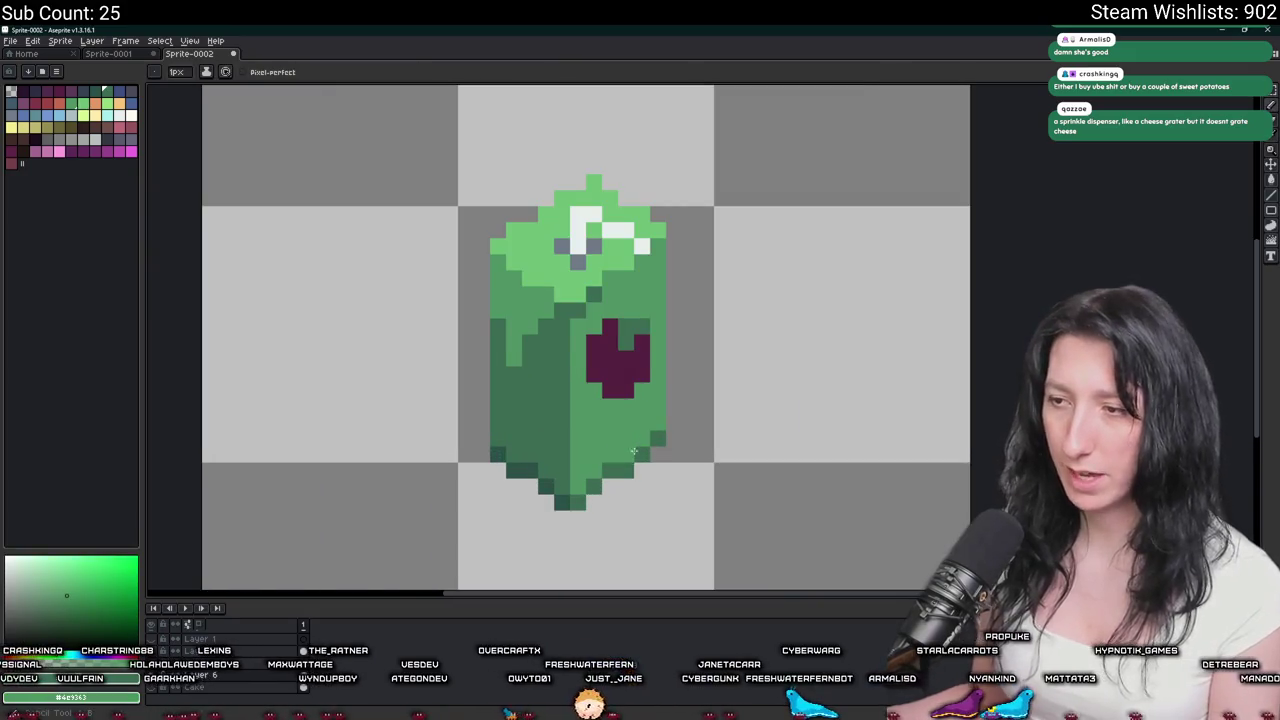
{"action": "scroll", "coordinate": [586, 497], "scroll_direction": "down", "scroll_amount": 6}
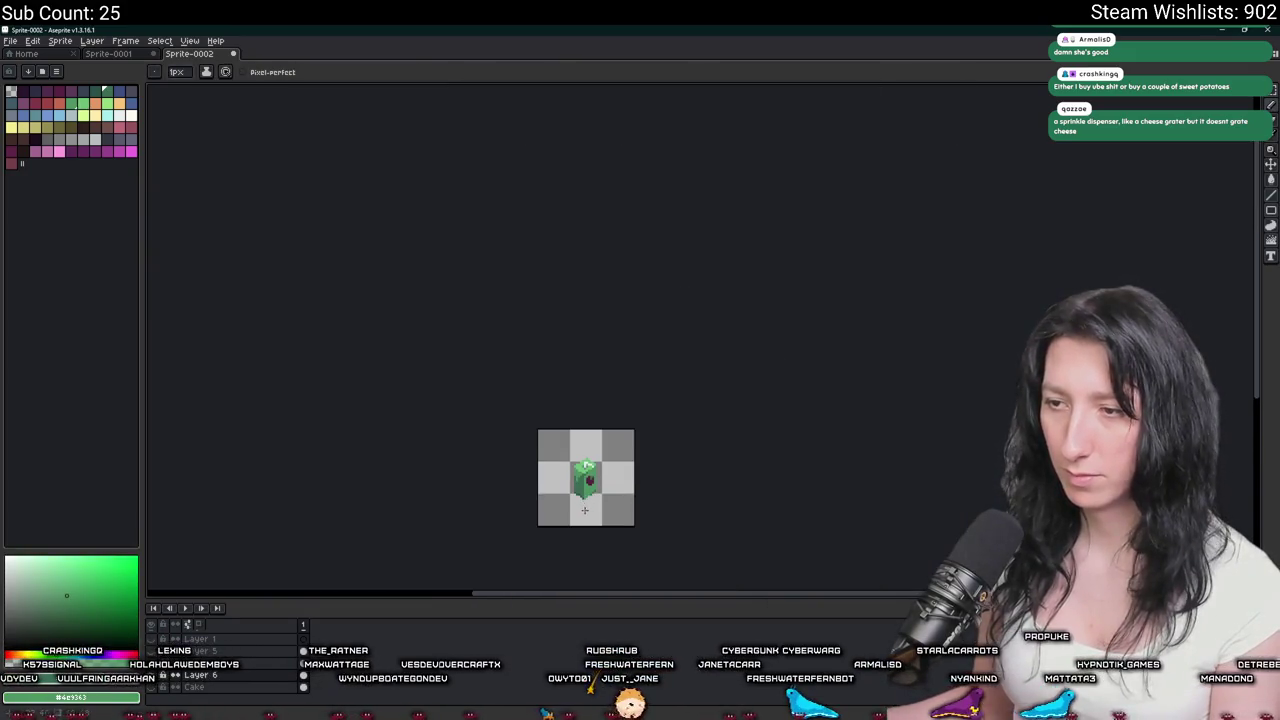
{"action": "scroll", "coordinate": [584, 510], "scroll_direction": "up", "scroll_amount": 3}
{"action": "scroll", "coordinate": [595, 452], "scroll_direction": "down", "scroll_amount": 2}
{"action": "scroll", "coordinate": [595, 452], "scroll_direction": "down", "scroll_amount": 1}
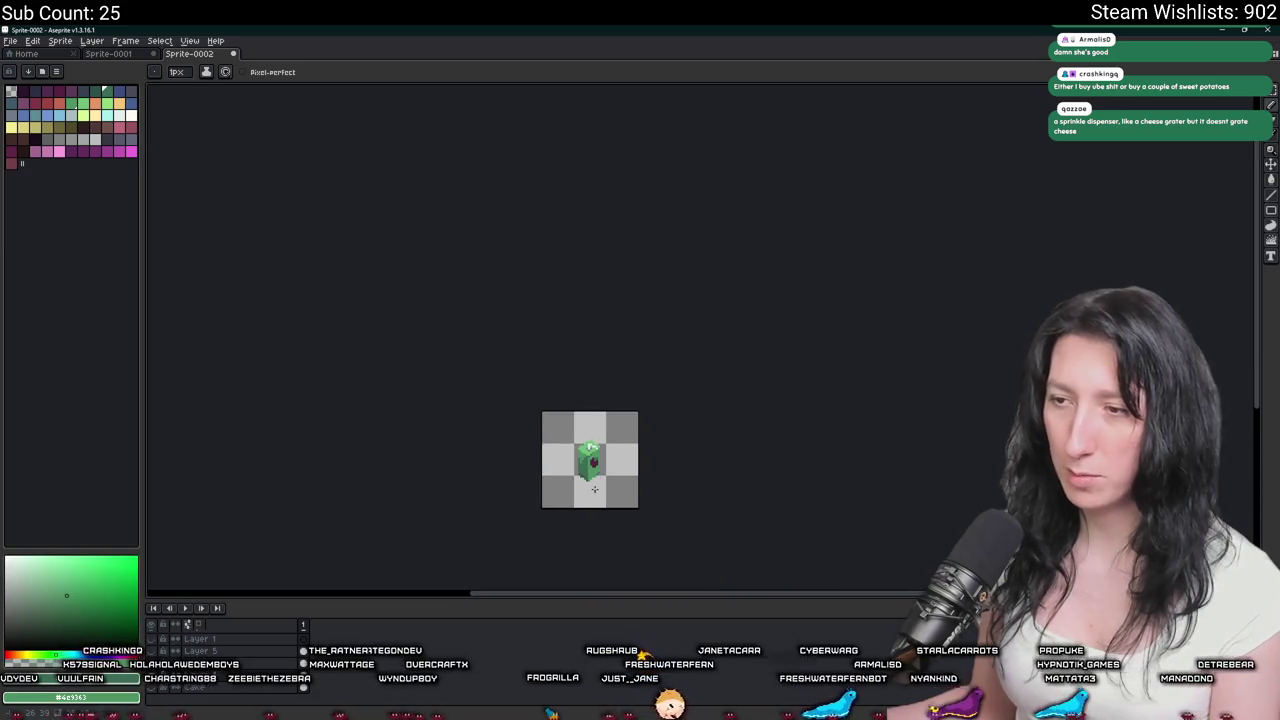
{"action": "scroll", "coordinate": [590, 448], "scroll_direction": "up", "scroll_amount": 2}
{"action": "scroll", "coordinate": [585, 444], "scroll_direction": "up", "scroll_amount": 1}
Pick the dark green and paint the missing pixel on the box's bottom edge.
{"action": "key", "text": "i"}
{"action": "scroll", "coordinate": [585, 444], "scroll_direction": "up", "scroll_amount": 2}
{"action": "scroll", "coordinate": [585, 446], "scroll_direction": "up", "scroll_amount": 1}
{"action": "key", "text": "b"}
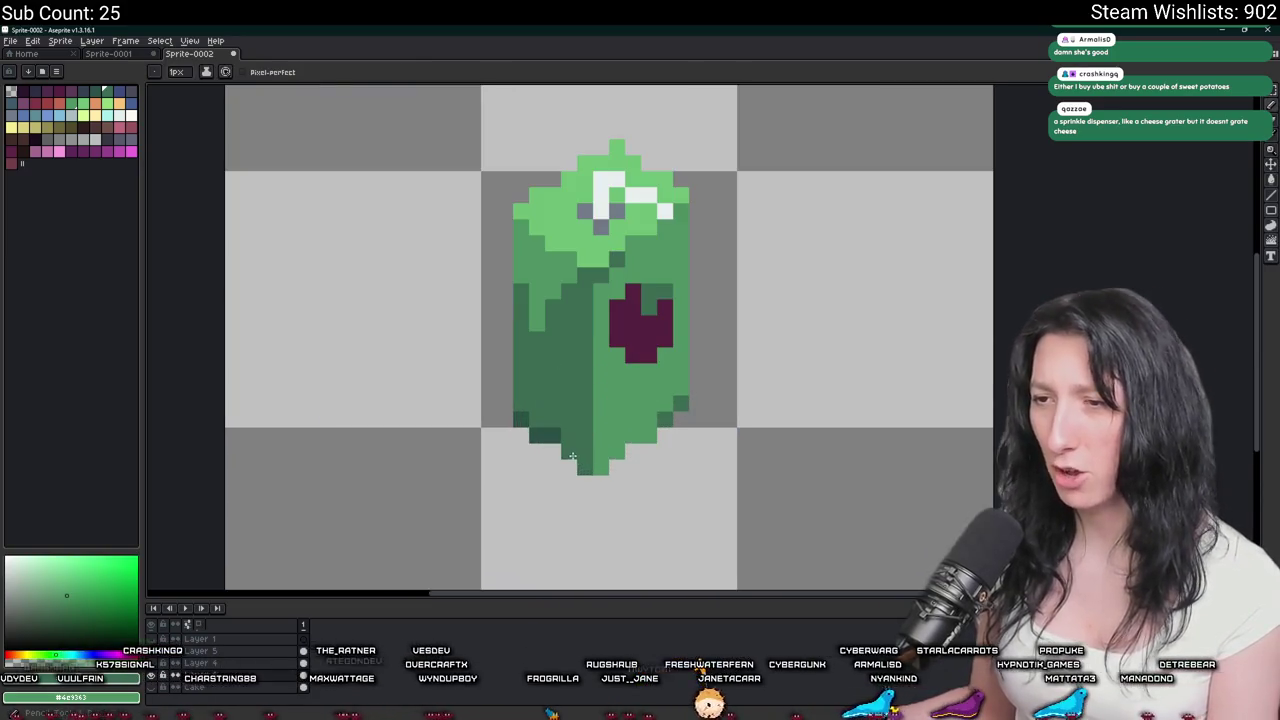
{"action": "scroll", "coordinate": [580, 470], "scroll_direction": "down", "scroll_amount": 3}
{"action": "scroll", "coordinate": [576, 494], "scroll_direction": "down", "scroll_amount": 2}
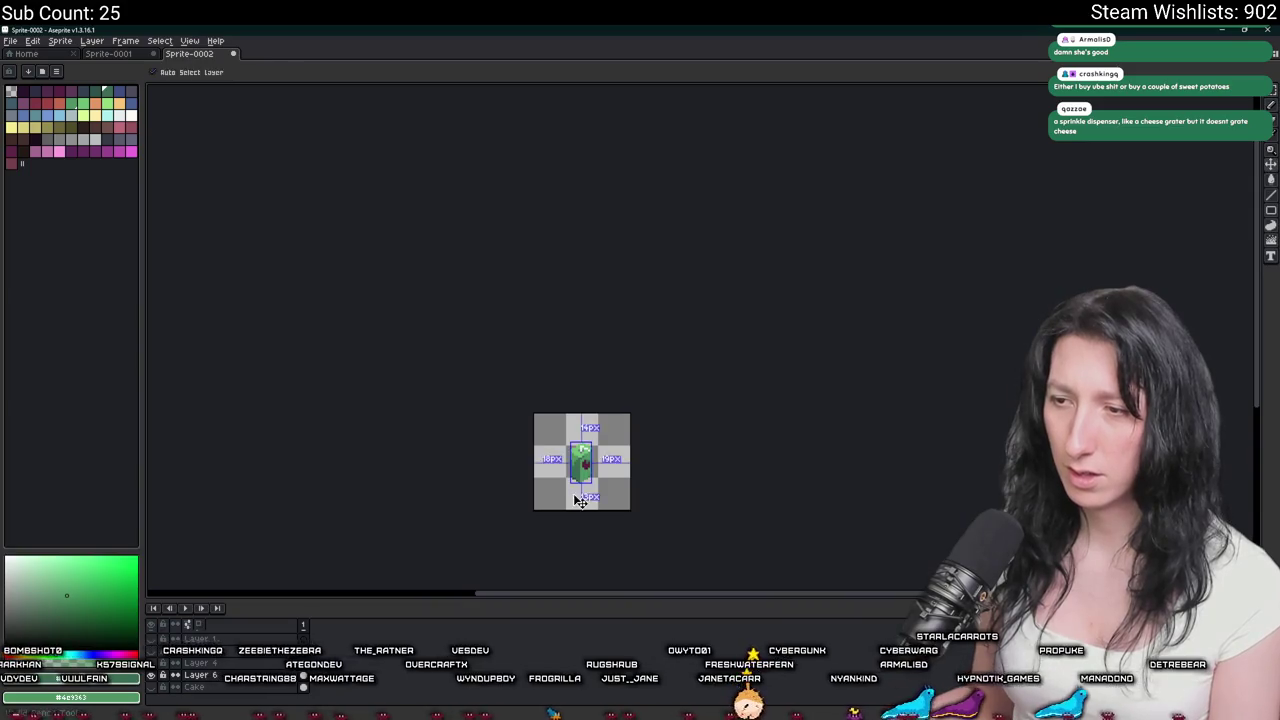
{"action": "scroll", "coordinate": [576, 497], "scroll_direction": "up", "scroll_amount": 2}
{"action": "scroll", "coordinate": [574, 490], "scroll_direction": "up", "scroll_amount": 2}
{"action": "scroll", "coordinate": [570, 475], "scroll_direction": "down", "scroll_amount": 1}
{"action": "scroll", "coordinate": [572, 478], "scroll_direction": "down", "scroll_amount": 4}
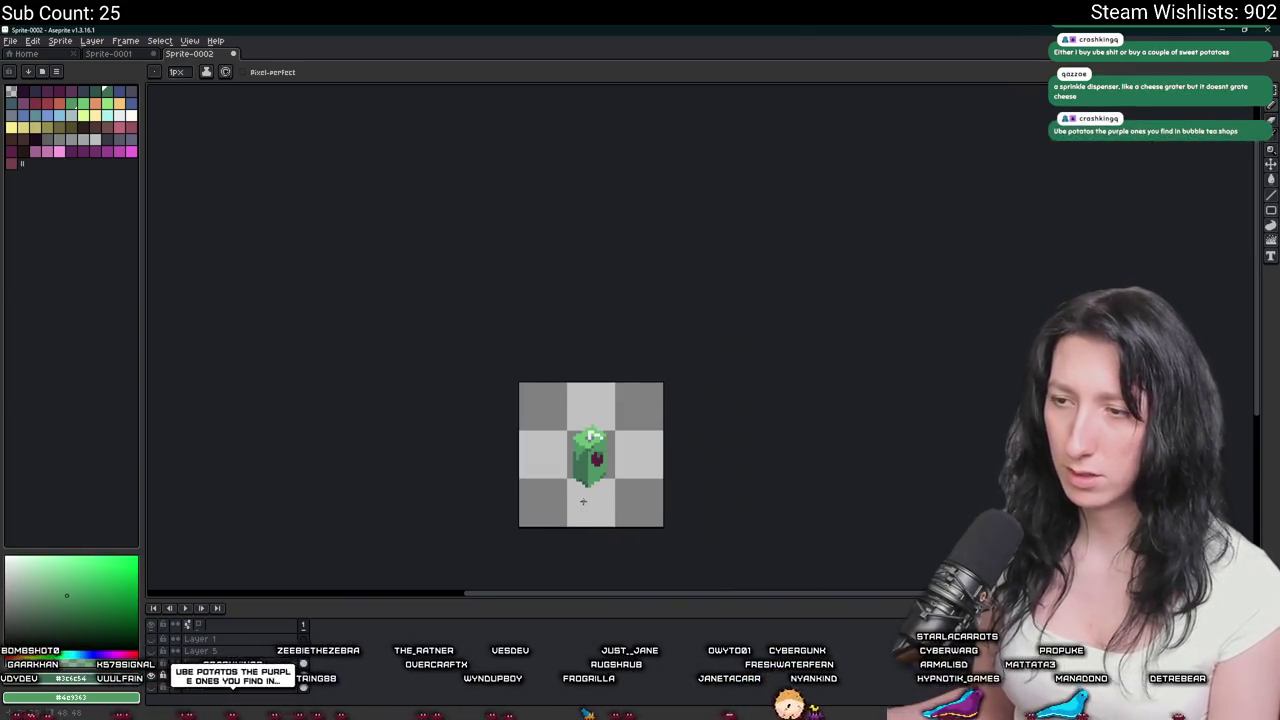
{"action": "scroll", "coordinate": [578, 482], "scroll_direction": "up", "scroll_amount": 2}
{"action": "scroll", "coordinate": [578, 480], "scroll_direction": "down", "scroll_amount": 3}
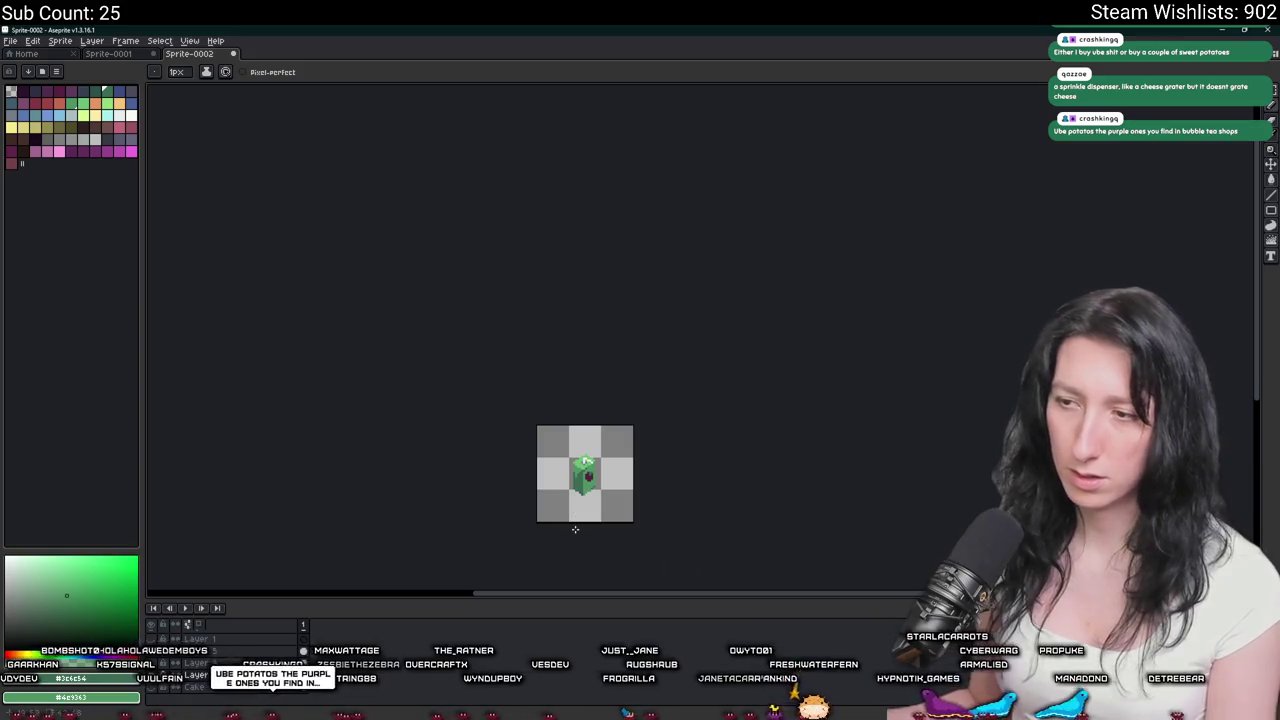
{"action": "scroll", "coordinate": [577, 530], "scroll_direction": "up", "scroll_amount": 2}
{"action": "scroll", "coordinate": [590, 460], "scroll_direction": "up", "scroll_amount": 2}
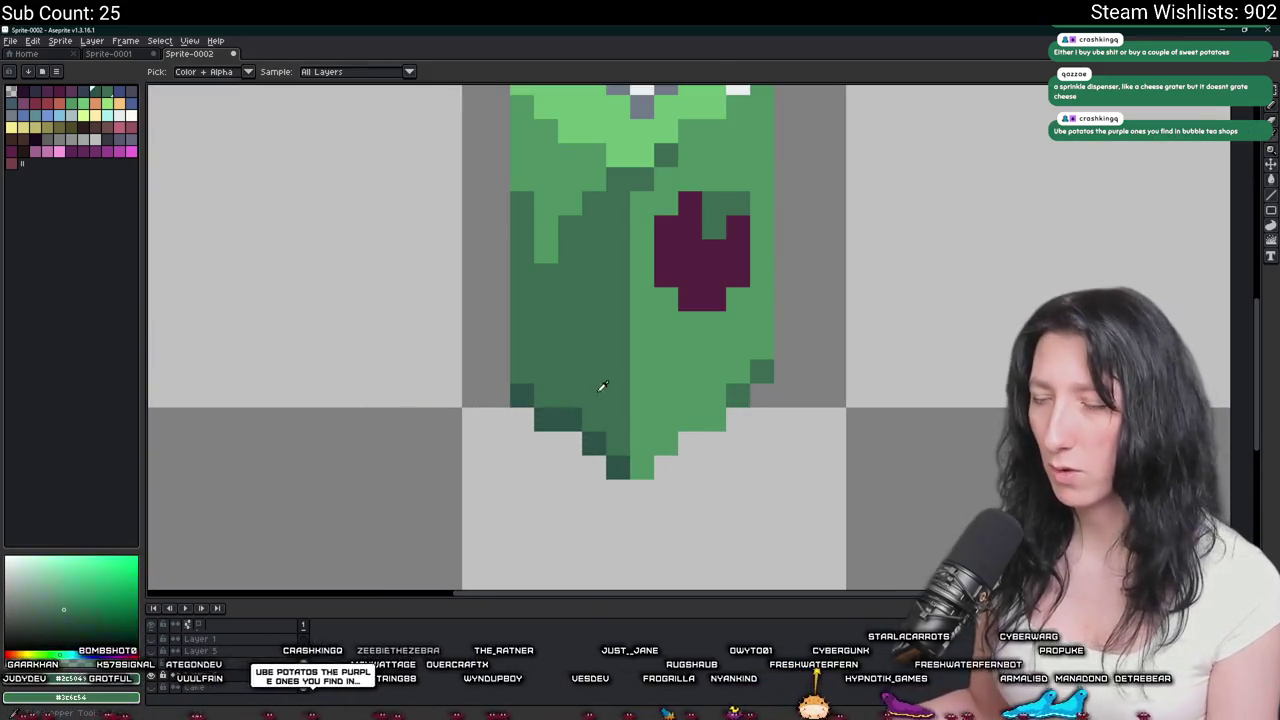
{"action": "left_click", "coordinate": [563, 436]}
Pan the juice box sprite back toward the middle of the view.
{"action": "scroll", "coordinate": [614, 498], "scroll_direction": "down", "scroll_amount": 2}
{"action": "scroll", "coordinate": [614, 503], "scroll_direction": "down", "scroll_amount": 2}
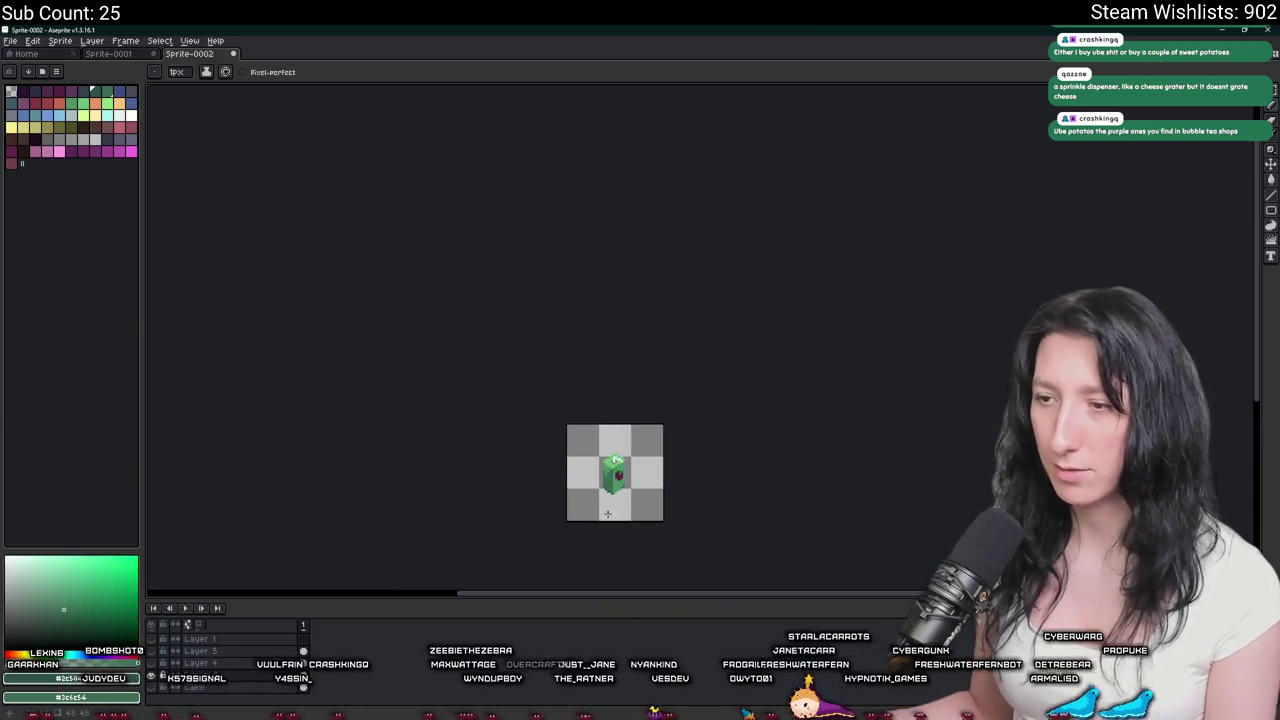
{"action": "scroll", "coordinate": [613, 531], "scroll_direction": "up", "scroll_amount": 2}
{"action": "scroll", "coordinate": [617, 515], "scroll_direction": "up", "scroll_amount": 3}
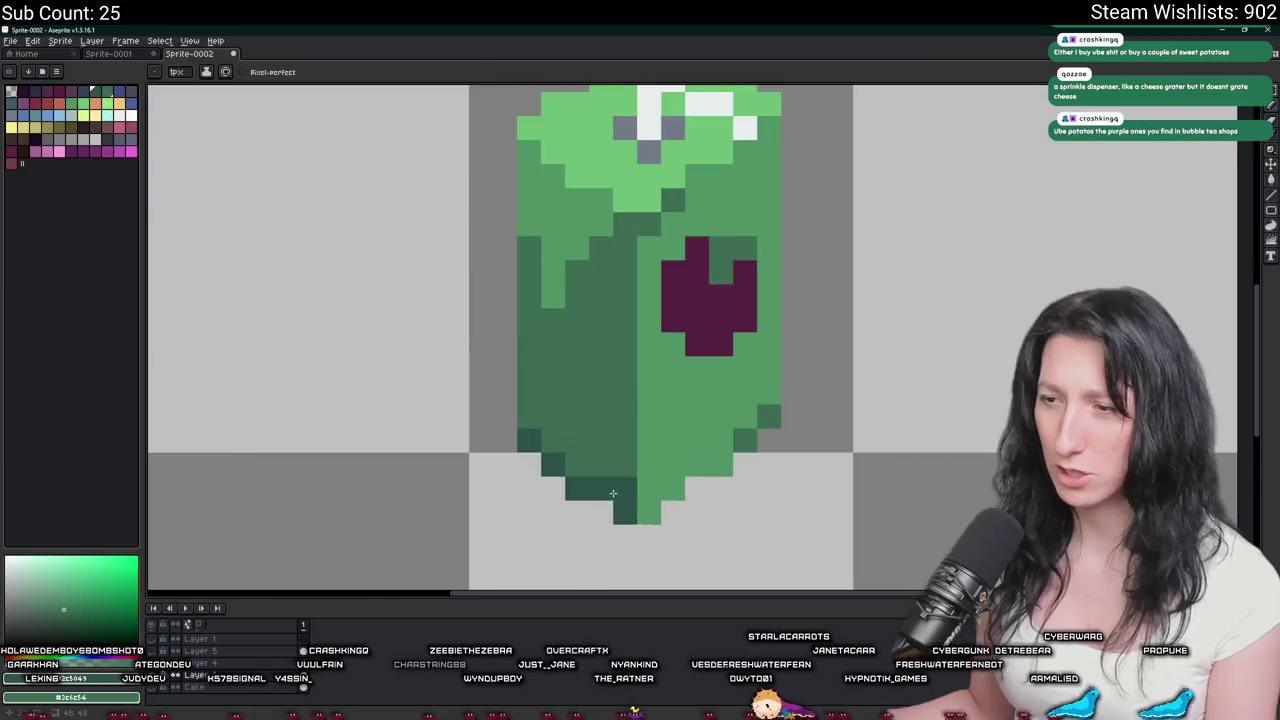
{"action": "scroll", "coordinate": [600, 500], "scroll_direction": "down", "scroll_amount": 4}
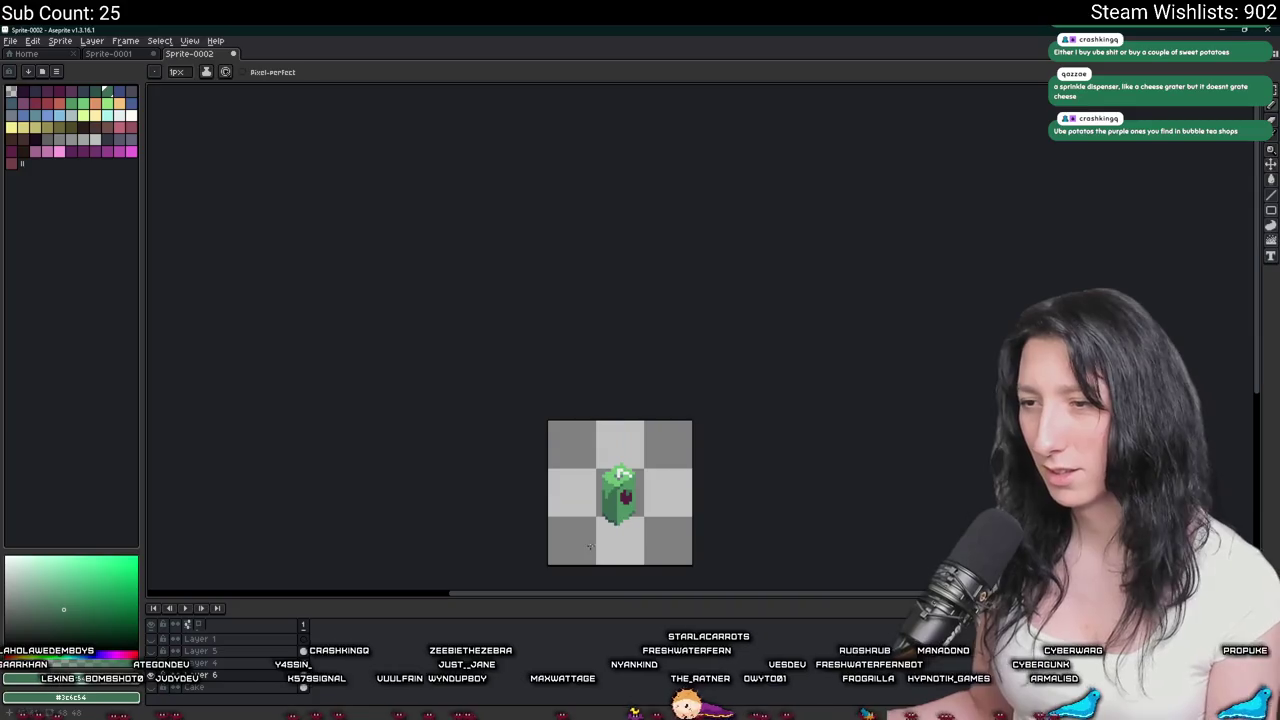
{"action": "left_click_drag", "start_coordinate": [585, 548], "coordinate": [515, 467]}
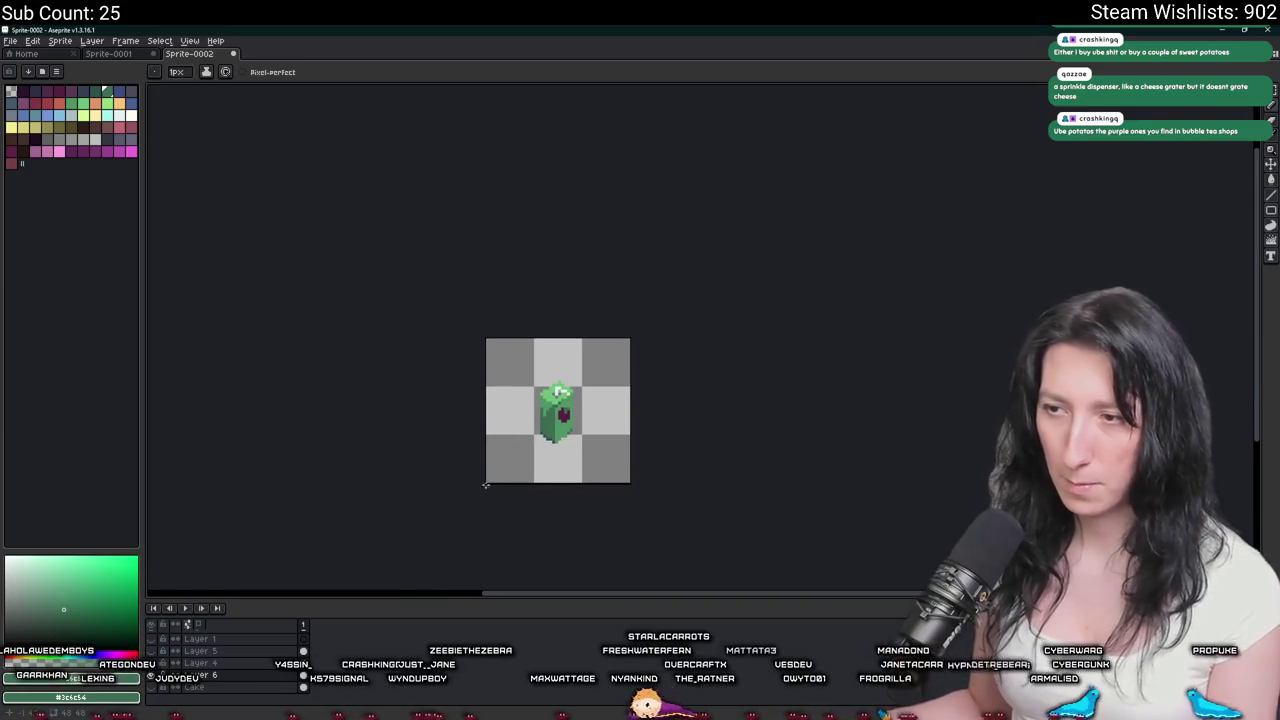
{"action": "scroll", "coordinate": [484, 488], "scroll_direction": "up", "scroll_amount": 1}
{"action": "scroll", "coordinate": [566, 403], "scroll_direction": "up", "scroll_amount": 1}
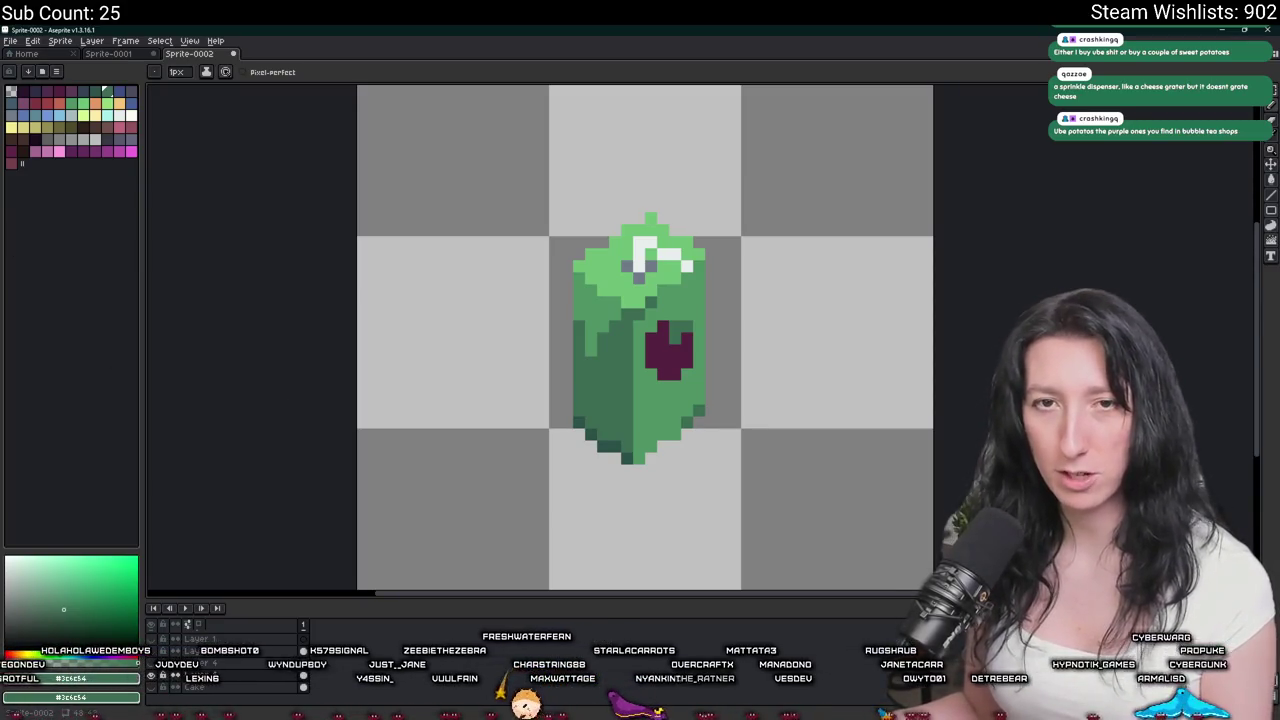
Export the sprite as AppleJuice.png at 100% scale with visible layers.
{"action": "left_click", "coordinate": [27, 53]}
{"action": "left_click", "coordinate": [190, 53]}
{"action": "left_click", "coordinate": [108, 53]}
{"action": "left_click", "coordinate": [190, 53]}
{"action": "left_click", "coordinate": [91, 40]}
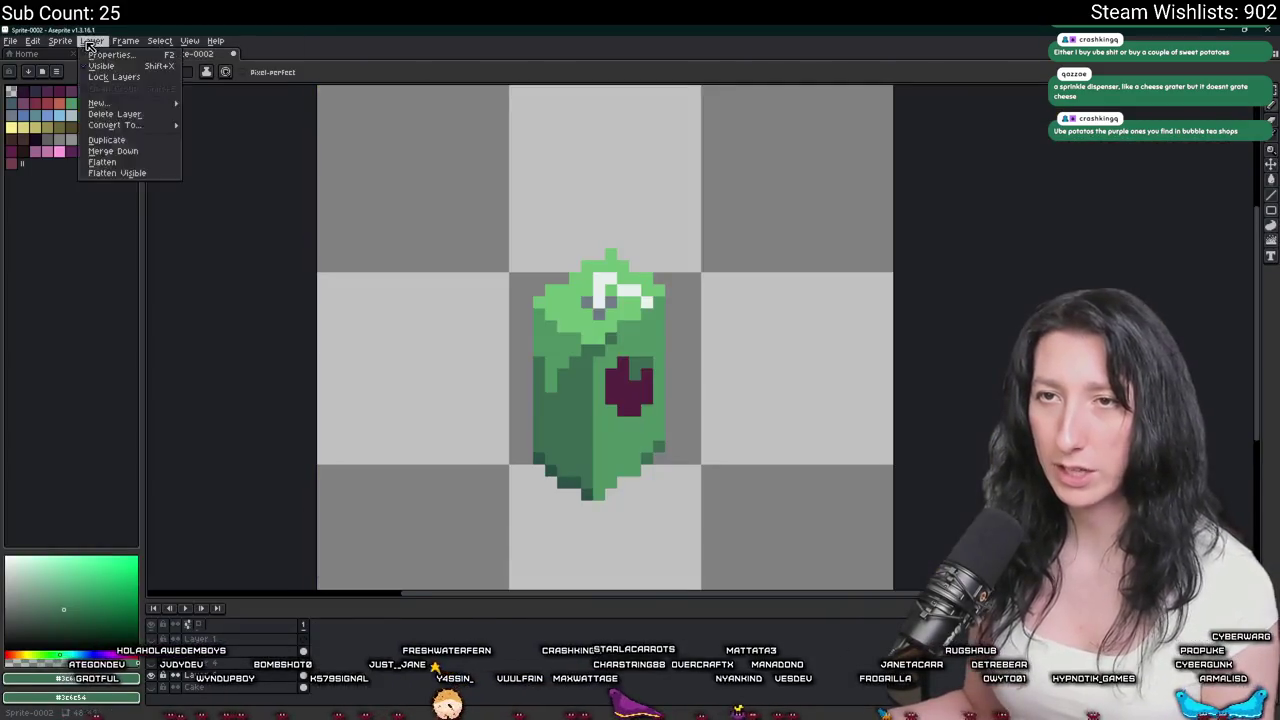
{"action": "left_click", "coordinate": [95, 150]}
{"action": "key", "text": "ctrl+alt+shift+s"}
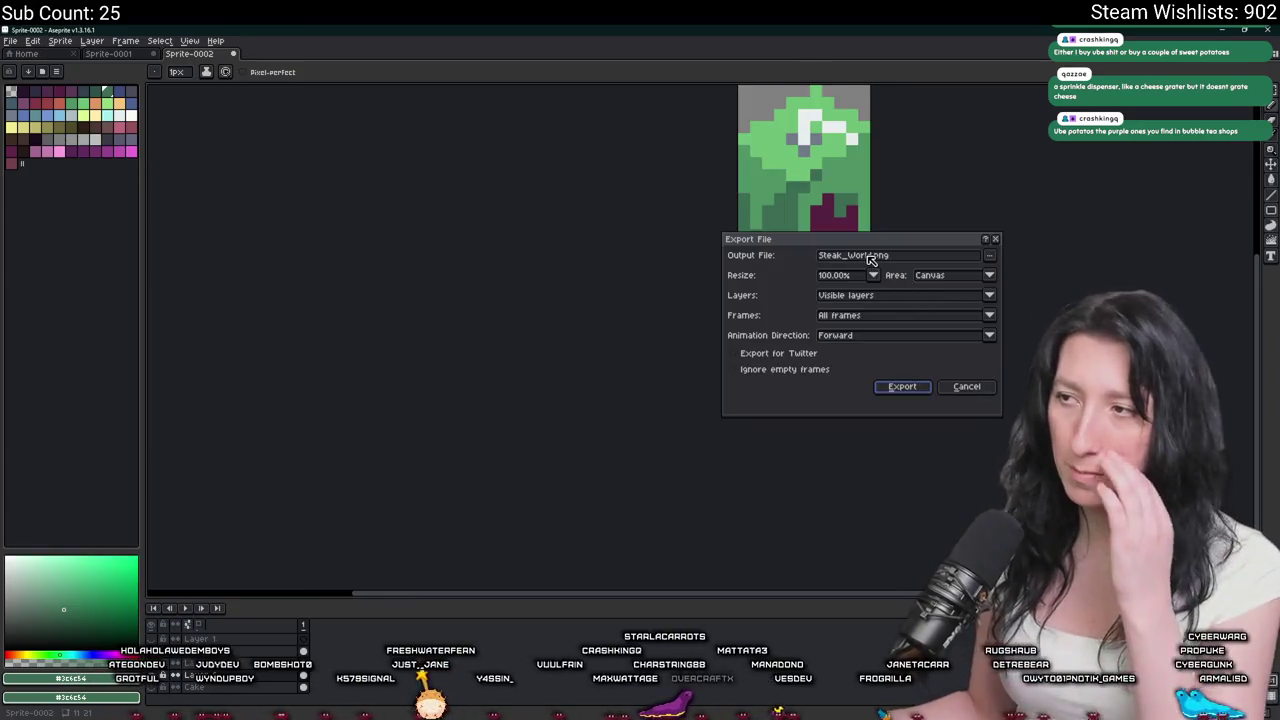
{"action": "left_click_drag", "start_coordinate": [868, 256], "coordinate": [790, 253]}
{"action": "type", "text": "AllppleJuice"}
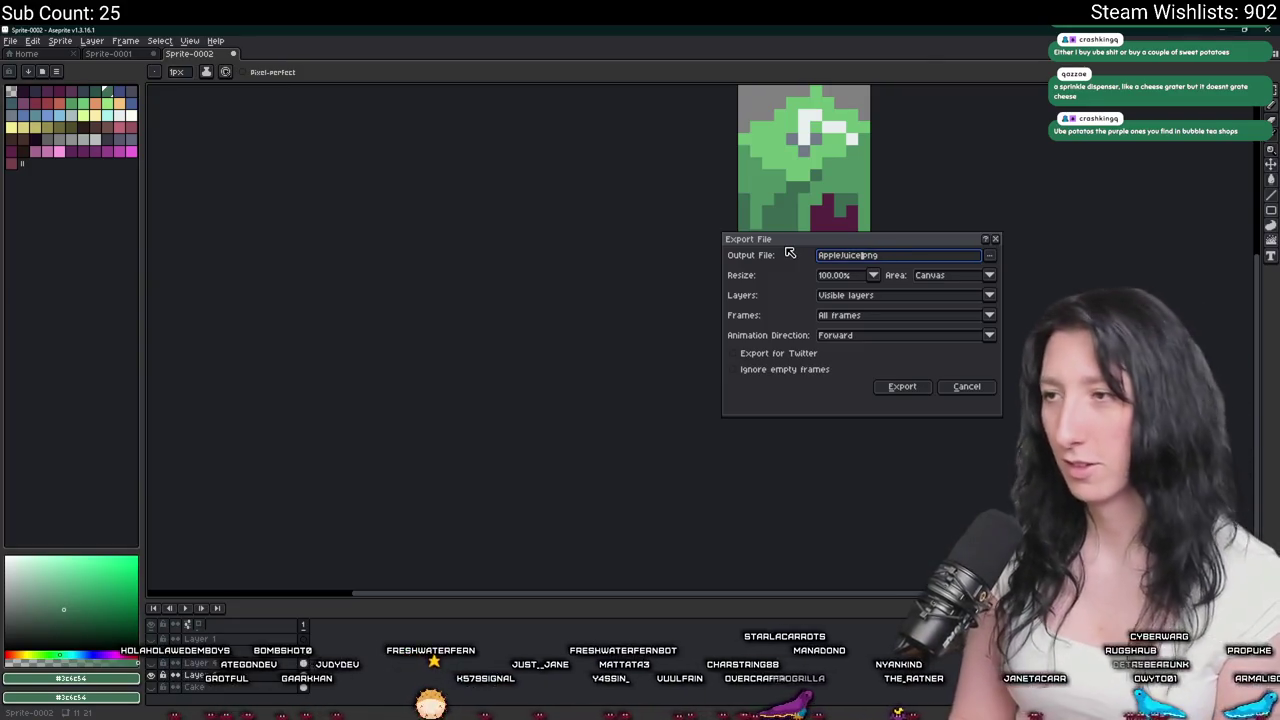
{"action": "key", "text": "Return"}
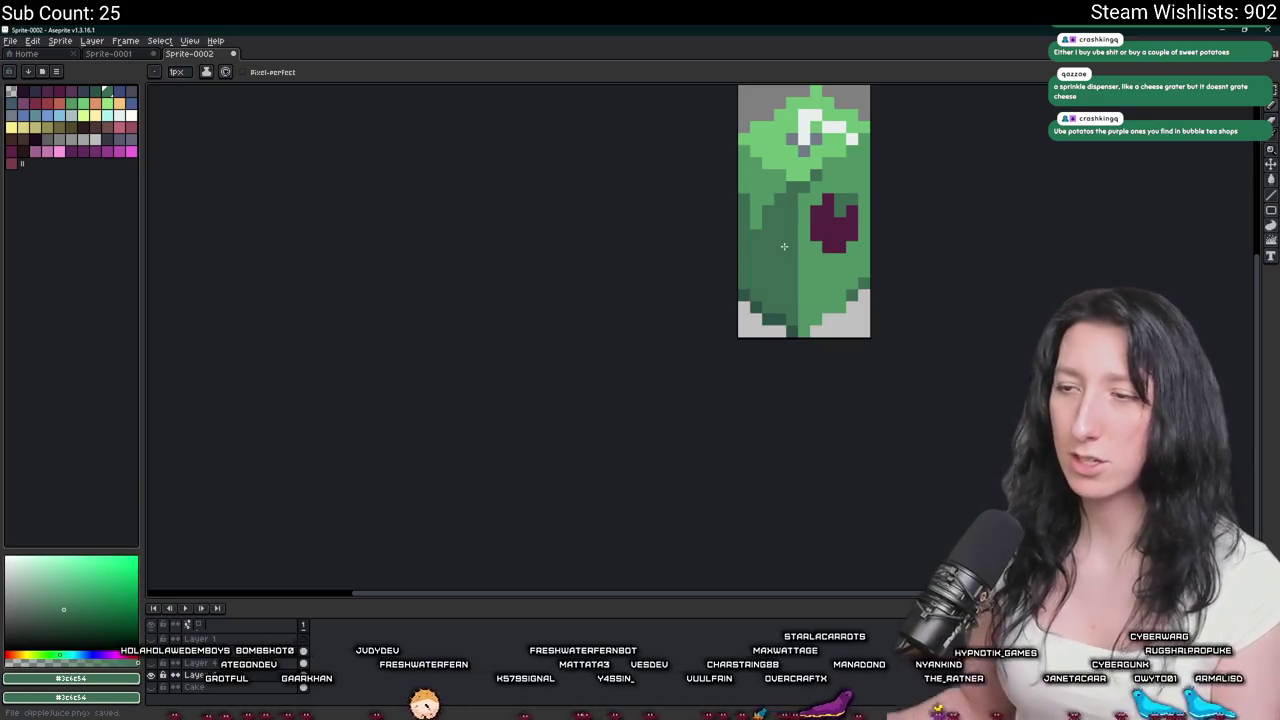
{"action": "scroll", "coordinate": [765, 236], "scroll_direction": "down", "scroll_amount": 3}
Trim the canvas to the juice box, then resize the sprite to width 200.
{"action": "left_click", "coordinate": [60, 40]}
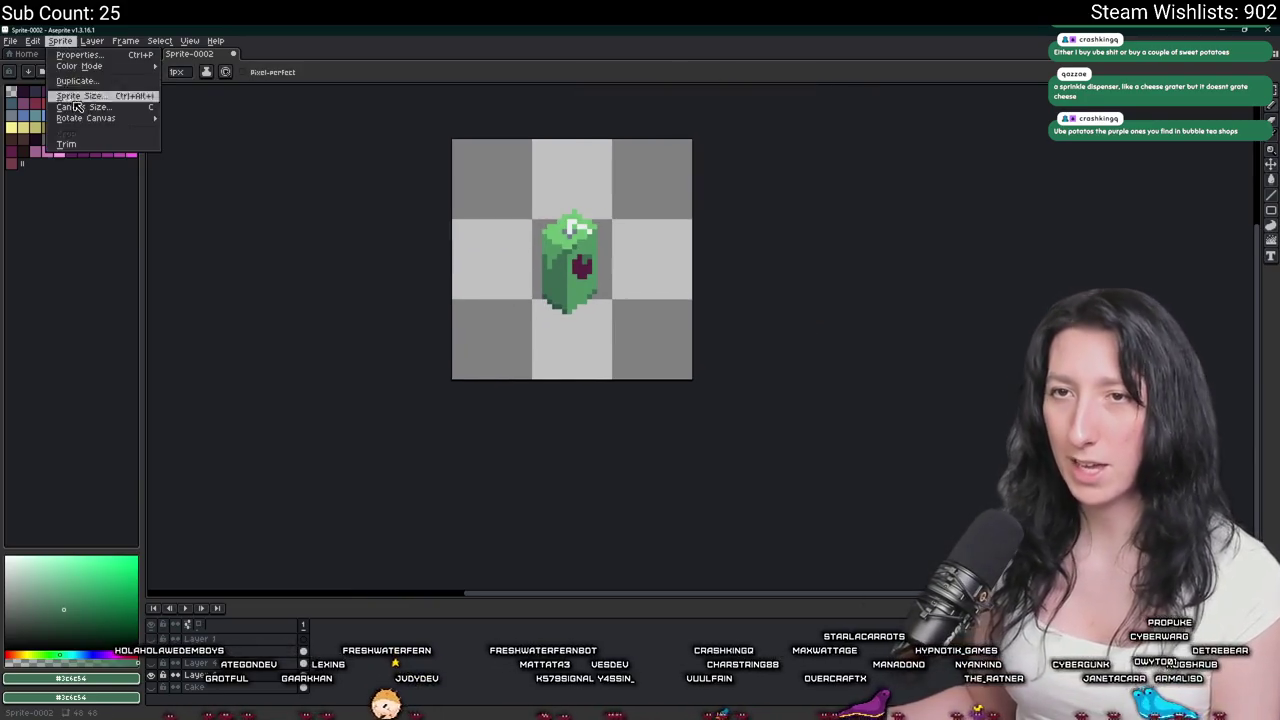
{"action": "left_click", "coordinate": [86, 145]}
{"action": "left_click", "coordinate": [60, 41]}
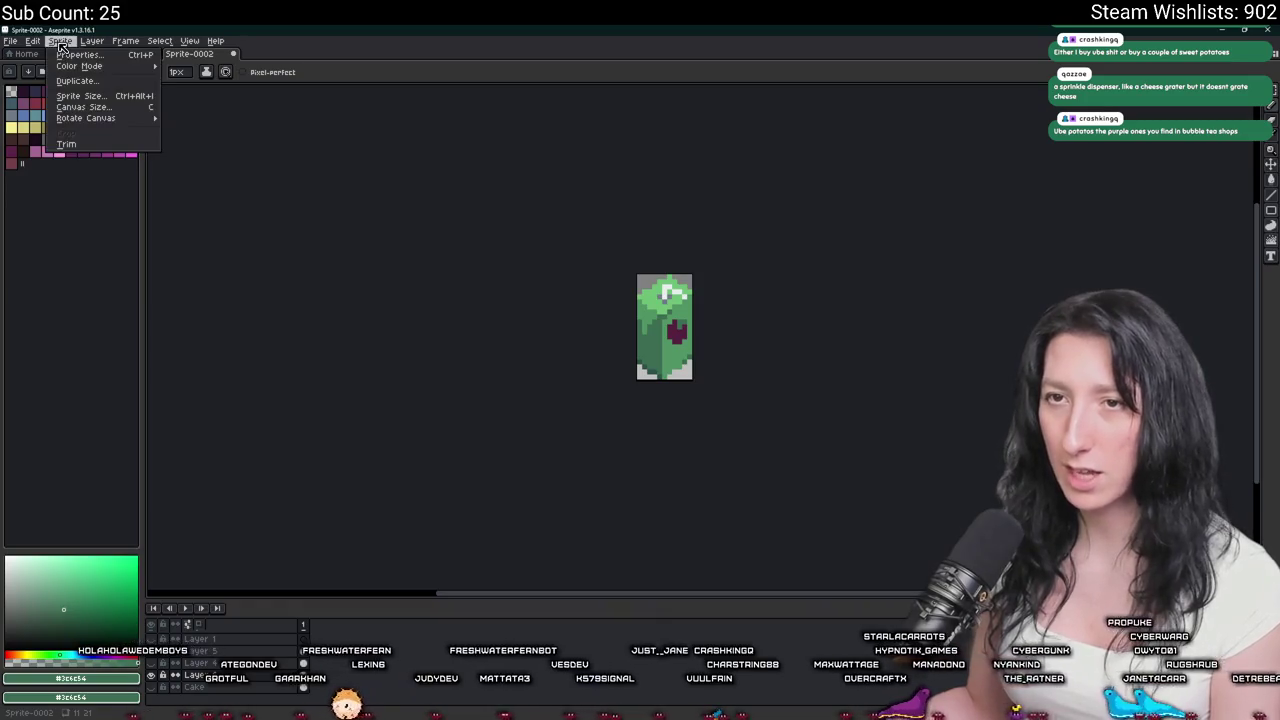
{"action": "mouse_move", "coordinate": [86, 118]}
{"action": "left_click", "coordinate": [80, 95]}
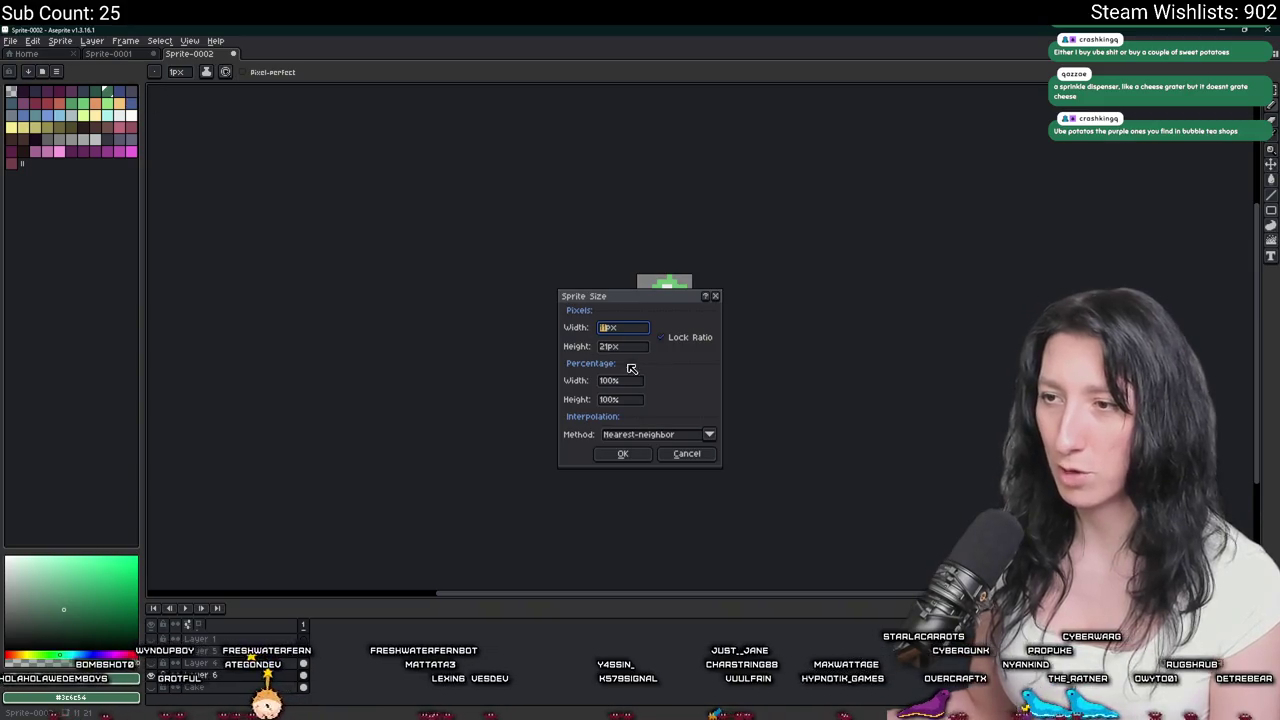
{"action": "key", "text": "Tab"}
{"action": "key", "text": "Tab"}
{"action": "type", "text": "200"}
{"action": "key", "text": "Return"}
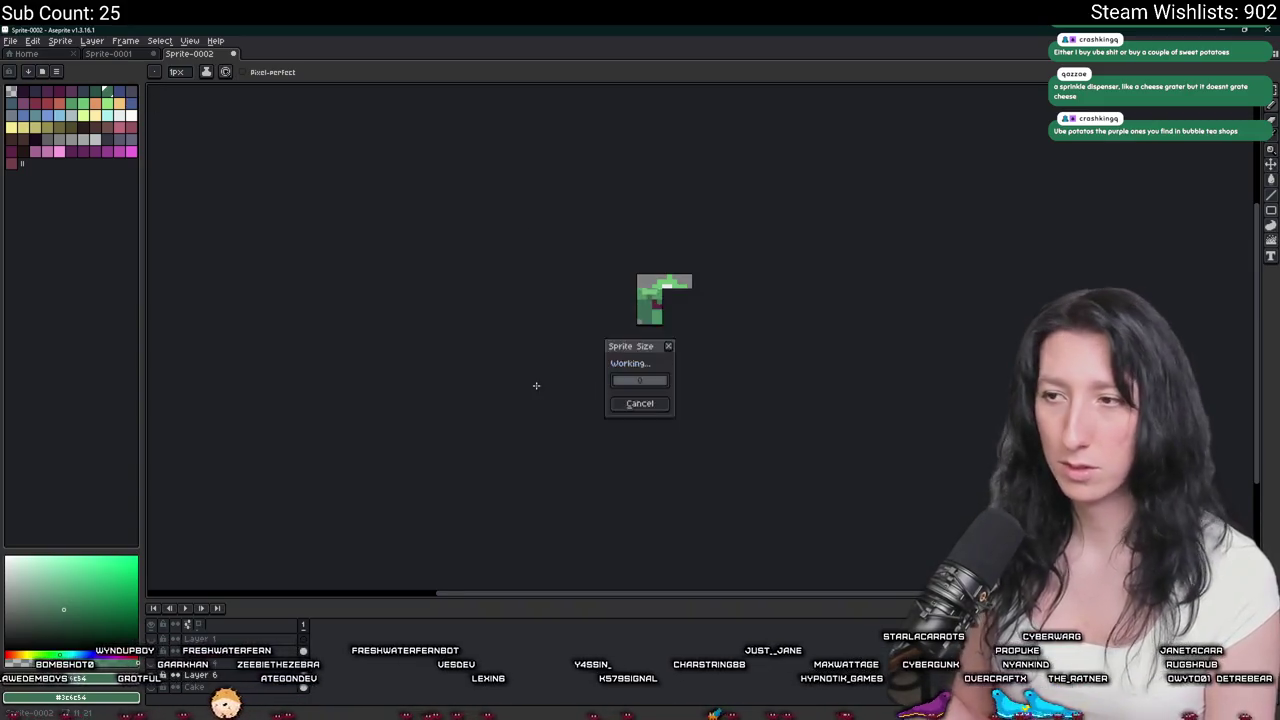
{"action": "scroll", "coordinate": [694, 335], "scroll_direction": "up", "scroll_amount": 3}
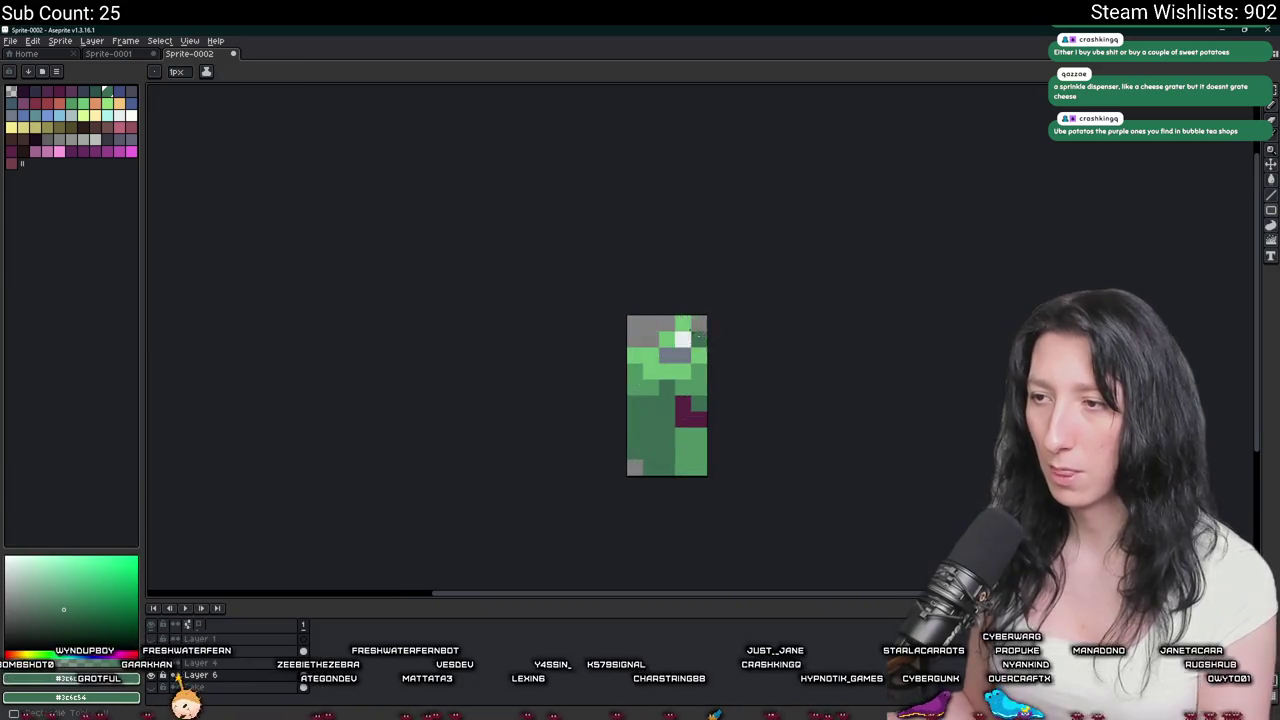
Pick white and paint over the grey pixel near the juice box top.
{"action": "scroll", "coordinate": [694, 335], "scroll_direction": "up", "scroll_amount": 2}
{"action": "left_click", "coordinate": [679, 338], "text": "alt"}
{"action": "left_click", "coordinate": [660, 370]}
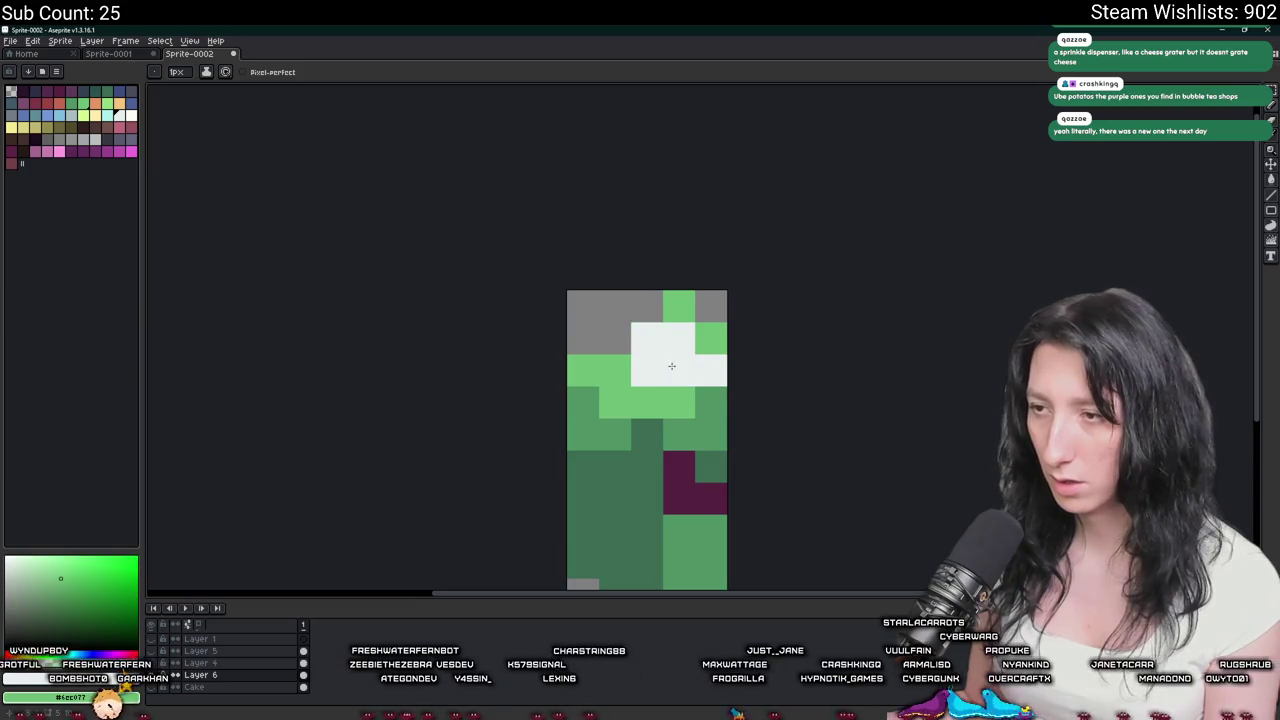
{"action": "scroll", "coordinate": [680, 360], "scroll_direction": "down", "scroll_amount": 5}
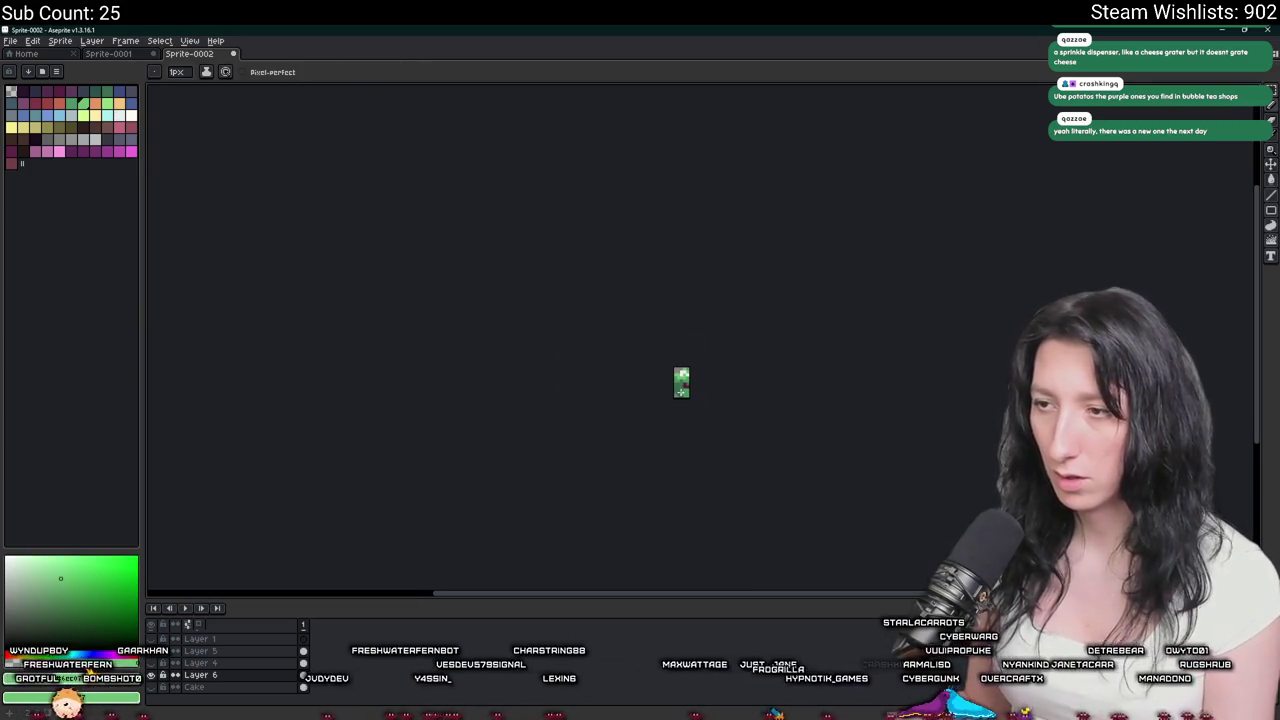
{"action": "scroll", "coordinate": [682, 390], "scroll_direction": "up", "scroll_amount": 3}
{"action": "scroll", "coordinate": [684, 412], "scroll_direction": "down", "scroll_amount": 3}
{"action": "scroll", "coordinate": [684, 410], "scroll_direction": "up", "scroll_amount": 1}
{"action": "scroll", "coordinate": [682, 405], "scroll_direction": "up", "scroll_amount": 2}
Eyedrop greens from the juice box body to use for recolouring.
{"action": "left_click", "coordinate": [680, 400], "text": "alt"}
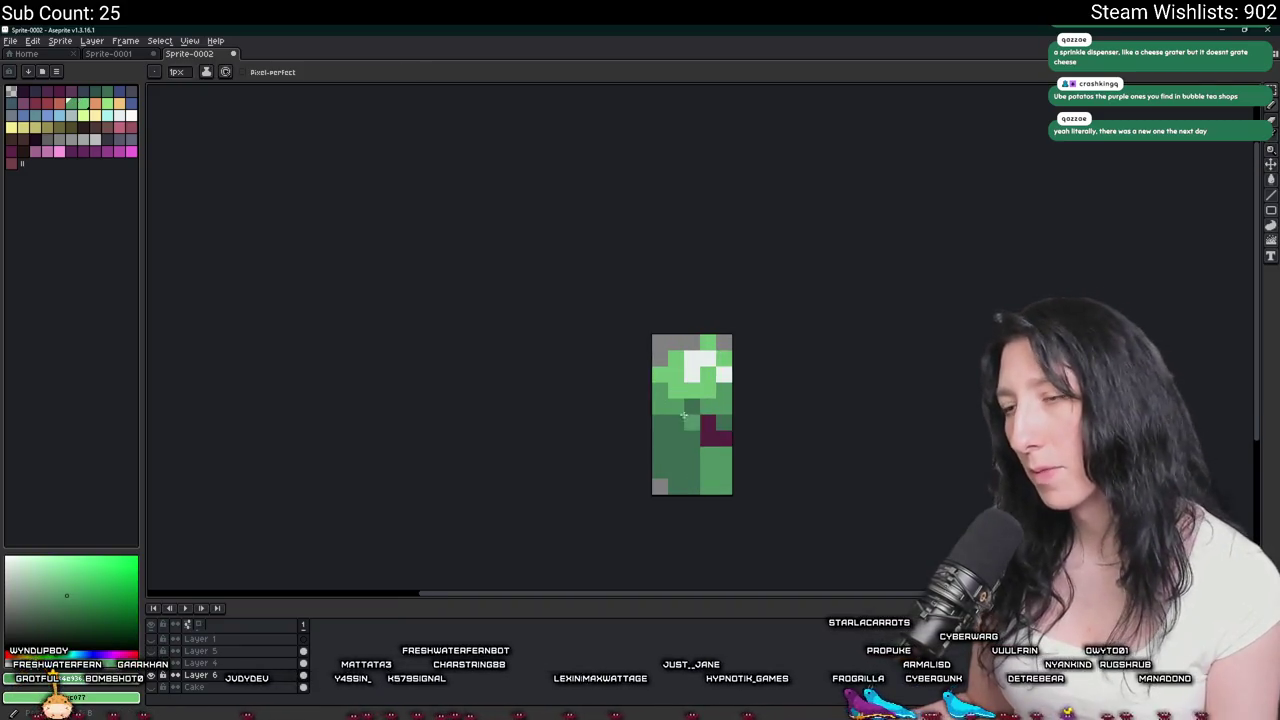
{"action": "left_click", "coordinate": [660, 404], "text": "alt"}
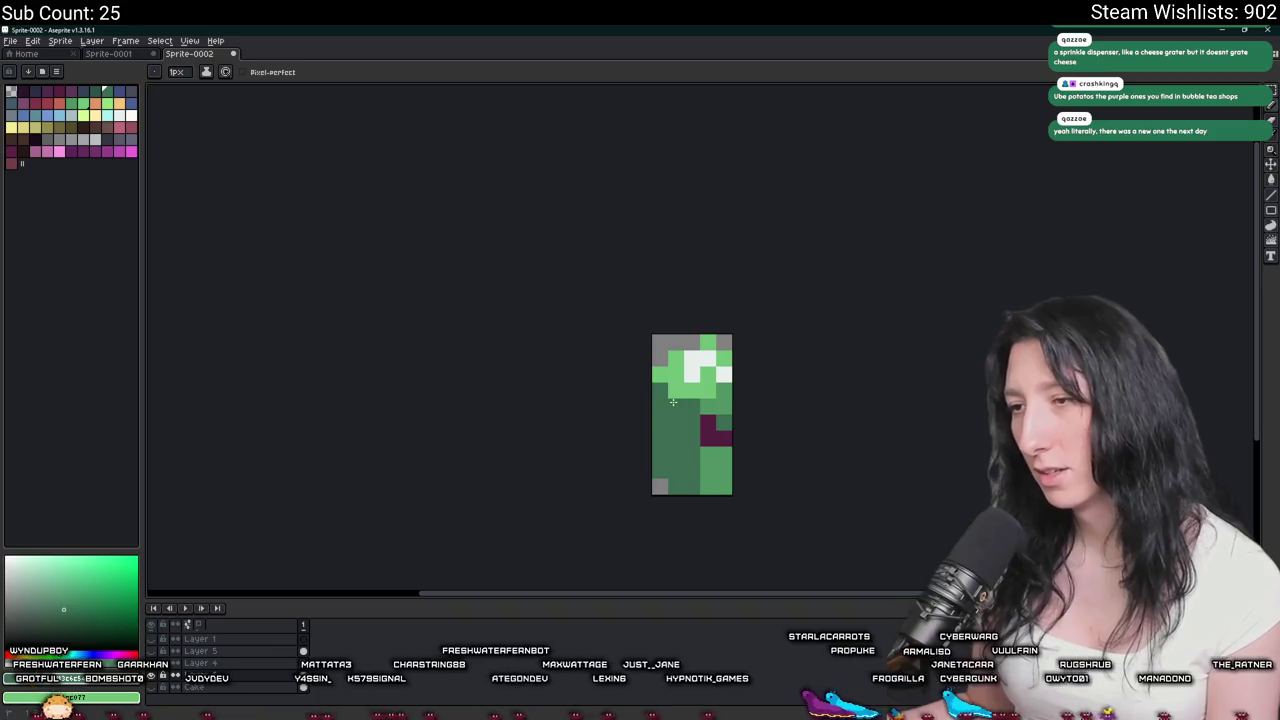
{"action": "key", "text": "alt"}
{"action": "left_click", "coordinate": [700, 404], "text": "alt"}
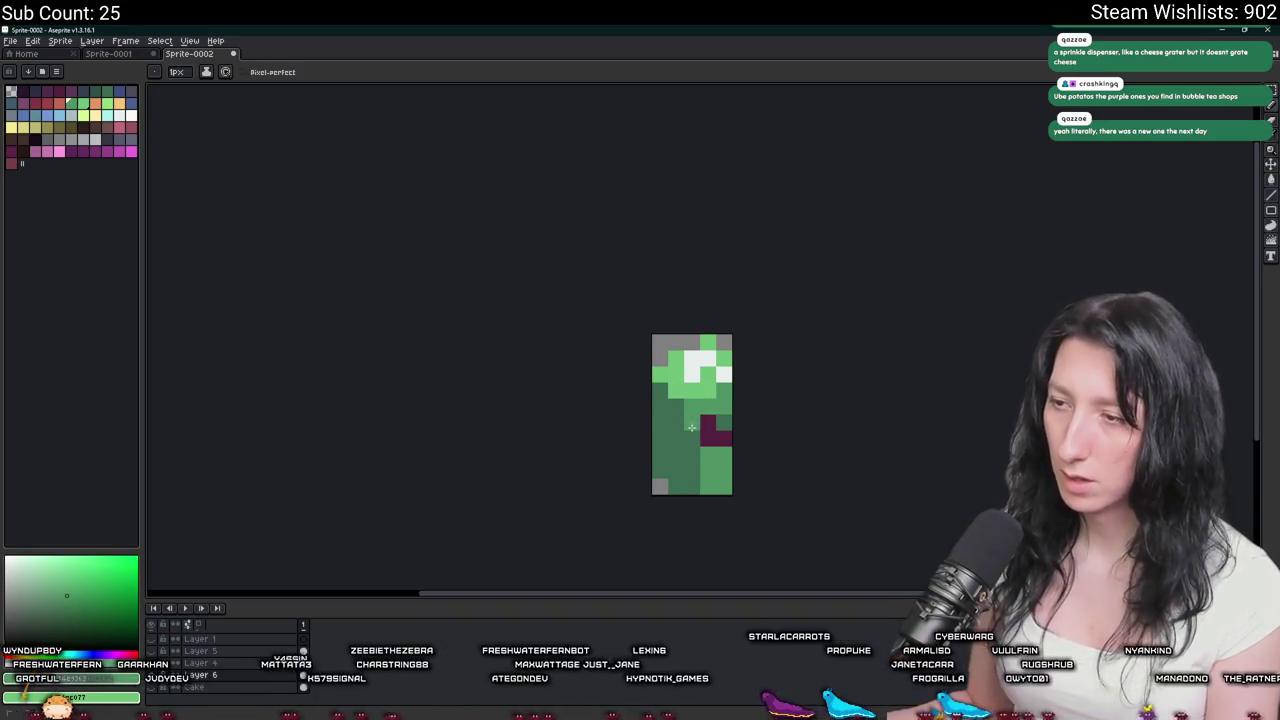
{"action": "scroll", "coordinate": [691, 430], "scroll_direction": "down", "scroll_amount": 3}
{"action": "scroll", "coordinate": [706, 494], "scroll_direction": "up", "scroll_amount": 3}
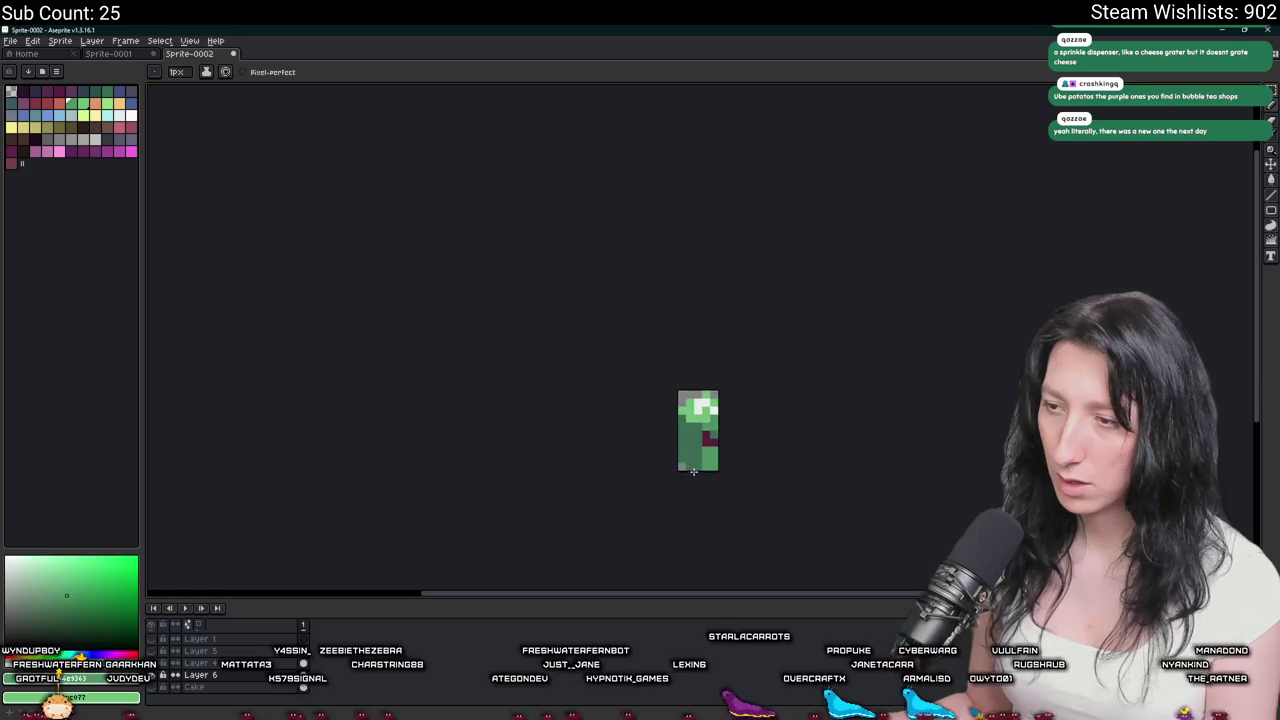
{"action": "scroll", "coordinate": [700, 470], "scroll_direction": "up", "scroll_amount": 3}
{"action": "scroll", "coordinate": [703, 457], "scroll_direction": "down", "scroll_amount": 3}
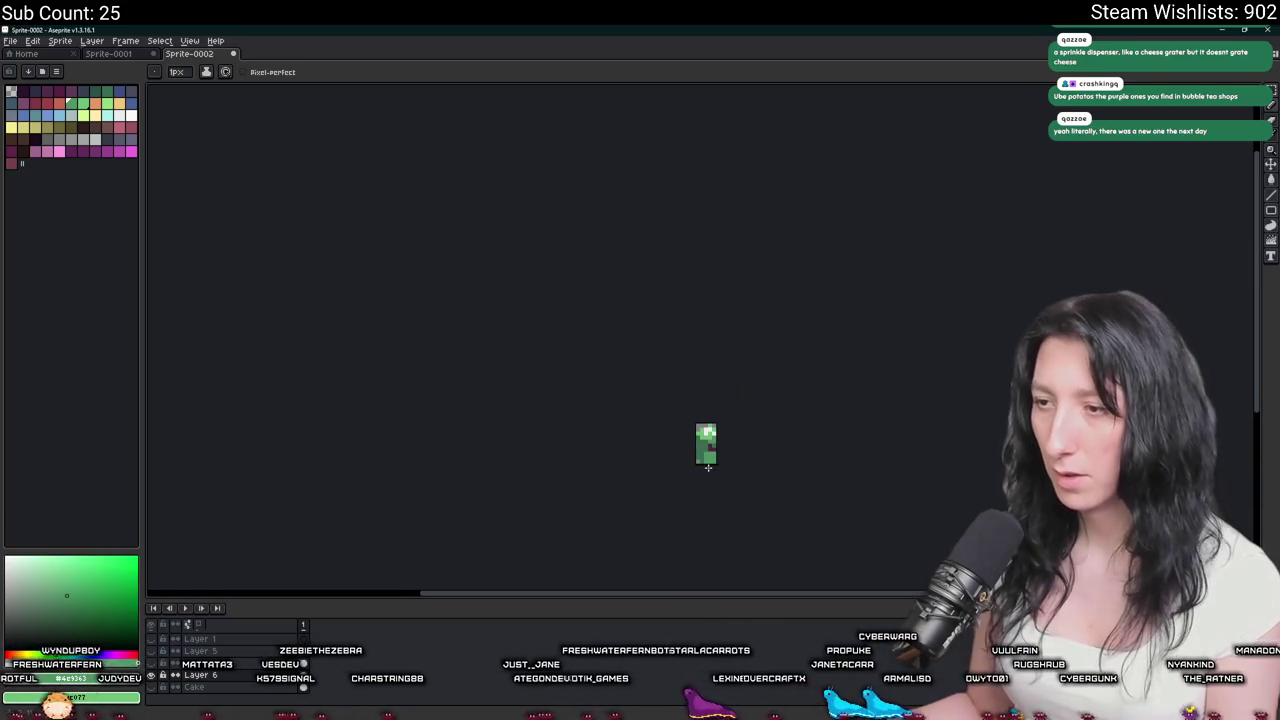
{"action": "scroll", "coordinate": [709, 471], "scroll_direction": "up", "scroll_amount": 1}
{"action": "scroll", "coordinate": [712, 450], "scroll_direction": "up", "scroll_amount": 2}
Pick the maroon colour and paint maroon pixels on the lower juice box.
{"action": "left_click", "coordinate": [716, 432], "text": "alt"}
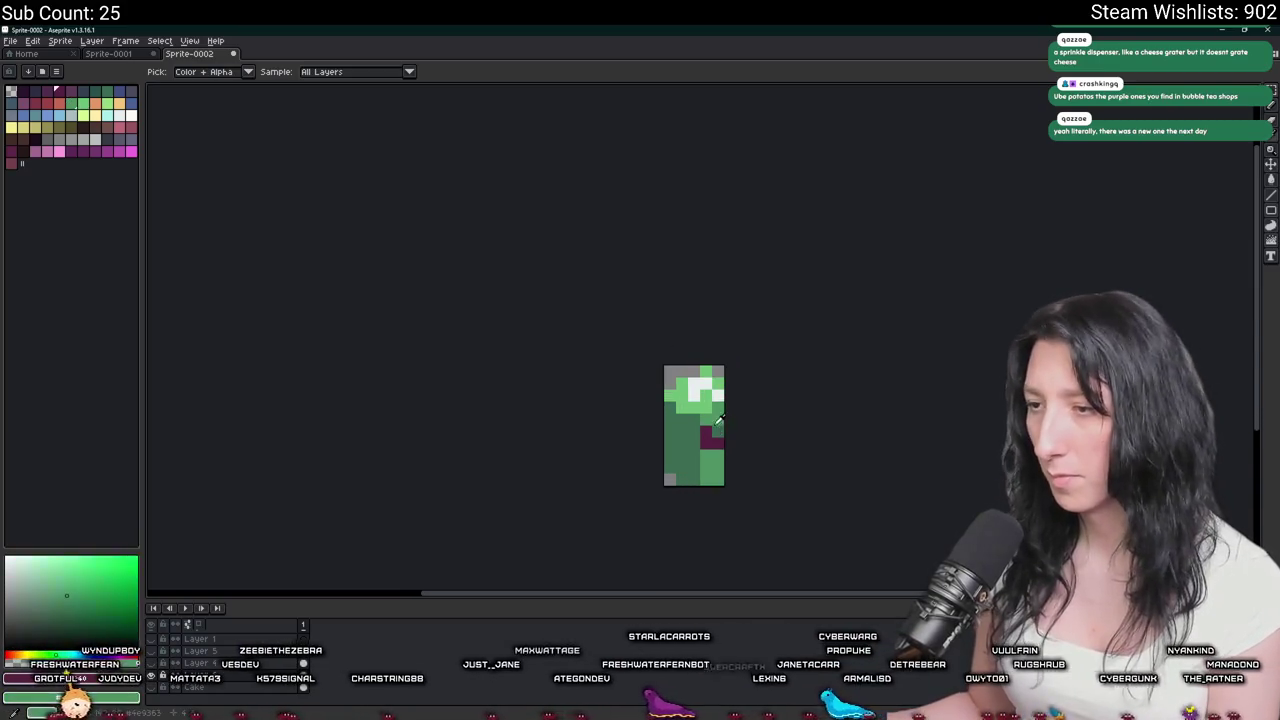
{"action": "scroll", "coordinate": [700, 445], "scroll_direction": "up", "scroll_amount": 2}
{"action": "left_click", "coordinate": [713, 471]}
{"action": "left_click", "coordinate": [687, 471]}
{"action": "scroll", "coordinate": [704, 492], "scroll_direction": "down", "scroll_amount": 4}
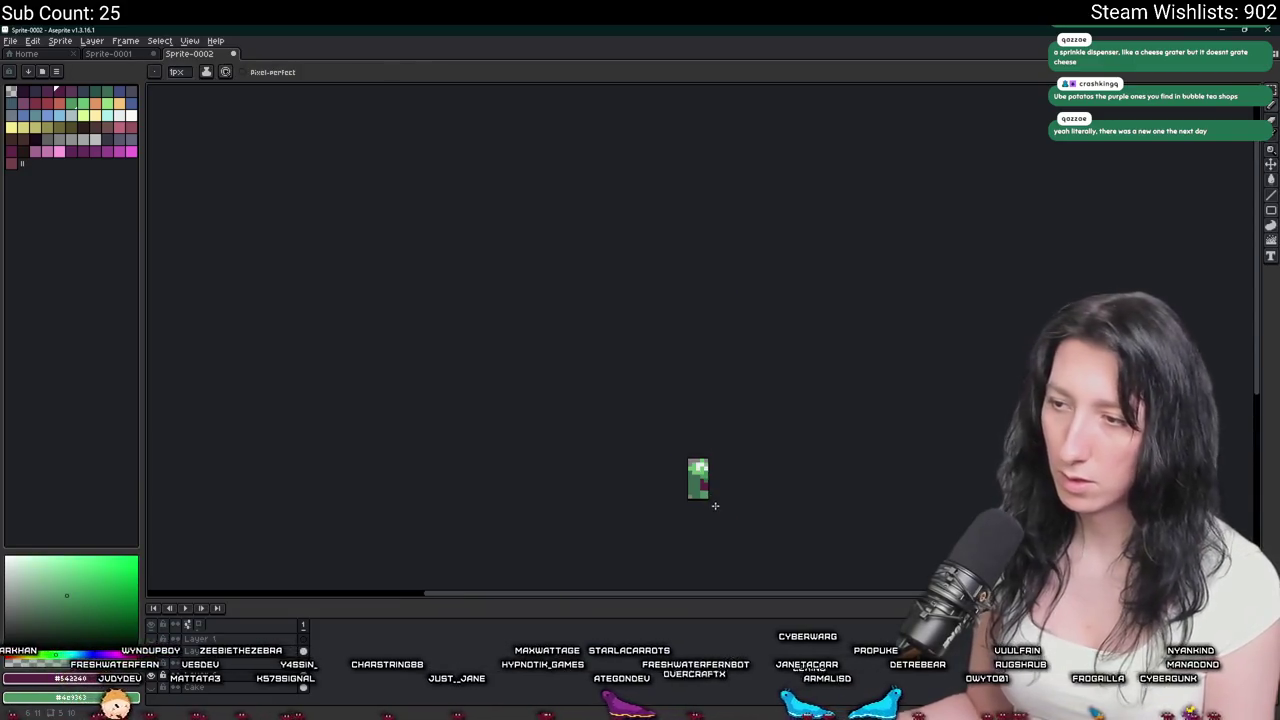
{"action": "scroll", "coordinate": [705, 490], "scroll_direction": "up", "scroll_amount": 2}
{"action": "scroll", "coordinate": [690, 460], "scroll_direction": "up", "scroll_amount": 1}
{"action": "scroll", "coordinate": [680, 460], "scroll_direction": "down", "scroll_amount": 1}
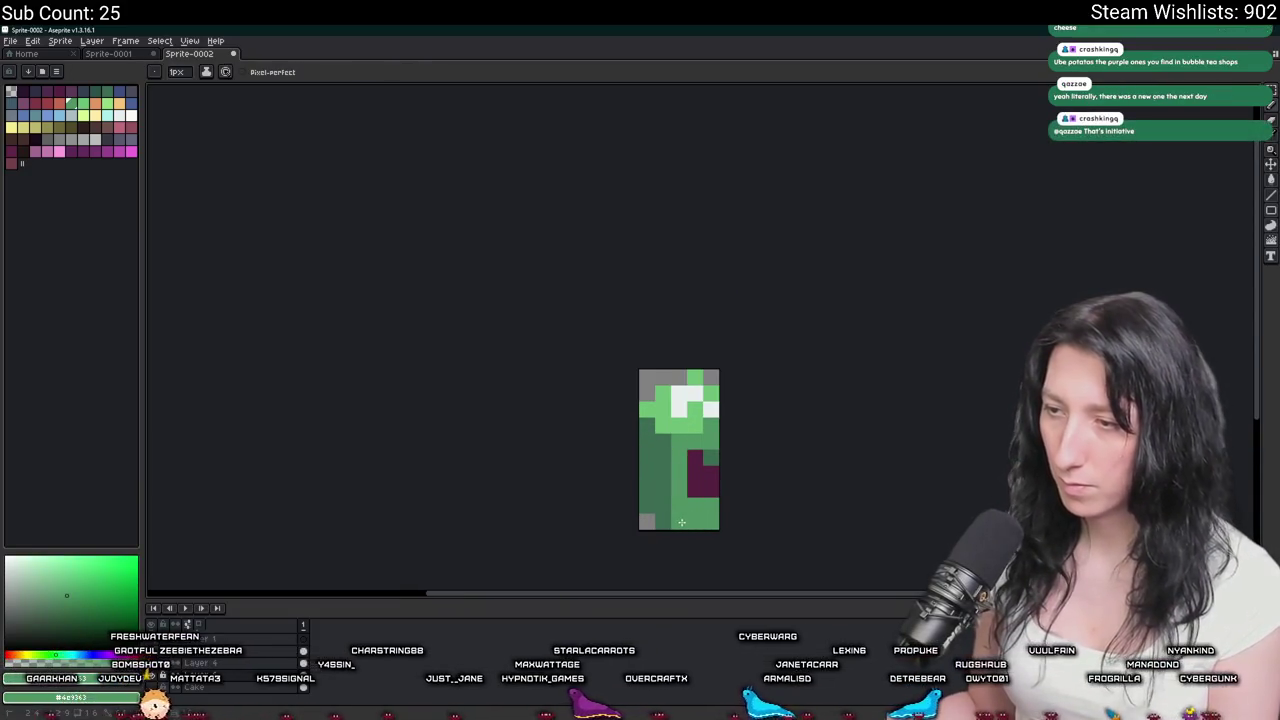
{"action": "scroll", "coordinate": [688, 490], "scroll_direction": "down", "scroll_amount": 2}
{"action": "scroll", "coordinate": [695, 510], "scroll_direction": "down", "scroll_amount": 1}
{"action": "scroll", "coordinate": [700, 529], "scroll_direction": "down", "scroll_amount": 1}
Add 2px left and 3px right canvas borders, then go through the export settings.
{"action": "left_click_drag", "start_coordinate": [714, 517], "coordinate": [658, 488]}
{"action": "scroll", "coordinate": [636, 560], "scroll_direction": "up", "scroll_amount": 1}
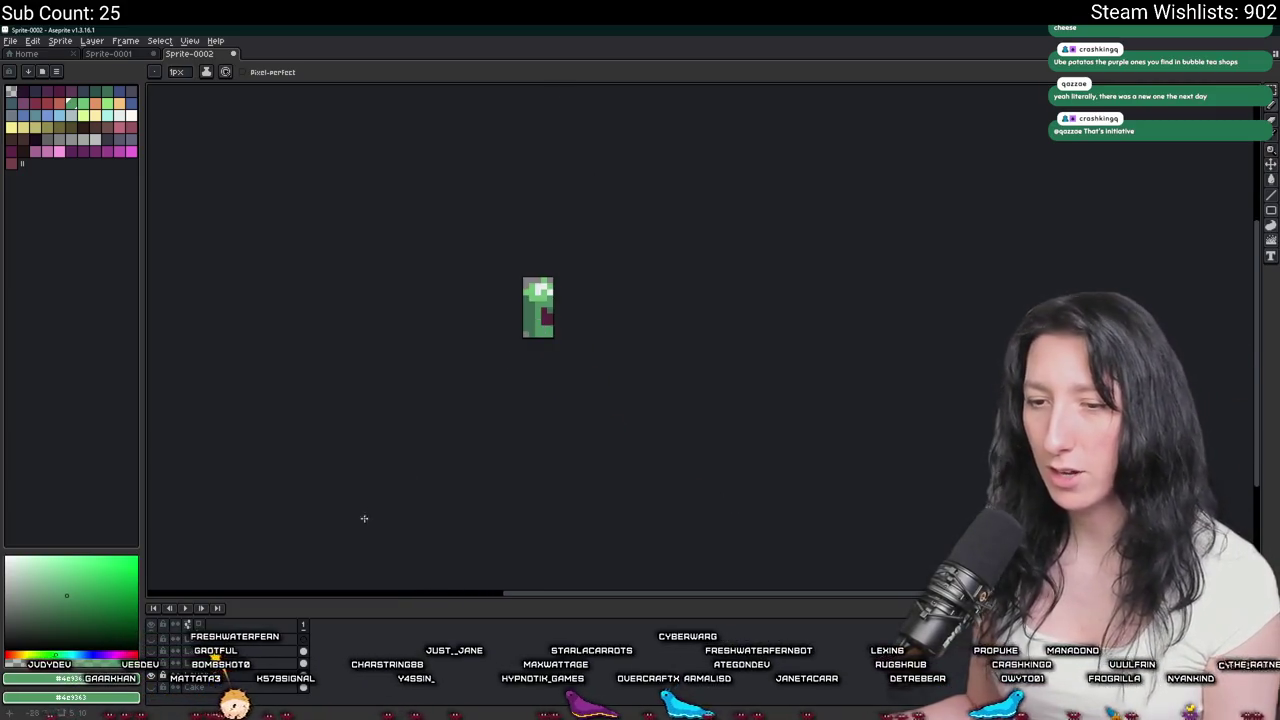
{"action": "left_click", "coordinate": [72, 42]}
{"action": "left_click", "coordinate": [82, 106]}
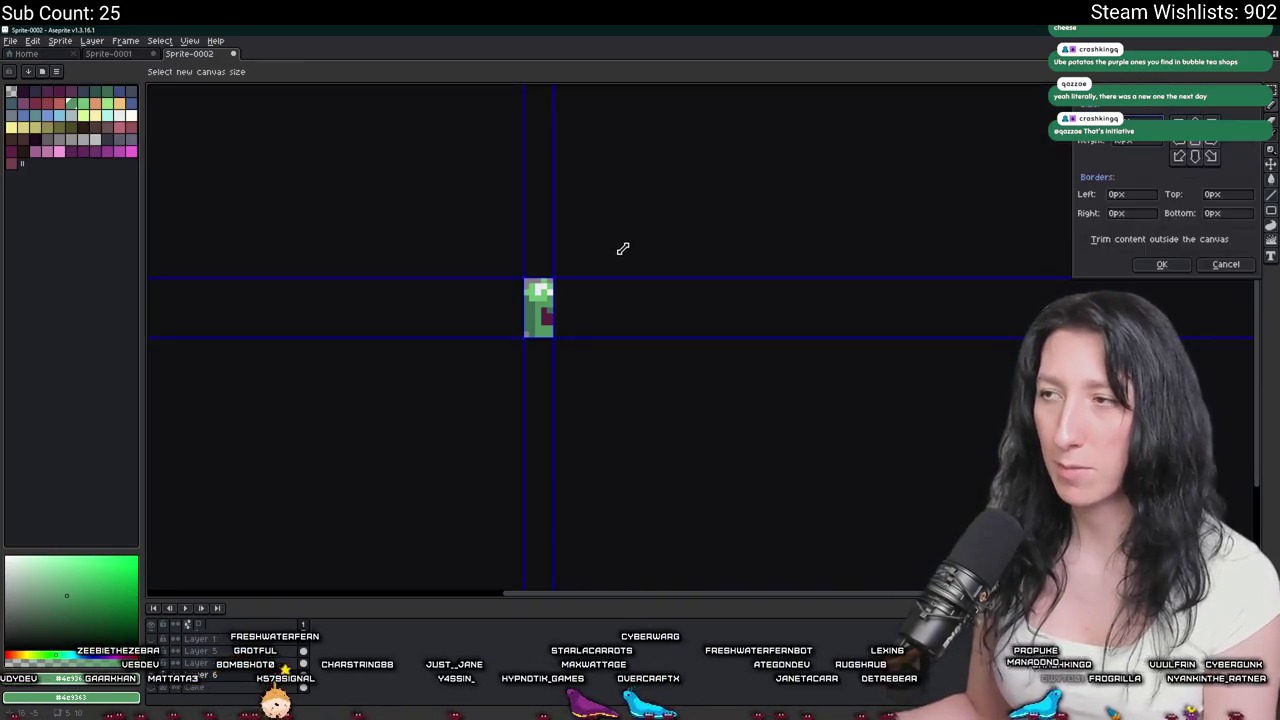
{"action": "left_click_drag", "start_coordinate": [622, 248], "coordinate": [622, 248]}
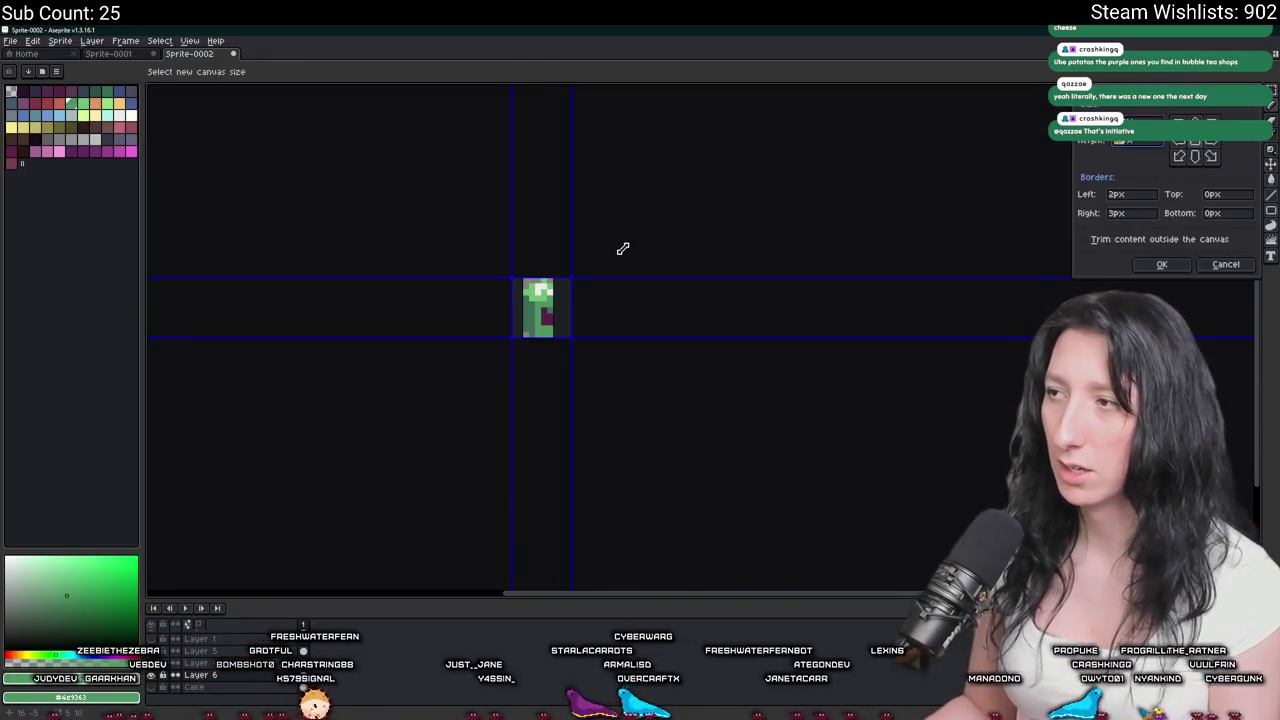
{"action": "key", "text": "Return"}
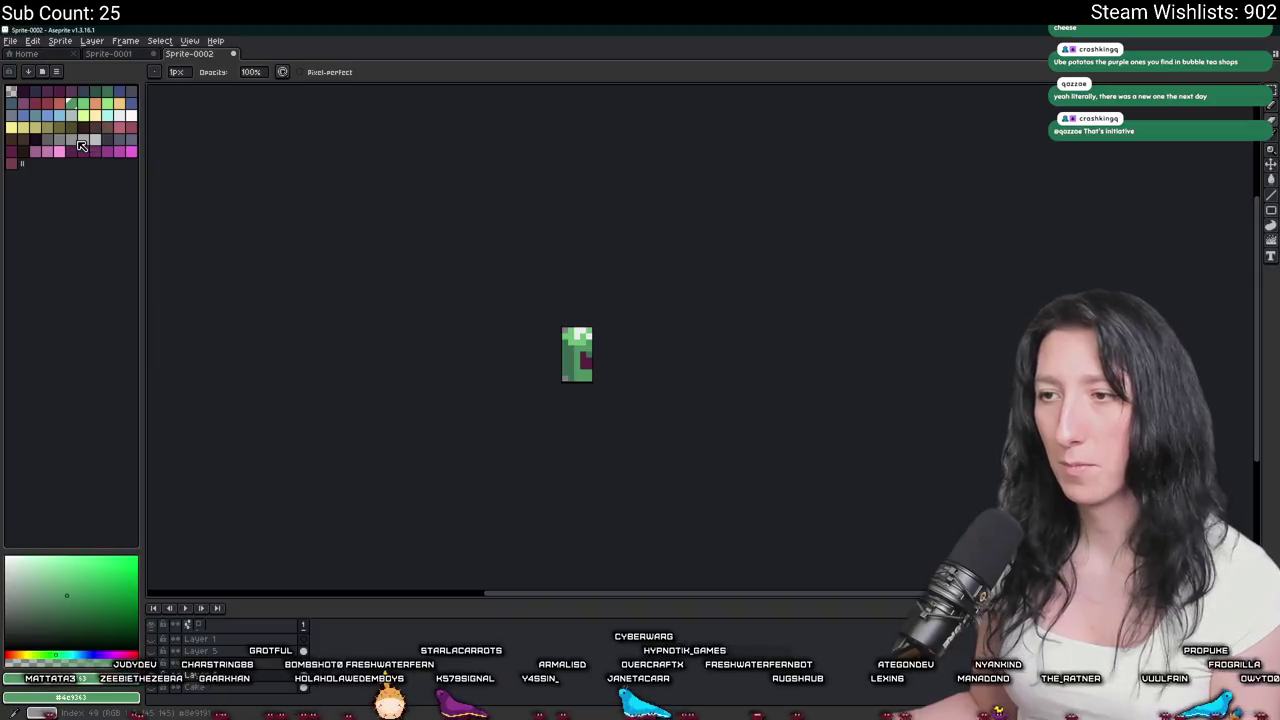
{"action": "key", "text": "ctrl+alt+shift+s"}
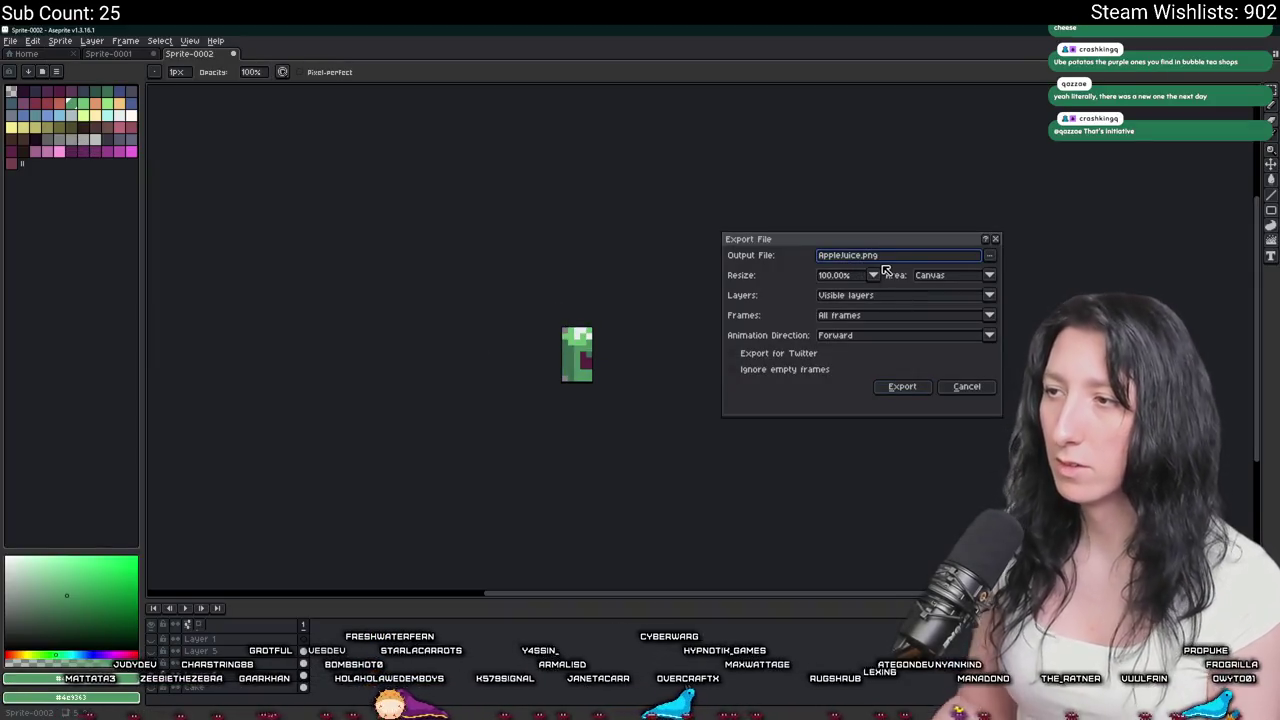
{"action": "key", "text": "Return"}
Undo the trim and resize to restore the full-size sprite, then return to GameMaker.
{"action": "key", "text": "ctrl+z"}
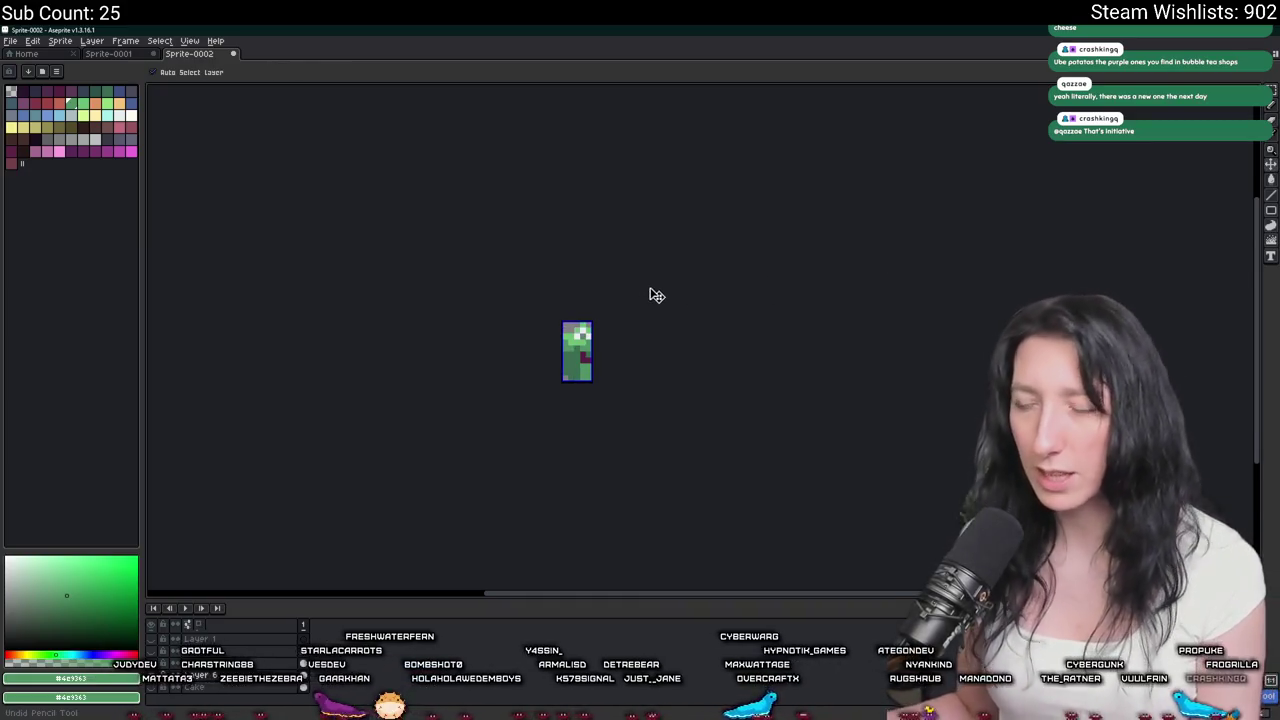
{"action": "key", "text": "ctrl+alt+c"}
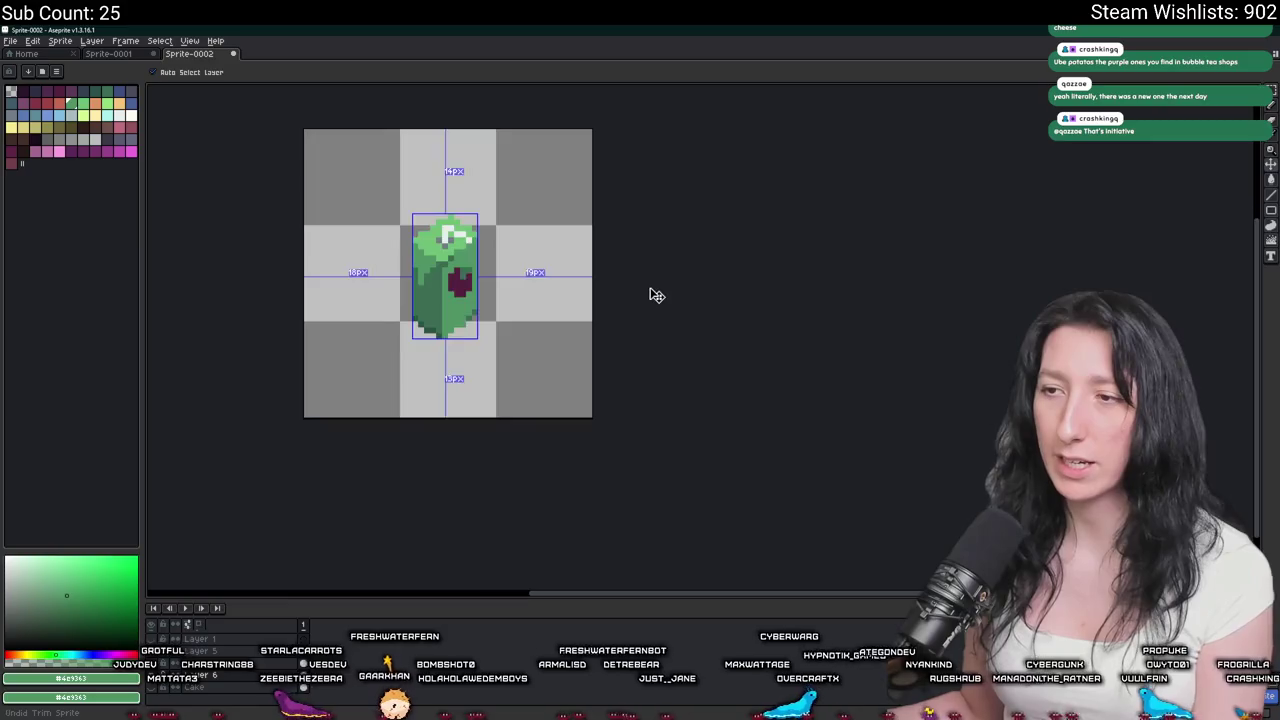
{"action": "key", "text": "Return"}
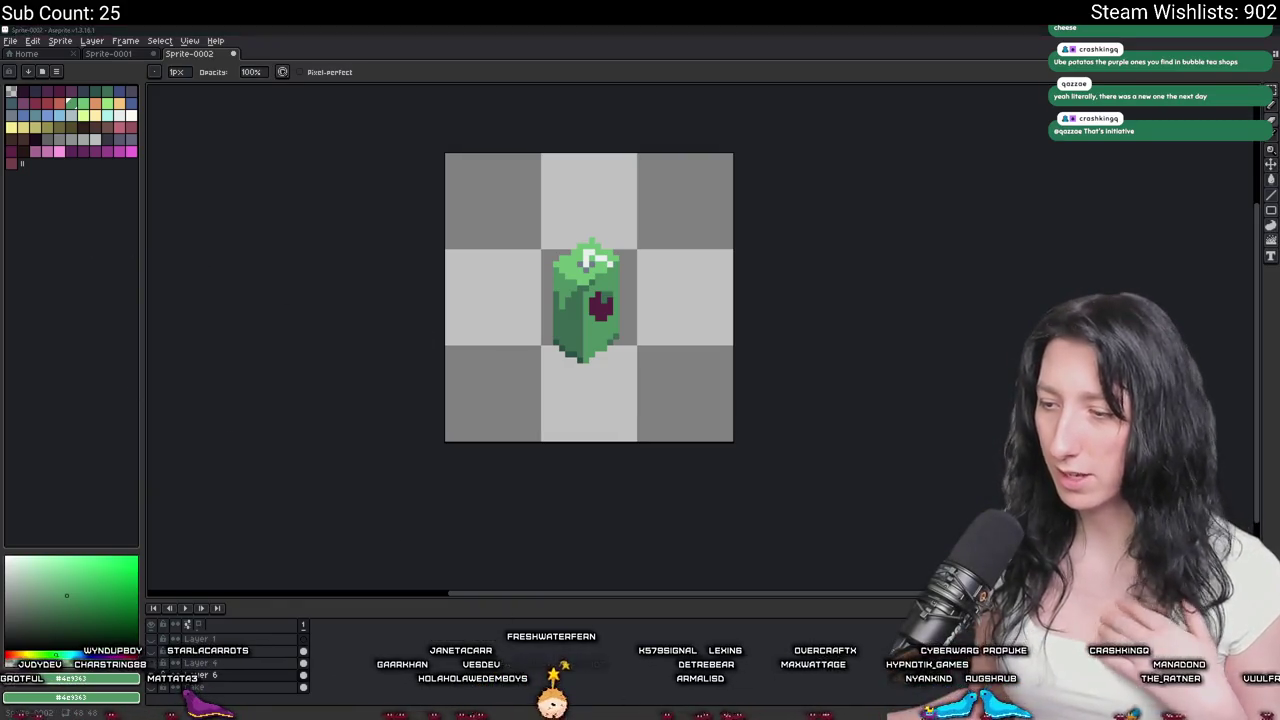
{"action": "key", "text": "alt+Tab"}
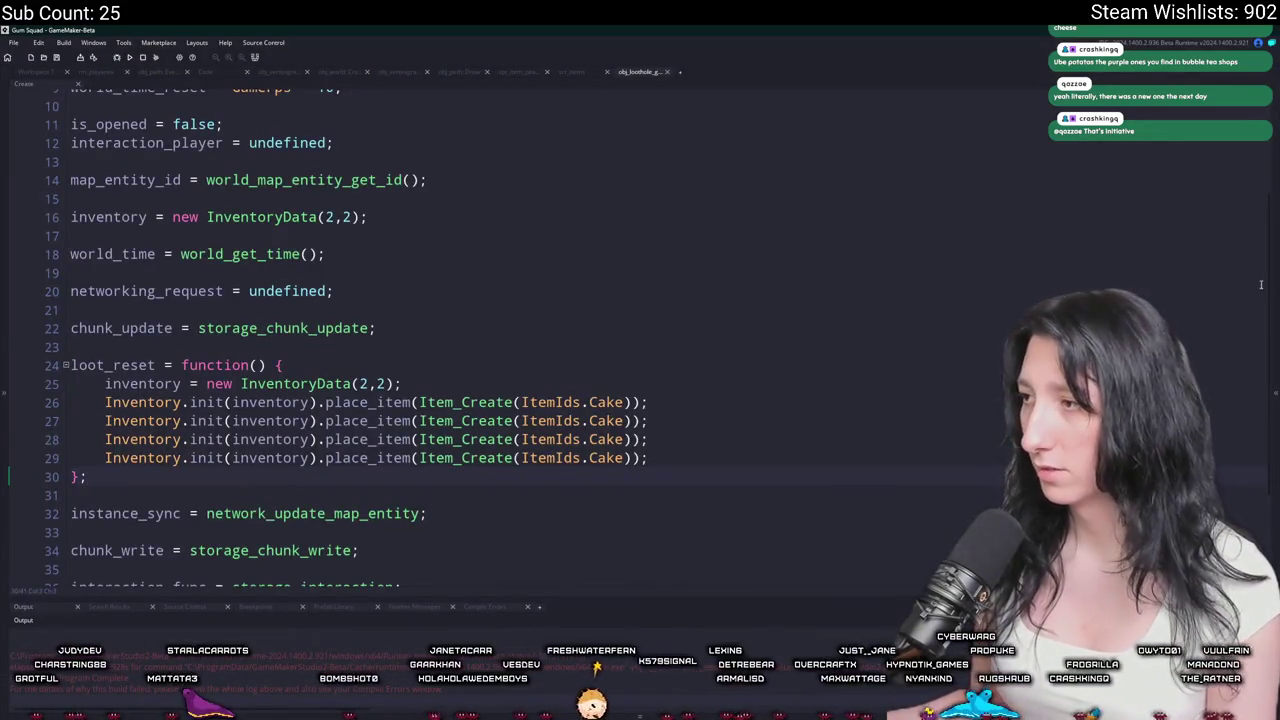
Create an Apple Juice group inside the Items folder.
{"action": "left_click", "coordinate": [1272, 288]}
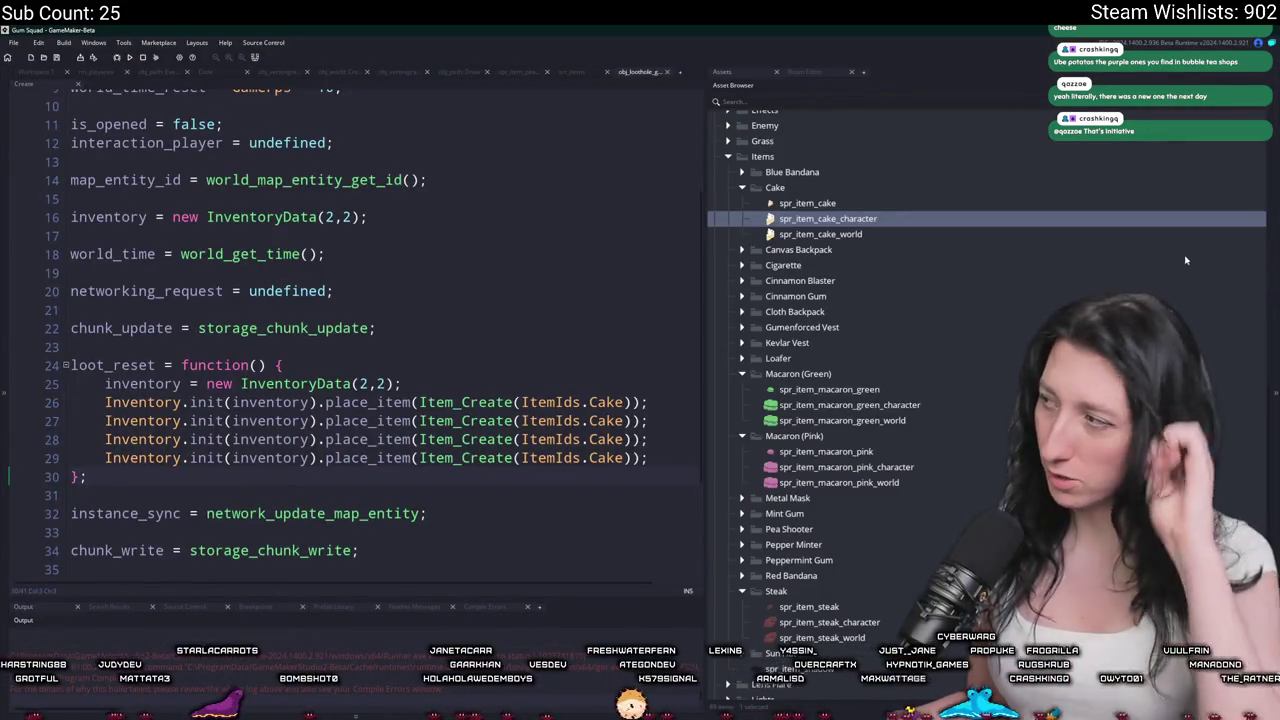
{"action": "right_click", "coordinate": [818, 156]}
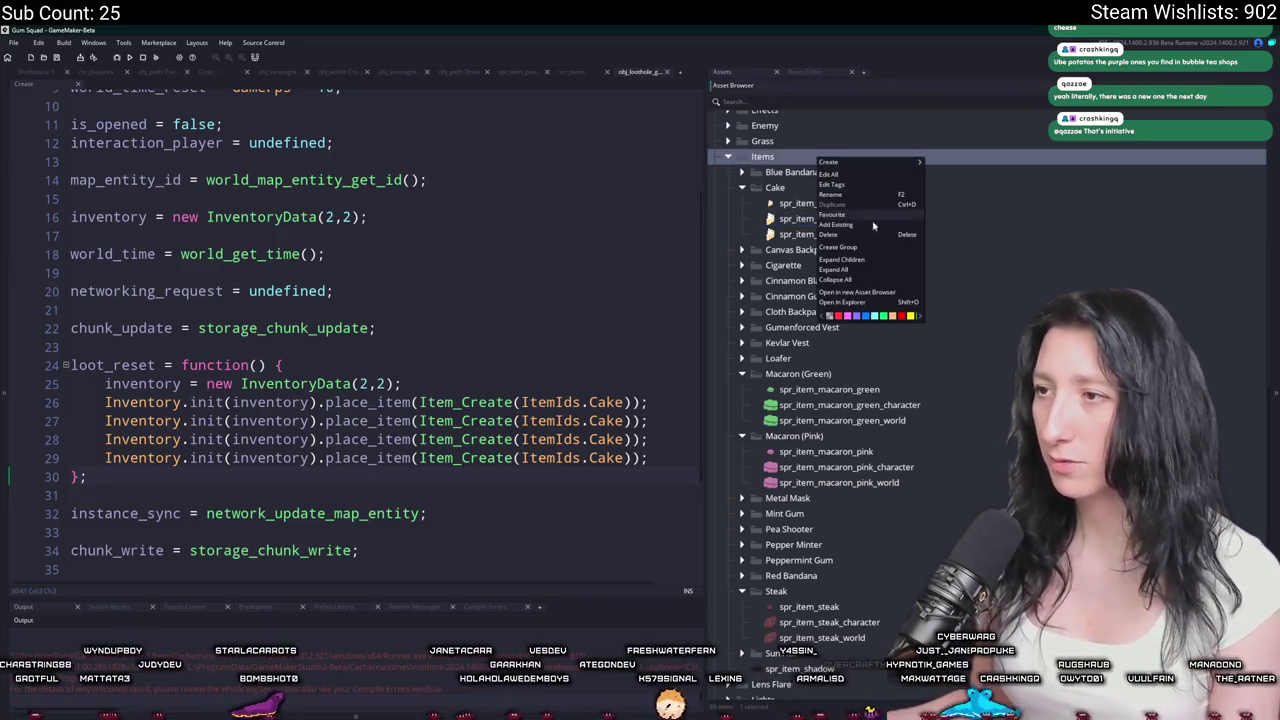
{"action": "left_click", "coordinate": [850, 248]}
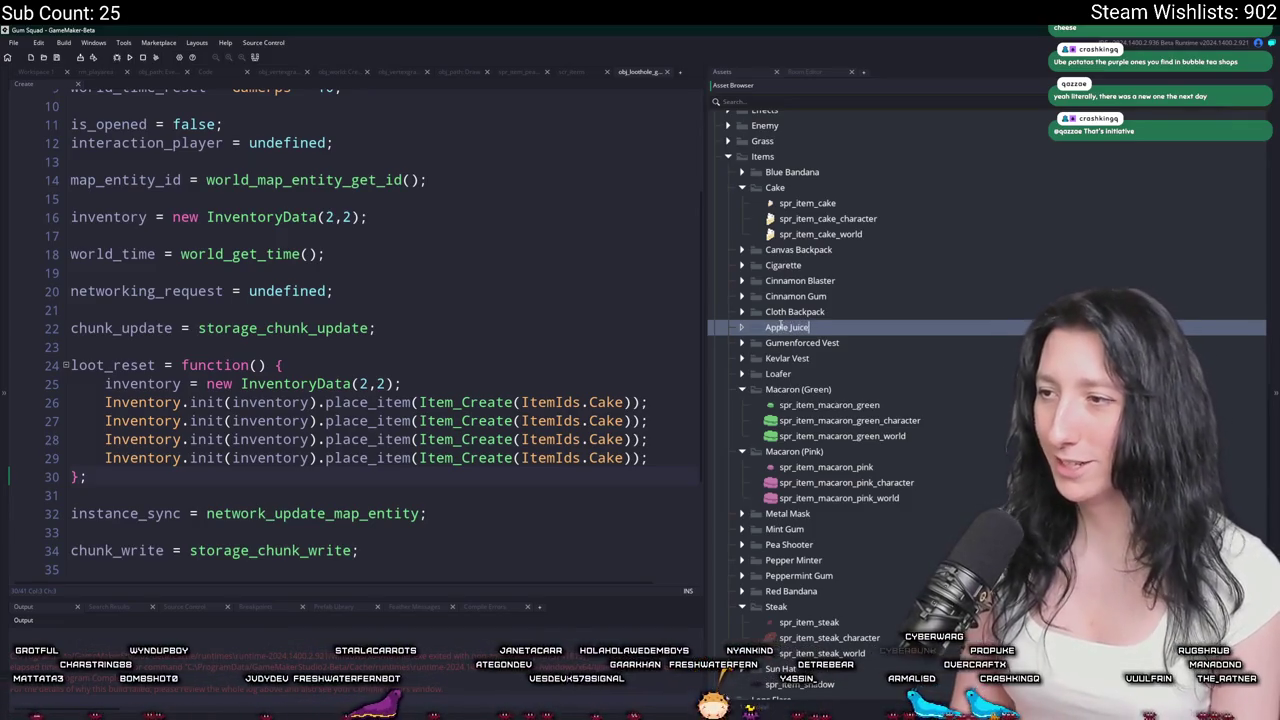
{"action": "key", "text": "BackSpace"}
{"action": "key", "text": "Return"}
Duplicate spr_item_cake into the Apple Juice folder as the new juice sprite.
{"action": "left_click", "coordinate": [895, 220]}
{"action": "key", "text": "ctrl+d"}
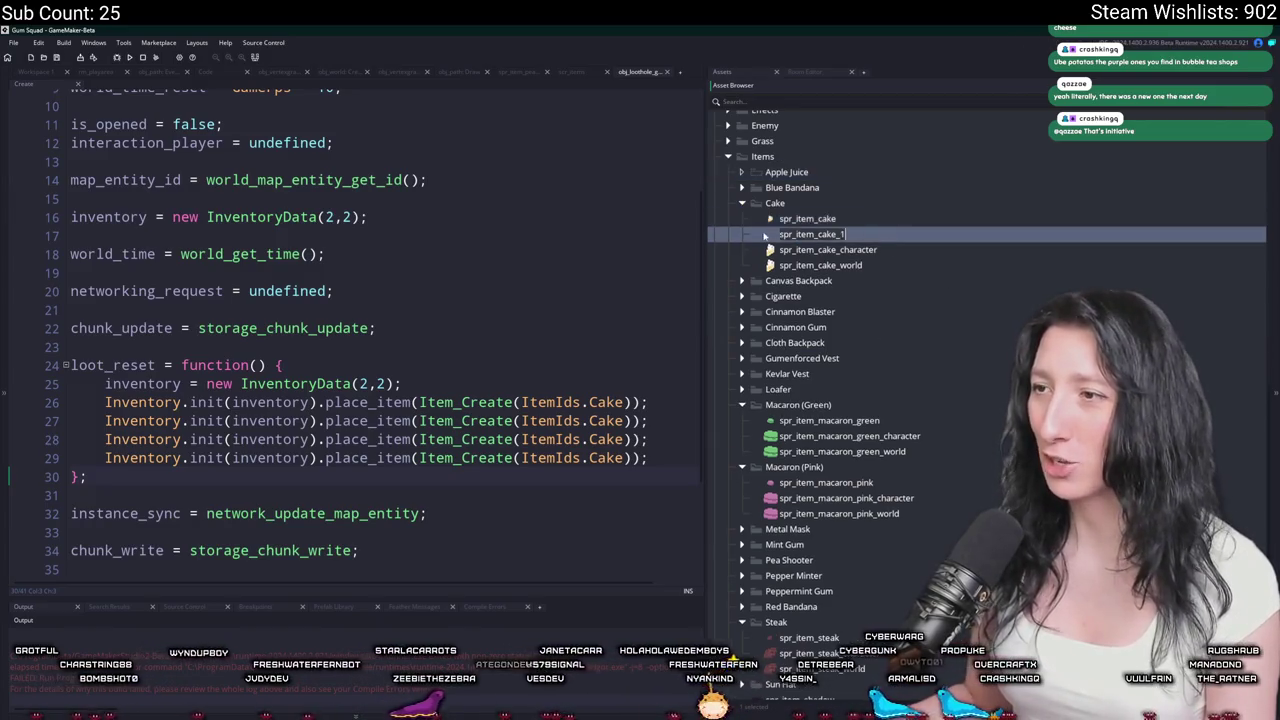
{"action": "left_click_drag", "start_coordinate": [810, 234], "coordinate": [820, 176]}
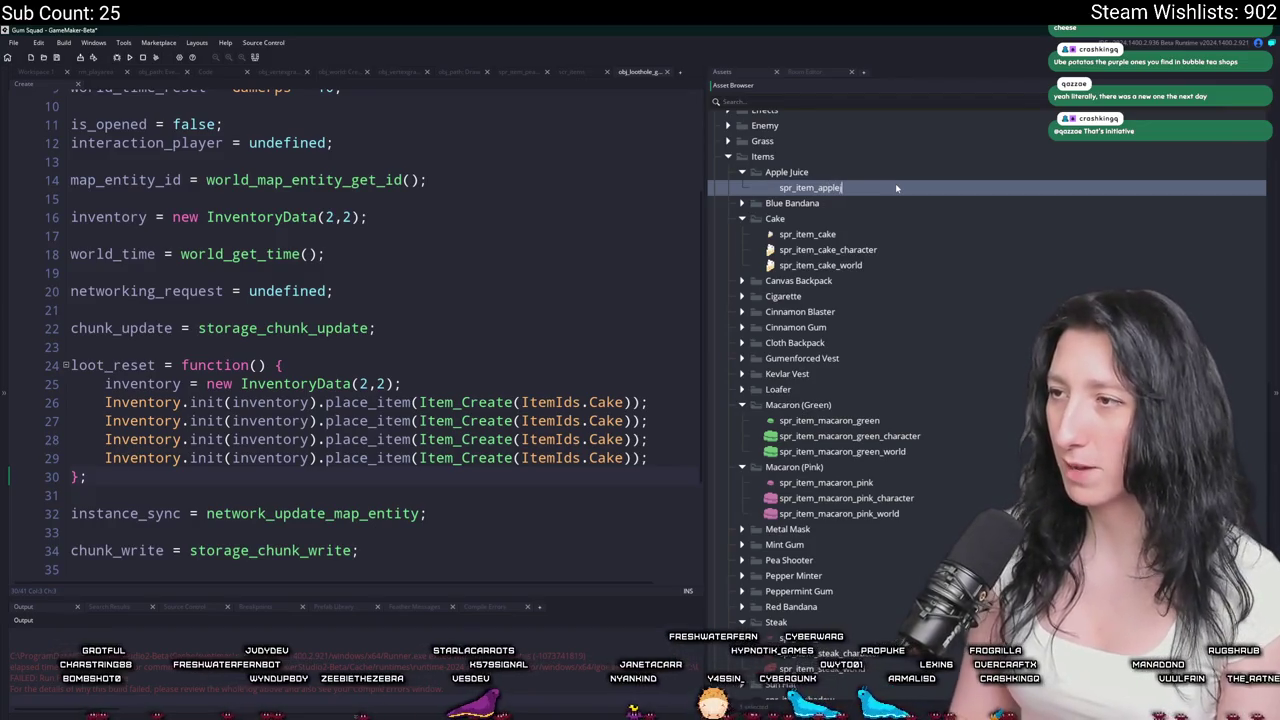
{"action": "double_click", "coordinate": [896, 188]}
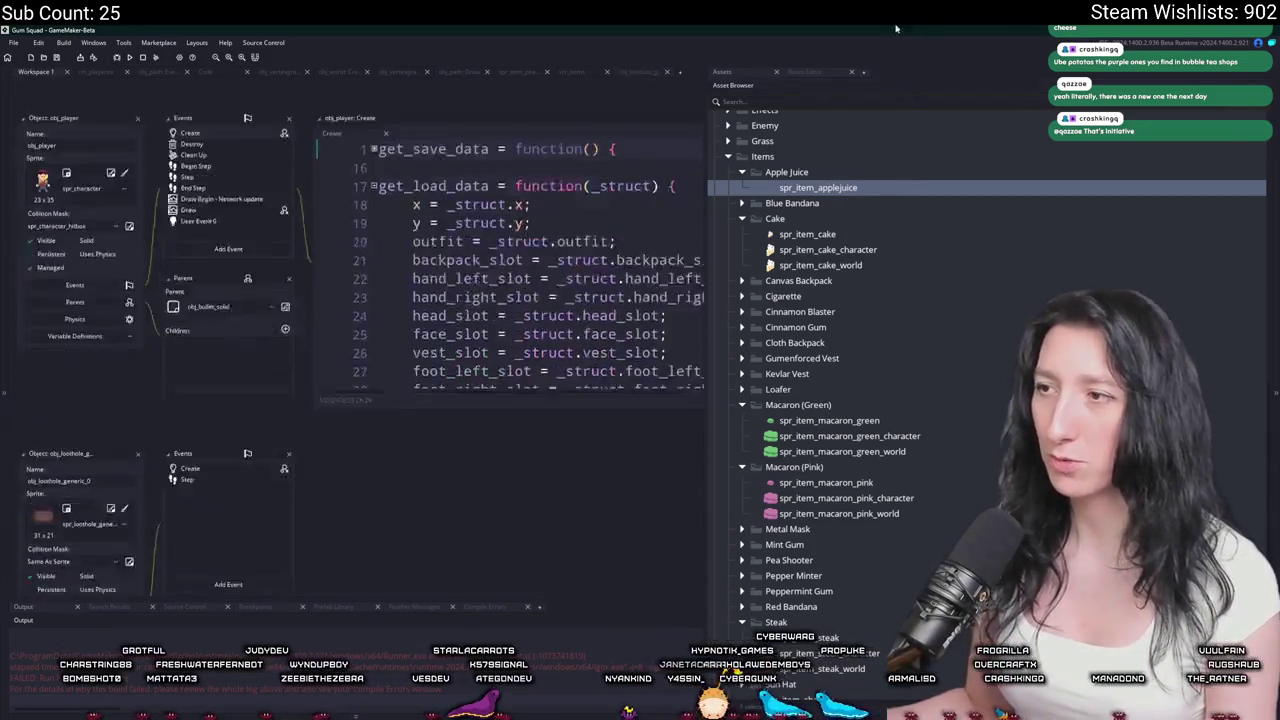
Import the juice box PNG from the Art folder into spr_item_applejuice.
{"action": "left_click", "coordinate": [115, 258]}
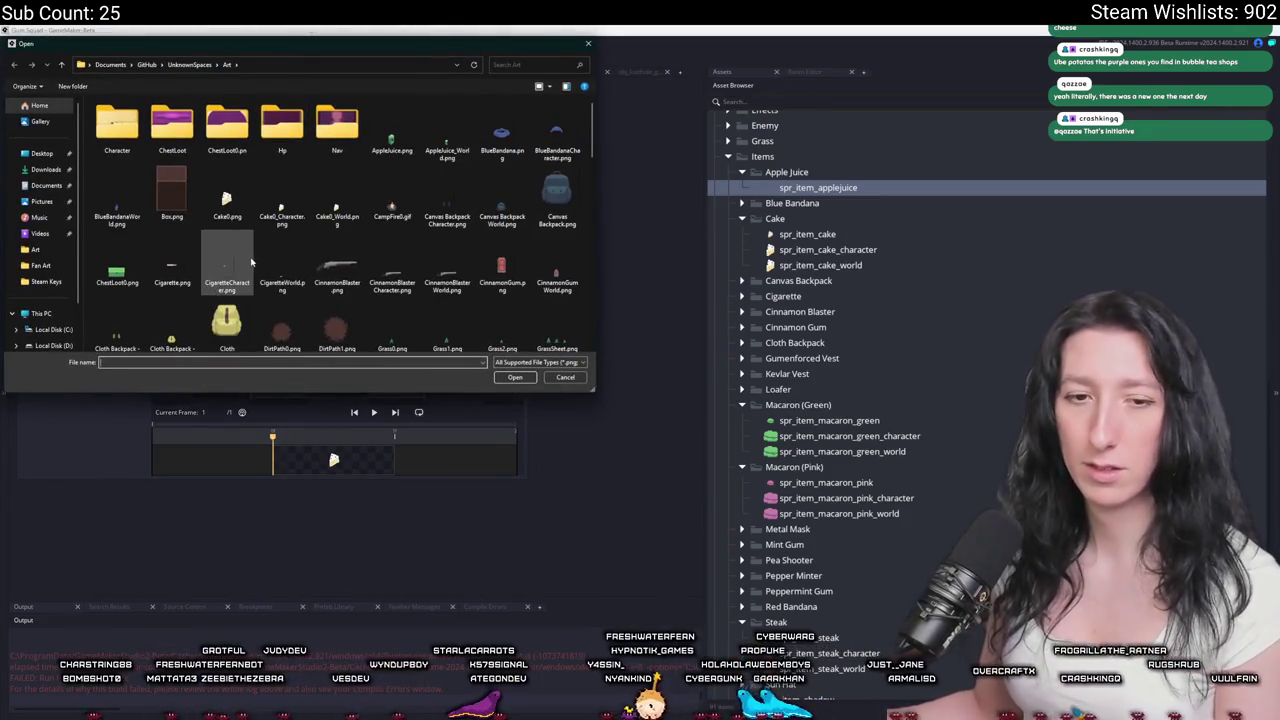
{"action": "left_click", "coordinate": [280, 262]}
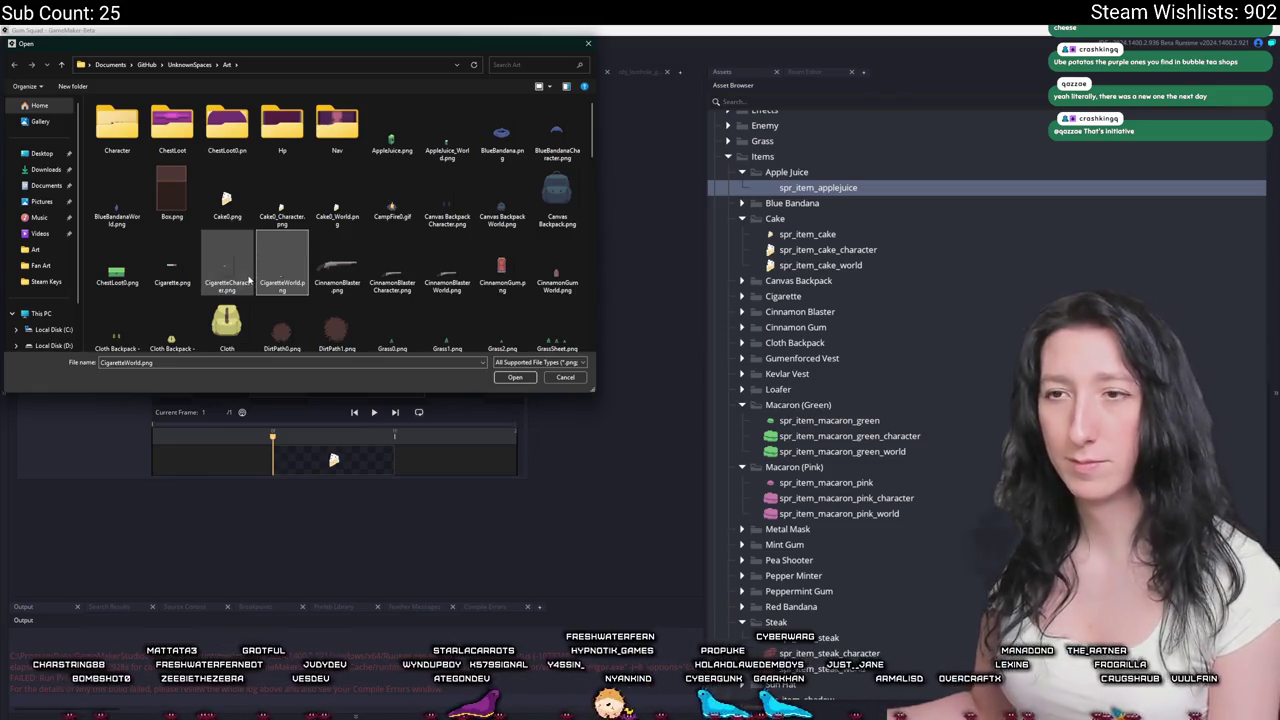
{"action": "key", "text": "Return"}
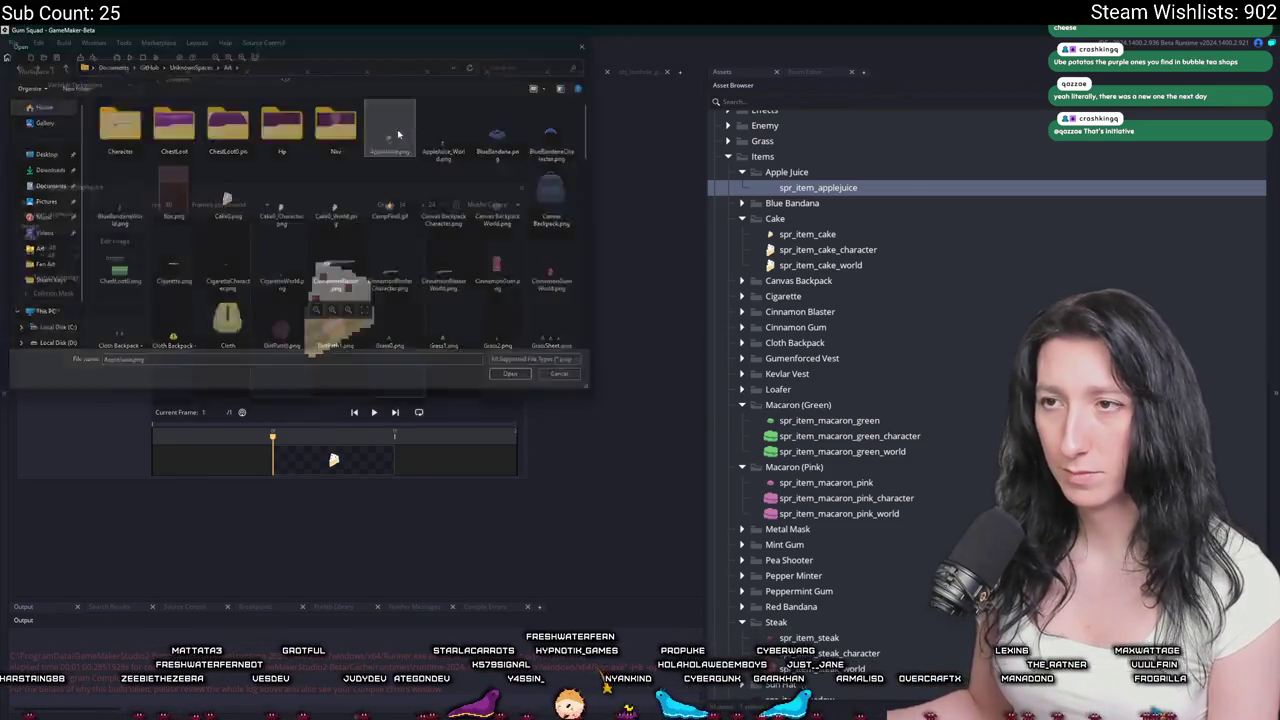
{"action": "left_click", "coordinate": [678, 396]}
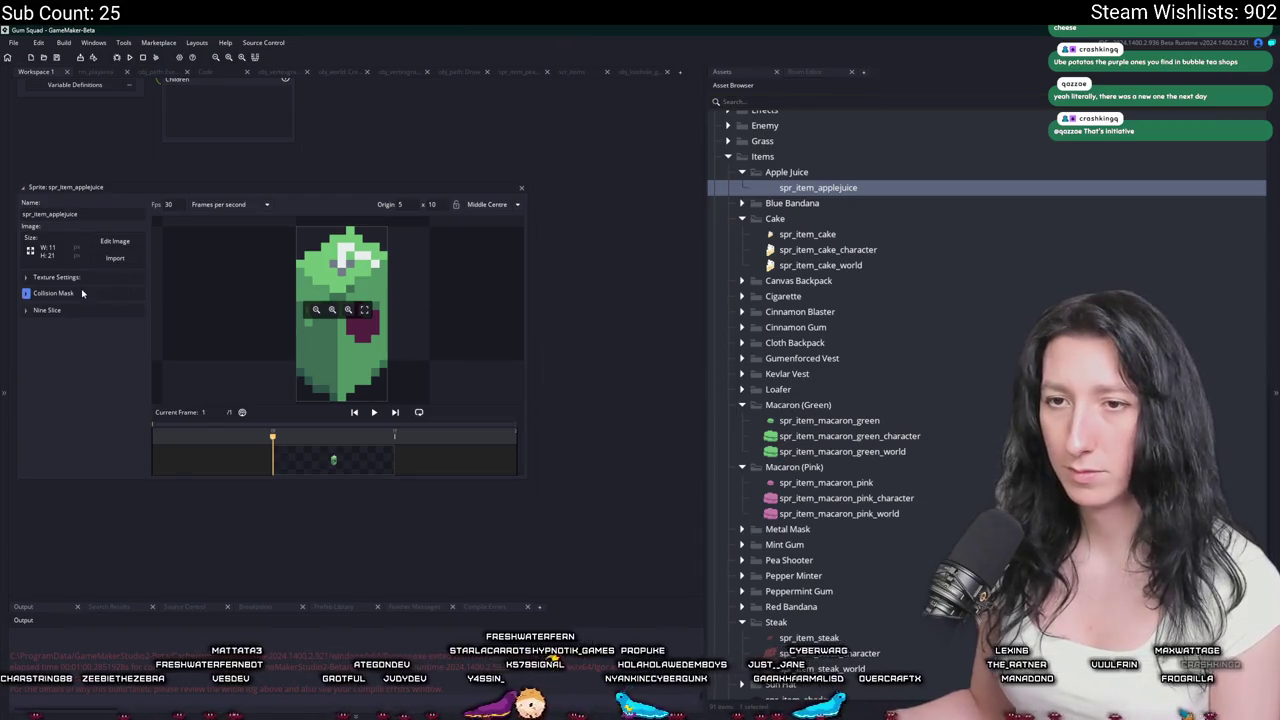
Enlarge the sprite's canvas to 48×48 without scaling the art.
{"action": "left_click", "coordinate": [115, 241]}
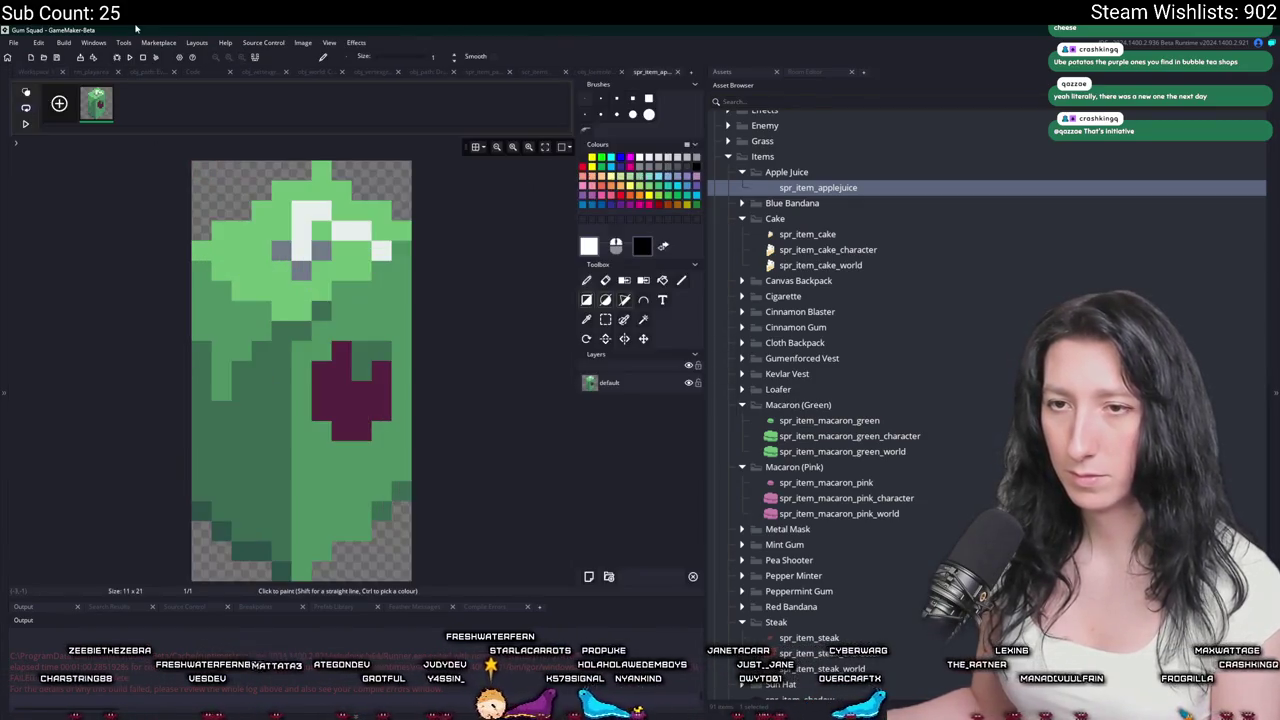
{"action": "left_click", "coordinate": [296, 43]}
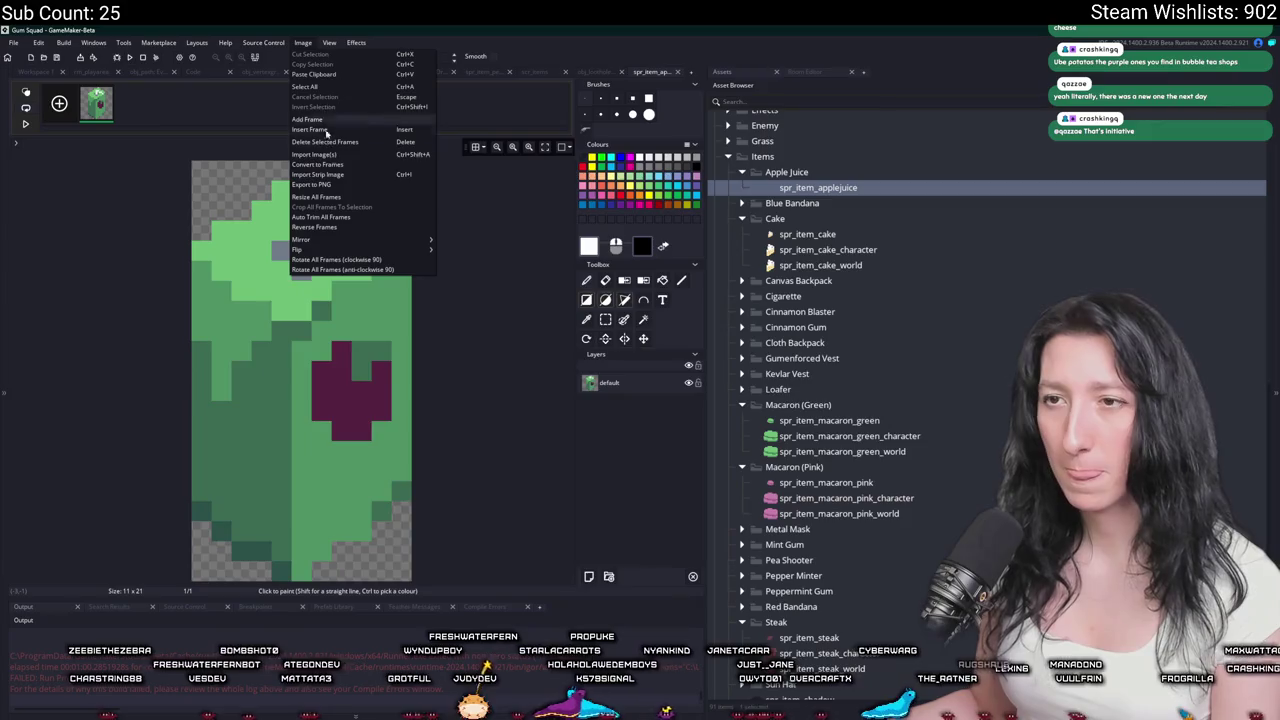
{"action": "left_click", "coordinate": [320, 198]}
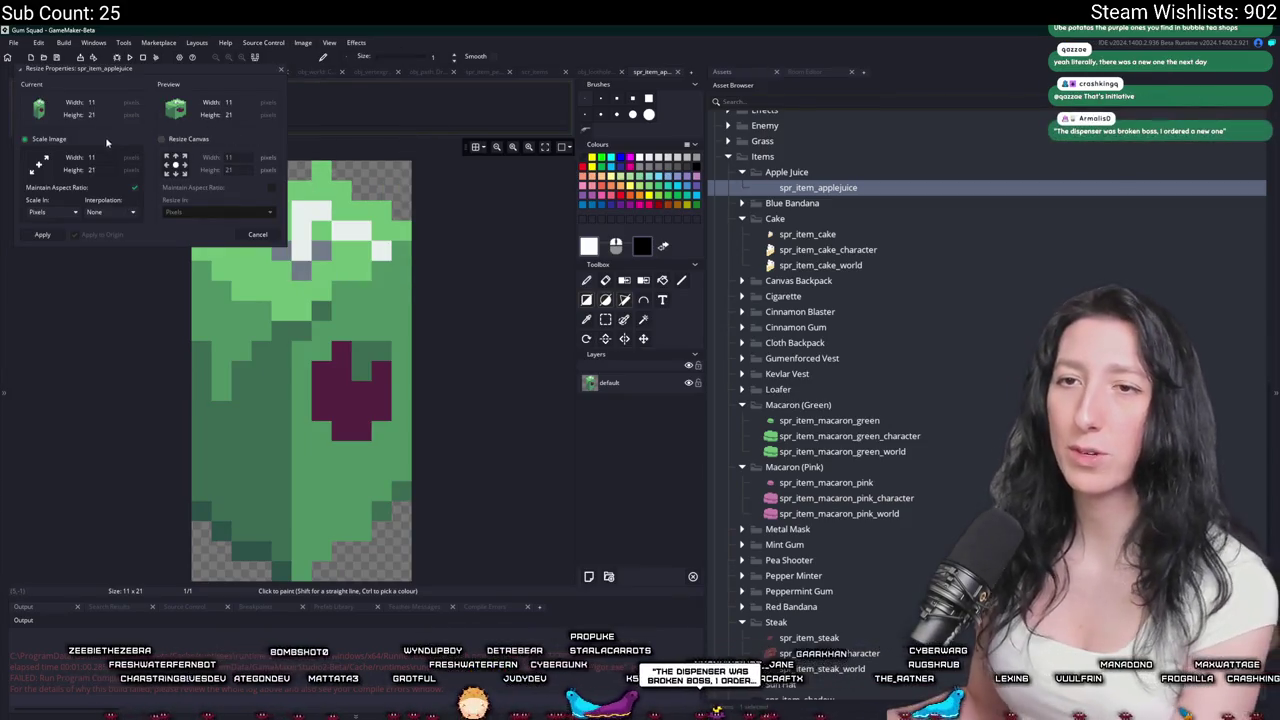
{"action": "left_click", "coordinate": [200, 140]}
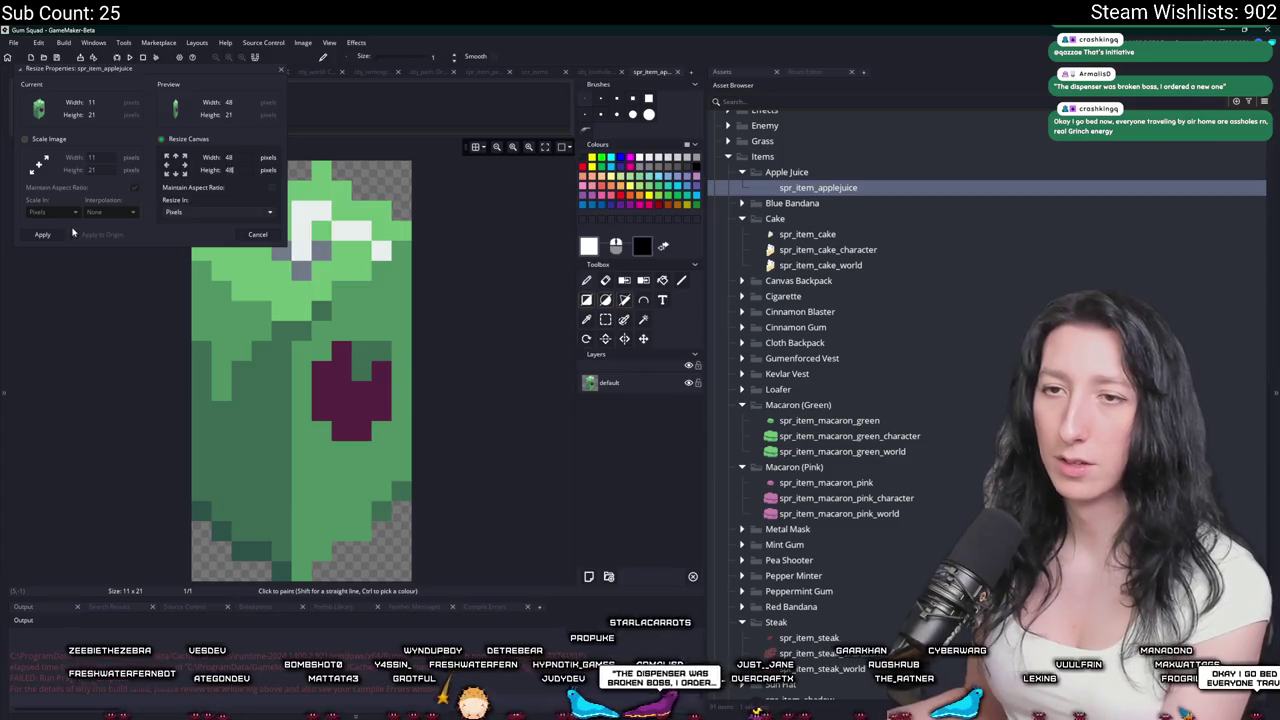
{"action": "left_click", "coordinate": [45, 234]}
{"action": "left_click", "coordinate": [650, 73]}
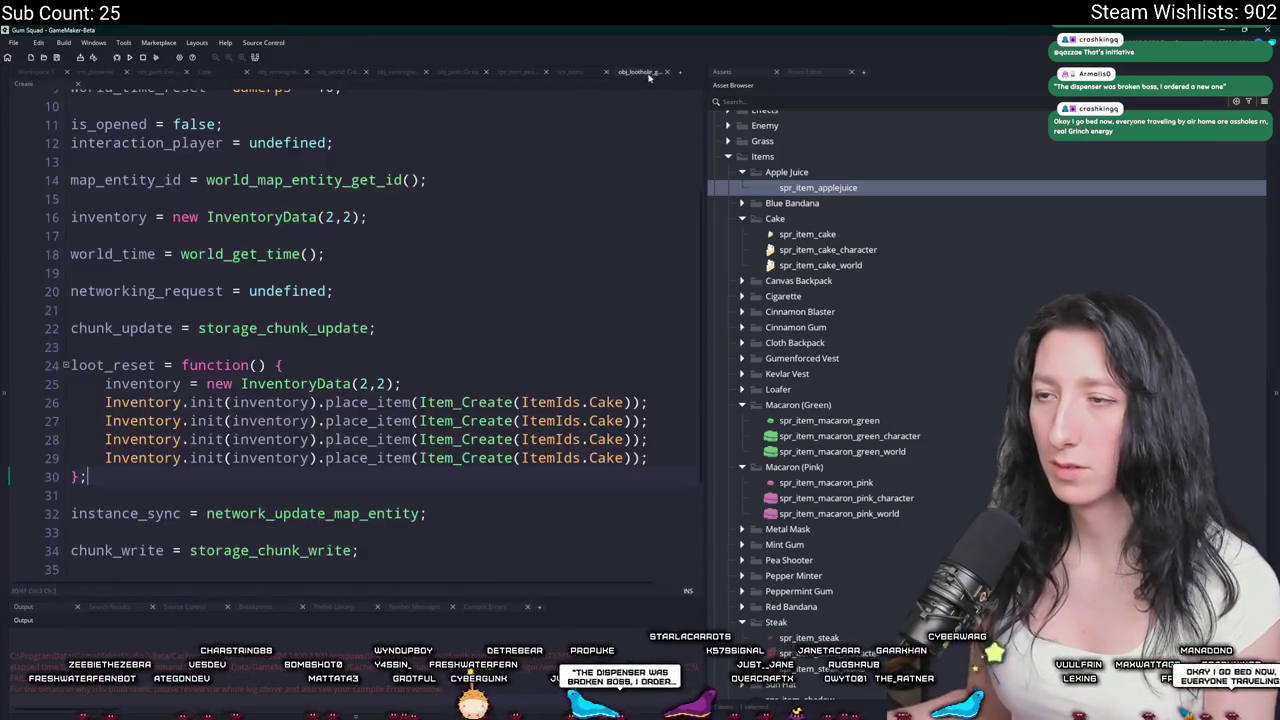
{"action": "double_click", "coordinate": [826, 190]}
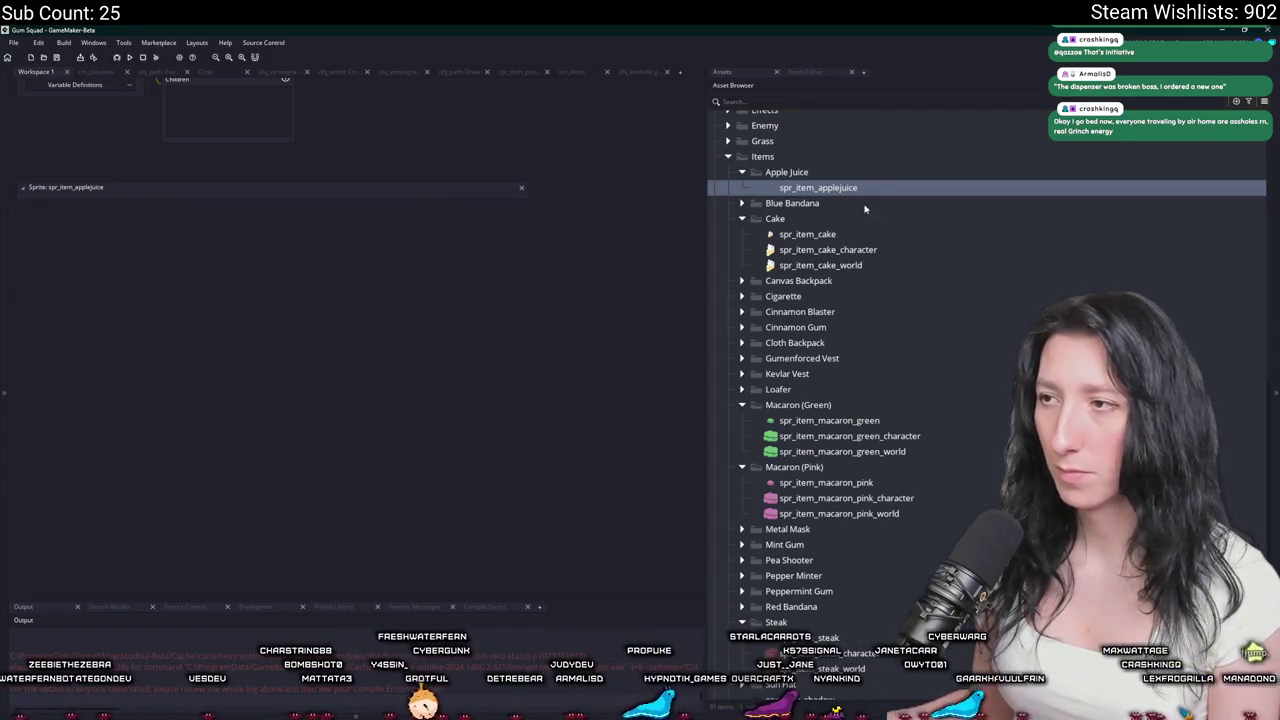
Create spr_item_applejuice_world and load AppleJuice.png as its image.
{"action": "key", "text": "ctrl+d"}
{"action": "key", "text": "BackSpace"}
{"action": "type", "text": "world"}
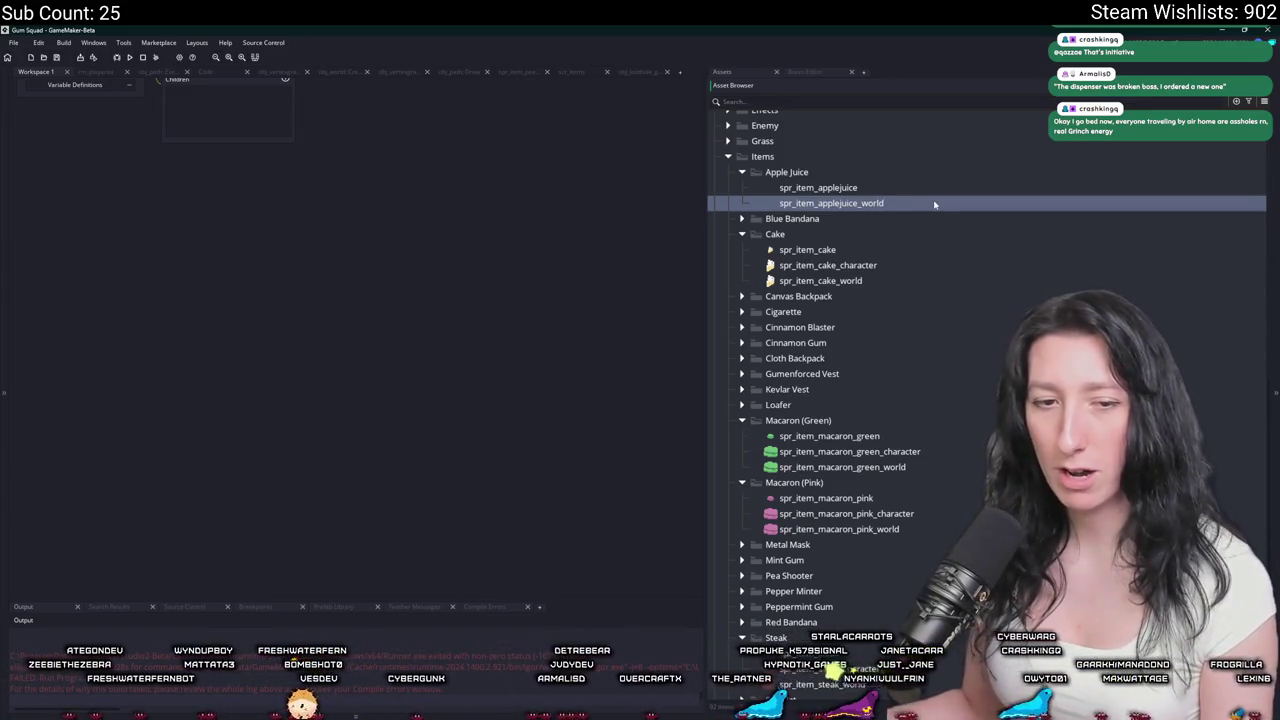
{"action": "double_click", "coordinate": [934, 204]}
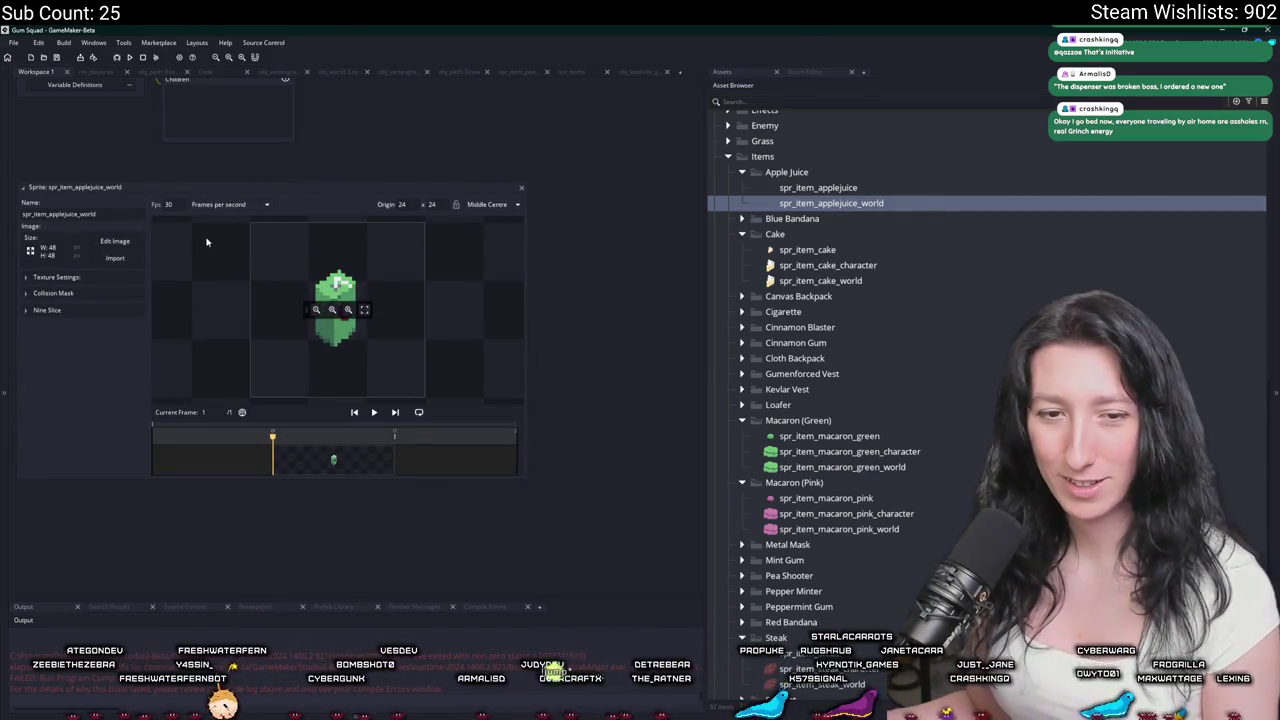
{"action": "left_click", "coordinate": [113, 257]}
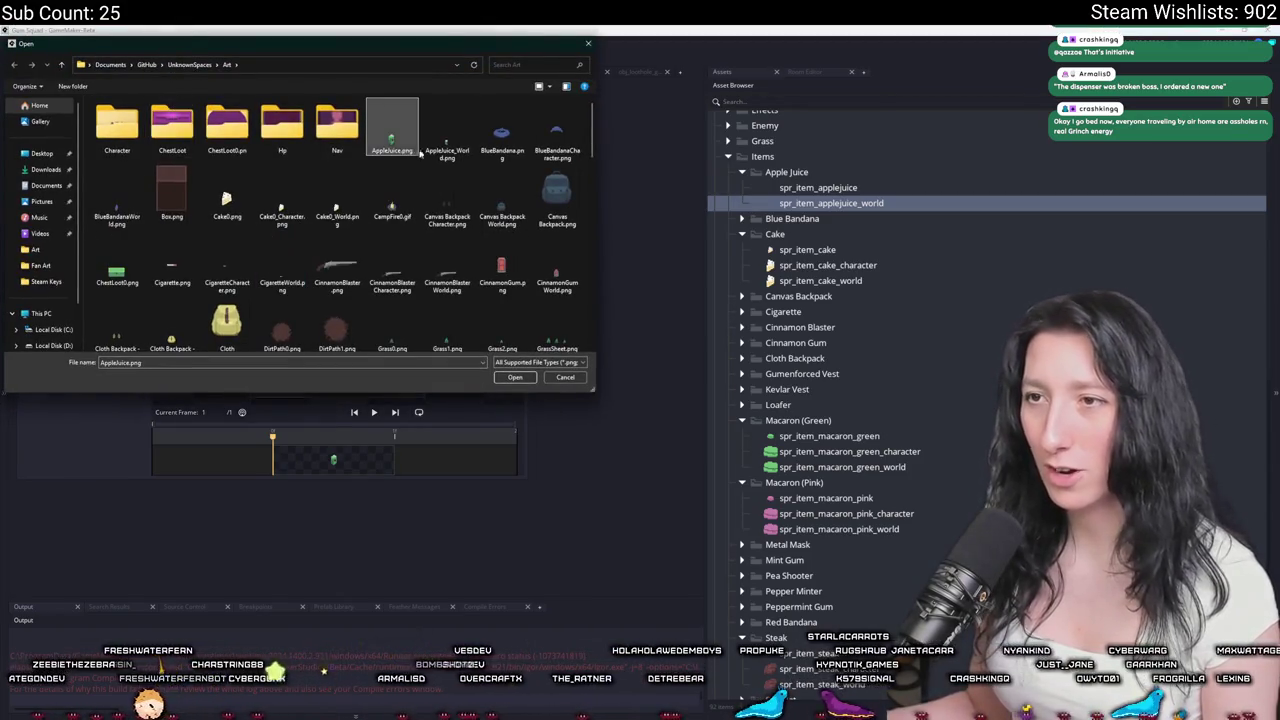
{"action": "double_click", "coordinate": [447, 140]}
{"action": "left_click", "coordinate": [679, 396]}
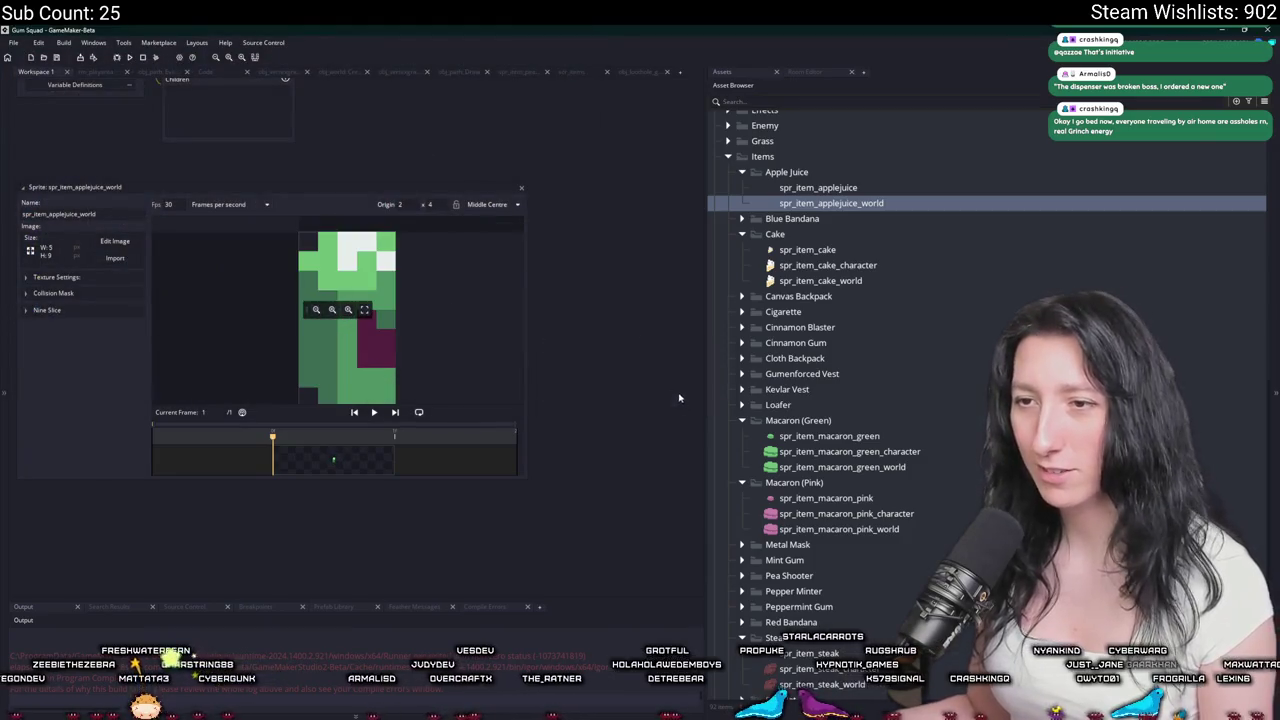
{"action": "left_click", "coordinate": [521, 191]}
Duplicate it as spr_item_applejuice_character.
{"action": "key", "text": "ctrl+d"}
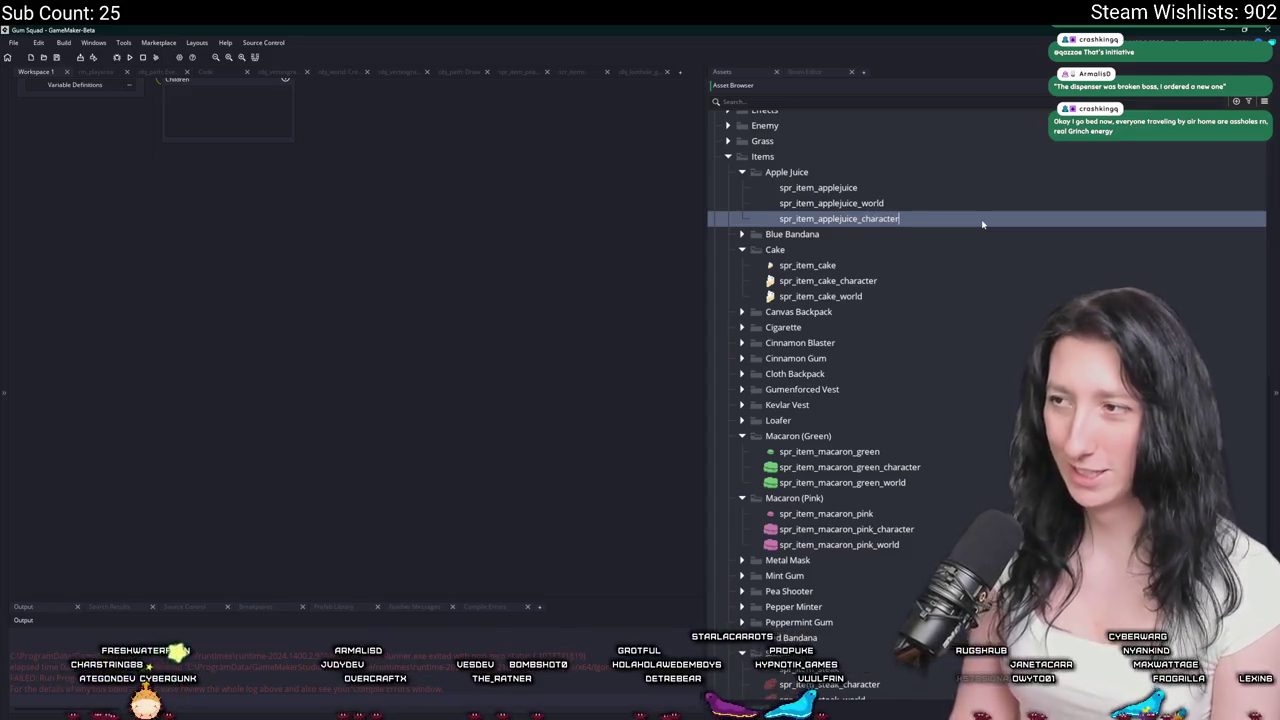
{"action": "key", "text": "Return"}
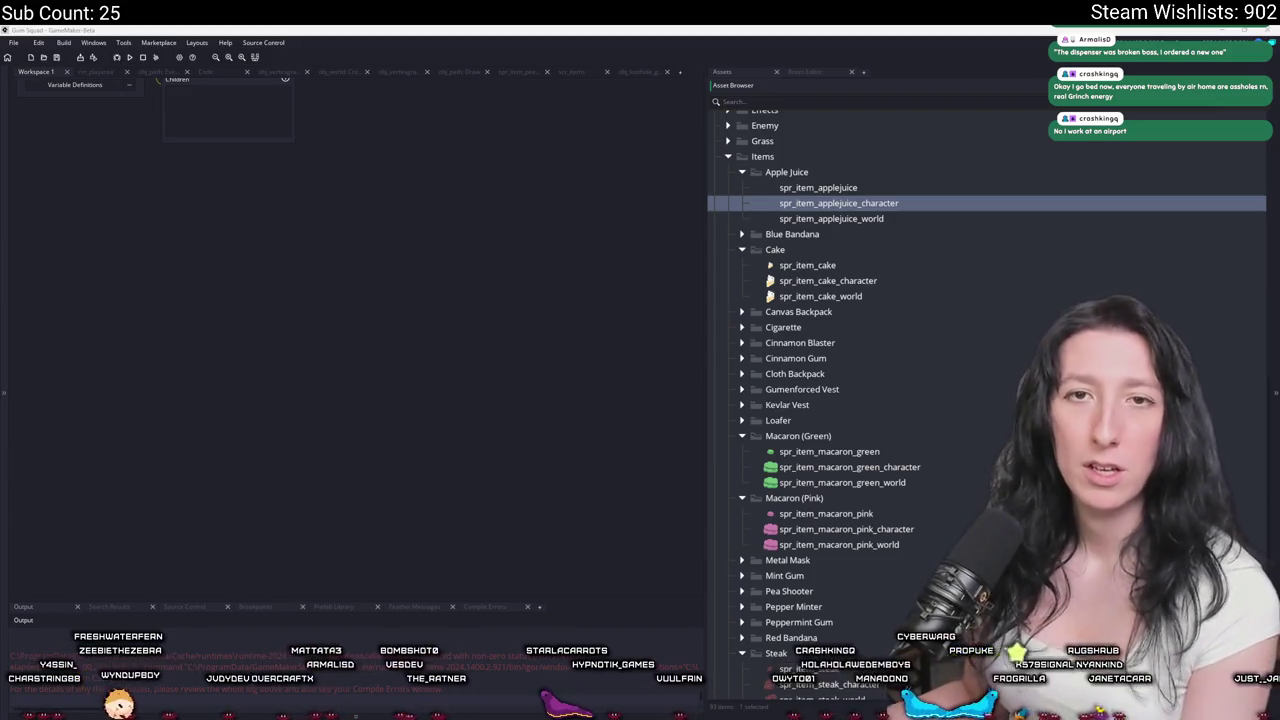
{"action": "key", "text": "alt+Tab"}
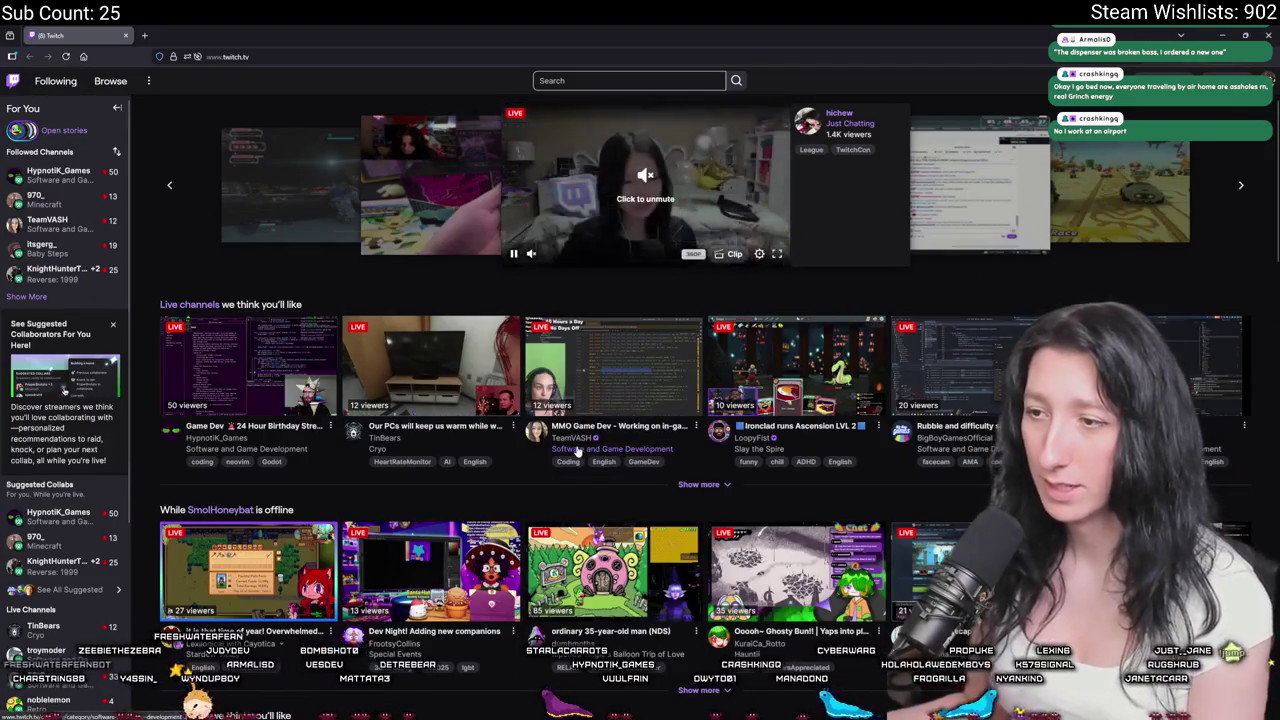
Open a live channel from Twitch's Software and Game Development category.
{"action": "left_click", "coordinate": [577, 449]}
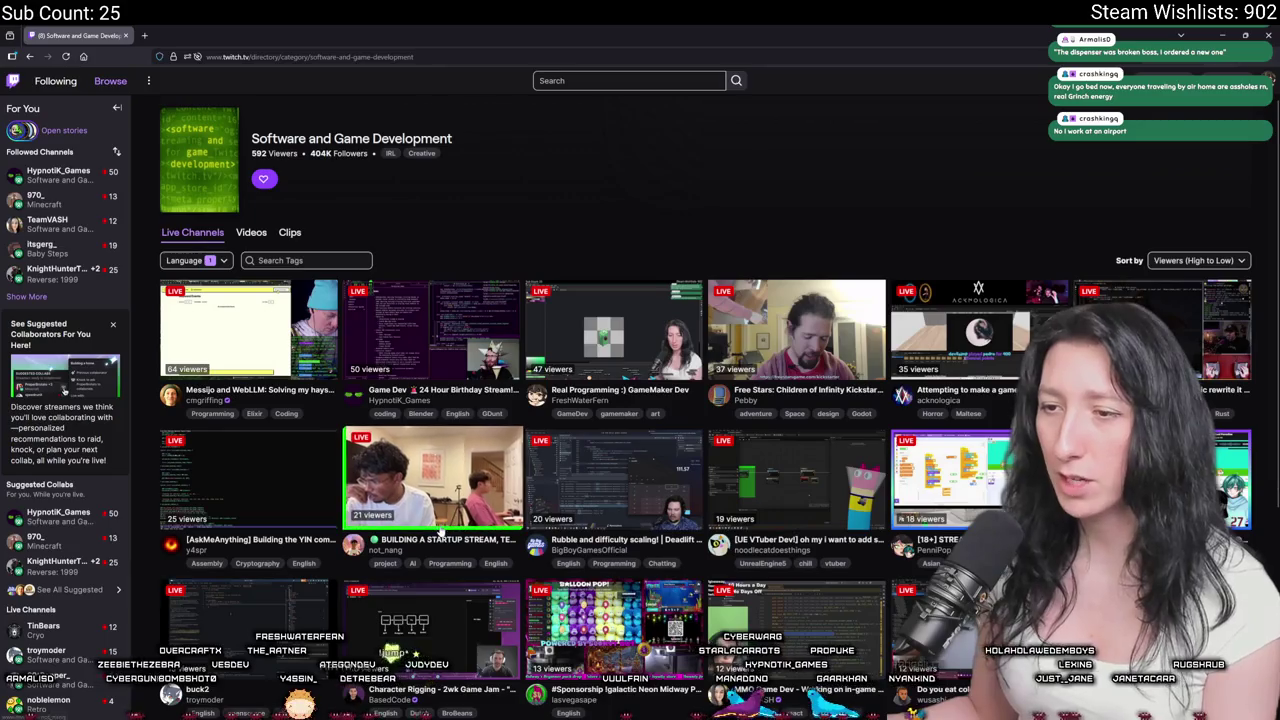
{"action": "left_click", "coordinate": [432, 470]}
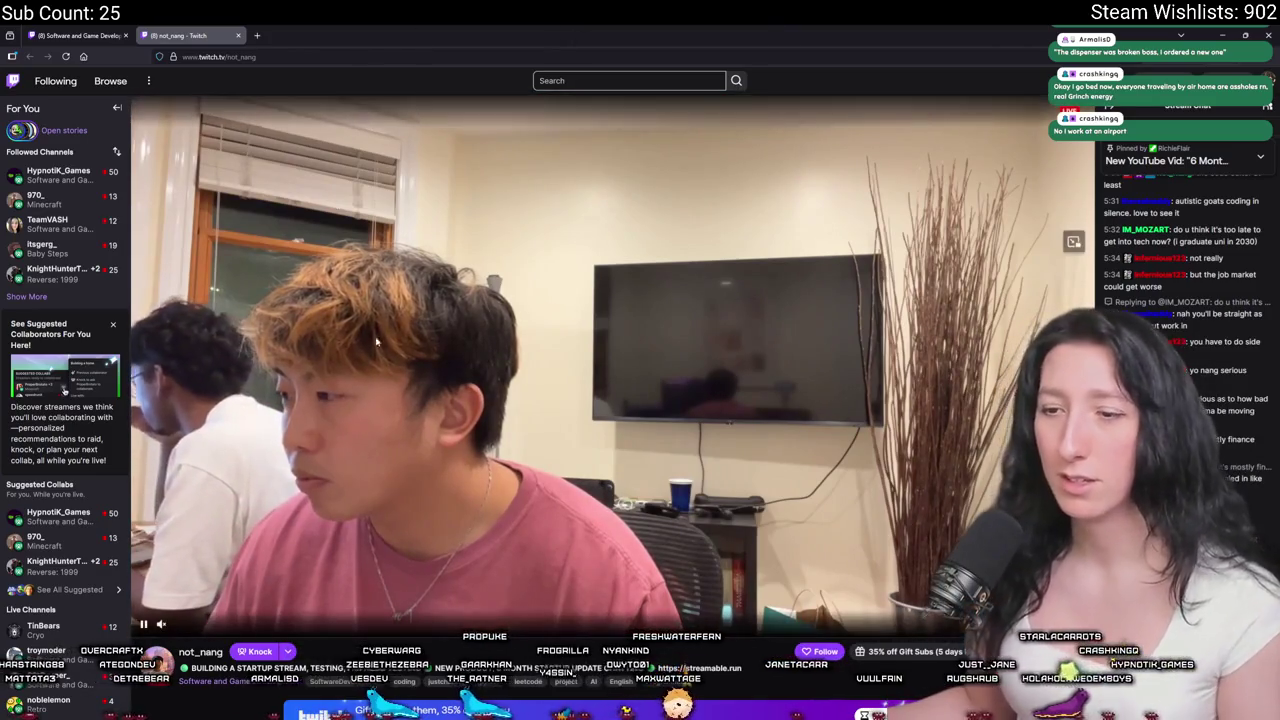
Close the first channel's tab and switch through other streams to a Rust coding stream.
{"action": "scroll", "coordinate": [459, 403], "scroll_direction": "down", "scroll_amount": 3}
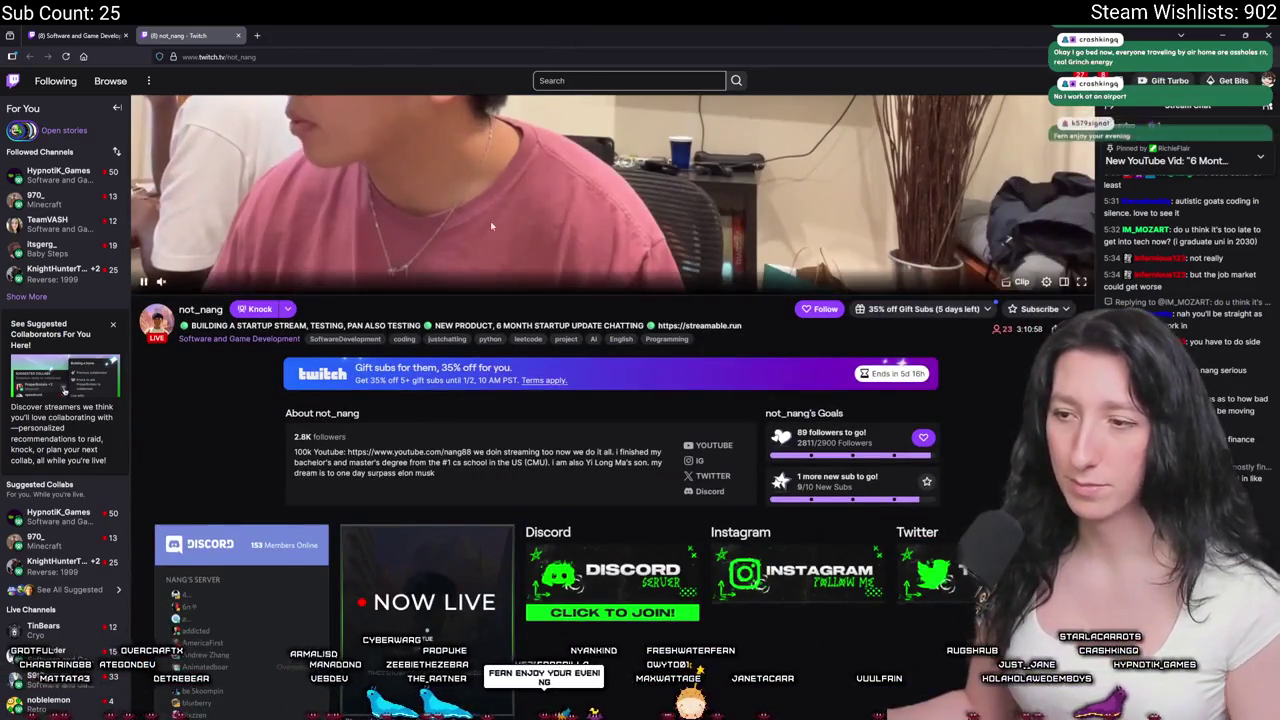
{"action": "scroll", "coordinate": [459, 403], "scroll_direction": "down", "scroll_amount": 1}
{"action": "scroll", "coordinate": [459, 403], "scroll_direction": "down", "scroll_amount": 1}
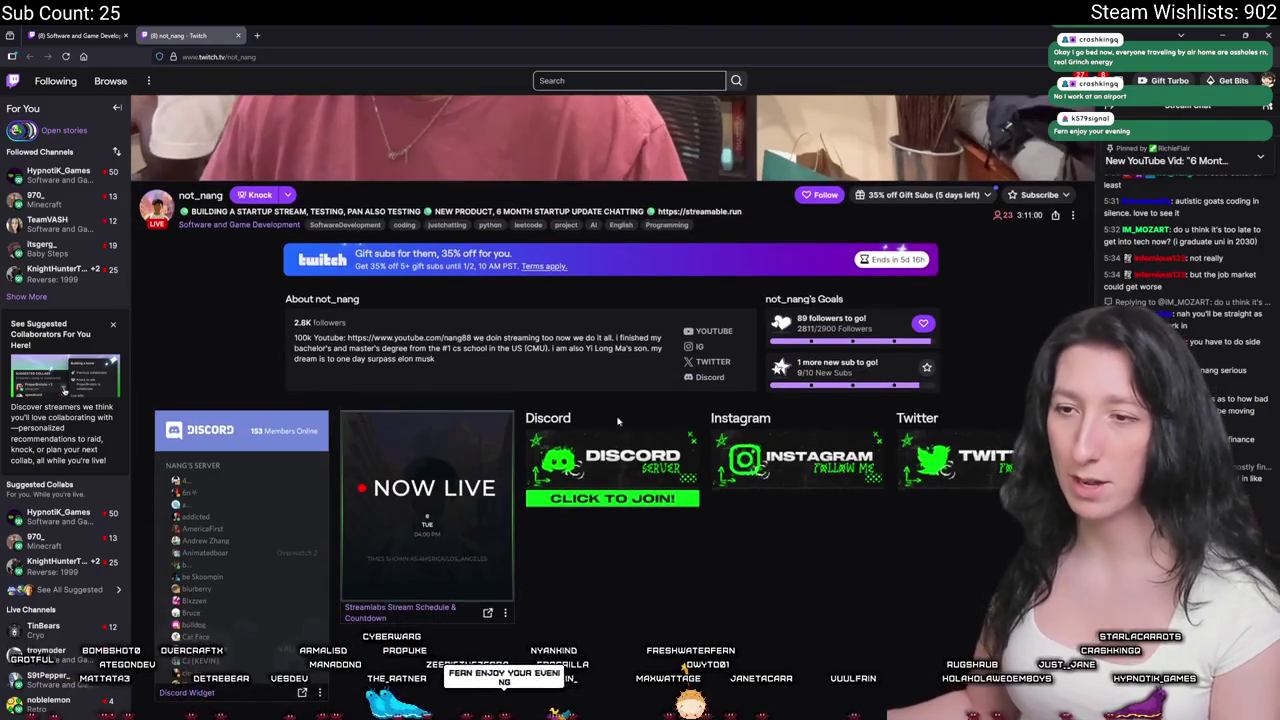
{"action": "scroll", "coordinate": [459, 403], "scroll_direction": "up", "scroll_amount": 5}
{"action": "left_click", "coordinate": [238, 35]}
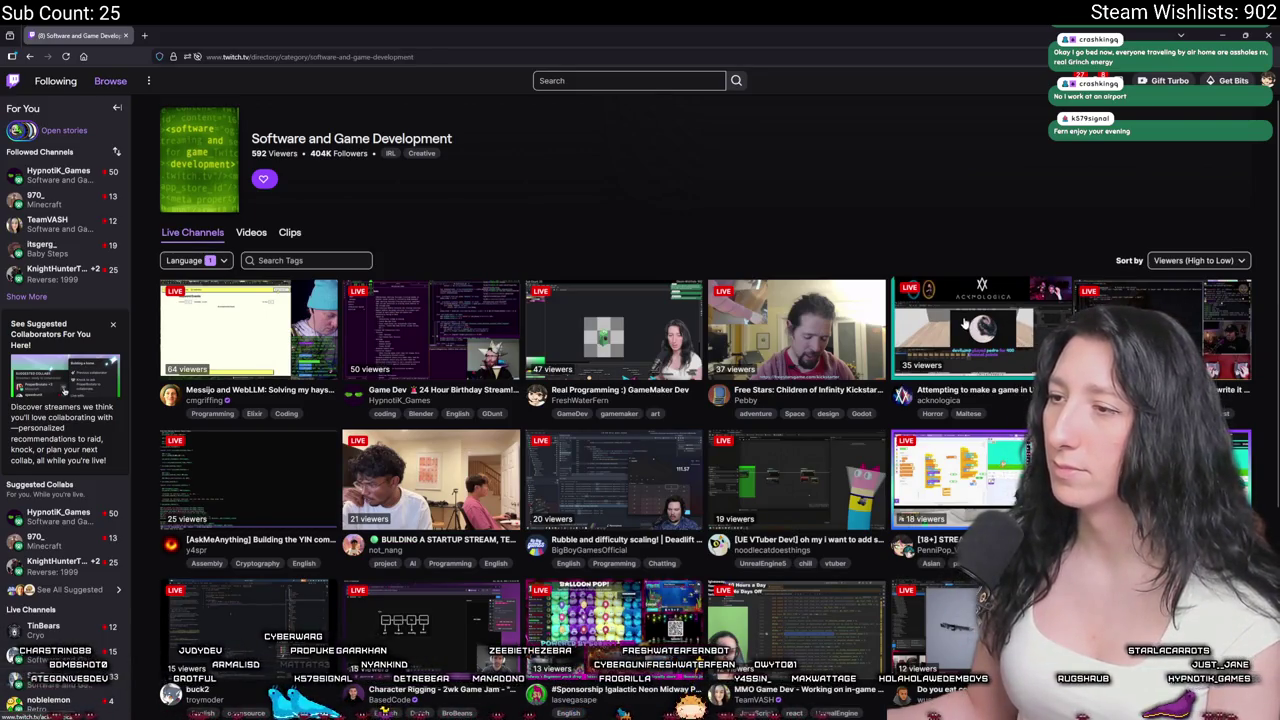
{"action": "left_click", "coordinate": [190, 35]}
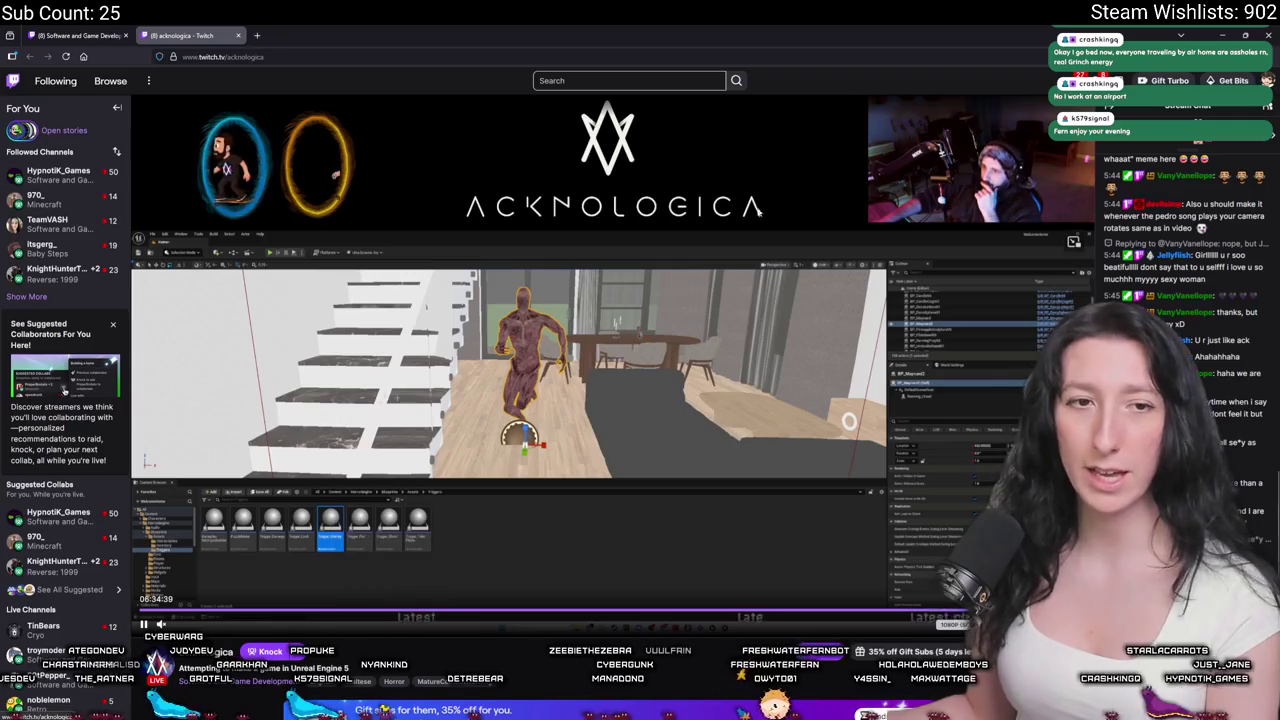
{"action": "left_click", "coordinate": [80, 35]}
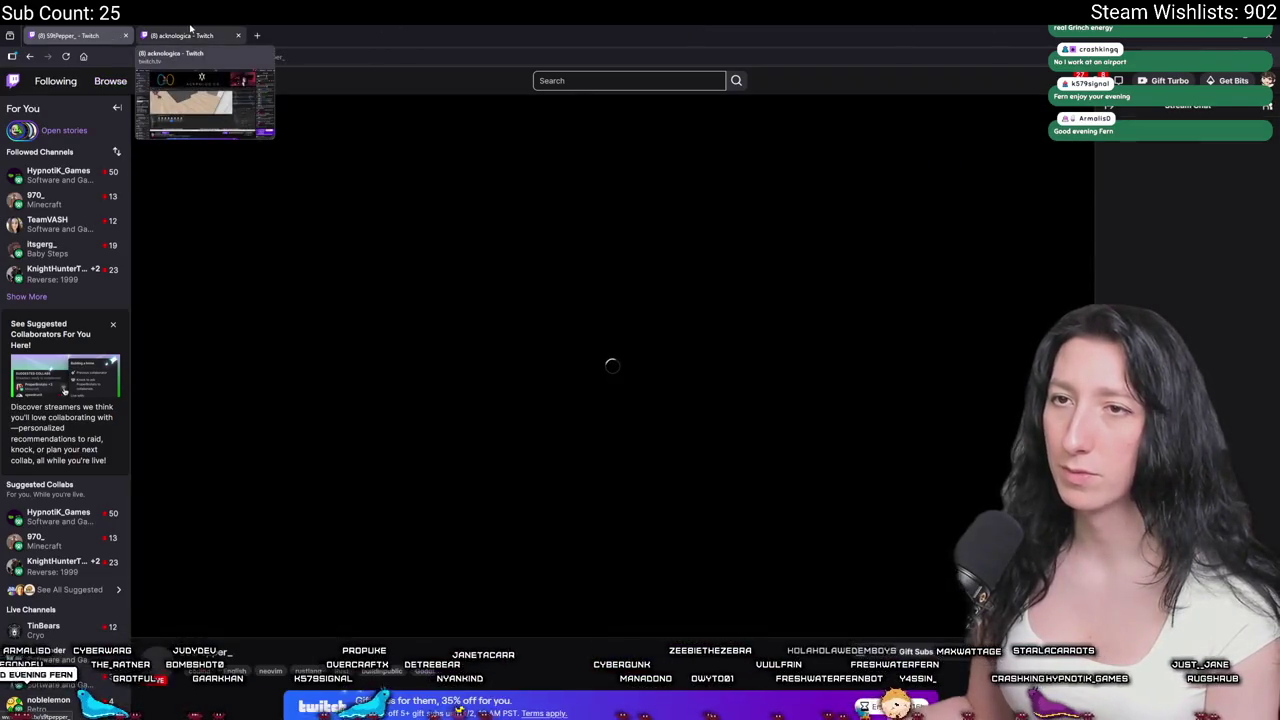
{"action": "left_click", "coordinate": [238, 35]}
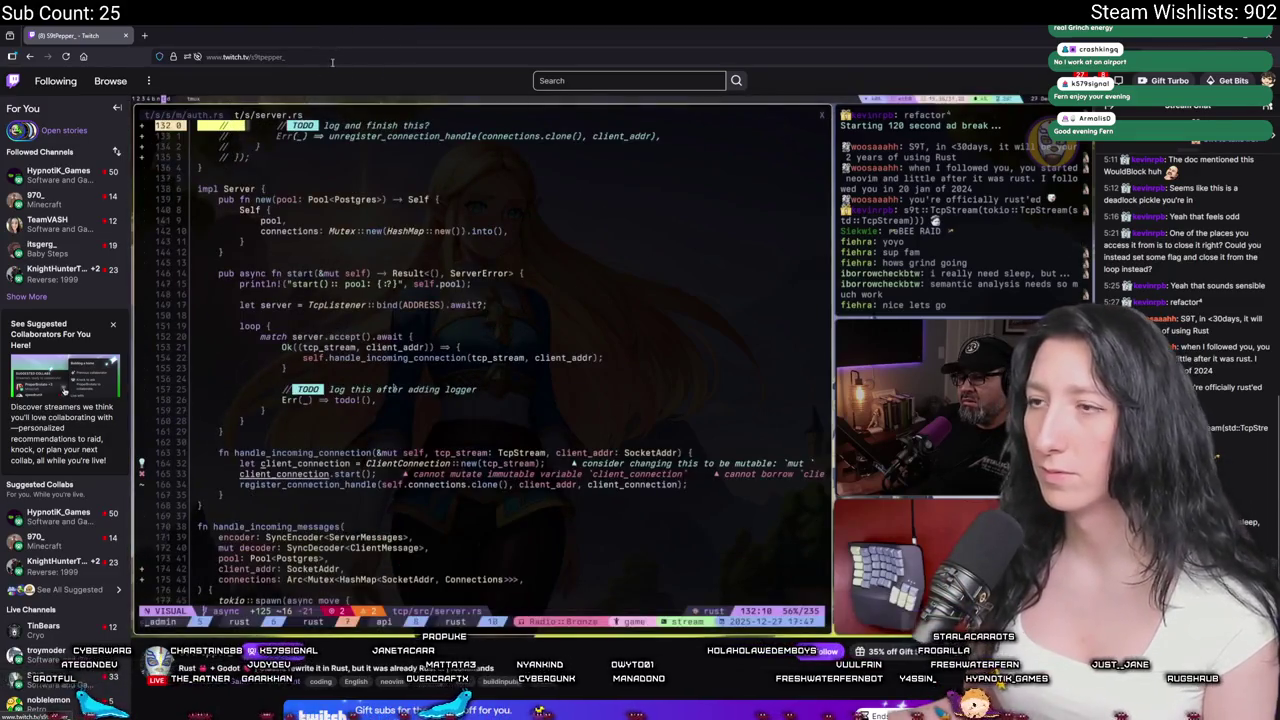
{"action": "left_click", "coordinate": [250, 58]}
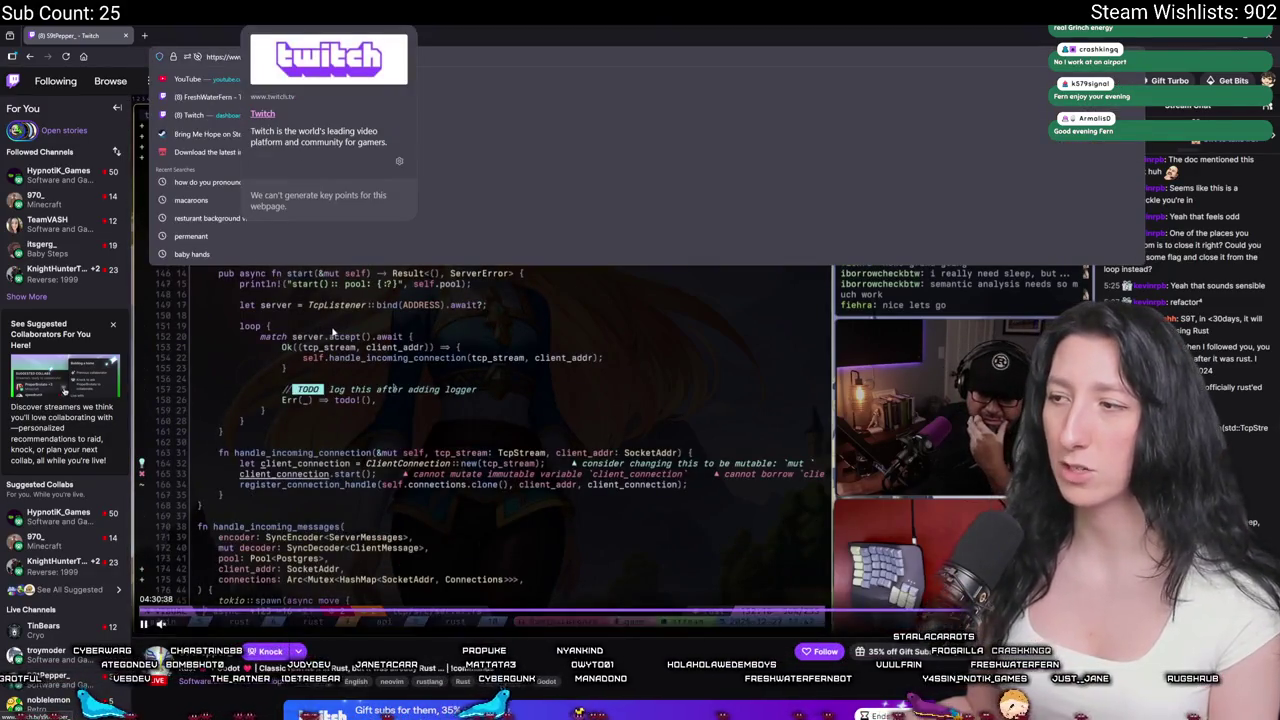
{"action": "key", "text": "Escape"}
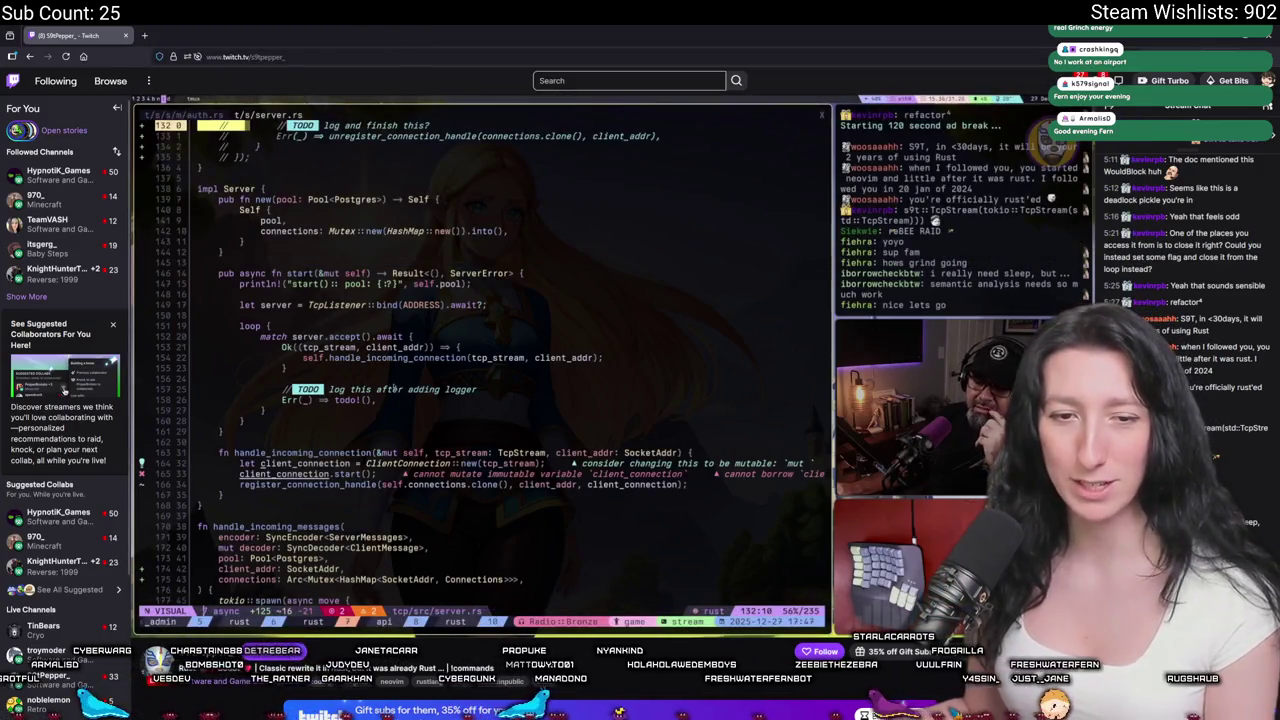